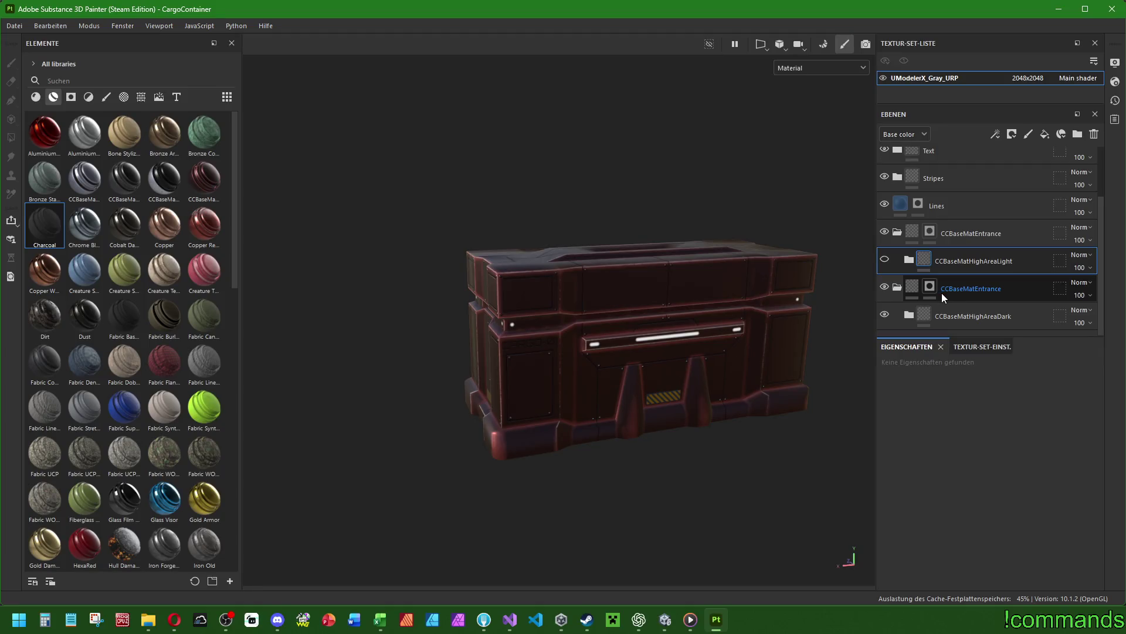
Select the second CCBaseMatEntrance layer's mask and toggle that layer's visibility to compare.
middle_drag(771, 329, 726, 331)
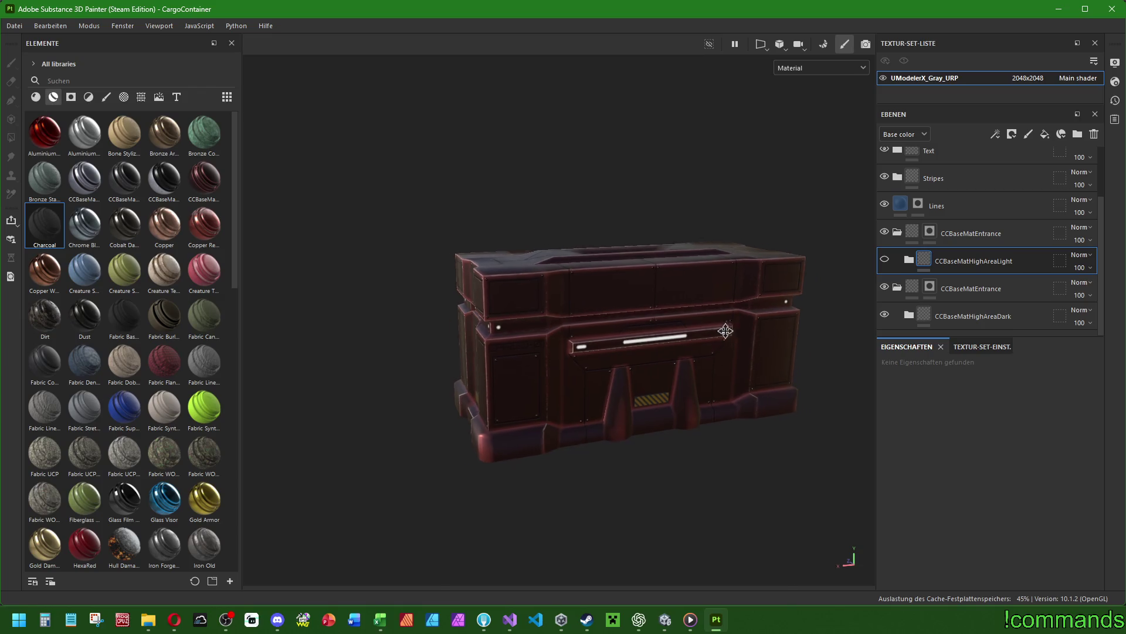
scroll(726, 331, up, 3)
click(960, 316)
click(933, 287)
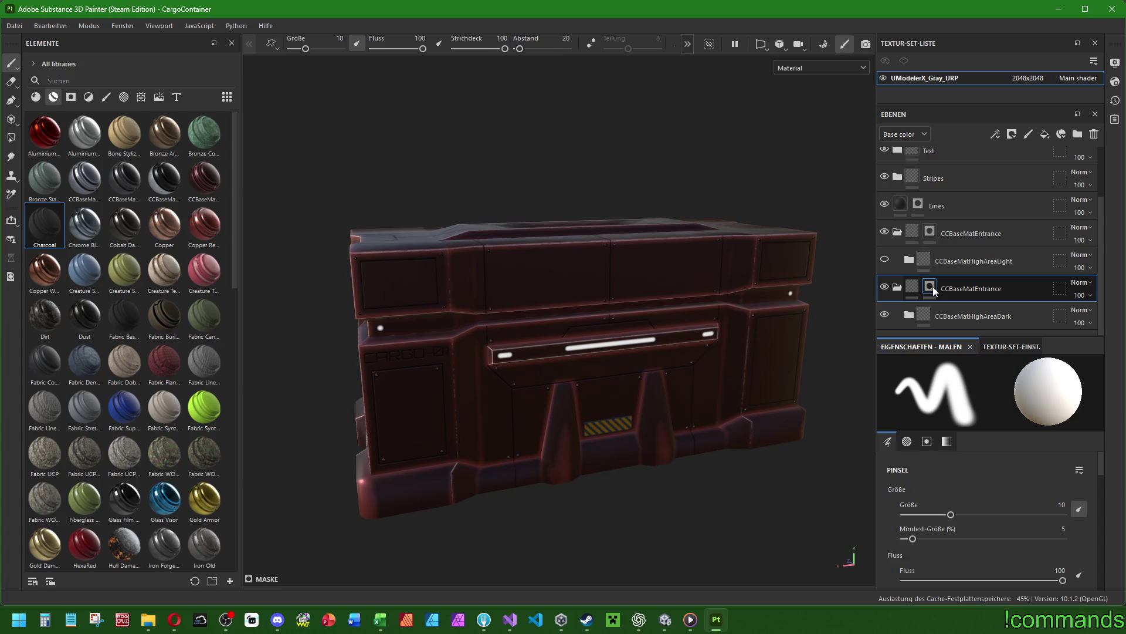
click(885, 286)
click(886, 288)
Toggle CCBaseMatHighAreaDark visibility for comparison, then target the CCBaseMatEntrance mask.
scroll(887, 288, up, 1)
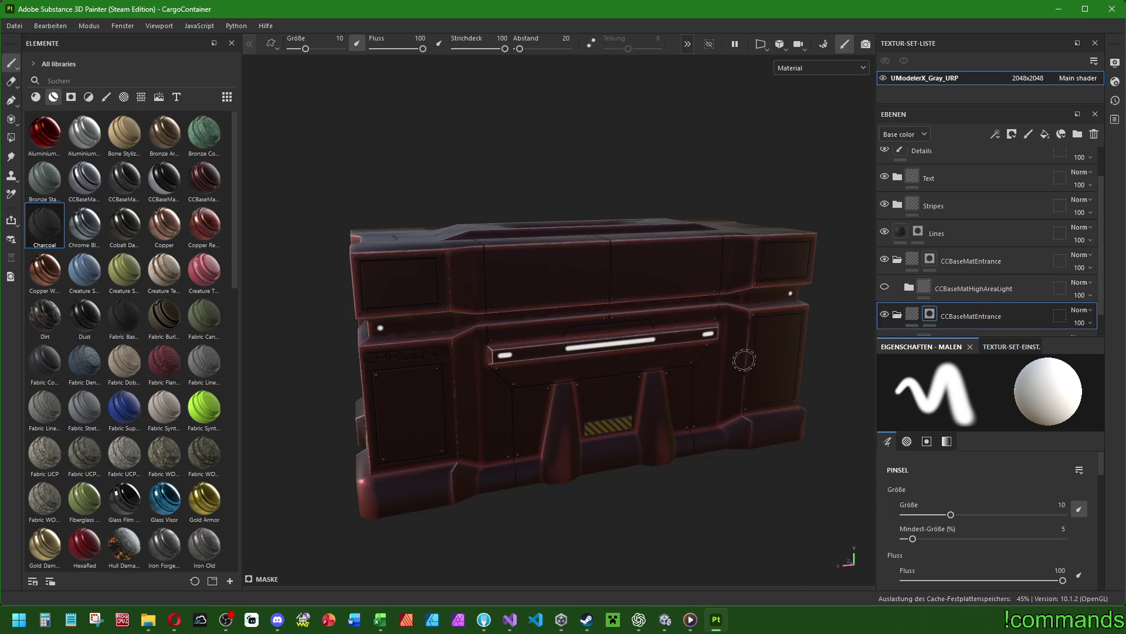
scroll(967, 298, down, 1)
click(959, 305)
click(885, 316)
click(885, 317)
click(930, 287)
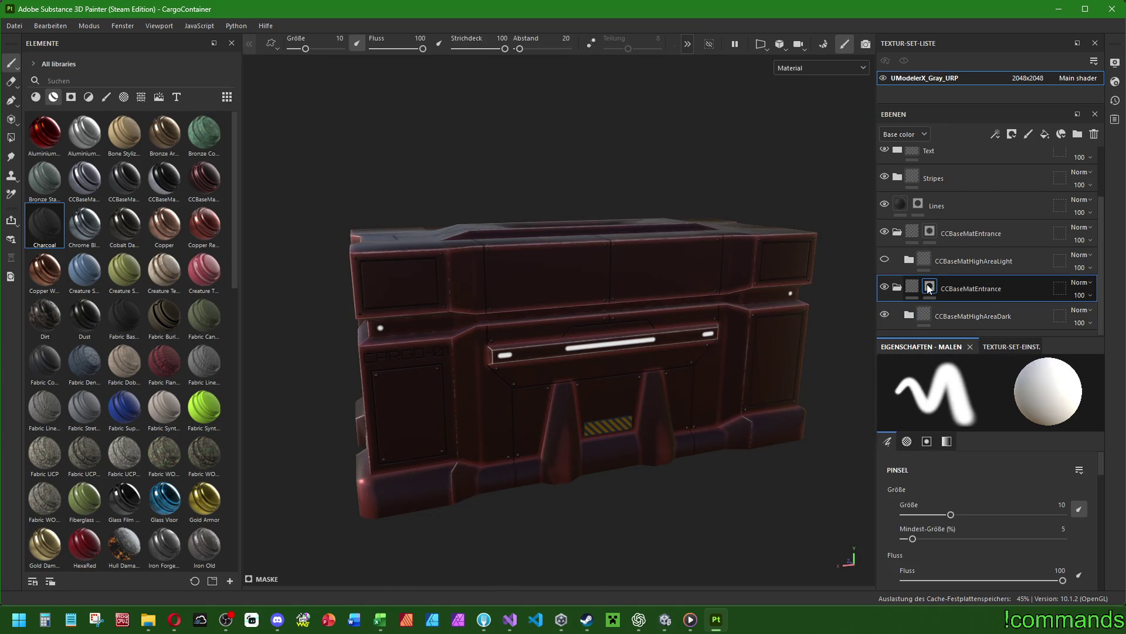
Switch to Polygon Fill and try filling the top faces from front view, then undo it.
click(10, 137)
alt+drag(375, 176, 549, 308)
mouse_move(408, 190)
mouse_down()
mouse_move(835, 298)
mouse_move(430, 297)
mouse_move(764, 285)
mouse_move(793, 353)
mouse_move(777, 392)
mouse_move(790, 346)
mouse_up()
key(ctrl+z)
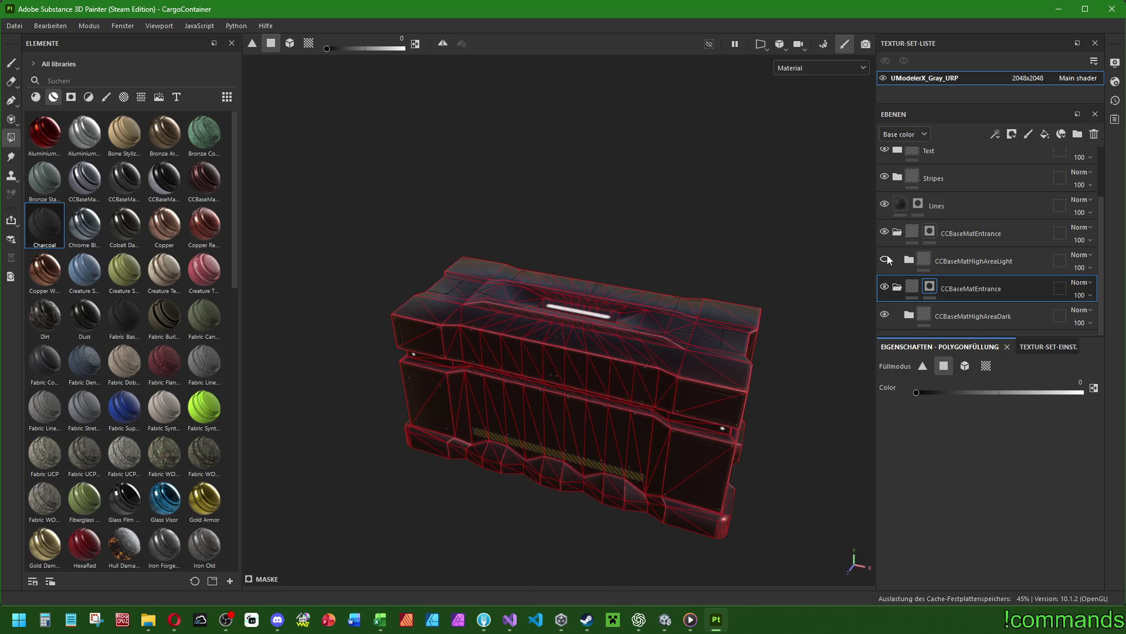
Hide CCBaseMatHighAreaLight and polygon-fill the container's top band faces from a straight front view.
click(887, 260)
alt+drag(528, 329, 520, 382)
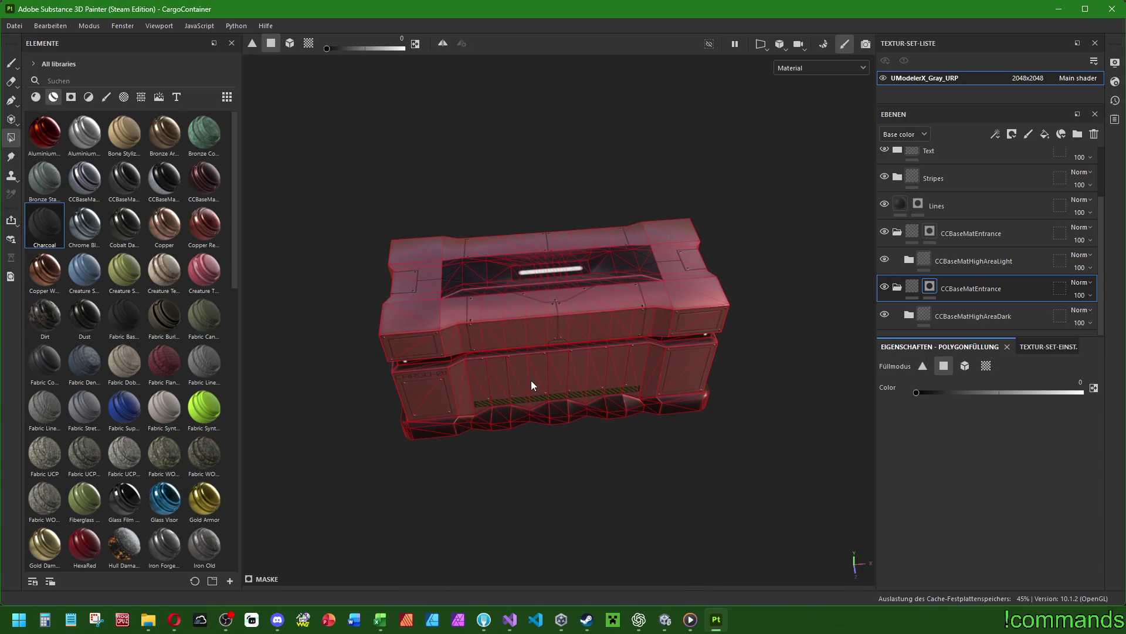
mouse_move(532, 385)
alt+mouse_down()
mouse_move(504, 254)
mouse_move(604, 322)
mouse_move(625, 377)
mouse_move(448, 352)
mouse_move(499, 328)
alt+mouse_up()
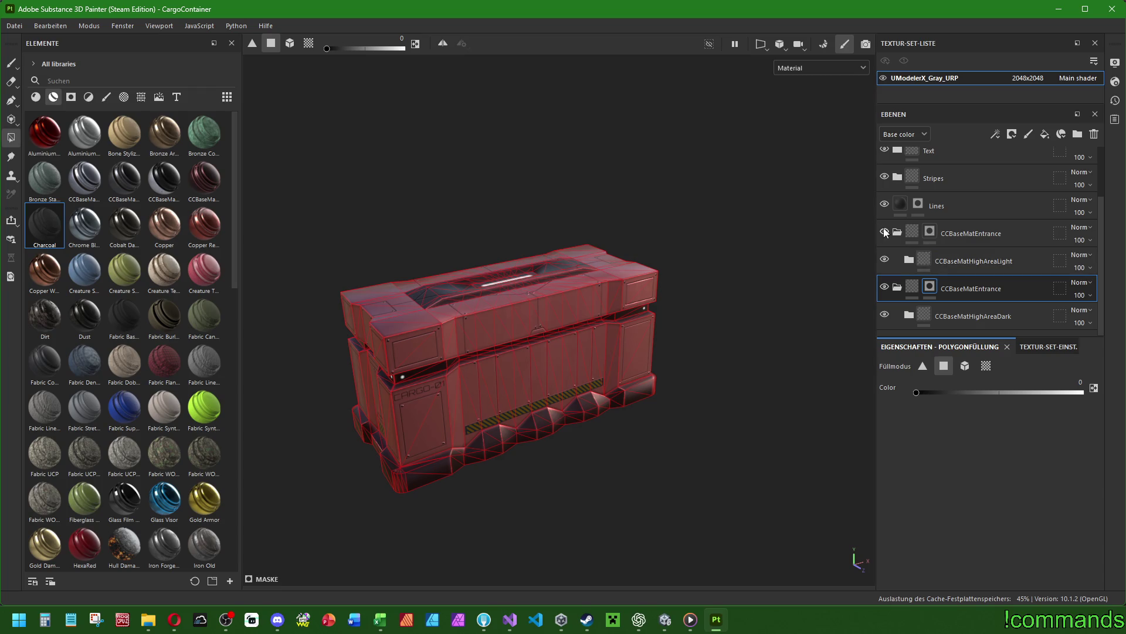
click(884, 260)
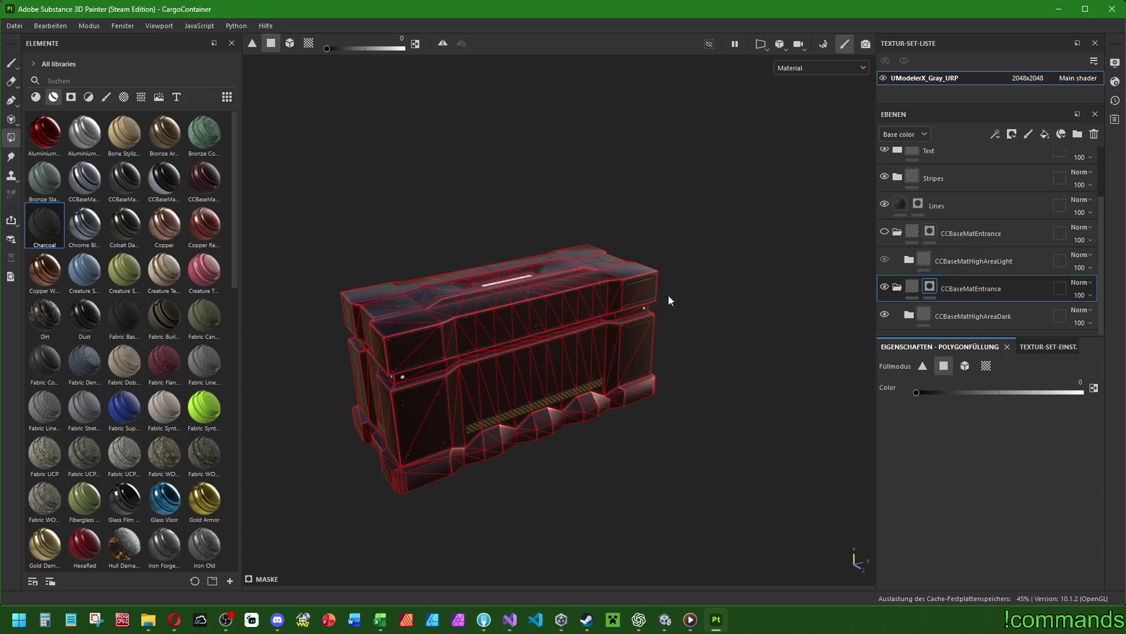
alt+shift+drag(671, 301, 565, 244)
mouse_move(342, 329)
mouse_down()
mouse_move(777, 344)
mouse_move(390, 289)
mouse_move(674, 297)
mouse_move(467, 341)
mouse_move(586, 357)
mouse_move(584, 392)
mouse_move(592, 382)
mouse_up()
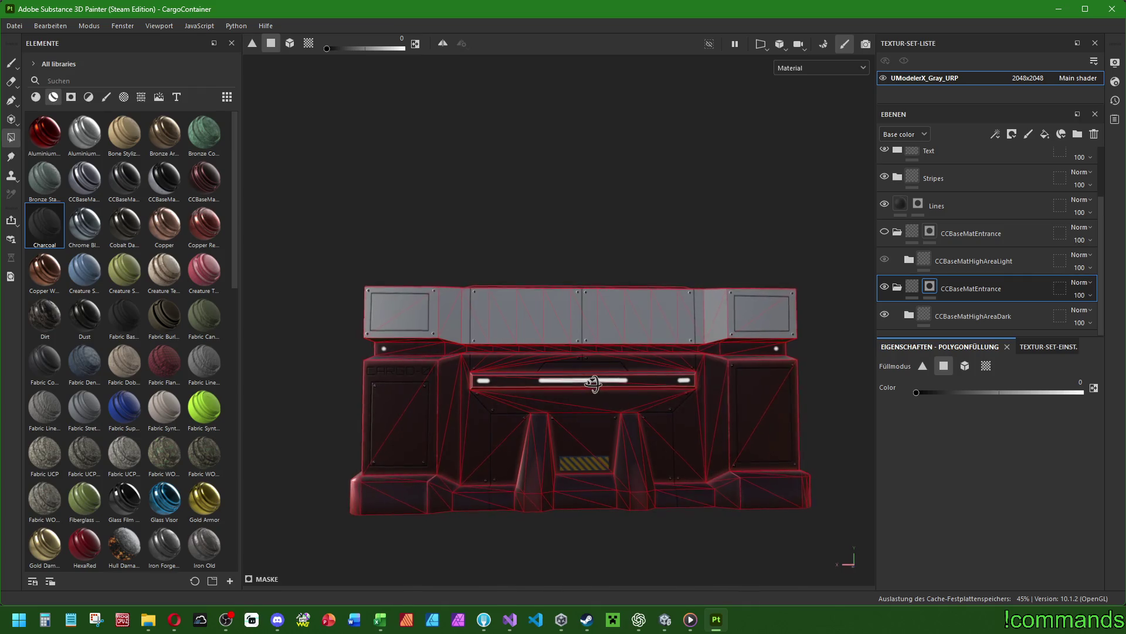
click(886, 261)
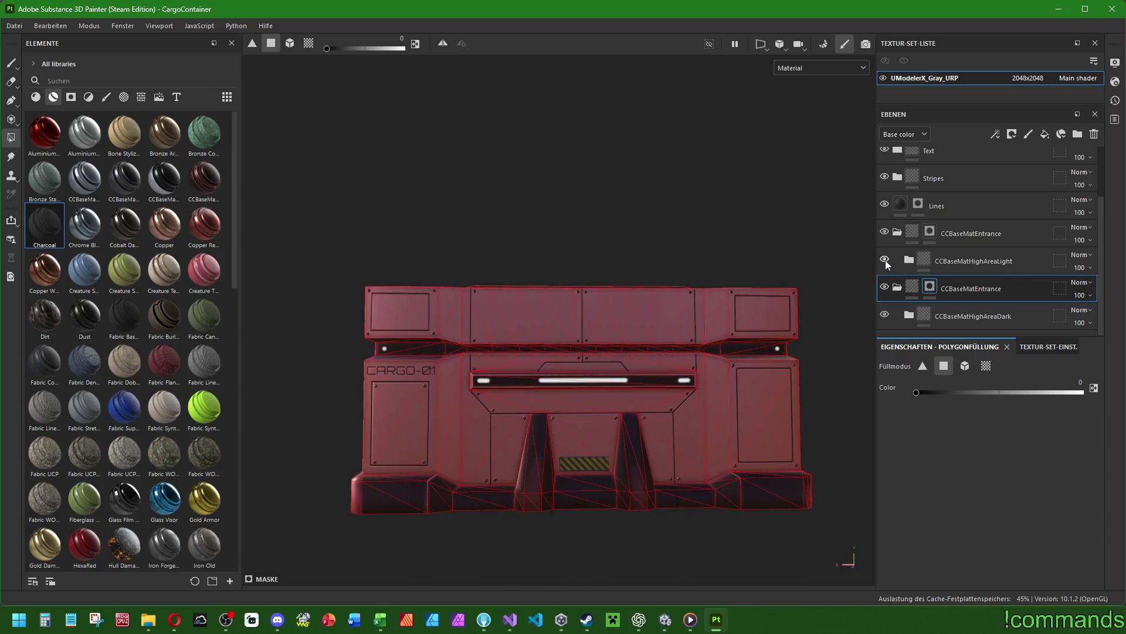
Fill the CARGO-01 band, the centre panel between the pillars, and the strip above the light bar.
click(885, 260)
mouse_move(374, 409)
mouse_down()
mouse_move(526, 397)
mouse_move(829, 406)
mouse_up()
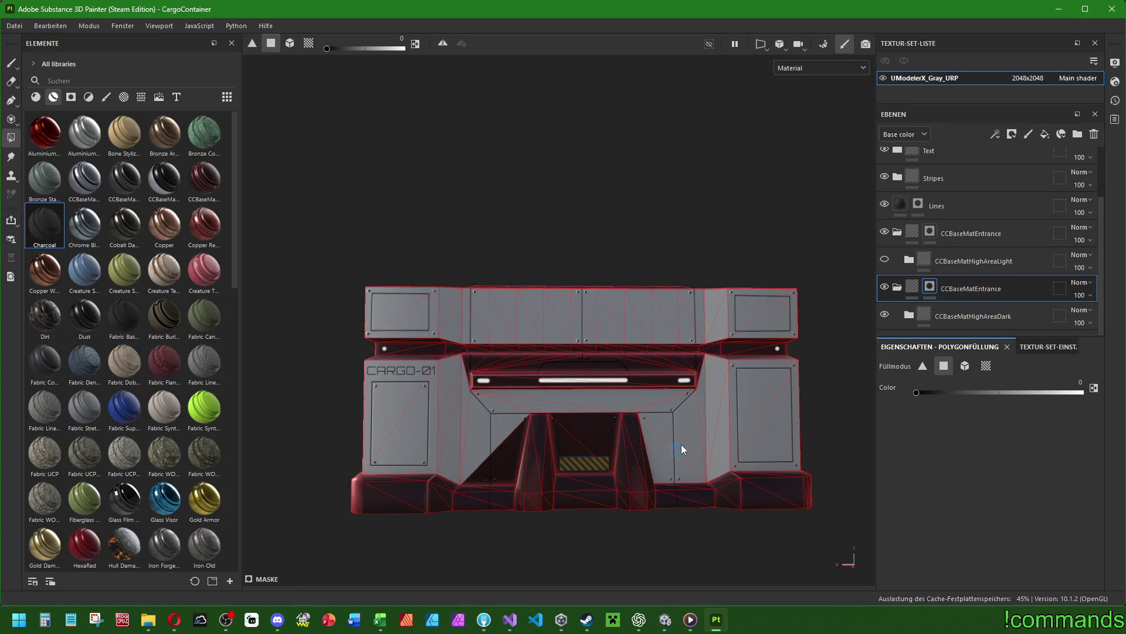
click(580, 419)
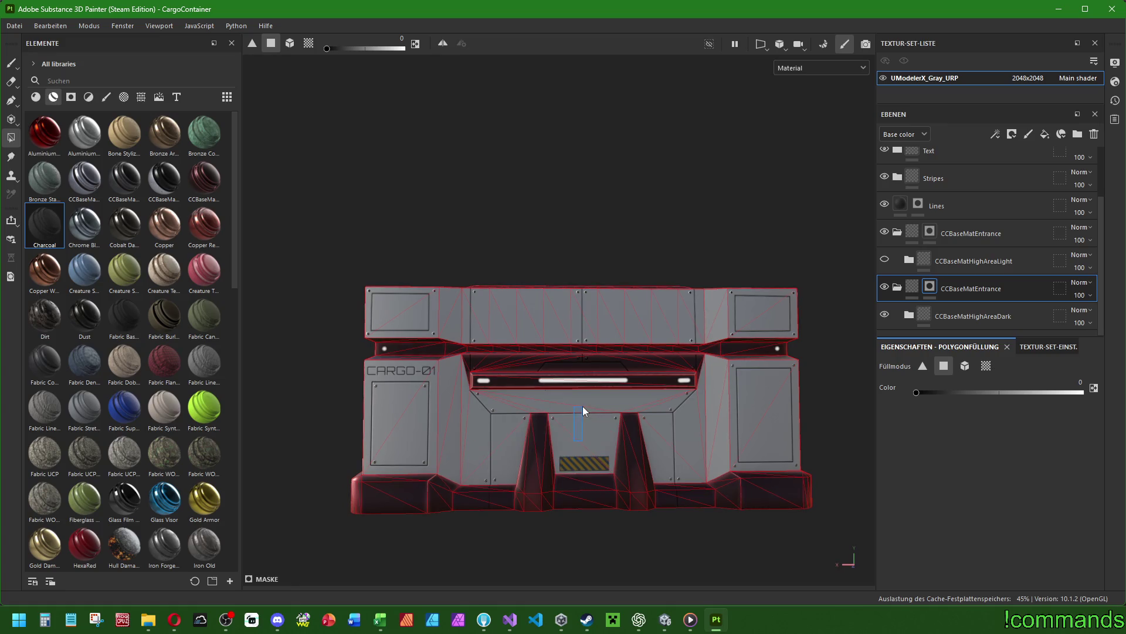
mouse_move(507, 362)
mouse_down()
mouse_move(688, 363)
mouse_move(513, 382)
mouse_move(496, 478)
mouse_move(707, 355)
mouse_move(706, 342)
mouse_move(732, 379)
mouse_up()
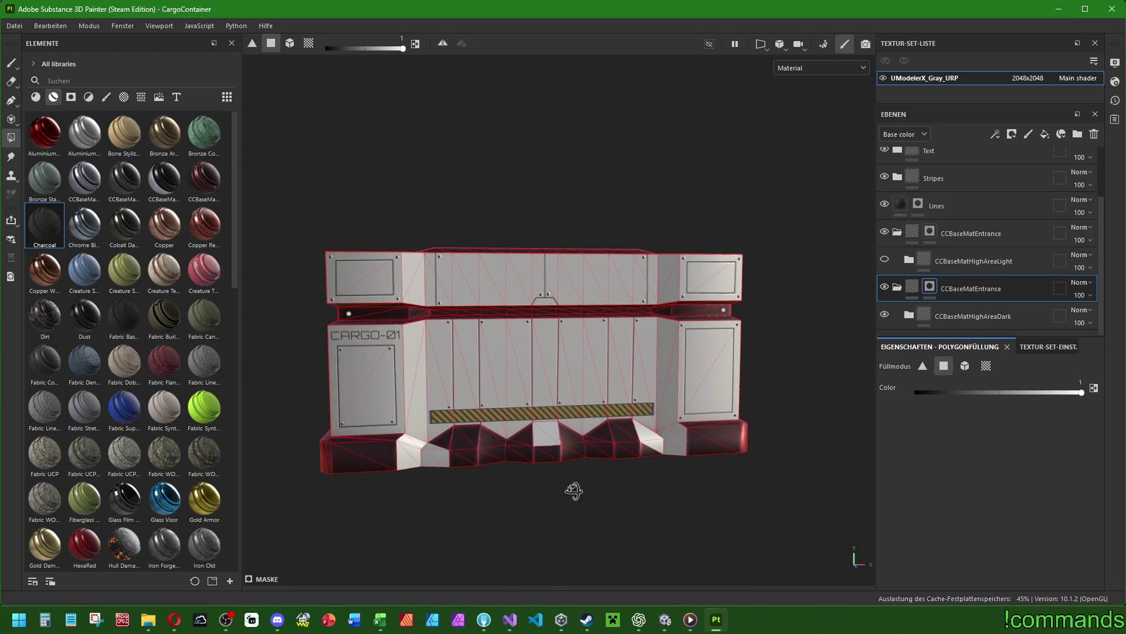
Orbit around the container to inspect the filled mask from top and side angles.
alt+drag(574, 491, 421, 467)
drag(585, 461, 586, 461)
drag(699, 450, 699, 451)
mouse_move(671, 414)
alt+mouse_down()
mouse_move(301, 409)
mouse_move(551, 410)
mouse_move(382, 403)
mouse_move(411, 403)
alt+mouse_up()
mouse_move(732, 389)
alt+mouse_down()
mouse_move(711, 417)
mouse_move(456, 446)
mouse_move(703, 460)
mouse_move(481, 434)
alt+mouse_up()
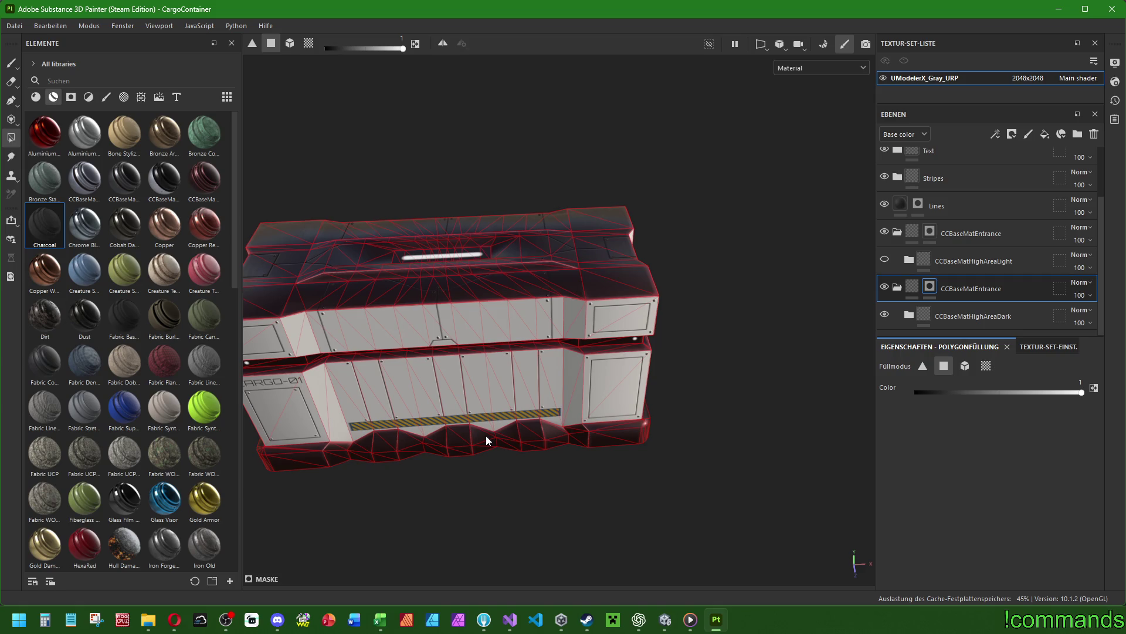
alt+drag(486, 436, 485, 389)
mouse_move(550, 306)
alt+mouse_down()
mouse_move(364, 347)
mouse_move(301, 328)
mouse_move(235, 332)
mouse_move(403, 357)
mouse_move(466, 383)
mouse_move(460, 458)
alt+mouse_up()
scroll(527, 317, up, 3)
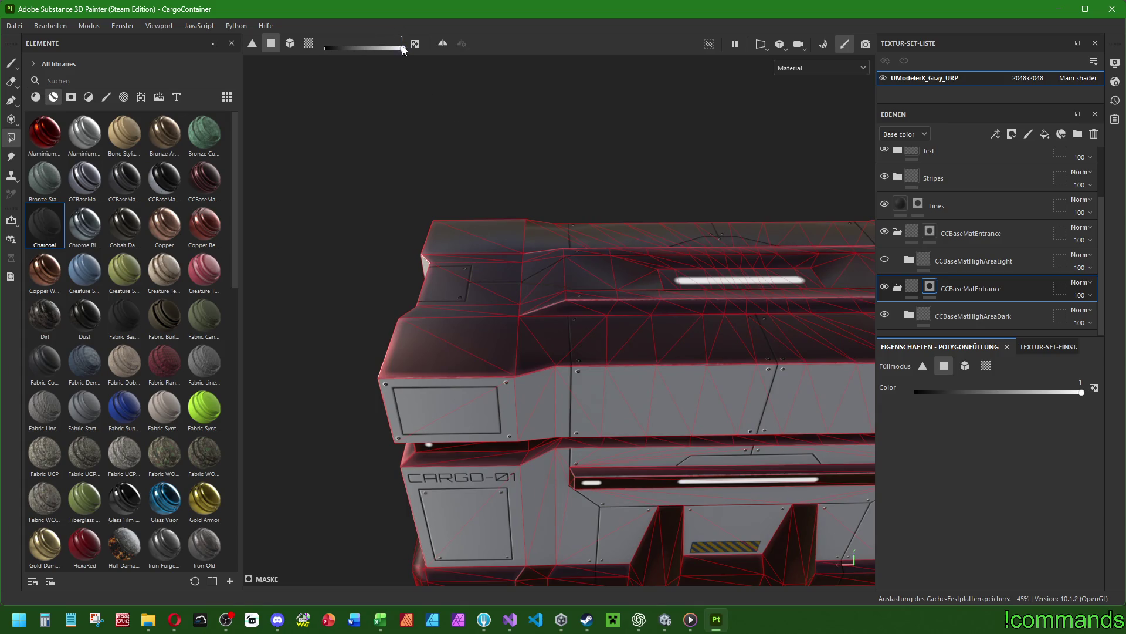
Try the whole-mesh and UV-island fill modes on the container, undoing the upper block fill.
click(289, 43)
click(446, 367)
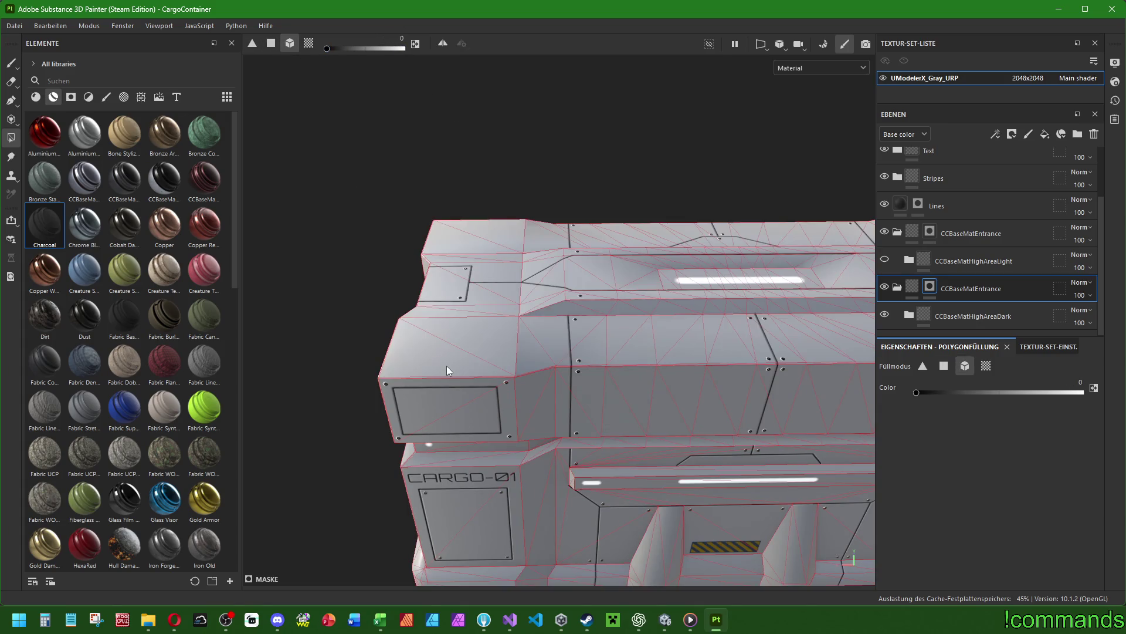
click(309, 43)
click(415, 347)
mouse_move(417, 348)
alt+mouse_down()
mouse_move(535, 398)
mouse_move(599, 294)
mouse_move(838, 334)
mouse_move(575, 347)
mouse_move(552, 252)
mouse_move(484, 132)
alt+mouse_up()
scroll(484, 132, up, 5)
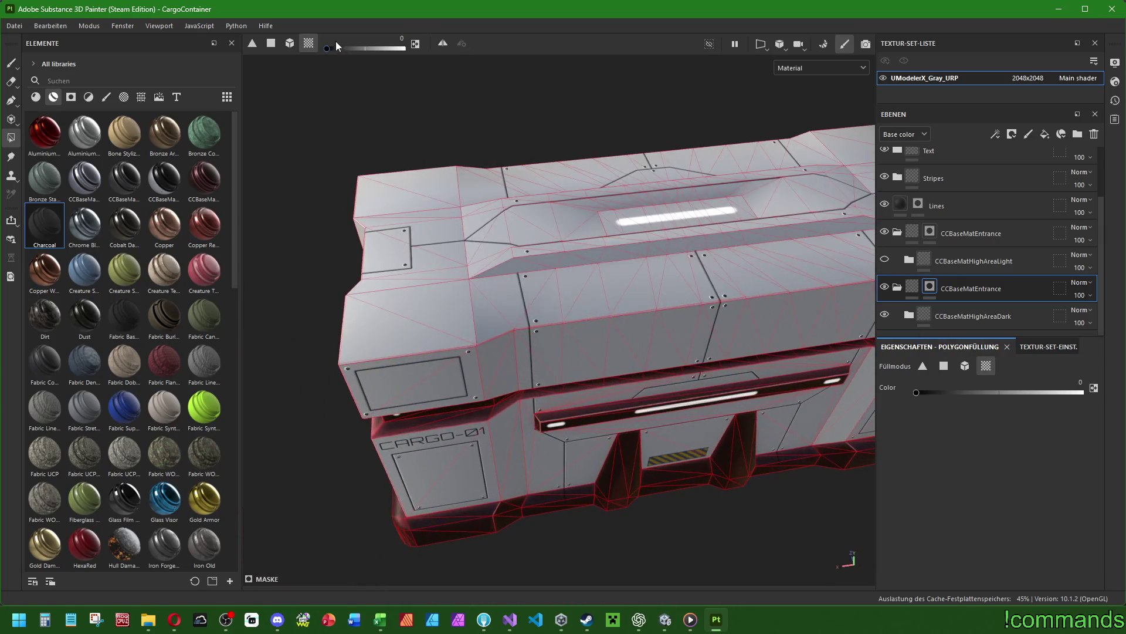
click(498, 223)
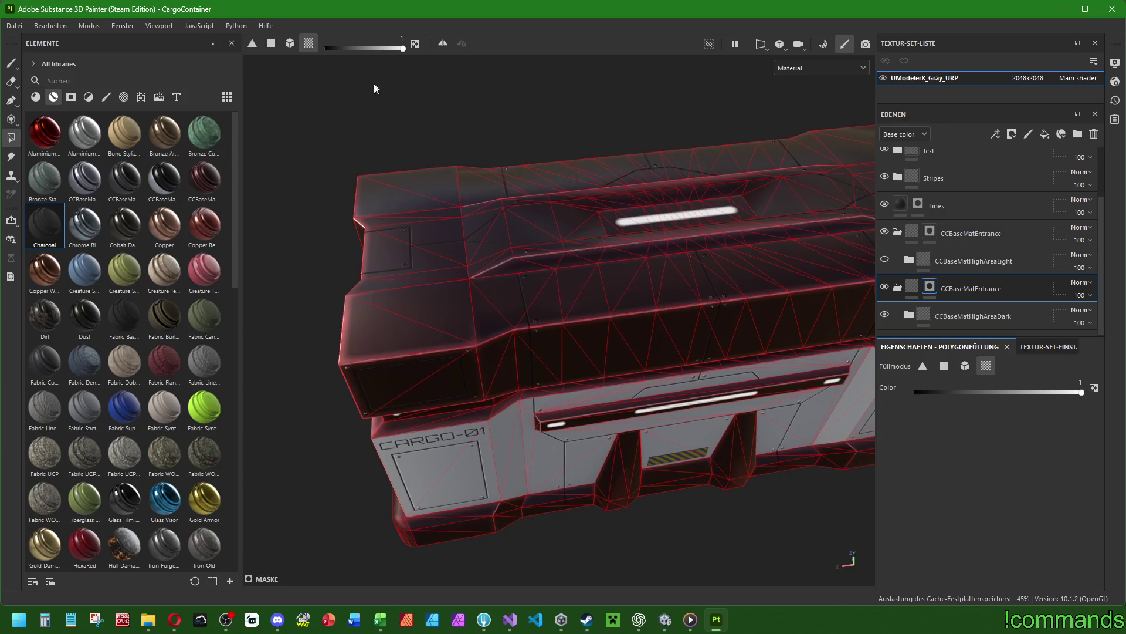
key(ctrl+z)
click(271, 44)
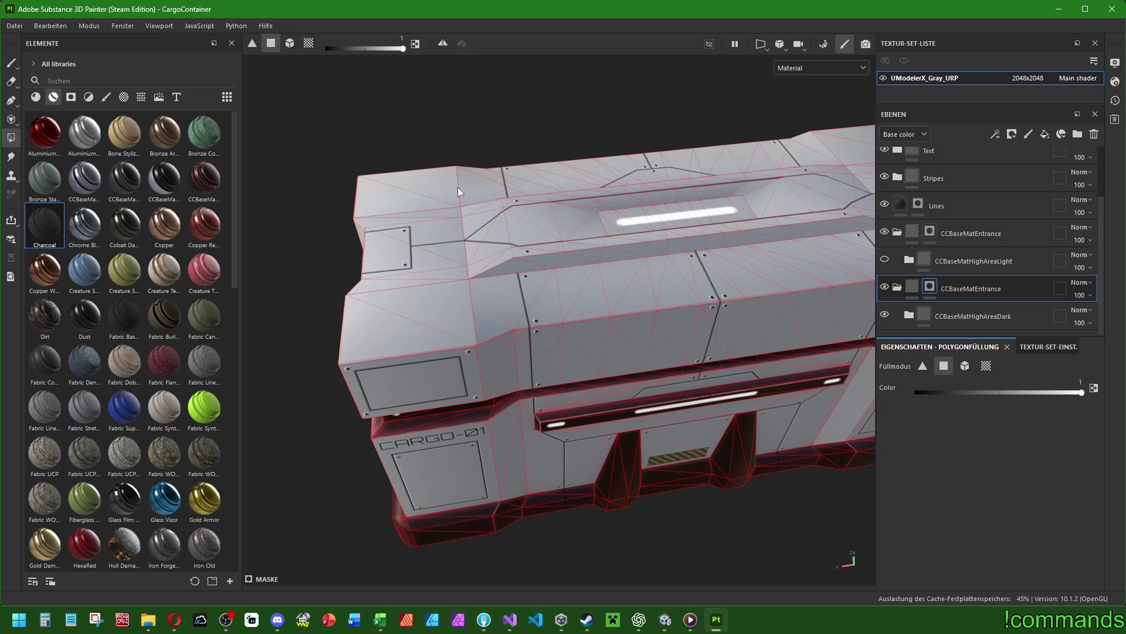
click(290, 44)
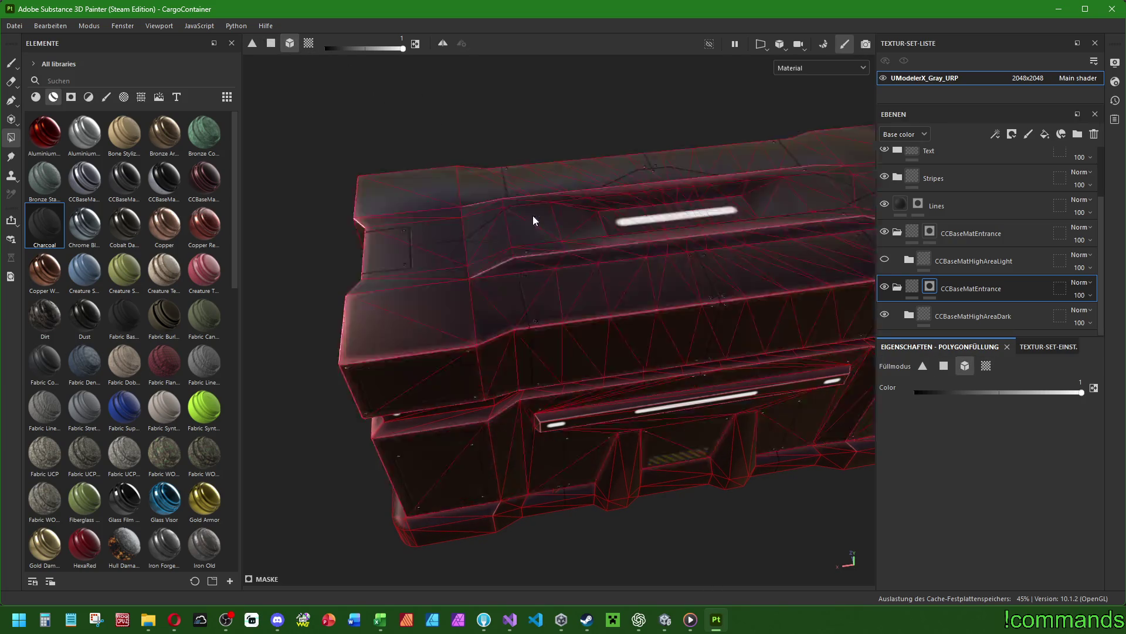
Use triangle fill on the top recess faces, its lower lip and upper edge strip.
key(1)
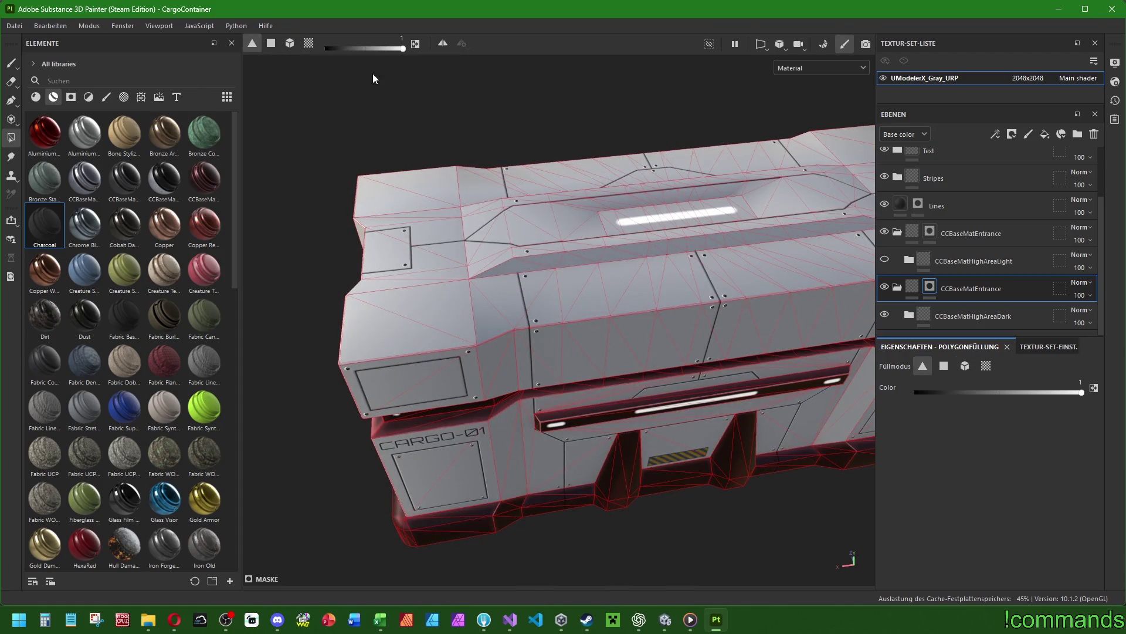
mouse_move(337, 86)
alt+mouse_down()
mouse_move(741, 377)
mouse_move(712, 397)
mouse_move(719, 405)
mouse_move(715, 394)
mouse_move(669, 397)
mouse_move(710, 403)
alt+mouse_up()
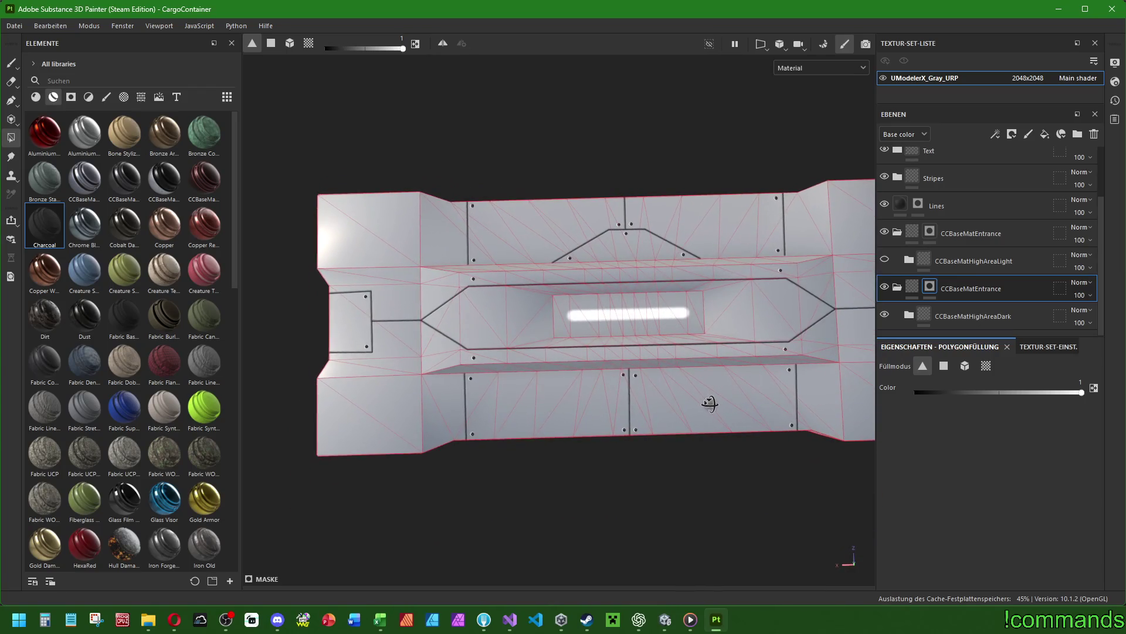
mouse_move(438, 269)
mouse_down()
mouse_move(556, 362)
mouse_move(771, 348)
mouse_move(825, 358)
mouse_up()
mouse_move(667, 362)
mouse_down()
mouse_move(440, 349)
mouse_move(559, 346)
mouse_up()
mouse_move(578, 266)
mouse_down()
mouse_move(807, 284)
mouse_move(703, 281)
mouse_move(757, 276)
mouse_up()
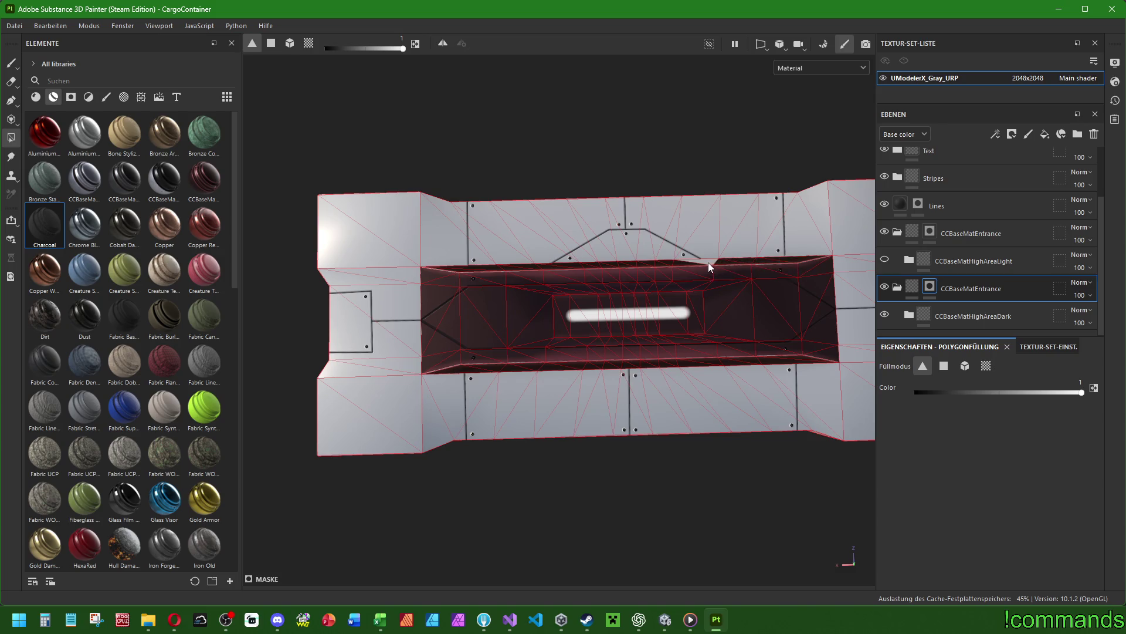
mouse_move(628, 352)
alt+mouse_down()
mouse_move(599, 294)
mouse_move(565, 312)
mouse_move(540, 289)
mouse_move(800, 312)
mouse_move(998, 264)
mouse_move(1024, 285)
mouse_move(779, 289)
mouse_move(747, 302)
mouse_move(604, 284)
mouse_move(920, 292)
alt+mouse_up()
click(930, 286)
mouse_move(645, 305)
alt+mouse_down()
mouse_move(588, 281)
mouse_move(628, 328)
alt+mouse_up()
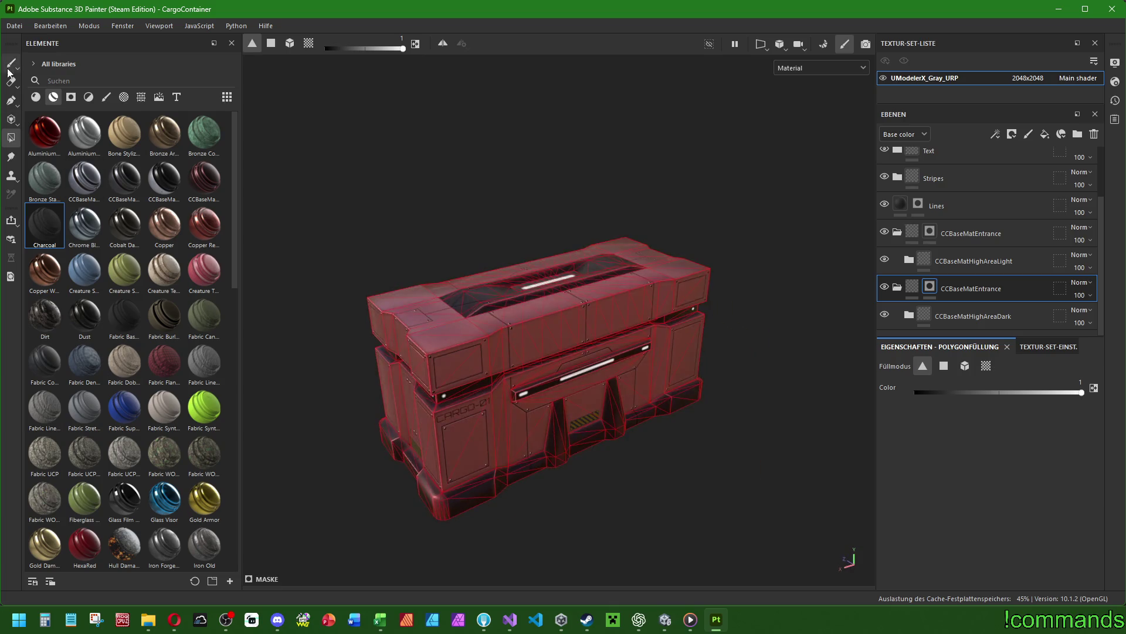
Select the Paint brush tool and orbit the box to a frontal view.
click(9, 65)
mouse_move(545, 221)
alt+mouse_down()
mouse_move(620, 344)
mouse_move(519, 354)
mouse_move(717, 355)
mouse_move(679, 326)
mouse_move(587, 331)
mouse_move(704, 352)
mouse_move(687, 363)
mouse_move(653, 346)
alt+mouse_up()
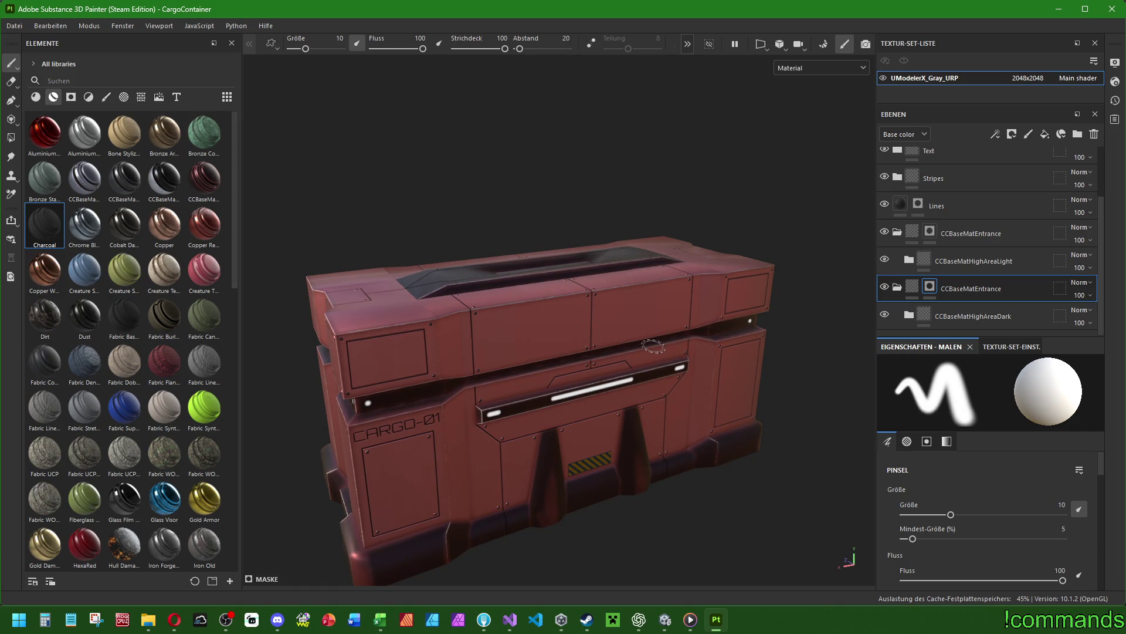
mouse_move(653, 346)
alt+mouse_down()
mouse_move(623, 306)
mouse_move(588, 379)
mouse_move(601, 455)
mouse_move(601, 279)
mouse_move(652, 364)
mouse_move(639, 351)
mouse_move(596, 362)
alt+mouse_up()
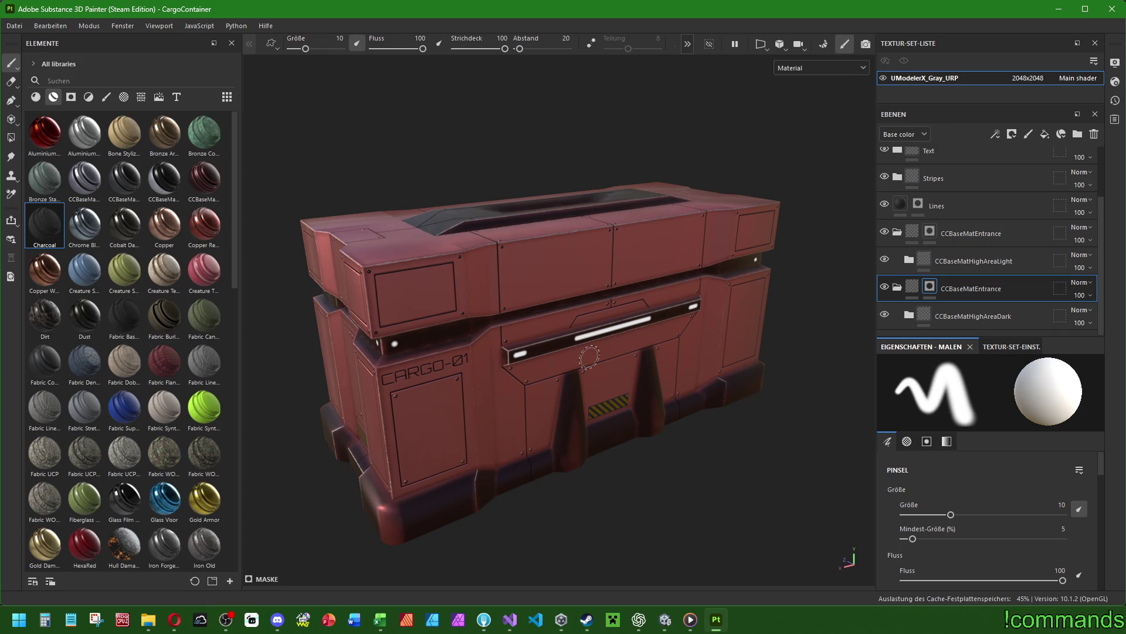
mouse_move(589, 357)
alt+mouse_down()
mouse_move(581, 377)
mouse_move(560, 368)
alt+mouse_up()
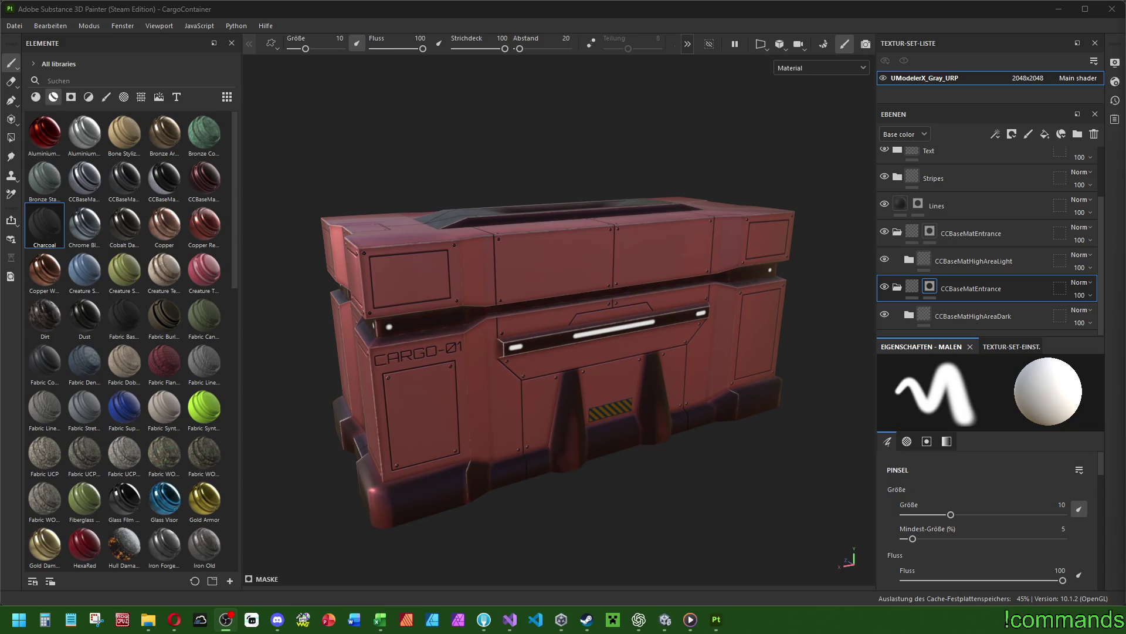
Orbit the container to a frontal view and select the Lines layer.
mouse_move(518, 420)
alt+mouse_down()
mouse_move(381, 434)
mouse_move(611, 413)
alt+mouse_up()
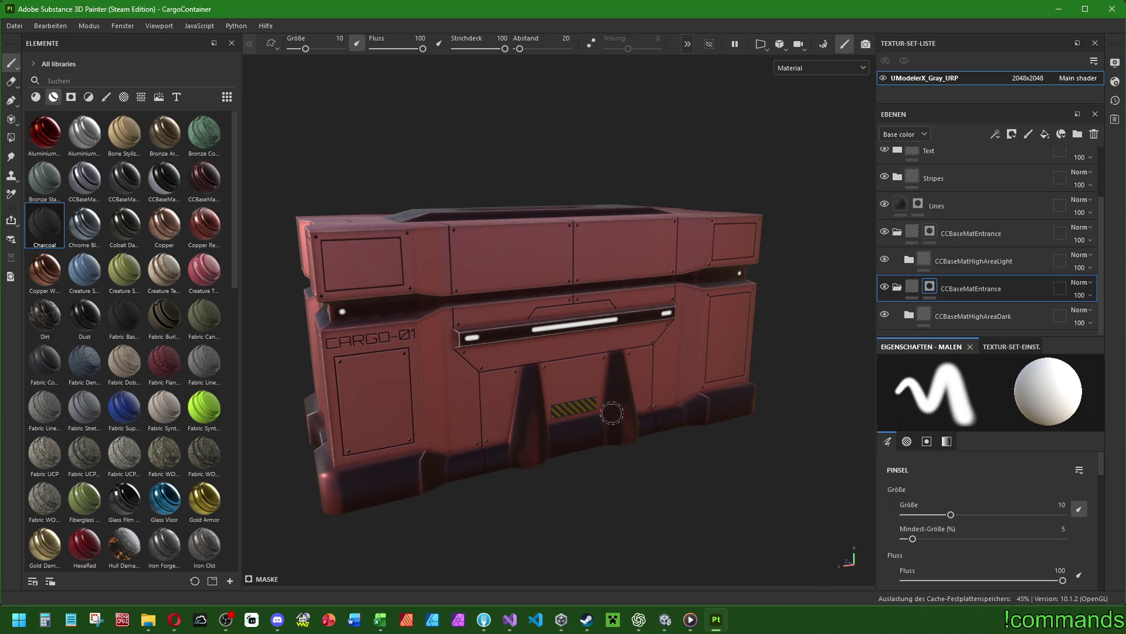
alt+middle_drag(474, 384, 499, 386)
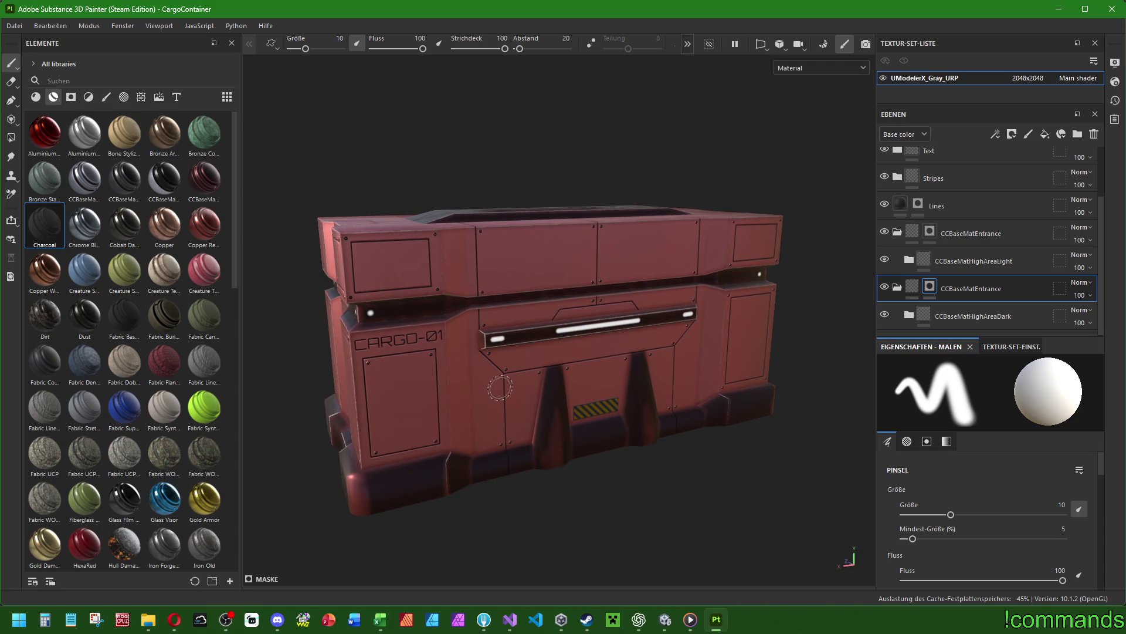
mouse_move(572, 337)
alt+mouse_down()
mouse_move(551, 346)
mouse_move(587, 365)
mouse_move(539, 399)
mouse_move(479, 402)
mouse_move(534, 370)
mouse_move(533, 389)
mouse_move(549, 387)
alt+mouse_up()
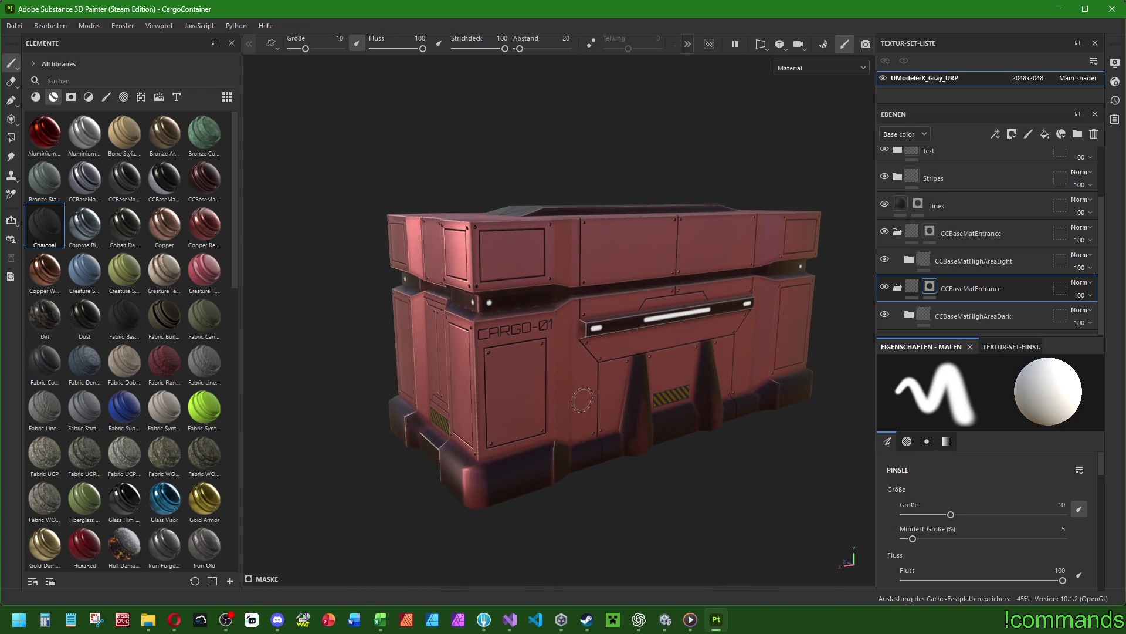
mouse_move(616, 350)
alt+mouse_down()
mouse_move(583, 372)
mouse_move(696, 361)
mouse_move(795, 326)
alt+mouse_up()
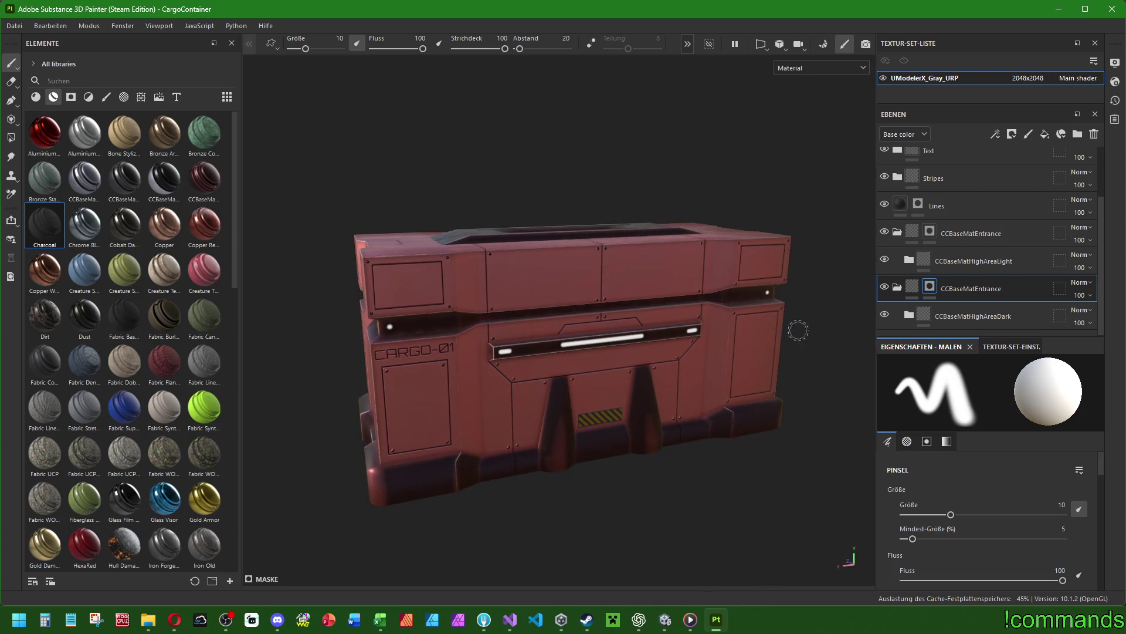
click(957, 206)
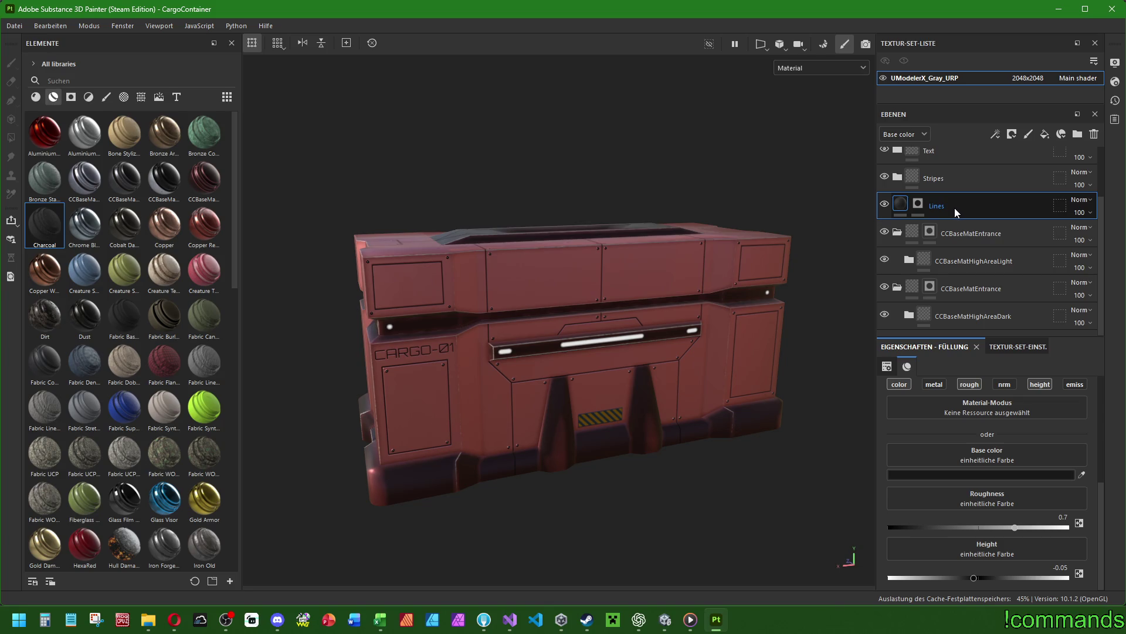
Clear the Lines layer's mask with the Maske bereinigen command.
right_click(919, 203)
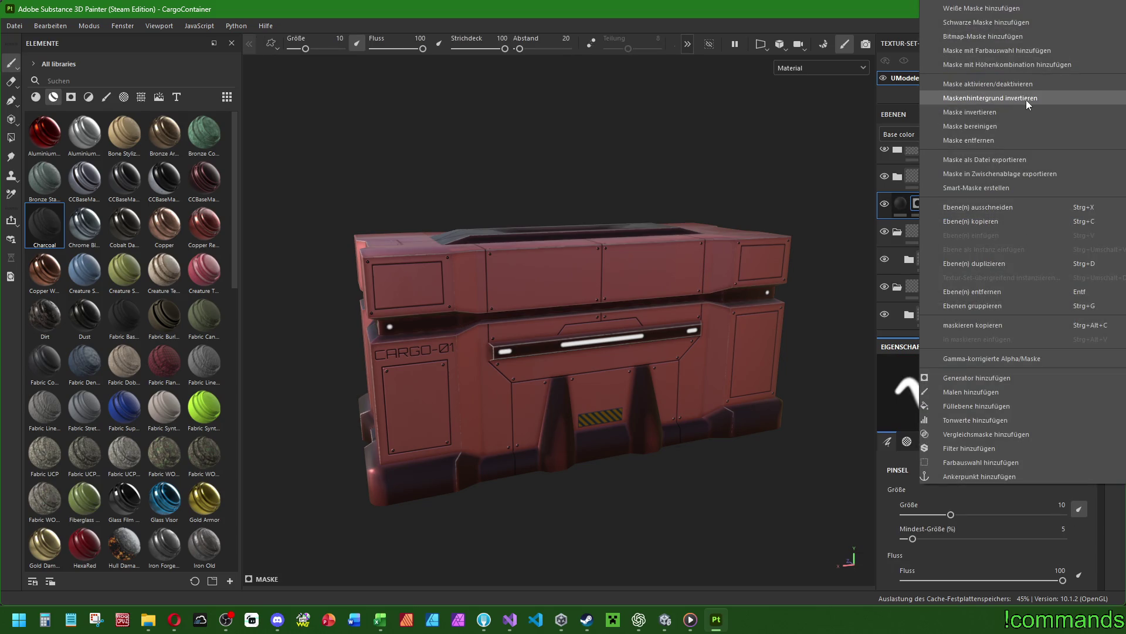
click(991, 125)
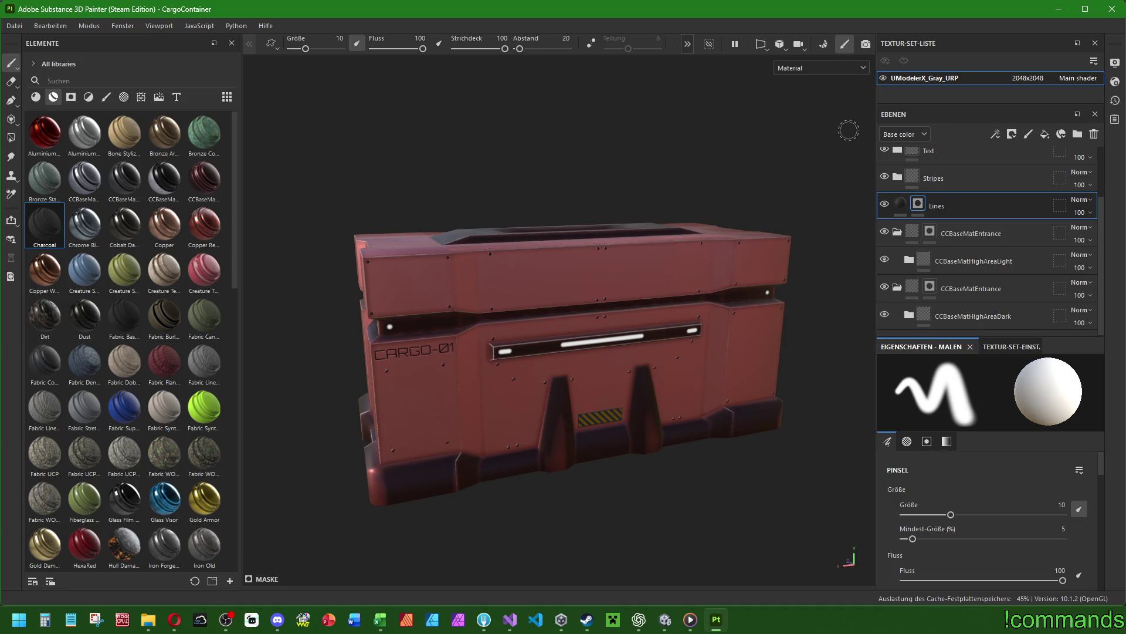
Recenter and orbit around the crate, switch to polygon fill mode, and select the Stripes layer.
key(f)
mouse_move(507, 314)
alt+mouse_down()
mouse_move(706, 279)
mouse_move(572, 286)
alt+mouse_up()
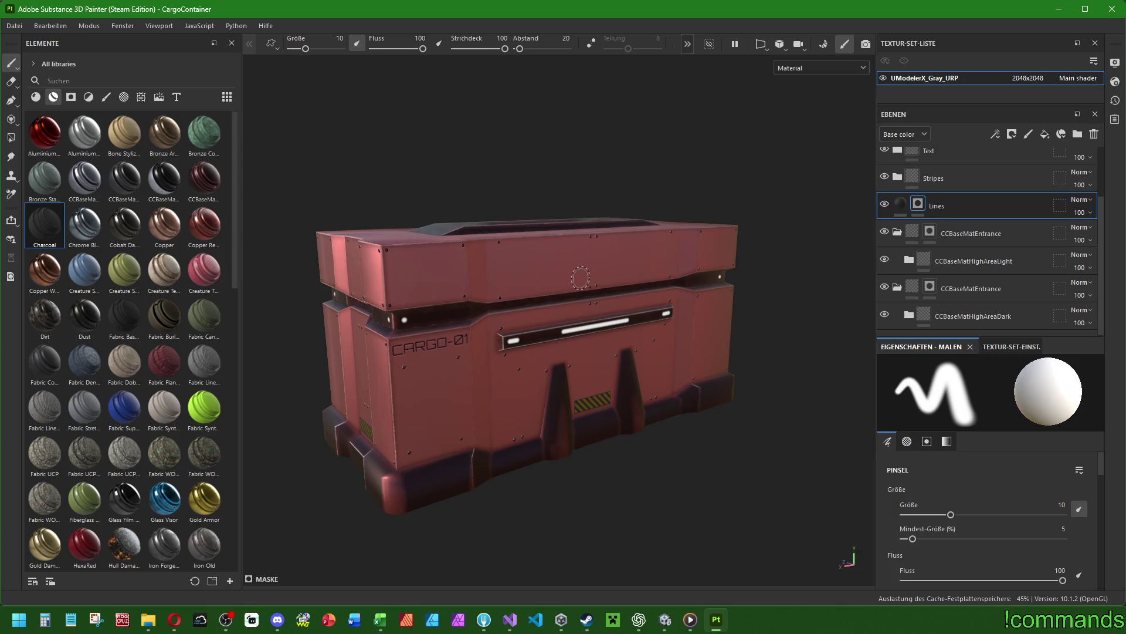
key(4)
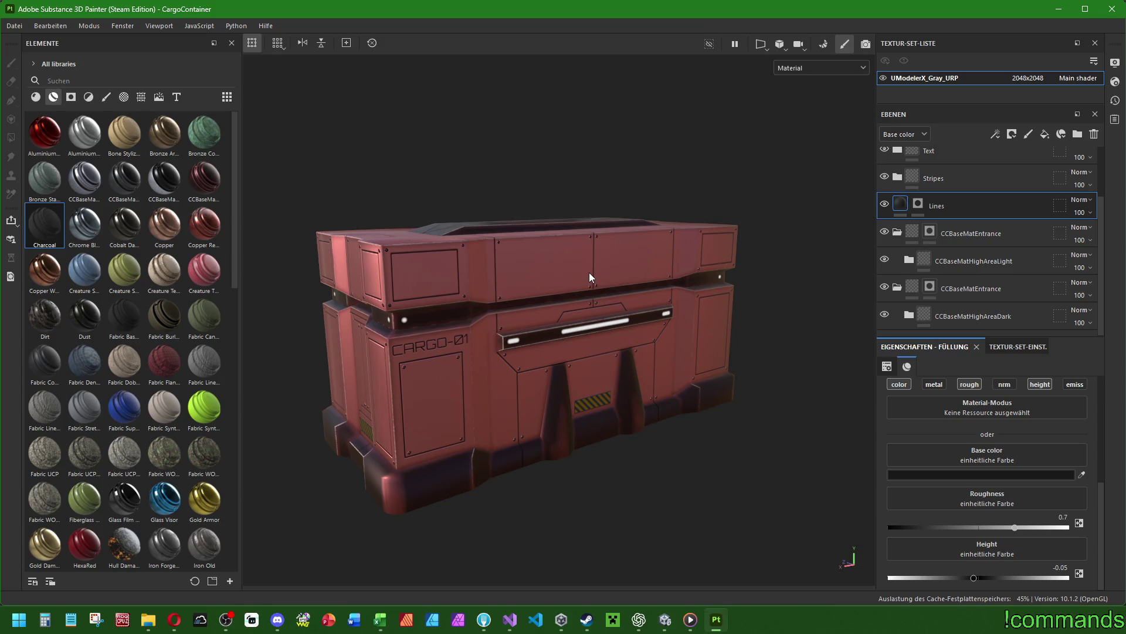
alt+drag(590, 272, 582, 314)
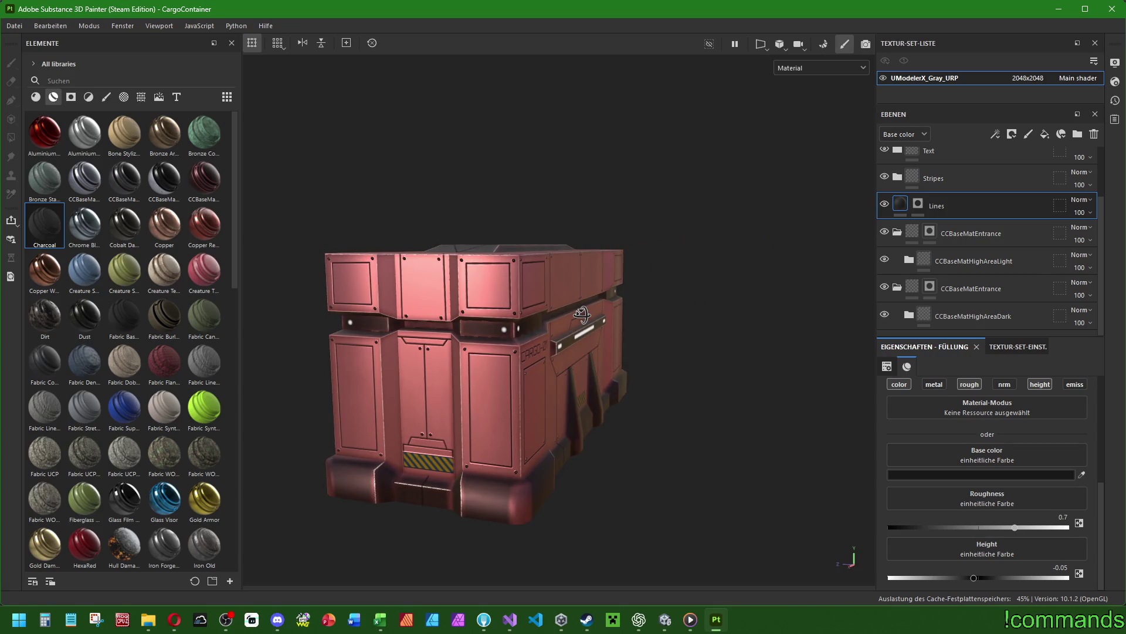
alt+drag(582, 314, 549, 322)
alt+middle_drag(549, 321, 550, 323)
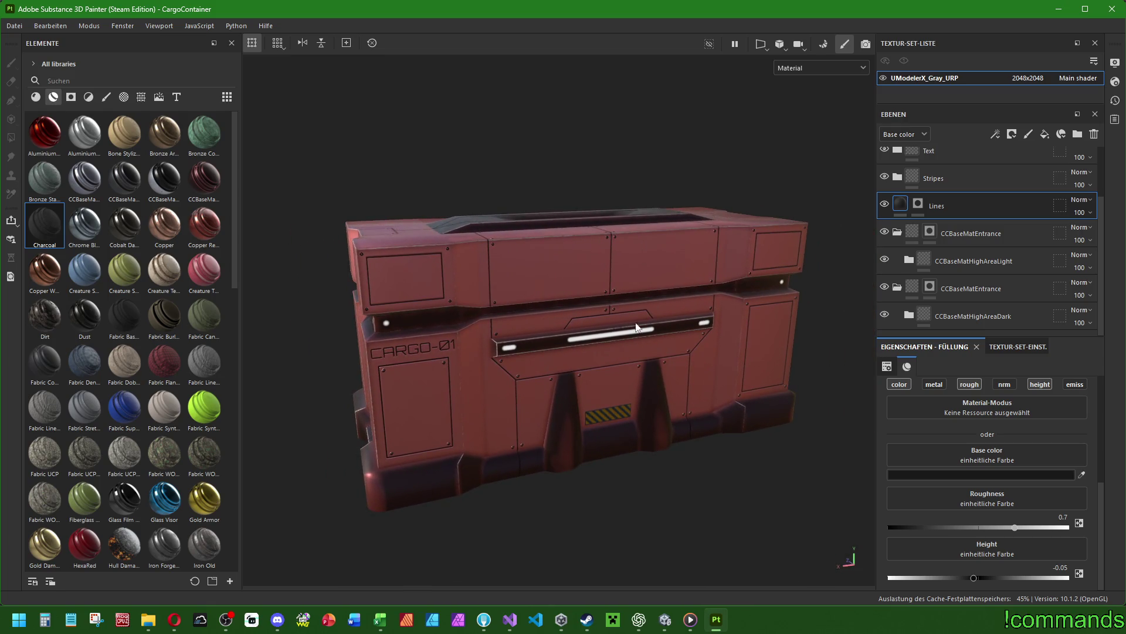
click(981, 178)
key(f)
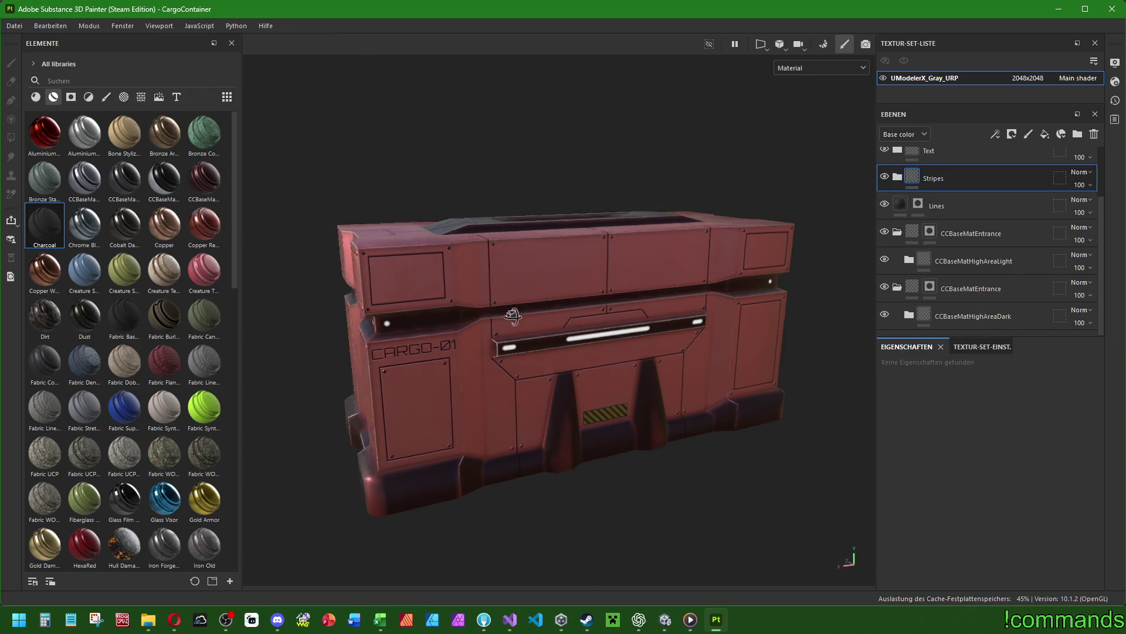
mouse_move(692, 206)
alt+mouse_down()
mouse_move(704, 252)
mouse_move(663, 244)
mouse_move(713, 245)
alt+mouse_up()
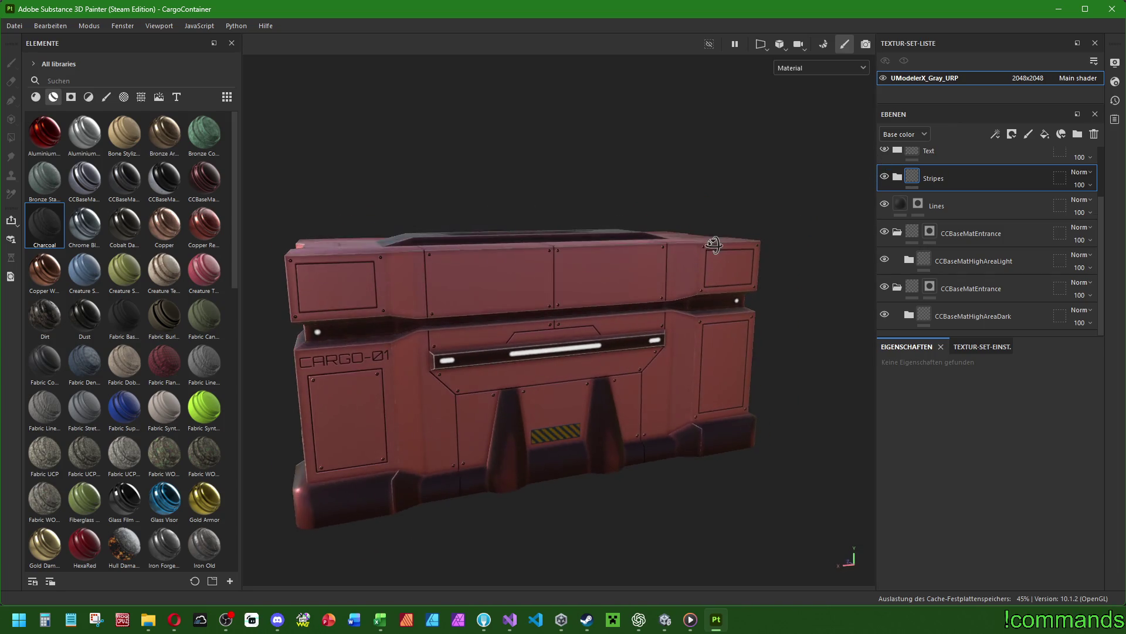
mouse_move(745, 182)
alt+mouse_down()
mouse_move(772, 227)
mouse_move(787, 218)
alt+mouse_up()
scroll(883, 202, up, 2)
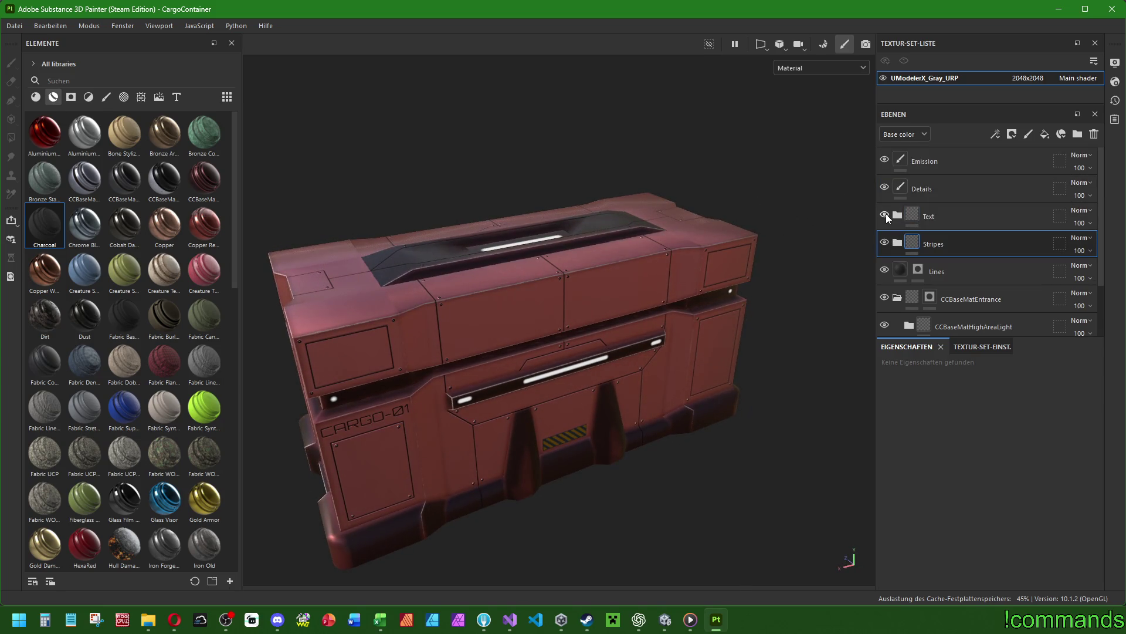
click(885, 160)
click(885, 160)
click(885, 159)
click(887, 165)
alt+drag(692, 220, 671, 200)
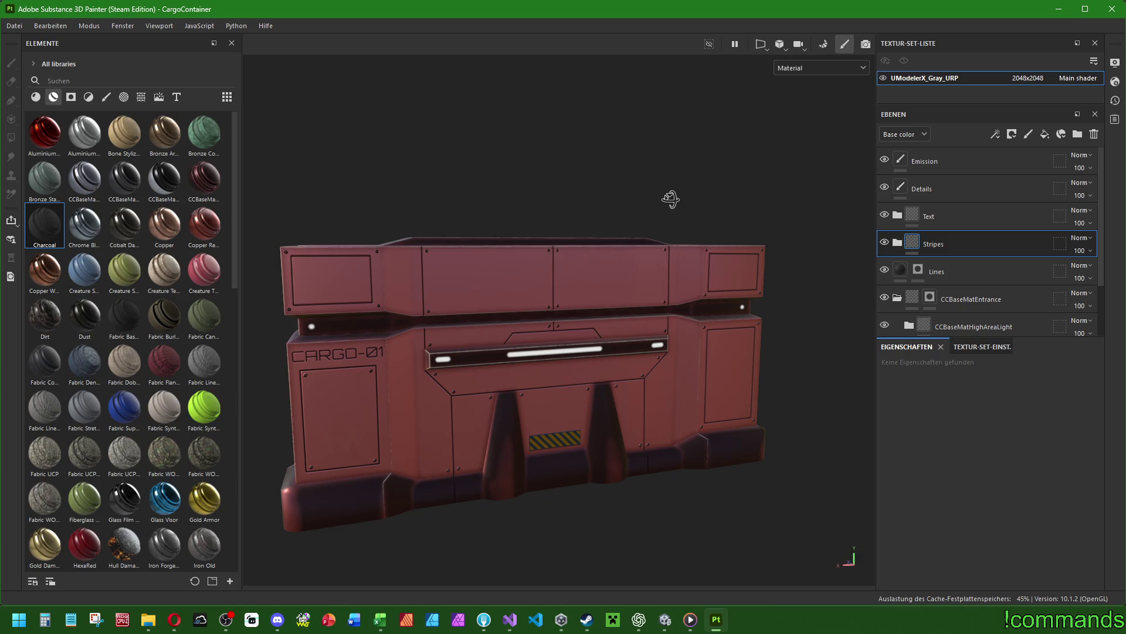
alt+drag(671, 200, 671, 202)
alt+drag(683, 213, 709, 219)
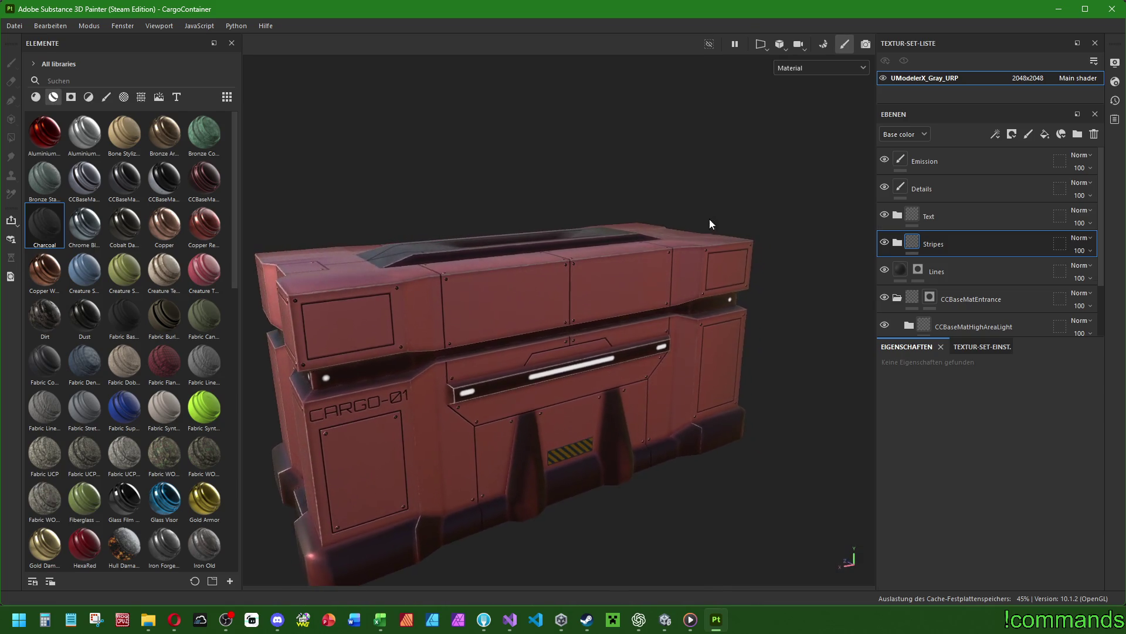
scroll(909, 263, down, 2)
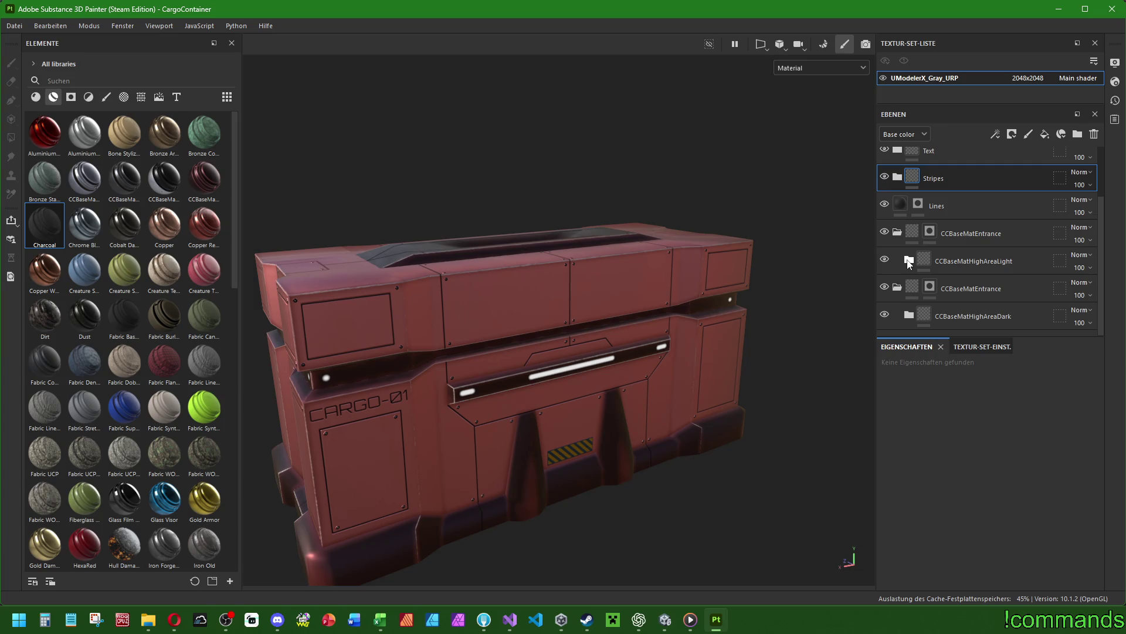
click(908, 261)
alt+drag(640, 346, 887, 253)
click(898, 232)
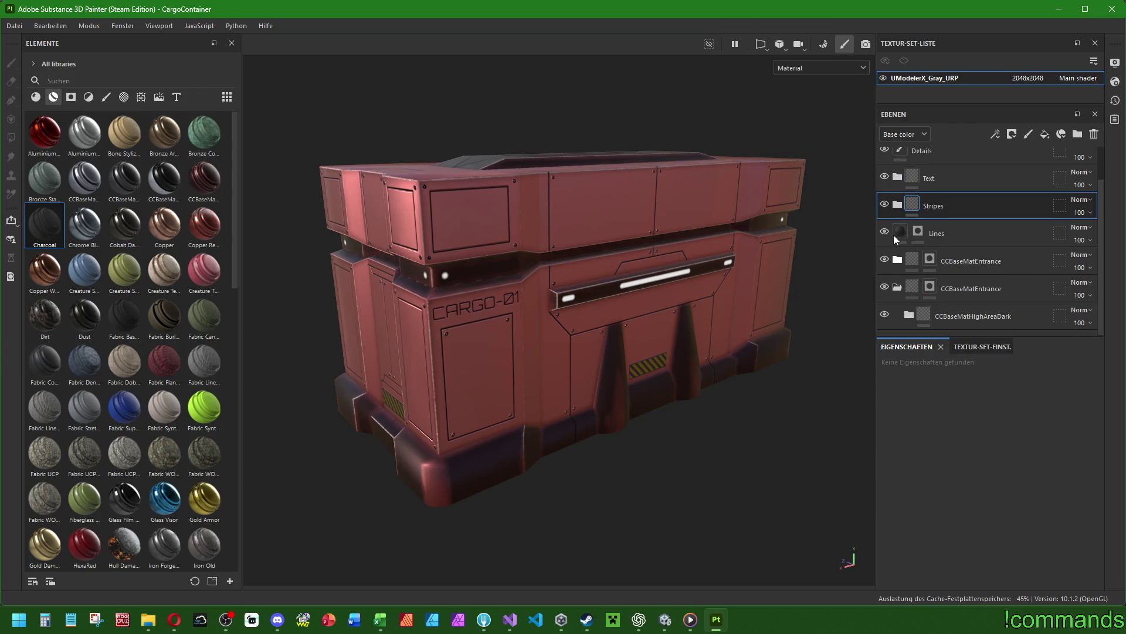
click(963, 249)
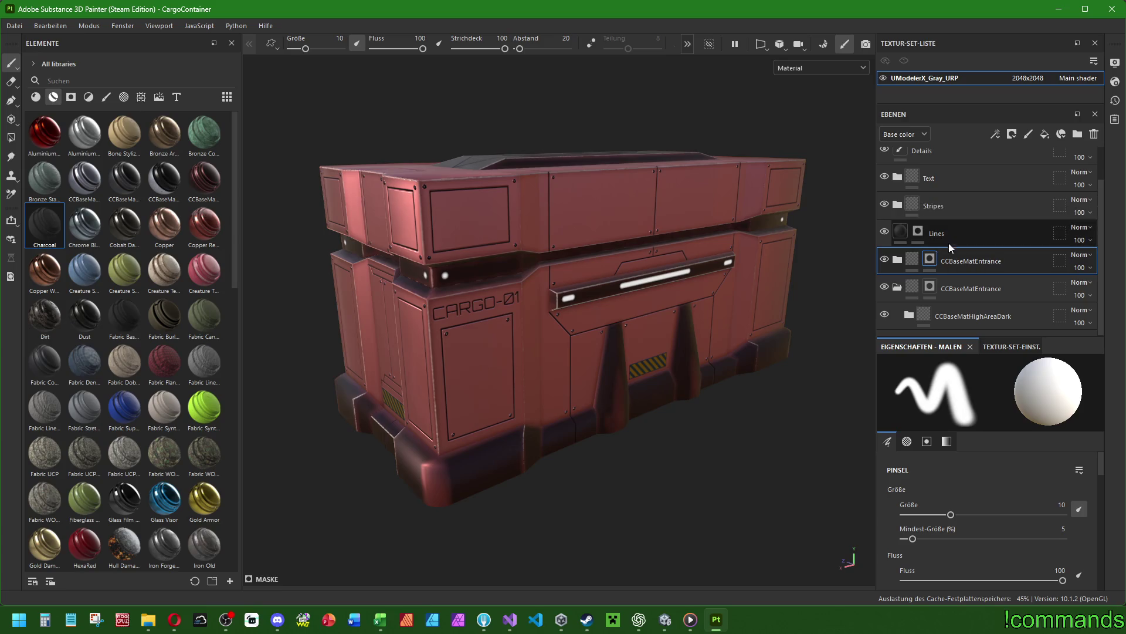
Add fill layer Füllebene 1 below Lines and give it a black mask.
click(949, 241)
click(1042, 137)
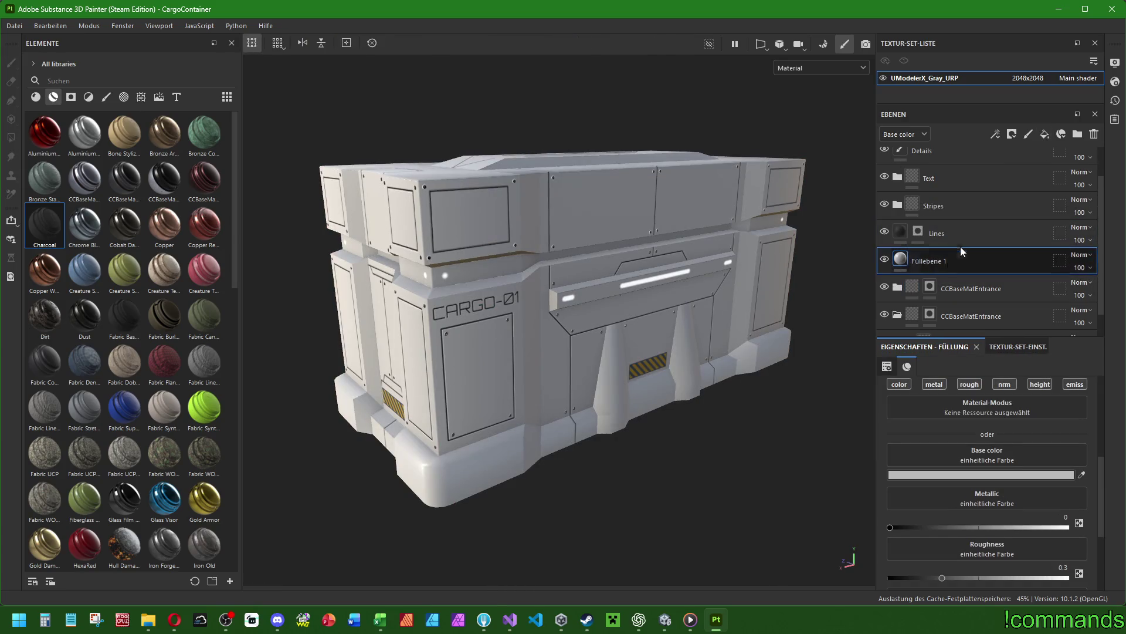
right_click(935, 262)
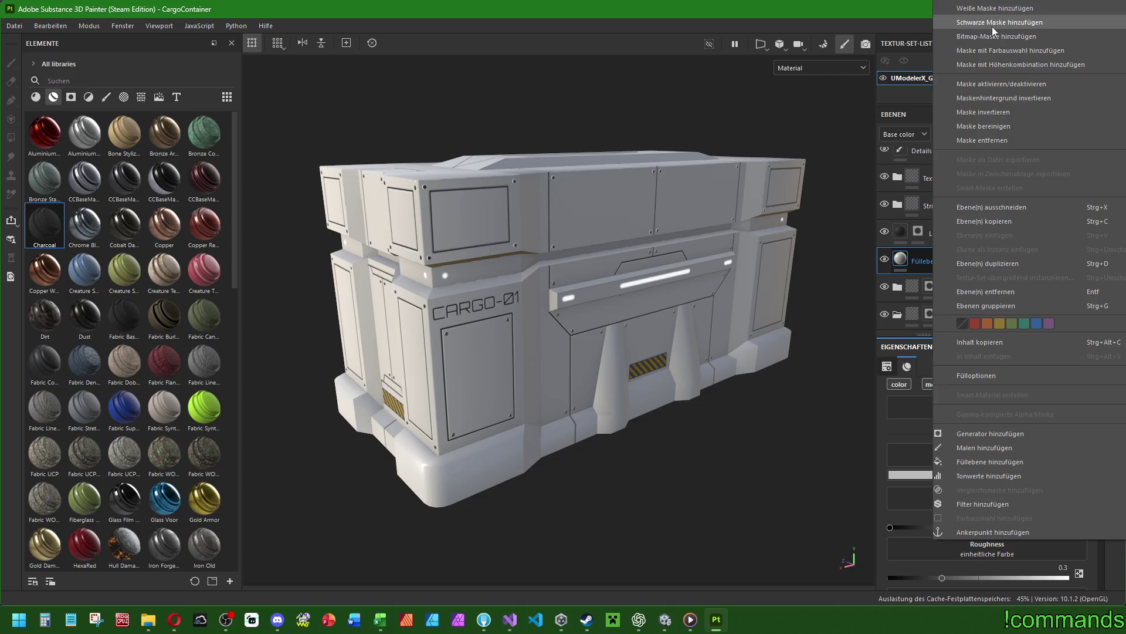
click(992, 26)
Add a generator to Füllebene 1's mask and search the generator list for 'edge'.
right_click(921, 261)
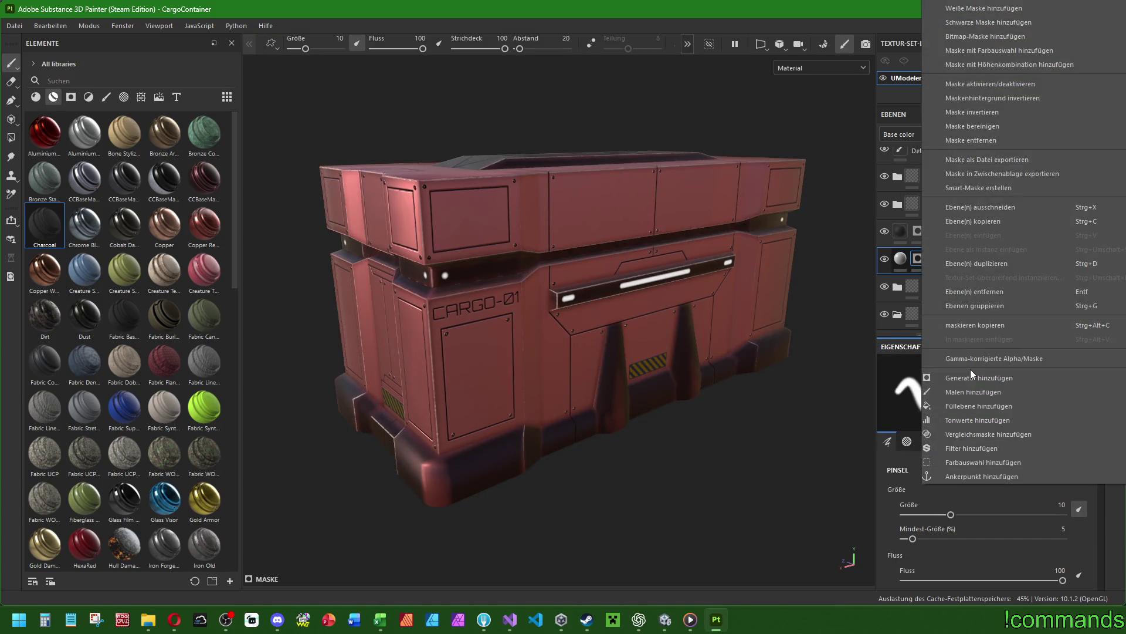
click(970, 373)
click(987, 401)
text(edge)
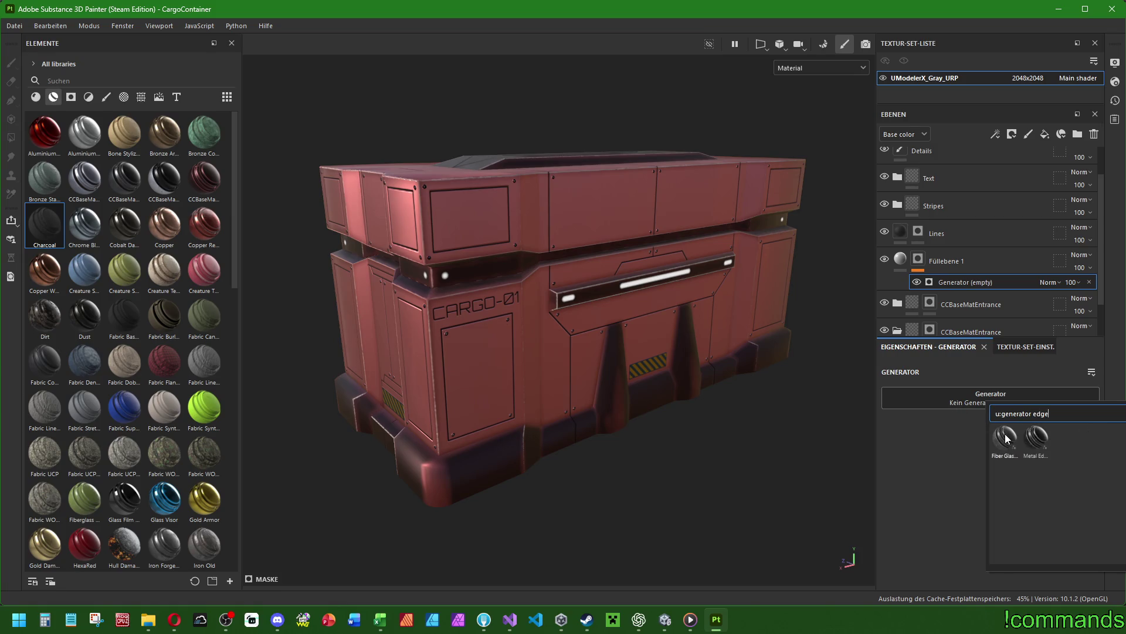
mouse_move(1005, 434)
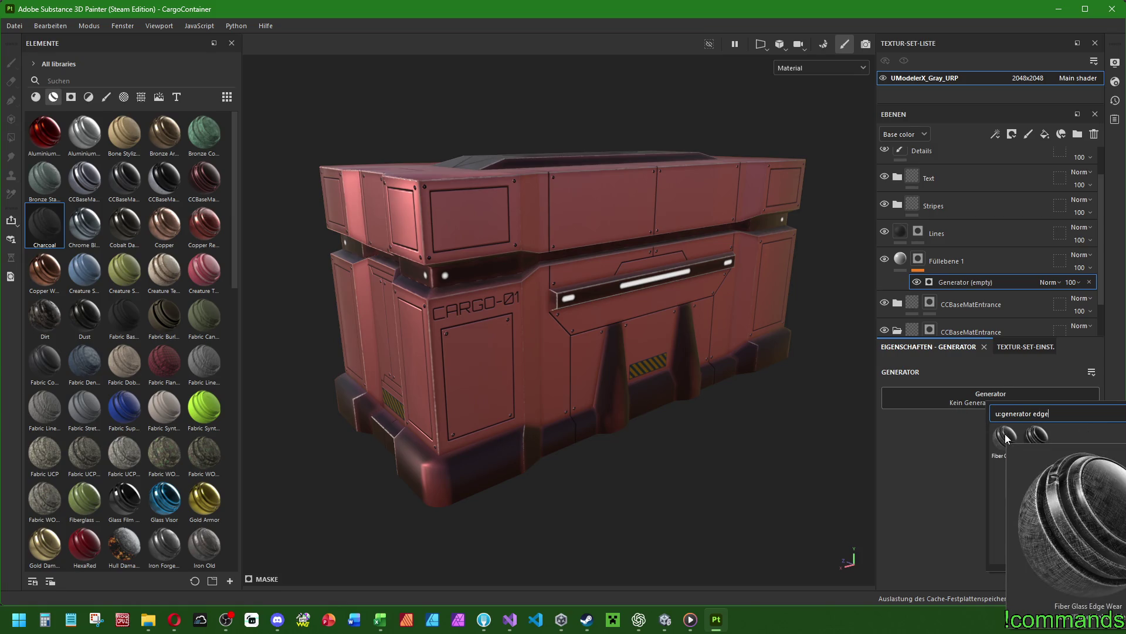
Apply Metal Edge Wear to the mask, test Wear Level 1, then revert to 0.75.
click(1037, 435)
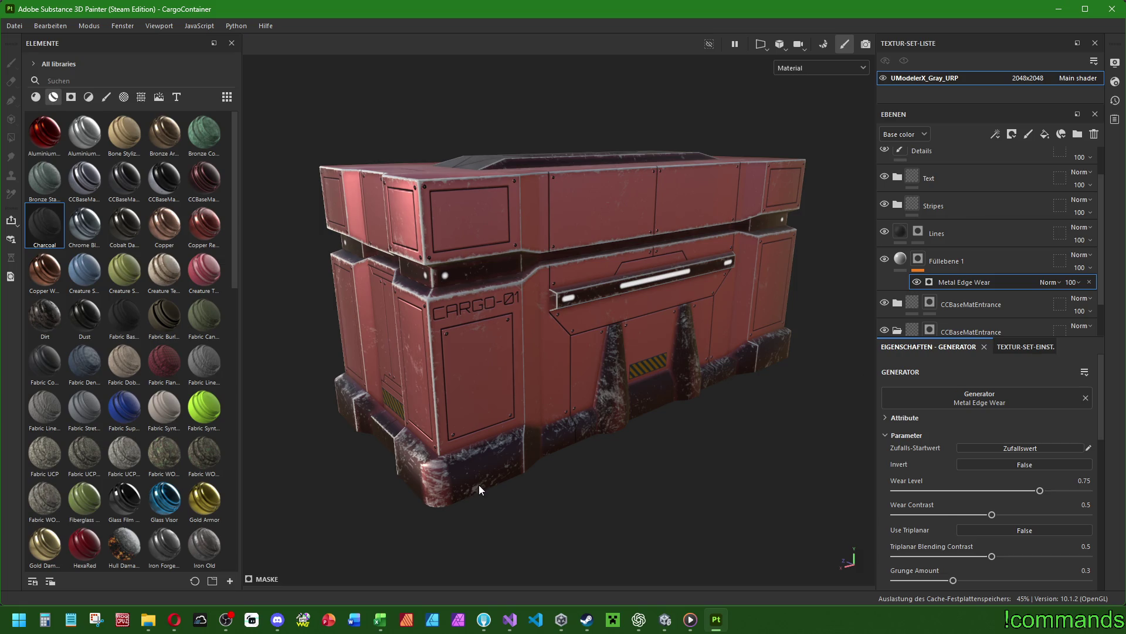
alt+middle_drag(487, 473, 646, 464)
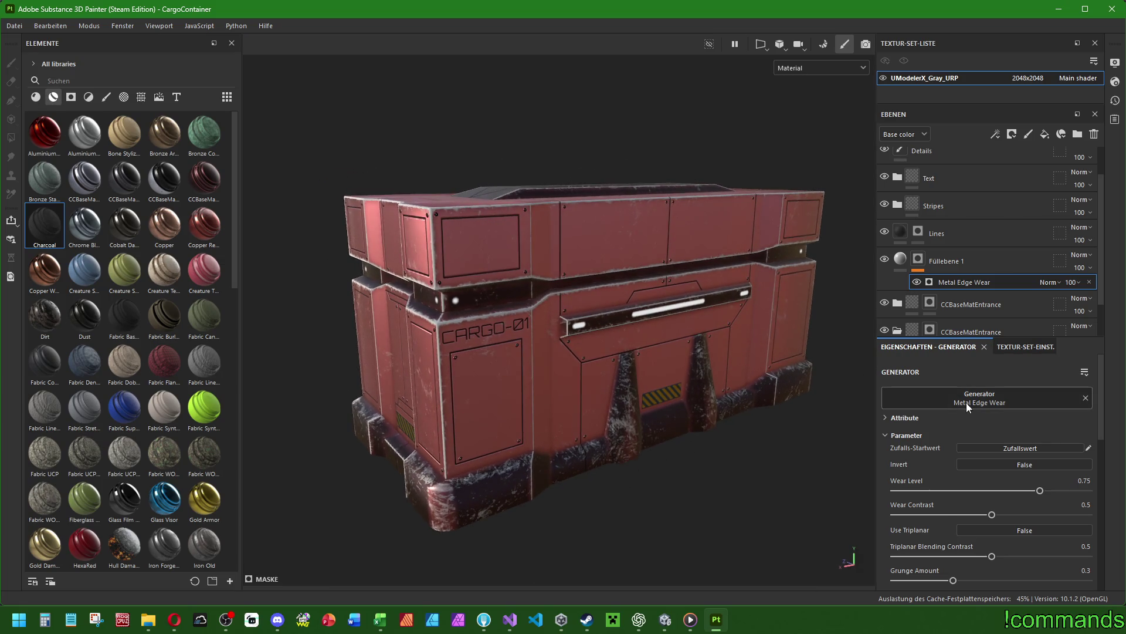
scroll(970, 403, down, 2)
mouse_move(1045, 424)
mouse_down()
mouse_move(994, 421)
mouse_move(1086, 425)
mouse_up()
key(ctrl+z)
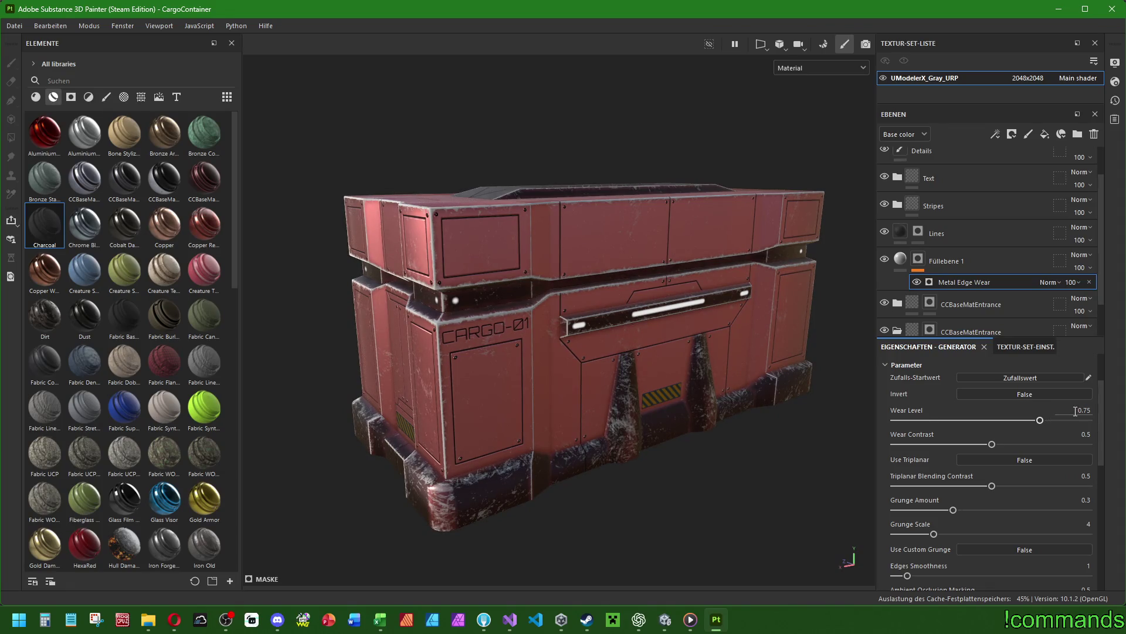
scroll(908, 305, down, 5)
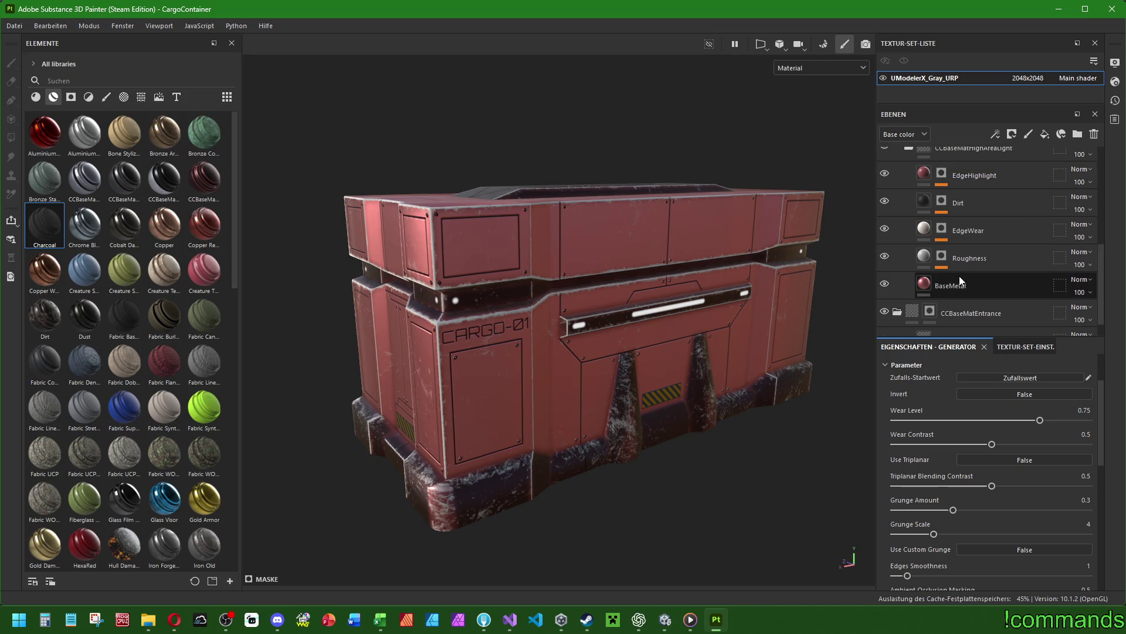
Inspect the existing EdgeWear layer's Metal Edge Wear generator settings.
click(957, 231)
click(941, 229)
click(988, 251)
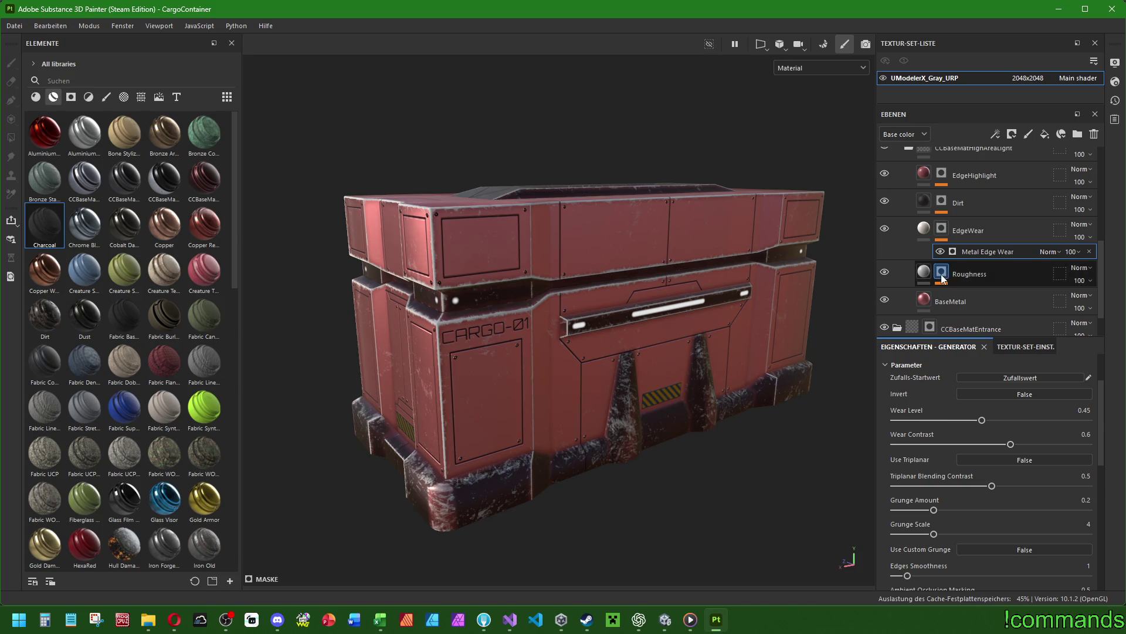
scroll(928, 273, up, 3)
Set the new generator's Wear Level to 0.5, keeping Wear Contrast at 0.5.
click(956, 238)
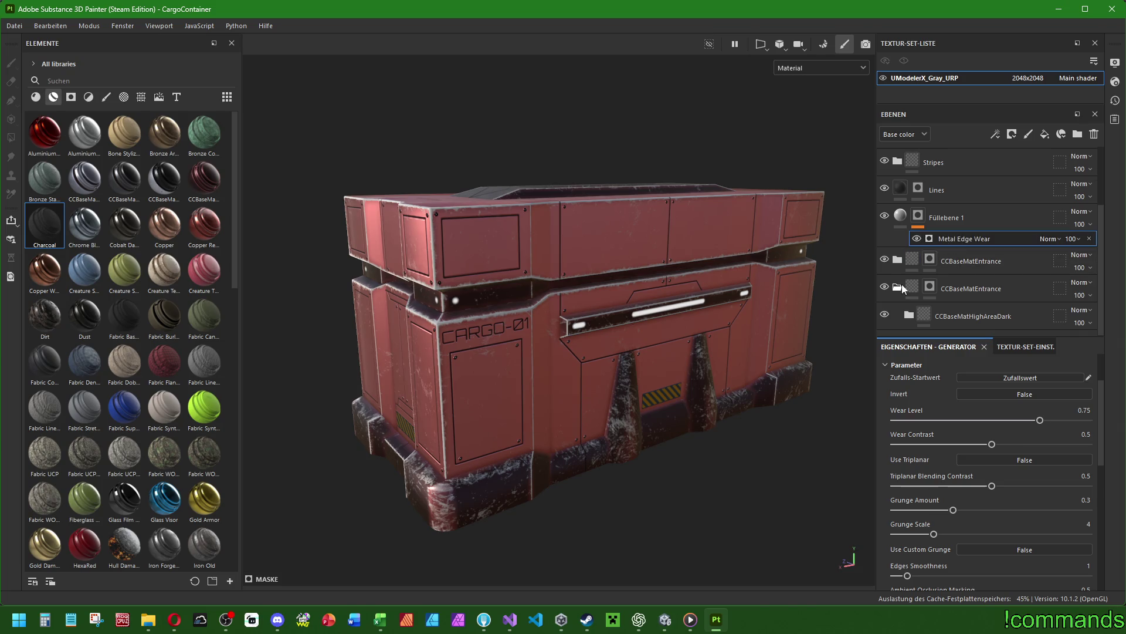
click(1075, 410)
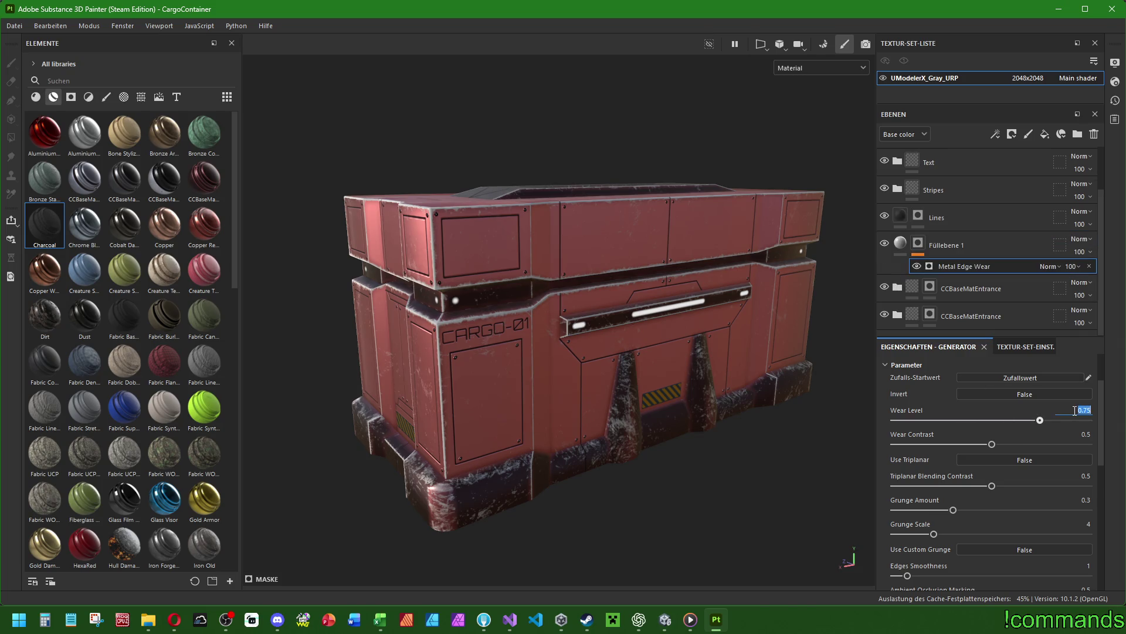
text(0.5)
key(Return)
mouse_move(993, 446)
mouse_down()
mouse_move(1081, 446)
mouse_move(911, 444)
mouse_move(1021, 444)
mouse_move(992, 444)
mouse_up()
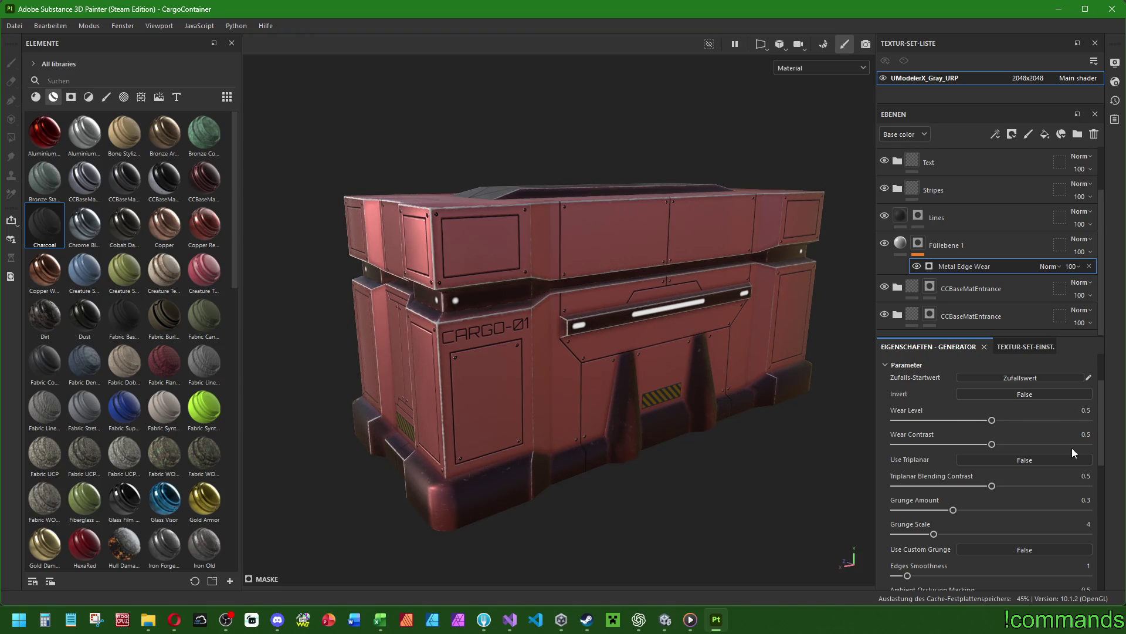
Test the custom grunge at full strength on a frontal view, then undo it.
scroll(1064, 471, down, 2)
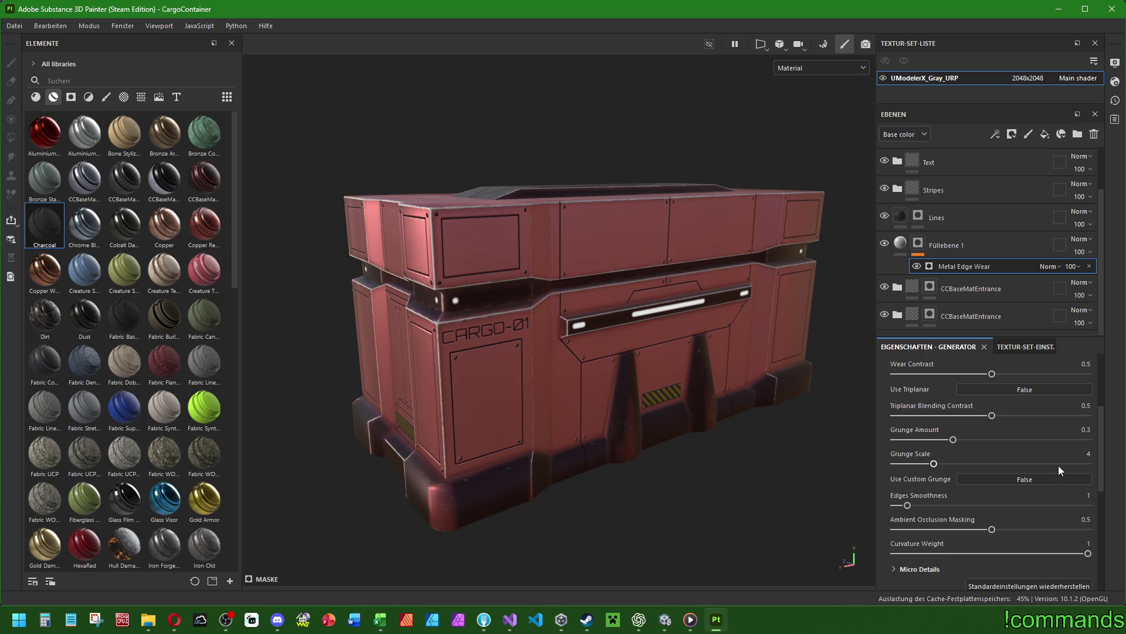
mouse_move(681, 403)
alt+mouse_down()
mouse_move(725, 393)
mouse_move(835, 423)
alt+mouse_up()
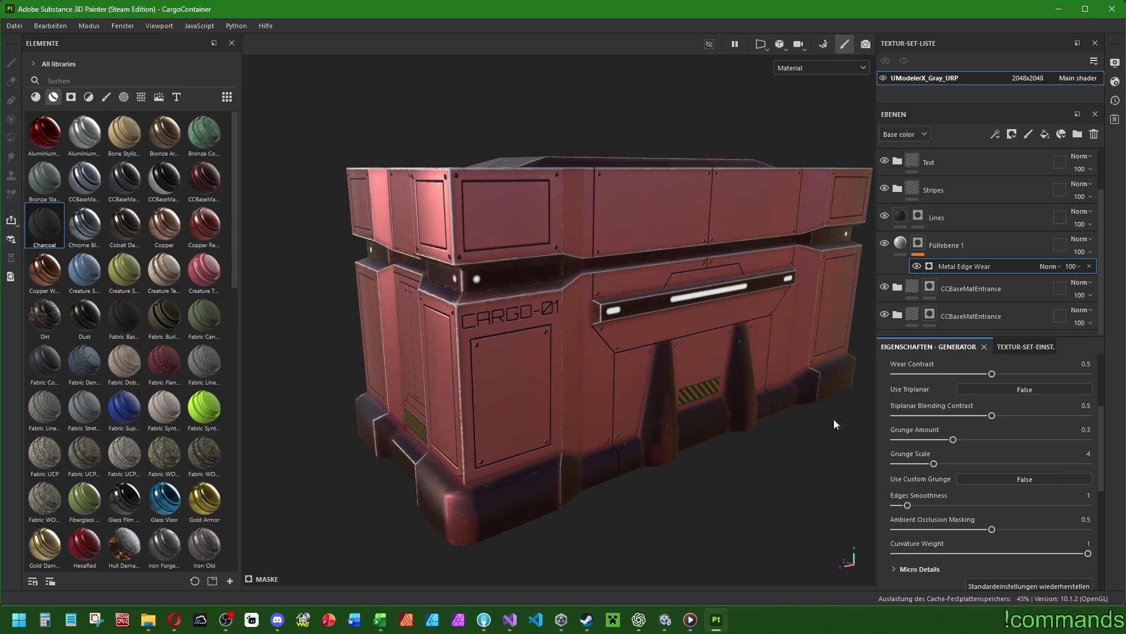
scroll(907, 533, down, 5)
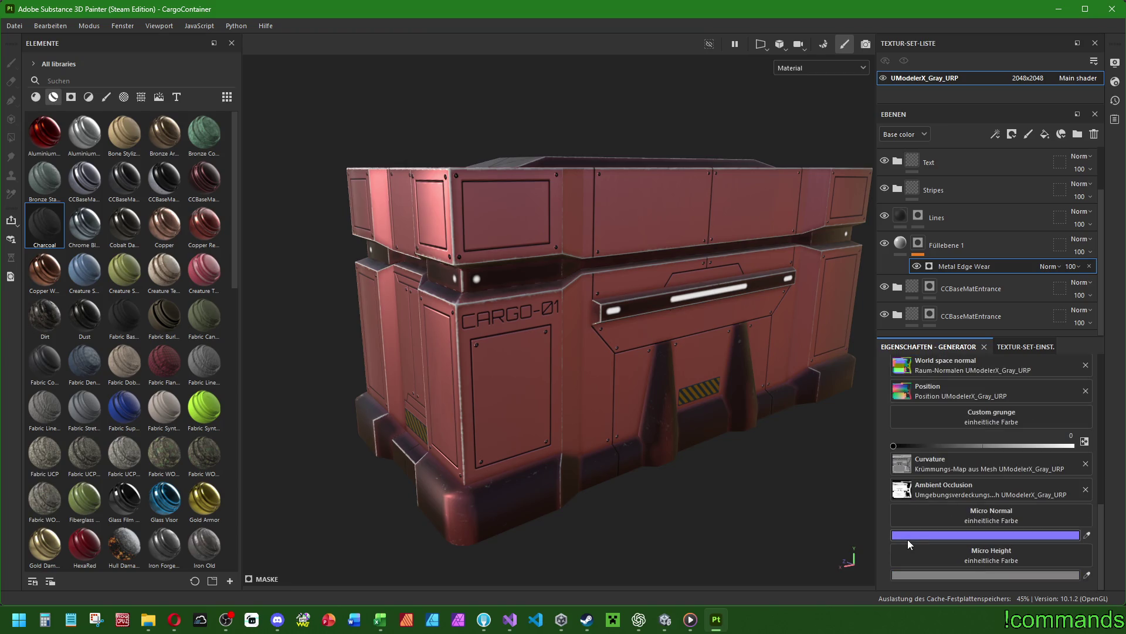
drag(894, 446, 1080, 452)
key(ctrl+z)
scroll(955, 452, up, 4)
scroll(955, 452, up, 2)
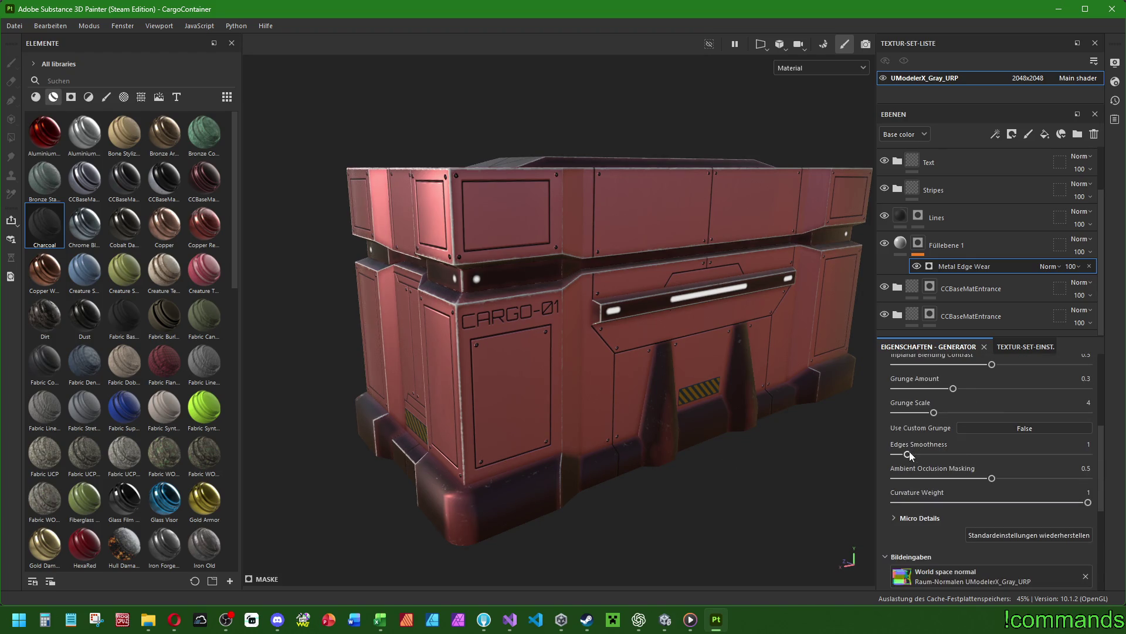
Set the edge wear's Edges Smoothness to 1.25.
mouse_move(909, 453)
mouse_down()
mouse_move(972, 448)
mouse_move(889, 453)
mouse_up()
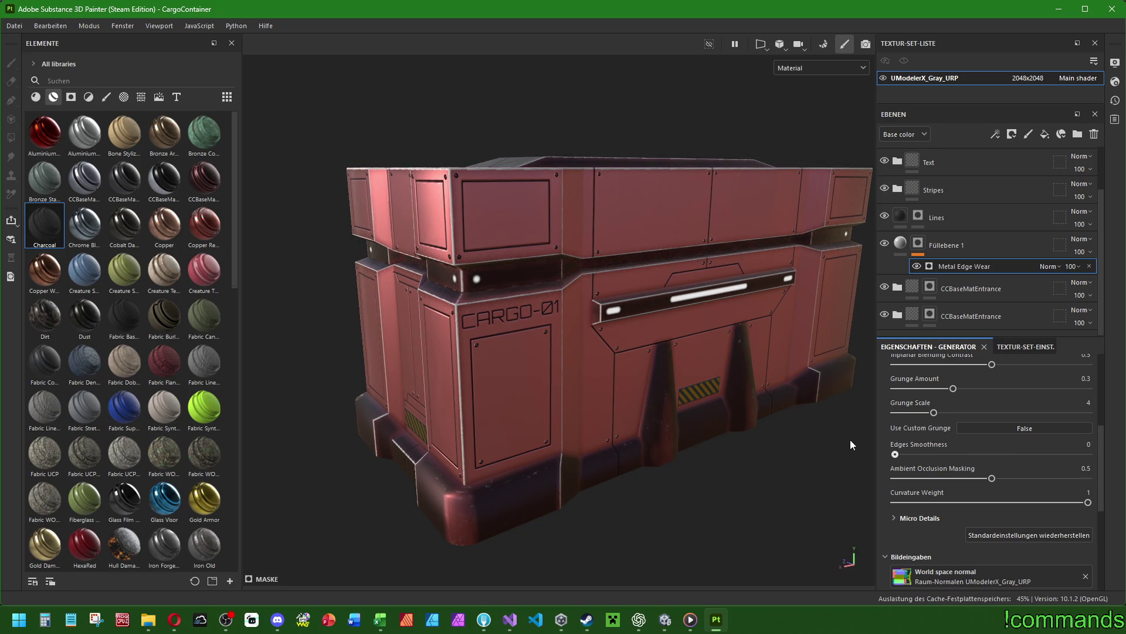
mouse_move(896, 453)
mouse_down()
mouse_move(1024, 457)
mouse_move(909, 454)
mouse_up()
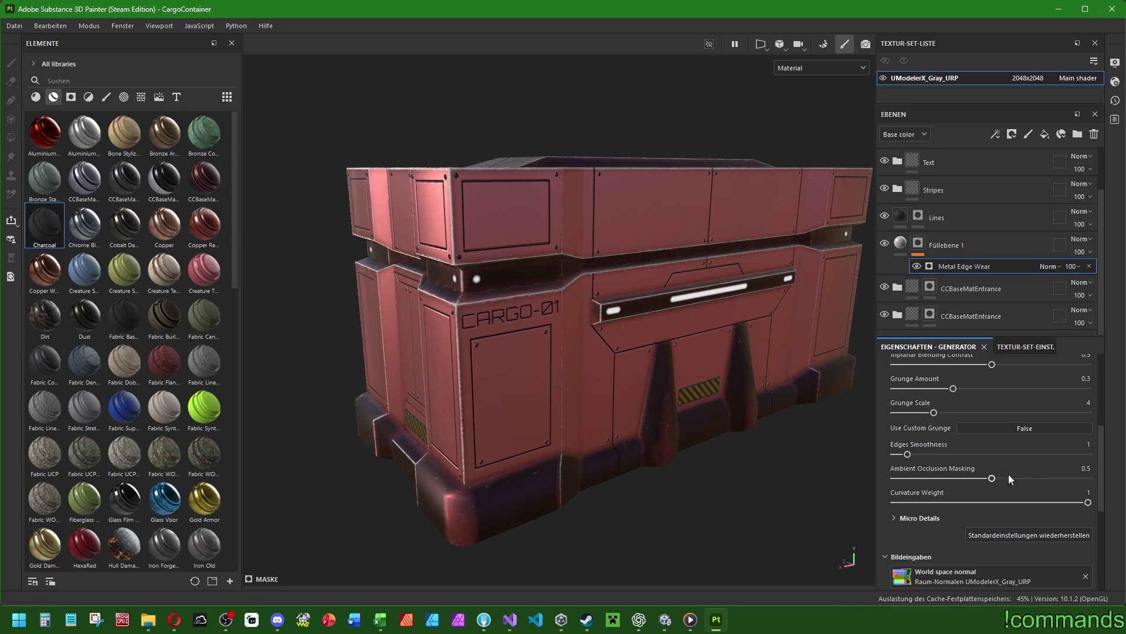
text(1.5)
key(Return)
text(5)
key(Return)
Set Grunge Amount to 0.35, undoing a trial Triplanar Blending Contrast change.
mouse_move(936, 414)
mouse_down()
mouse_move(983, 413)
mouse_move(864, 417)
mouse_move(1090, 414)
mouse_move(823, 412)
mouse_move(934, 413)
mouse_move(1080, 389)
mouse_up()
click(953, 388)
click(1069, 379)
text(0.356)
key(Return)
scroll(1104, 427, up, 1)
scroll(1104, 429, up, 1)
mouse_move(991, 429)
mouse_down()
mouse_move(915, 428)
mouse_move(878, 413)
mouse_up()
key(ctrl+z)
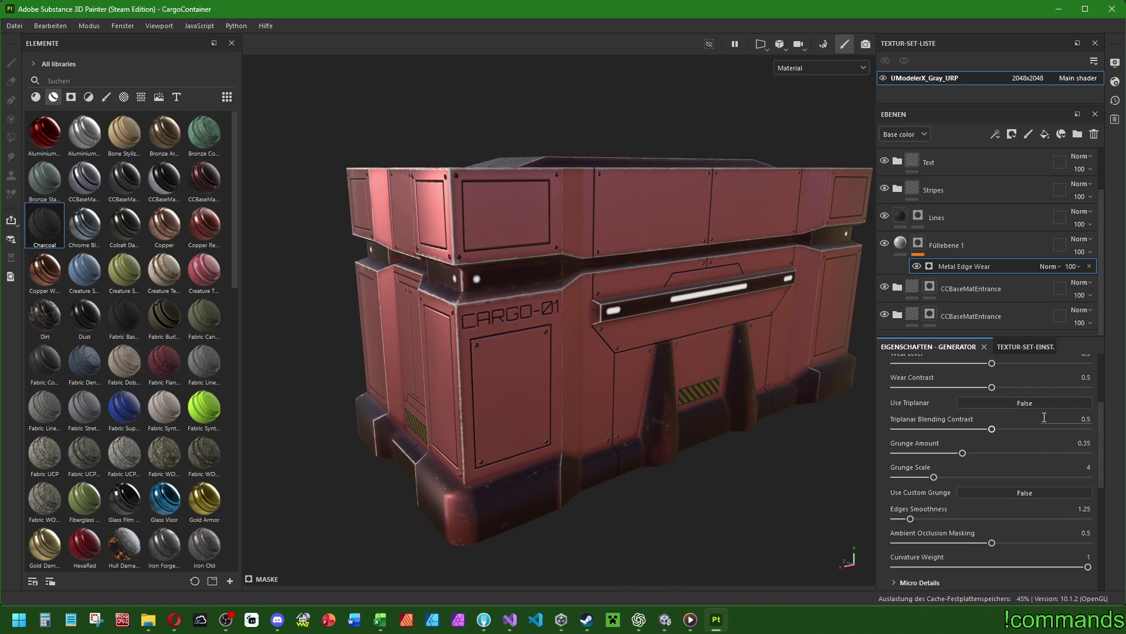
Preview the inverted edge-wear mask, leave Invert at False, and select Füllebene 1.
scroll(1042, 438, up, 2)
click(1024, 412)
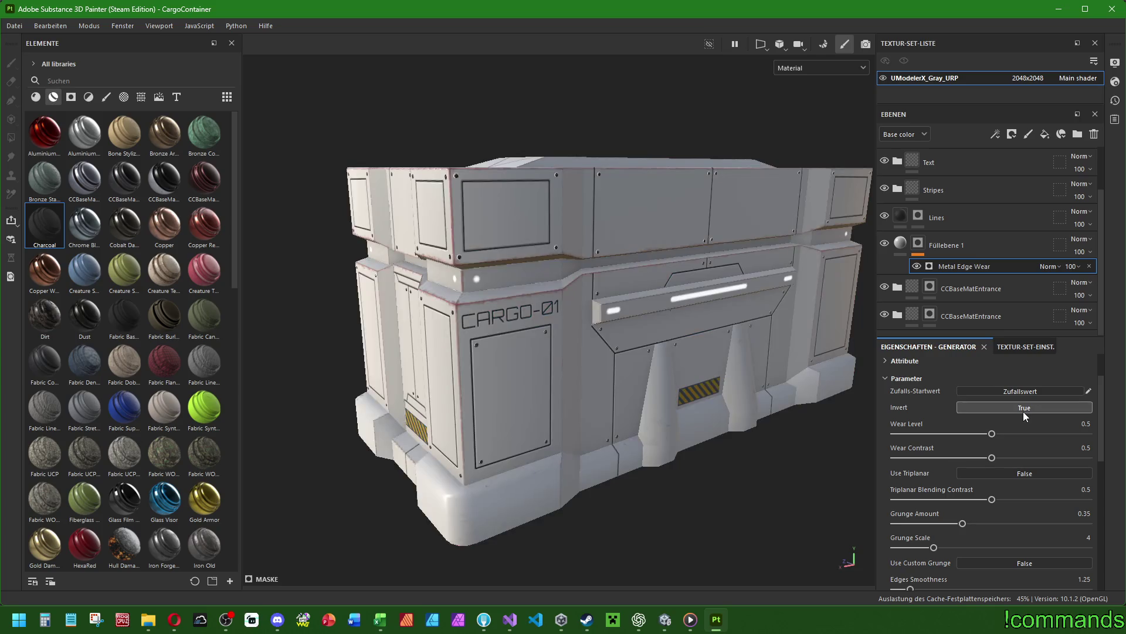
click(1024, 413)
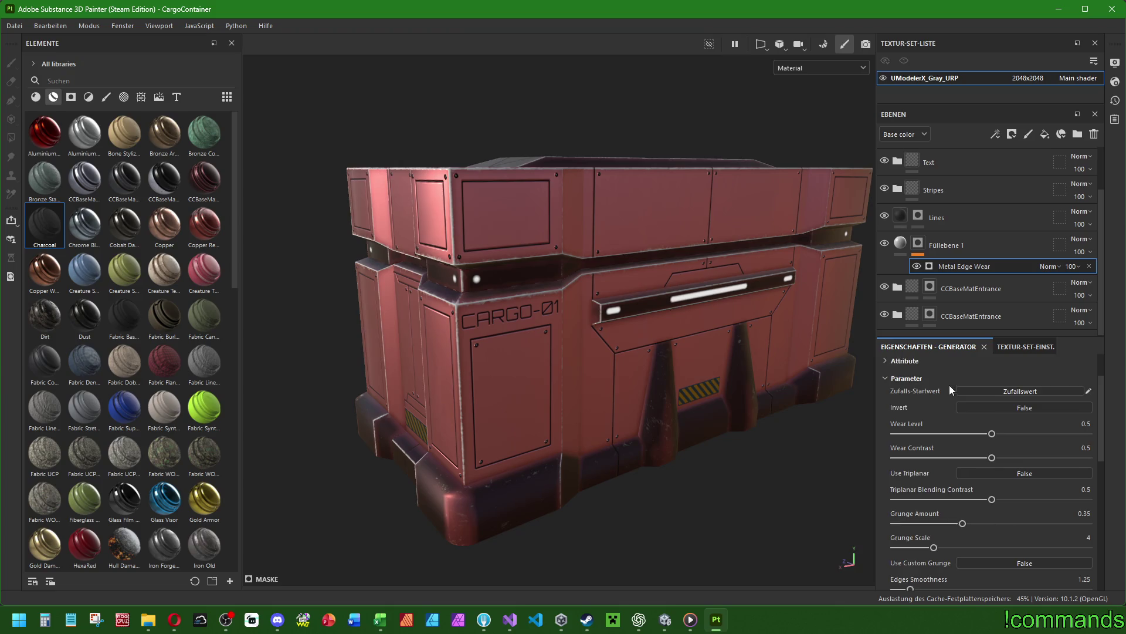
scroll(949, 385, up, 2)
click(889, 417)
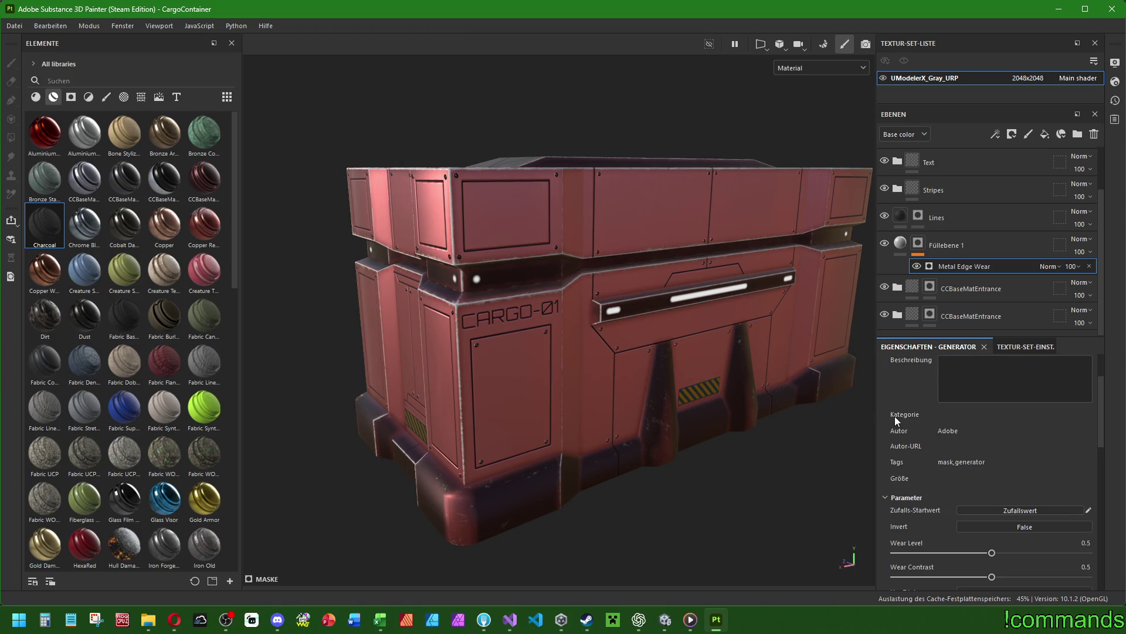
scroll(895, 417, down, 2)
scroll(944, 391, up, 2)
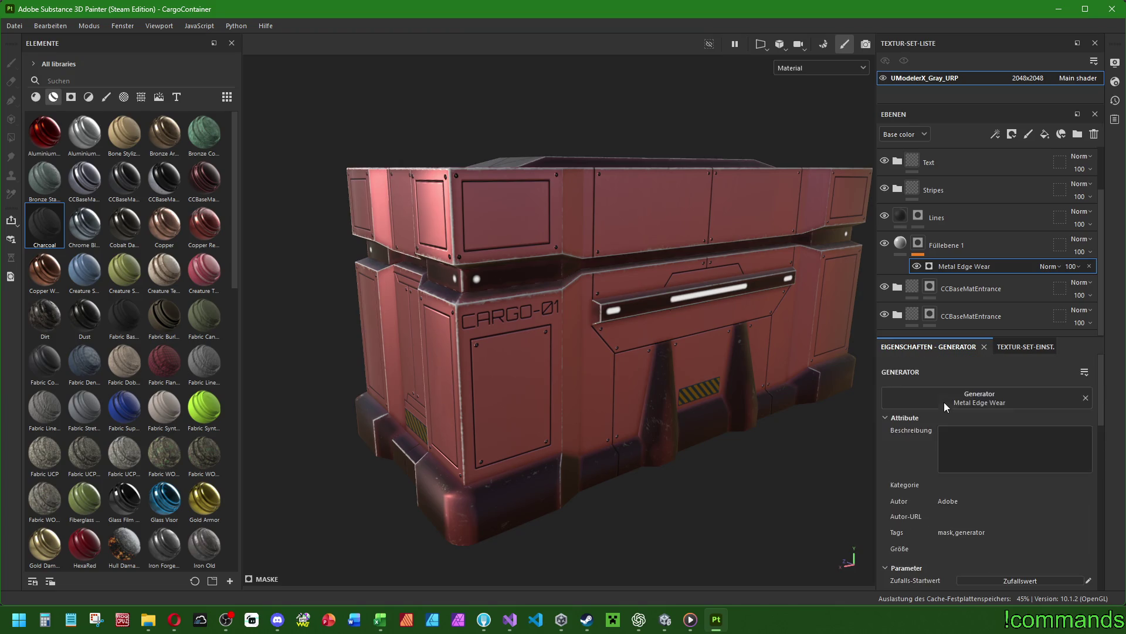
click(900, 247)
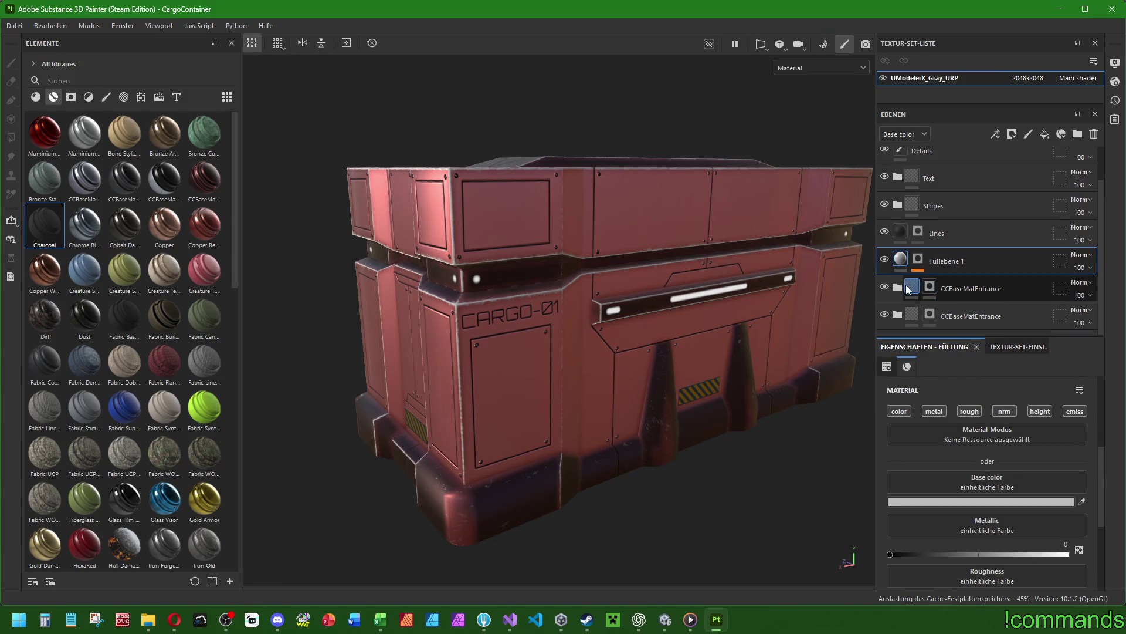
Rename the Füllebene 1 layer to MoreEdgeWear.
scroll(981, 277, down, 3)
click(982, 214)
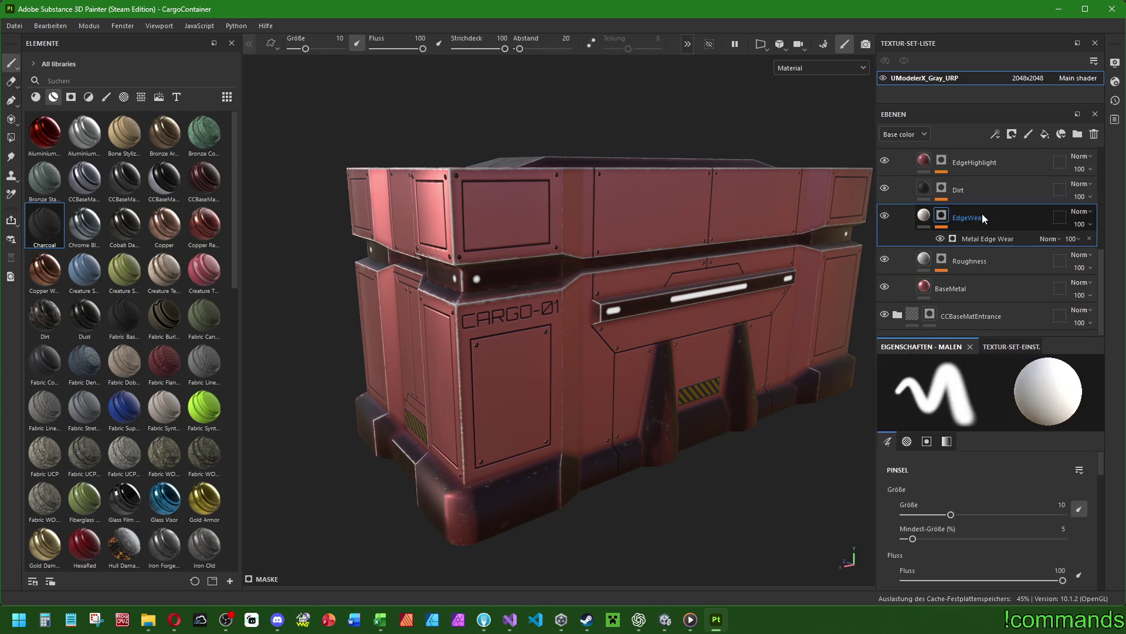
click(926, 220)
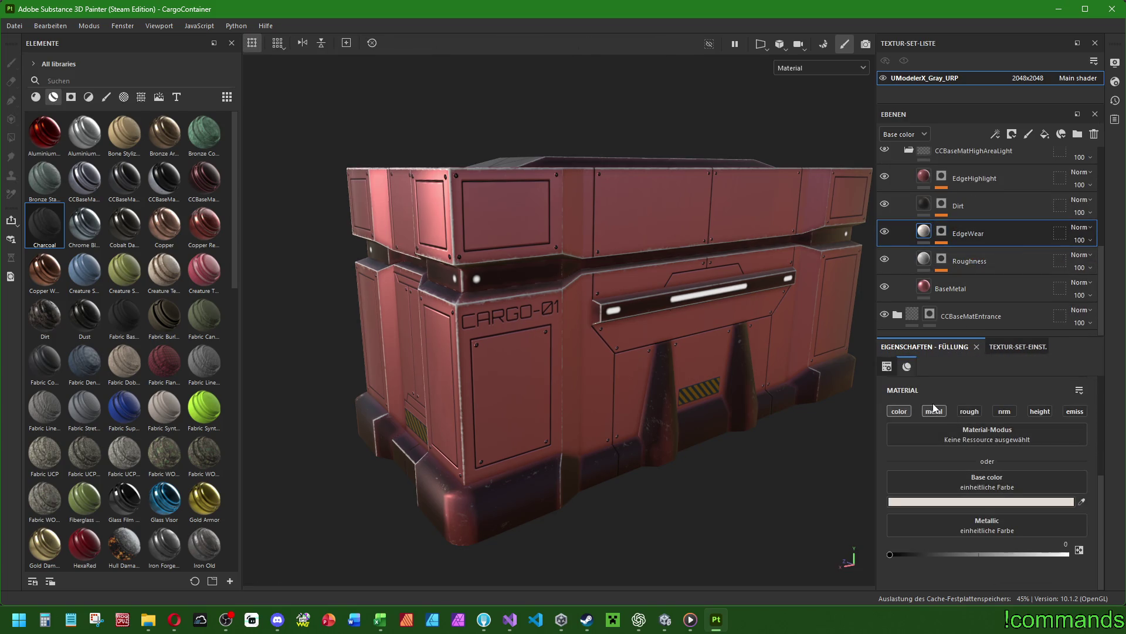
scroll(951, 305, up, 3)
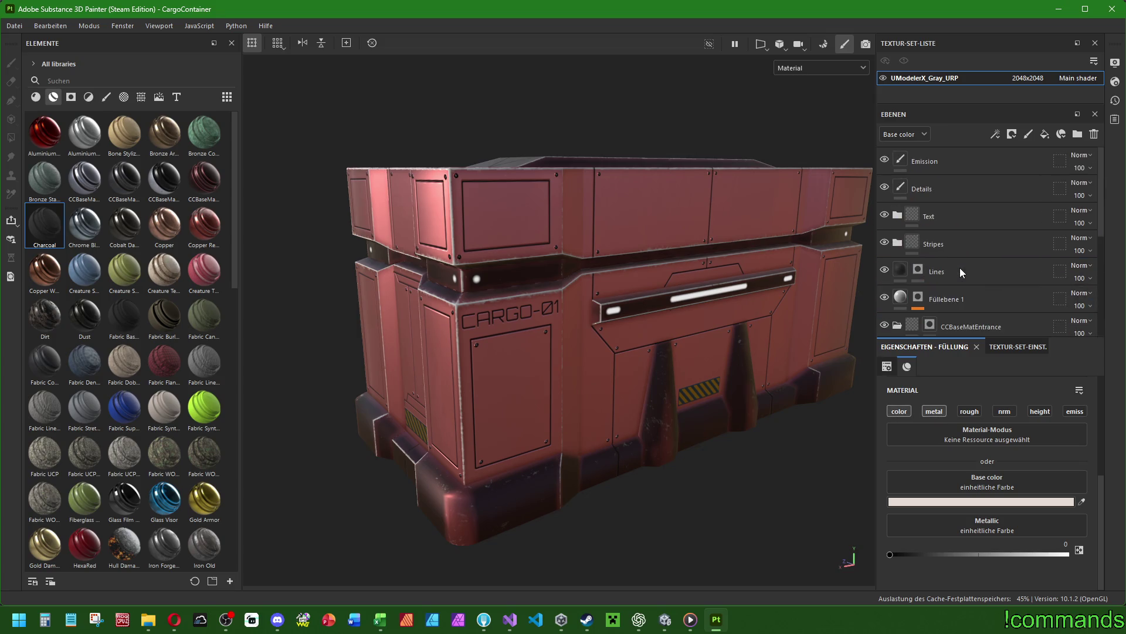
click(903, 297)
double_click(953, 300)
text(MoreEd)
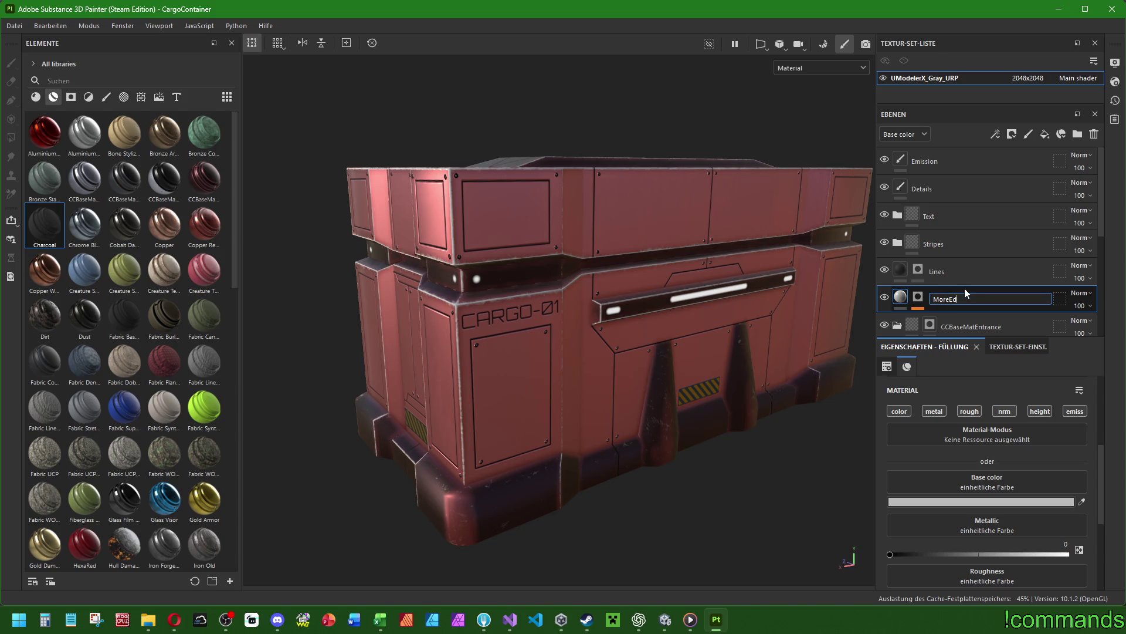
text(geWear)
key(Return)
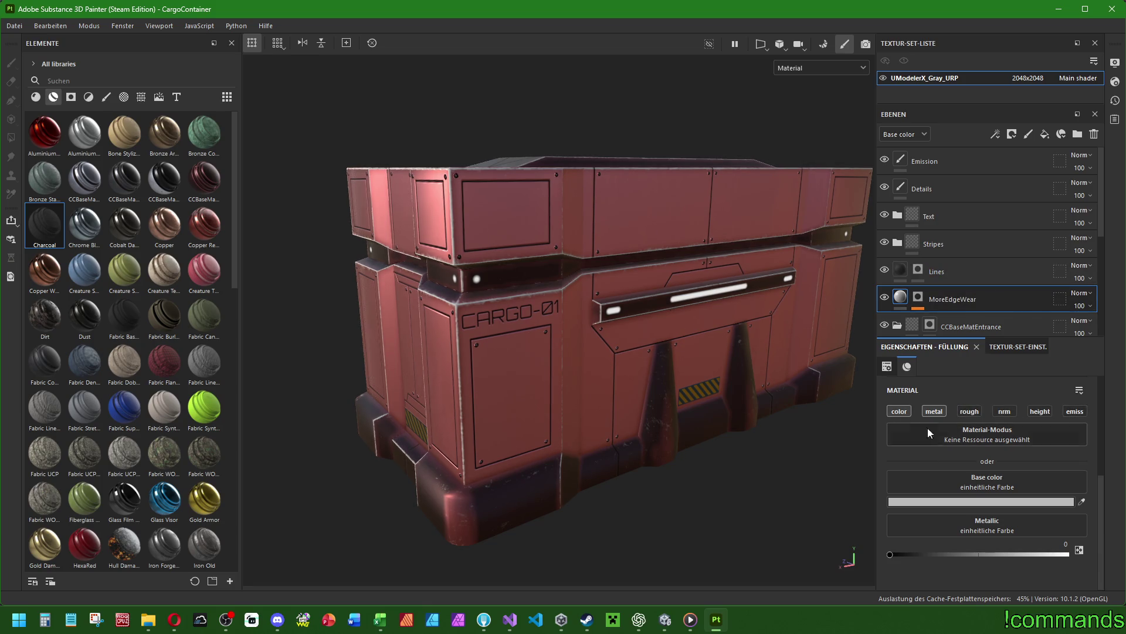
Set the fill's Metallic value to 0.1.
mouse_move(890, 558)
mouse_down()
mouse_move(1066, 555)
mouse_move(907, 554)
mouse_up()
click(1054, 541)
text(0.1)
key(Return)
Make the fill's base colour a very dark red (160101).
click(989, 502)
mouse_move(222, 363)
mouse_down()
mouse_move(3, 512)
mouse_move(80, 290)
mouse_move(2, 509)
mouse_up()
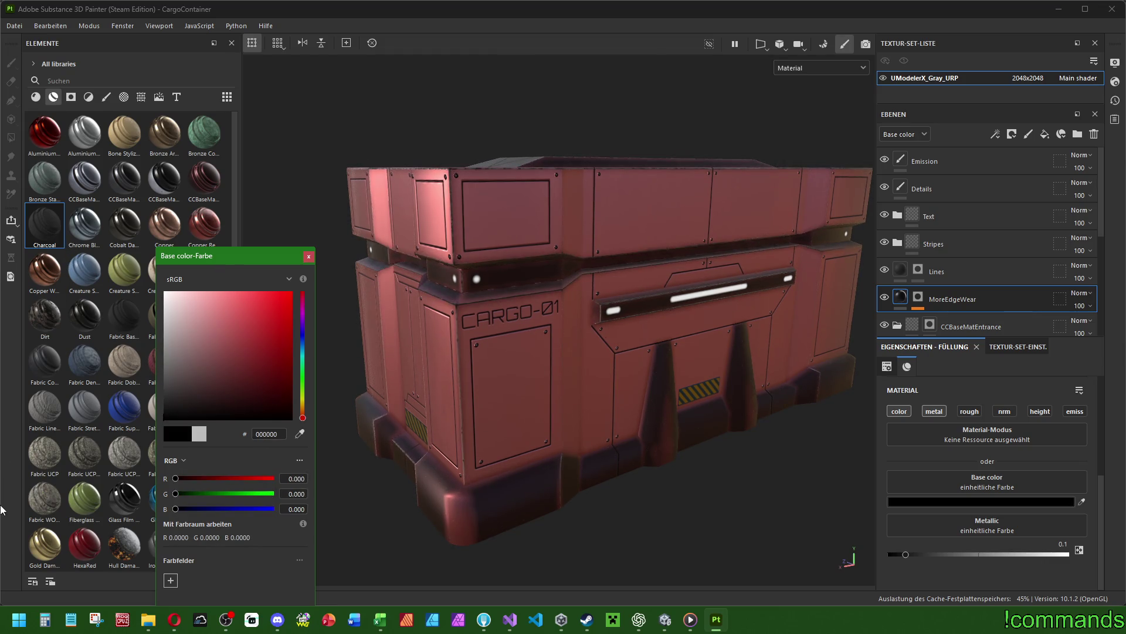
mouse_move(275, 415)
mouse_down()
mouse_move(292, 406)
mouse_move(224, 424)
mouse_move(248, 402)
mouse_move(329, 406)
mouse_move(278, 410)
mouse_up()
click(309, 257)
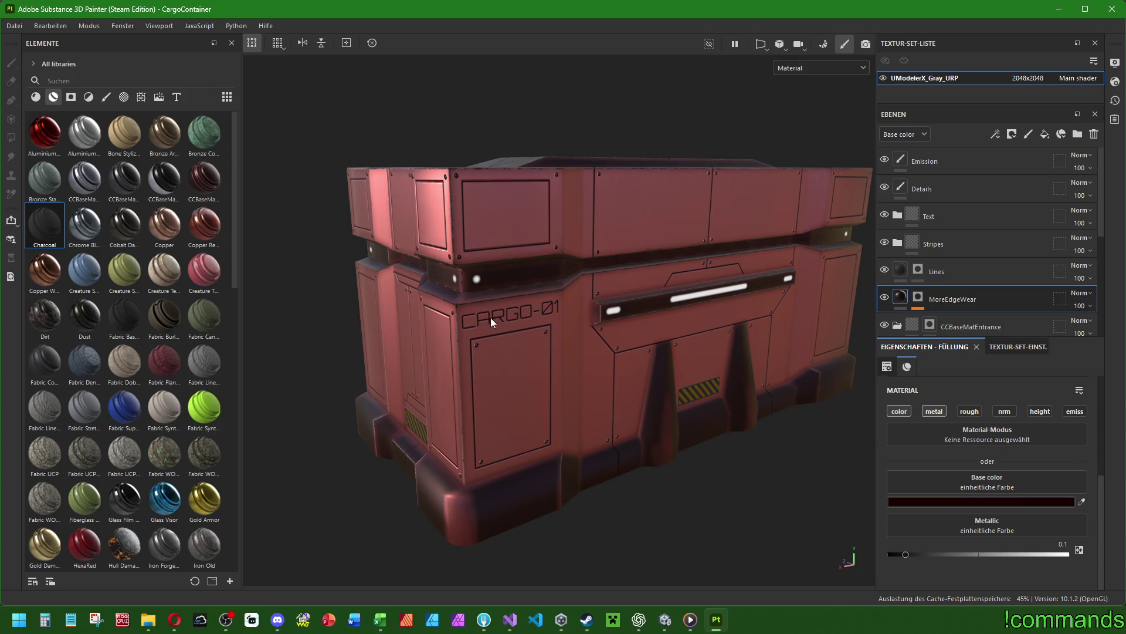
Add a Roughness channel to the MoreEdgeWear fill at 0.3.
alt+drag(590, 270, 692, 264)
scroll(596, 304, up, 3)
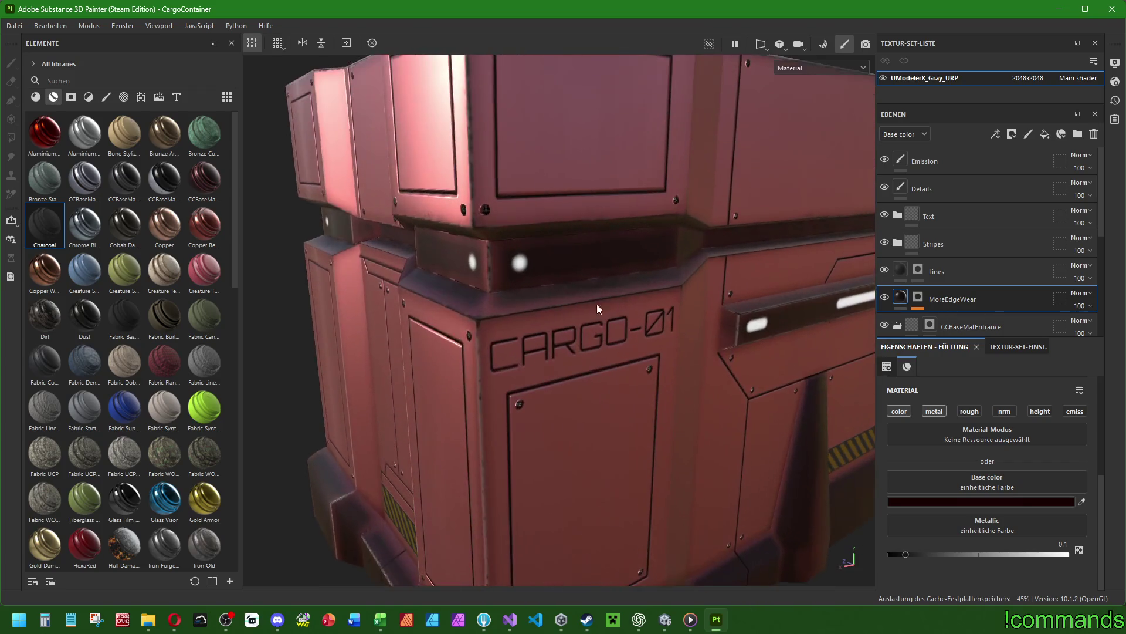
scroll(494, 313, down, 5)
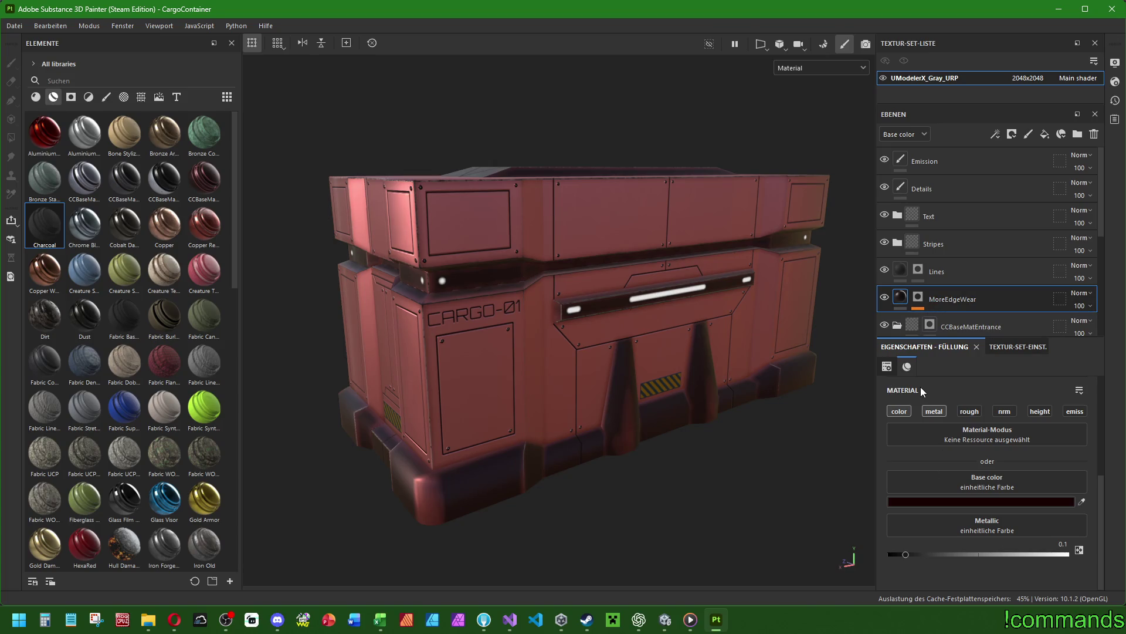
click(969, 411)
scroll(939, 516, down, 1)
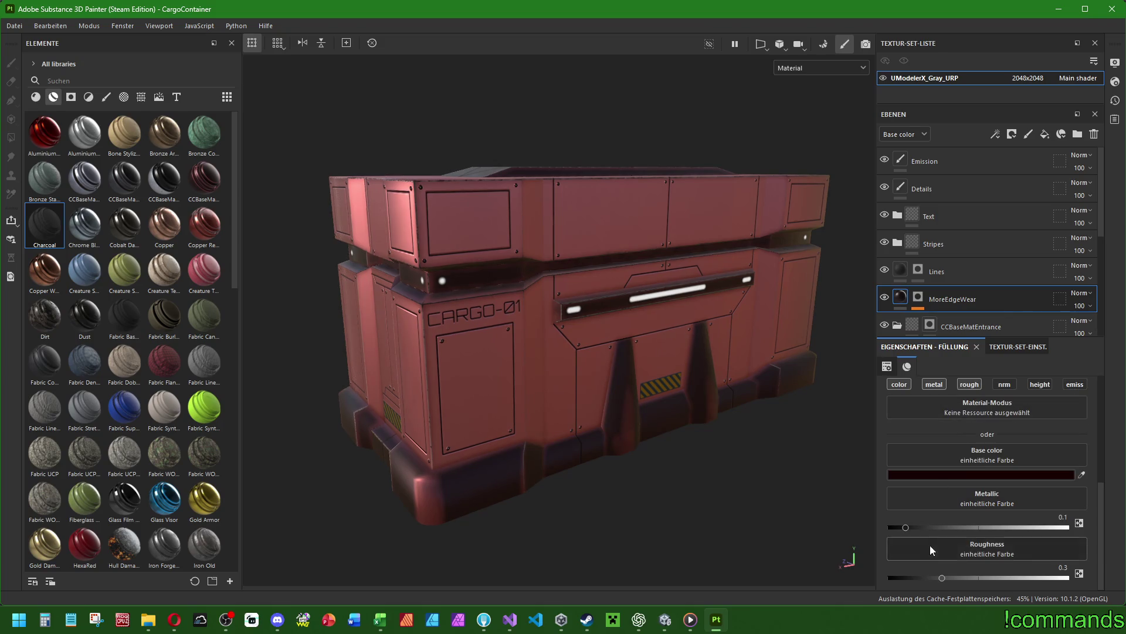
Remove the roughness channel from MoreEdgeWear's fill and expand its mask stack.
drag(943, 578, 1080, 579)
click(976, 387)
click(919, 297)
scroll(968, 275, down, 1)
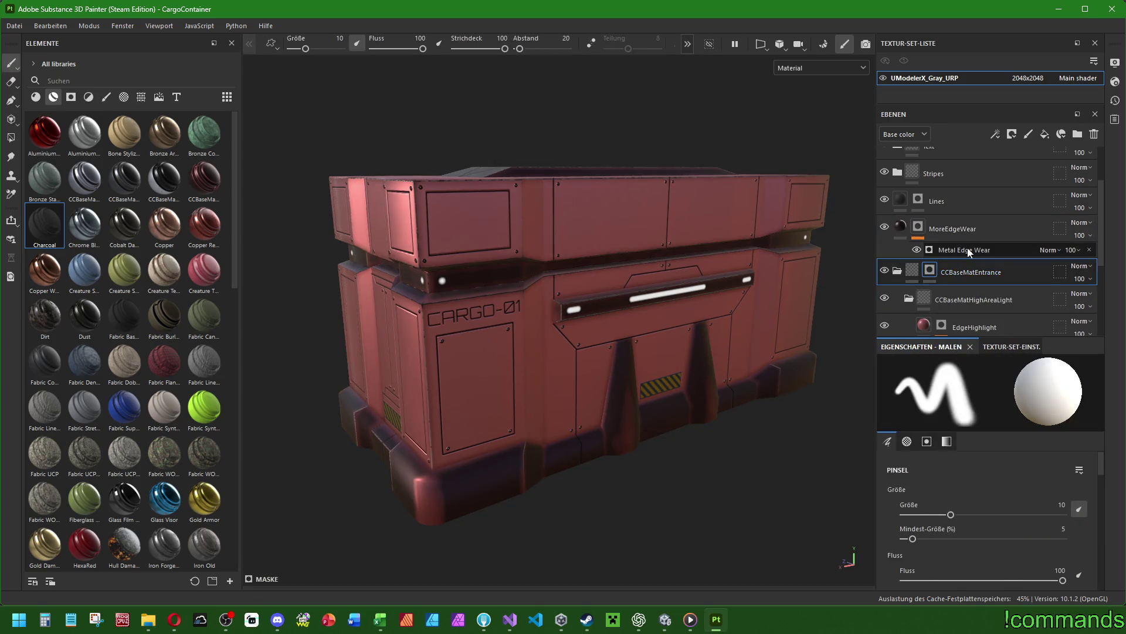
Raise the Metal Edge Wear generator's Wear Level from 0.5 to 0.75.
click(967, 249)
scroll(940, 415, down, 3)
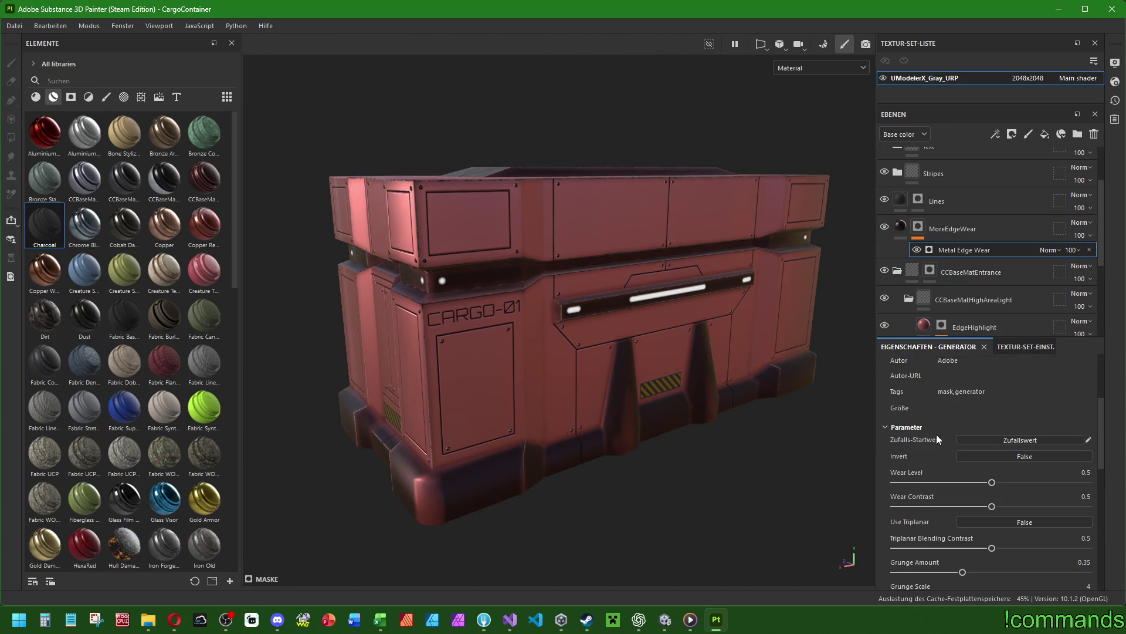
mouse_move(991, 482)
mouse_down()
mouse_move(1078, 482)
mouse_move(1013, 482)
mouse_move(1063, 488)
mouse_move(1040, 486)
mouse_up()
double_click(1021, 482)
mouse_move(742, 397)
alt+mouse_down()
mouse_move(590, 430)
mouse_move(661, 410)
mouse_move(636, 407)
mouse_move(676, 414)
alt+mouse_up()
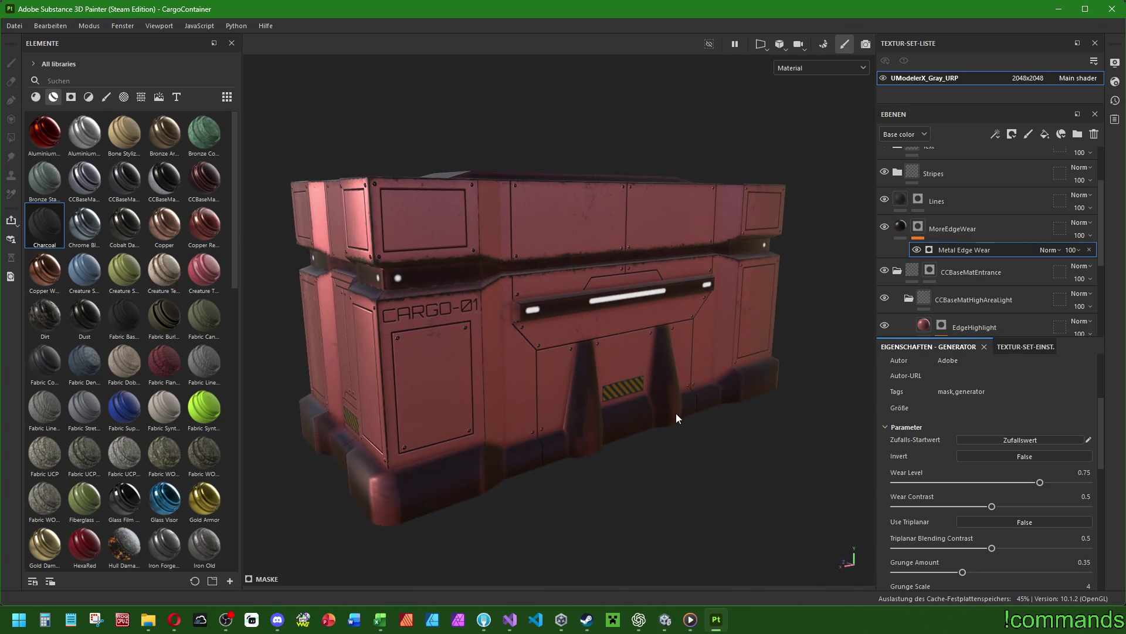
click(963, 230)
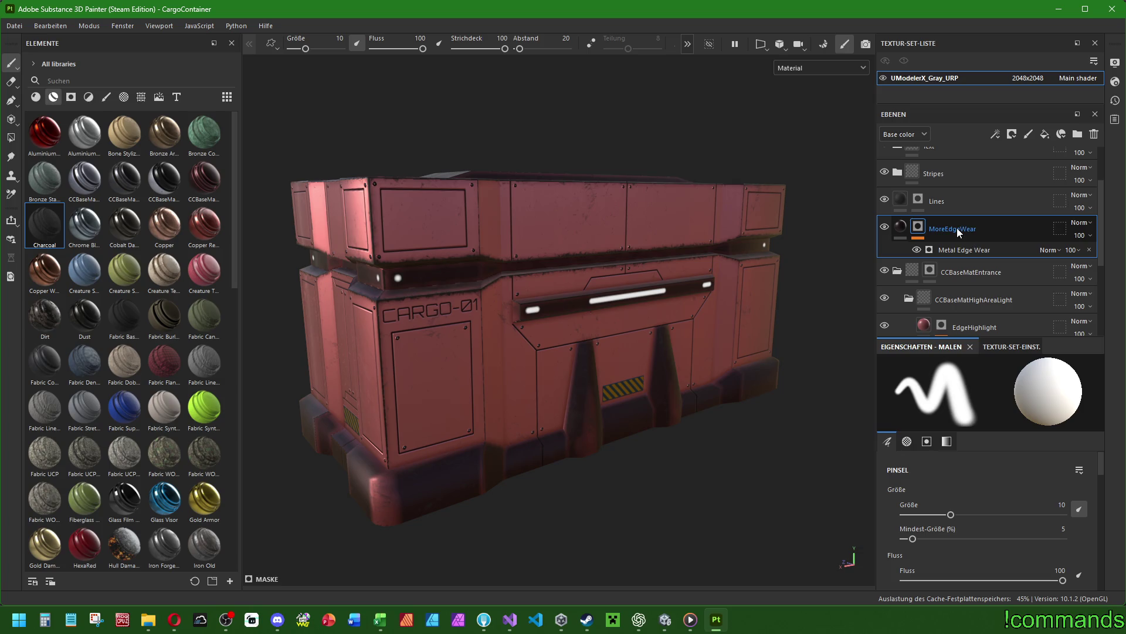
Paste MoreEdgeWear via Ebene(n) einfügen and move it directly below CCBaseMatEntrance.
right_click(957, 229)
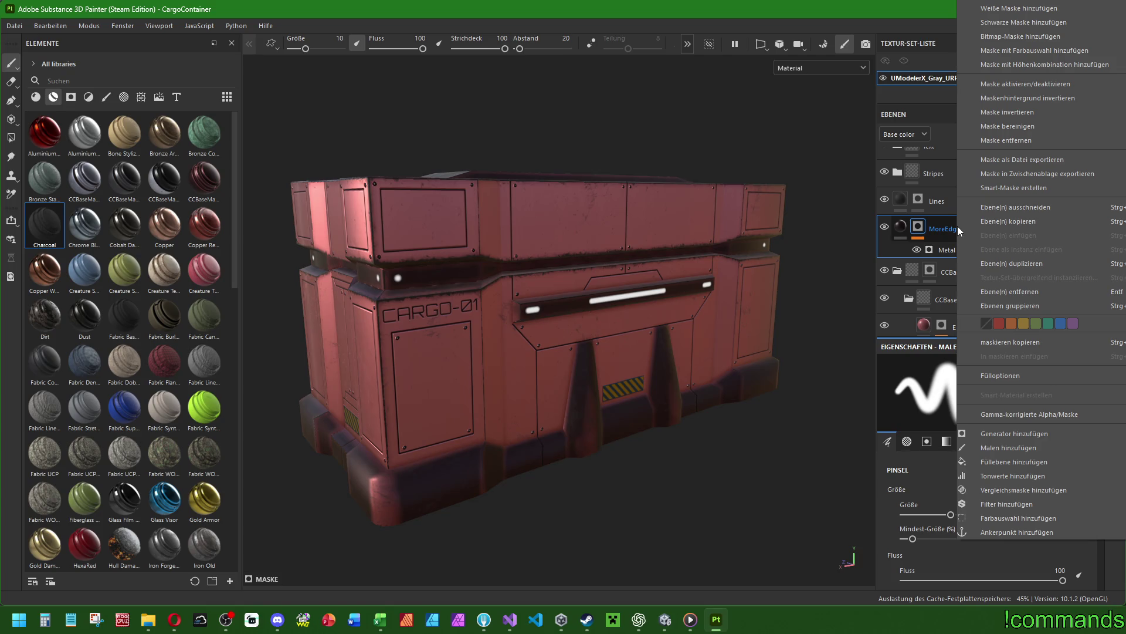
click(1002, 221)
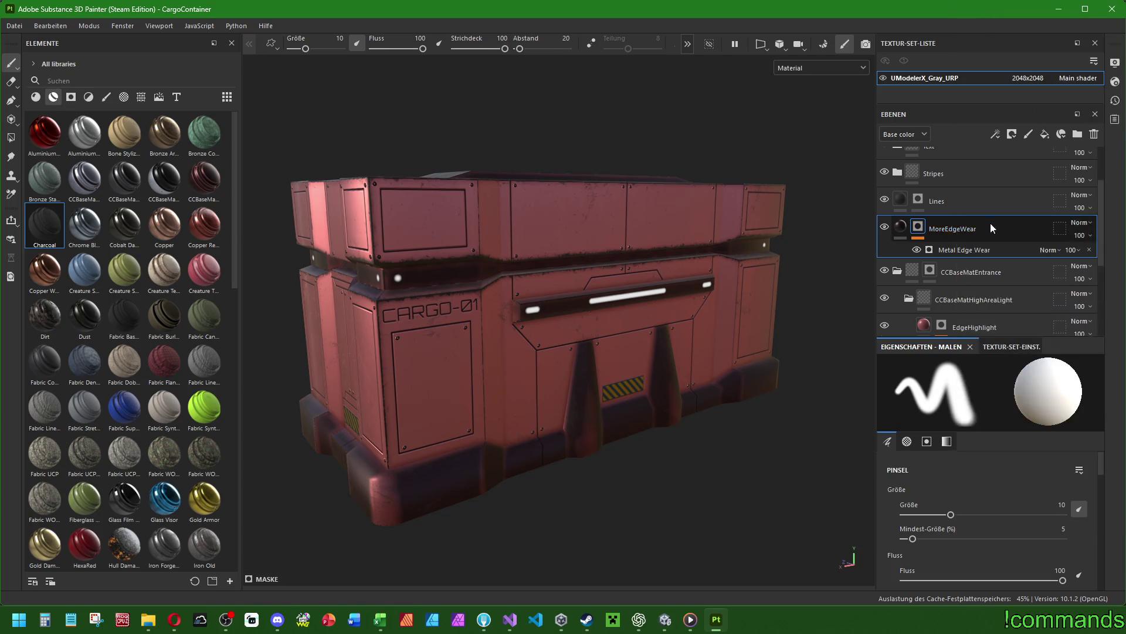
scroll(990, 223, down, 3)
mouse_move(510, 422)
alt+middle_down()
mouse_move(582, 368)
mouse_move(618, 372)
mouse_move(586, 360)
alt+middle_up()
scroll(582, 367, up, 5)
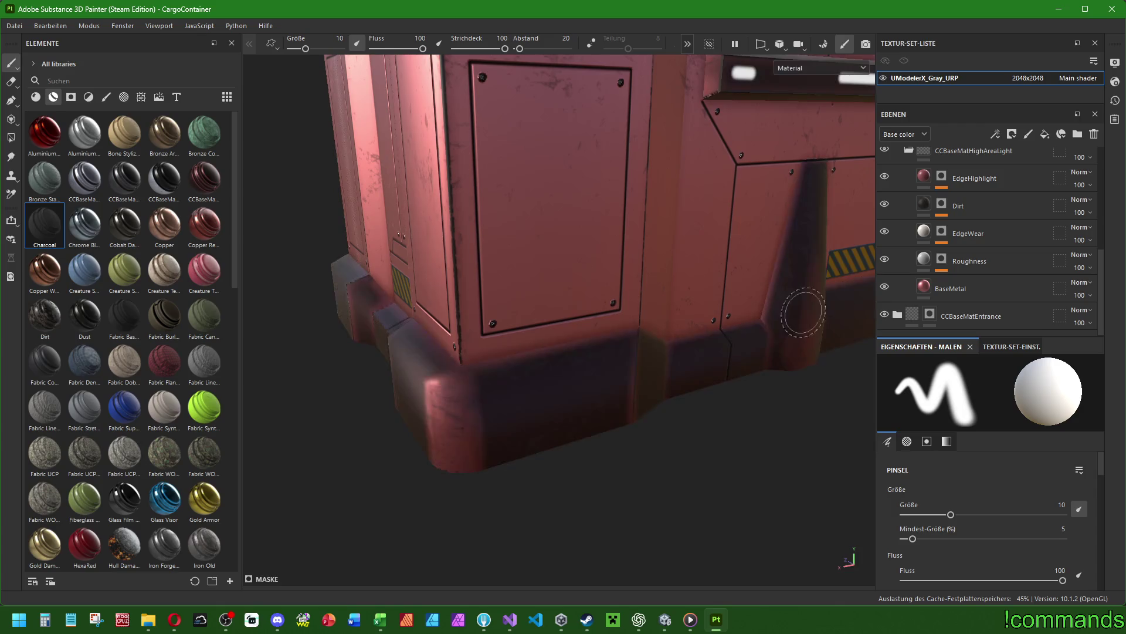
alt+middle_drag(475, 341, 540, 382)
alt+drag(540, 381, 757, 340)
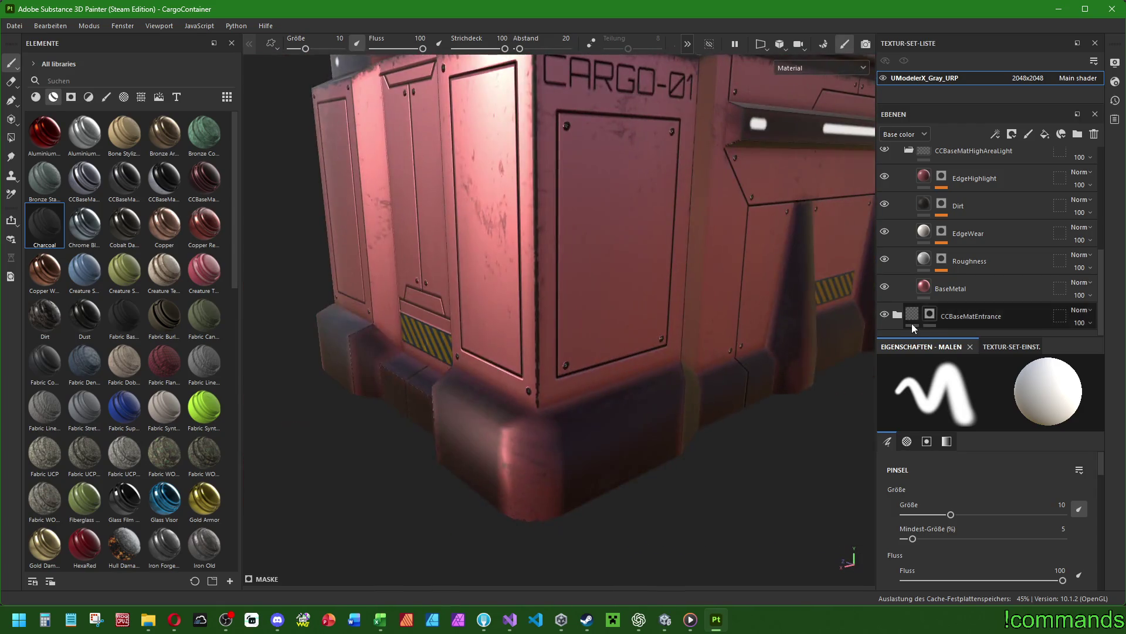
click(902, 317)
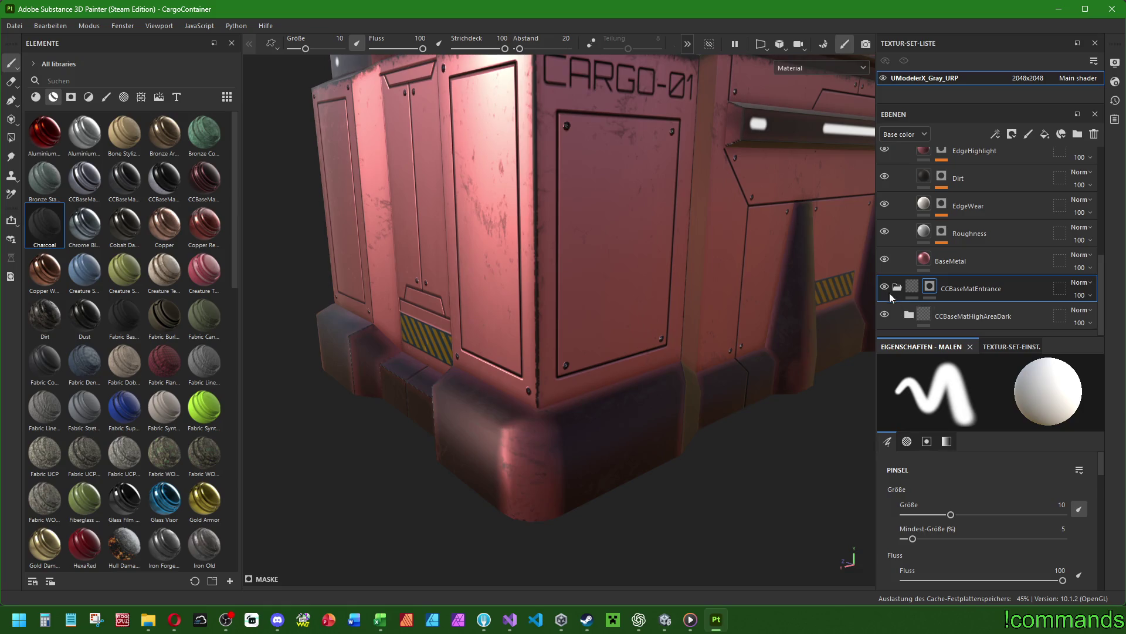
right_click(954, 312)
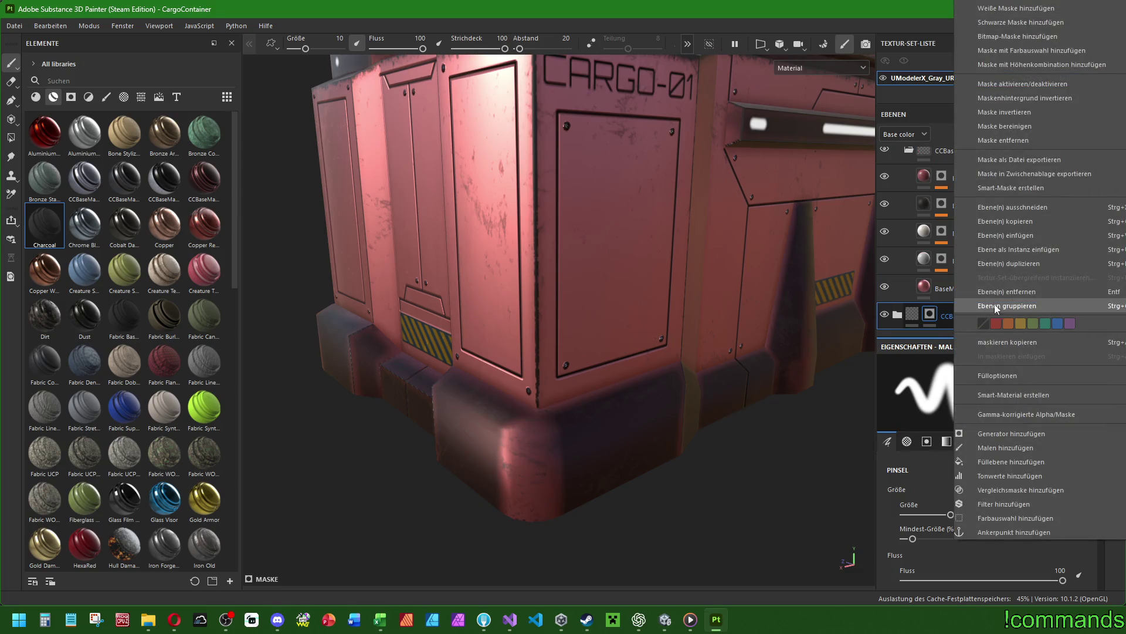
click(1013, 236)
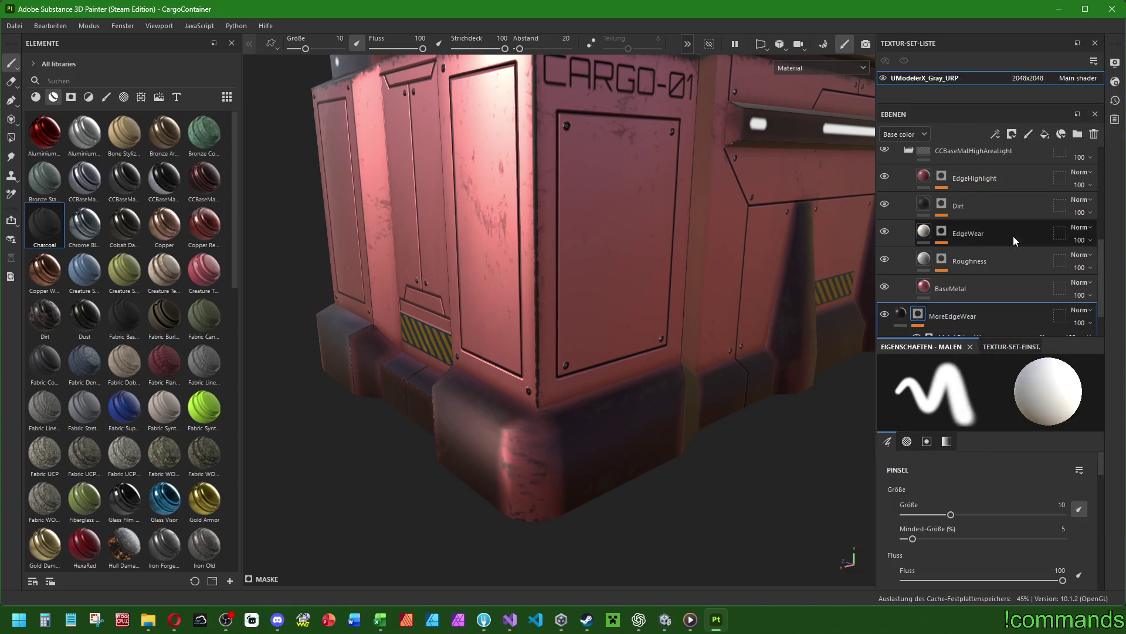
drag(934, 270, 904, 320)
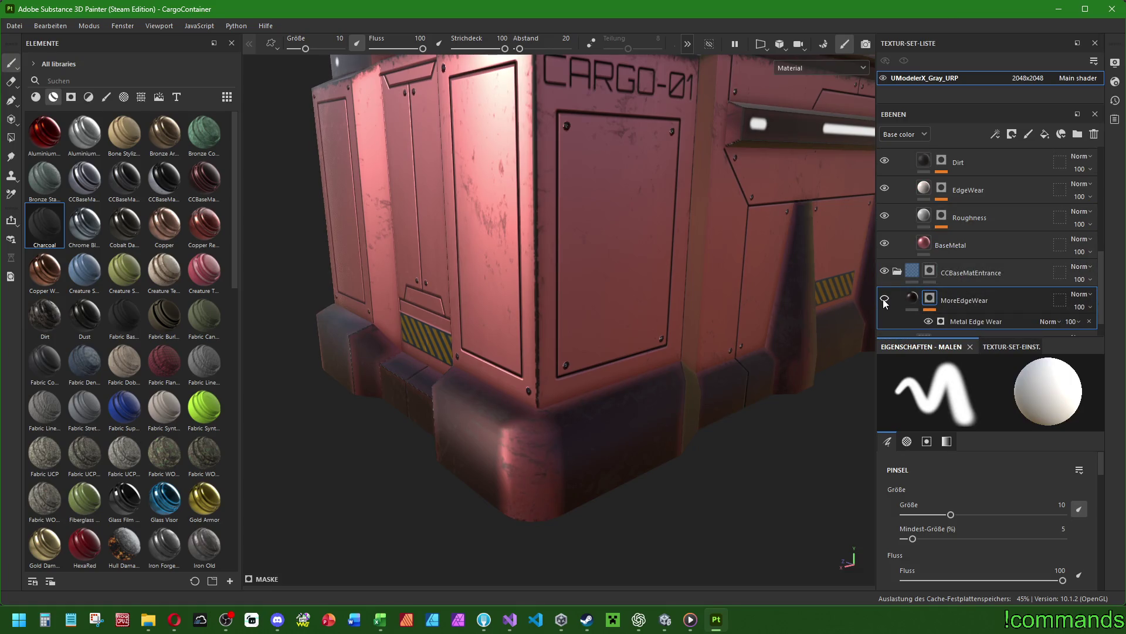
Toggle the MoreEdgeWear fill's metallic and height channels off and back on.
scroll(938, 465, down, 2)
click(919, 301)
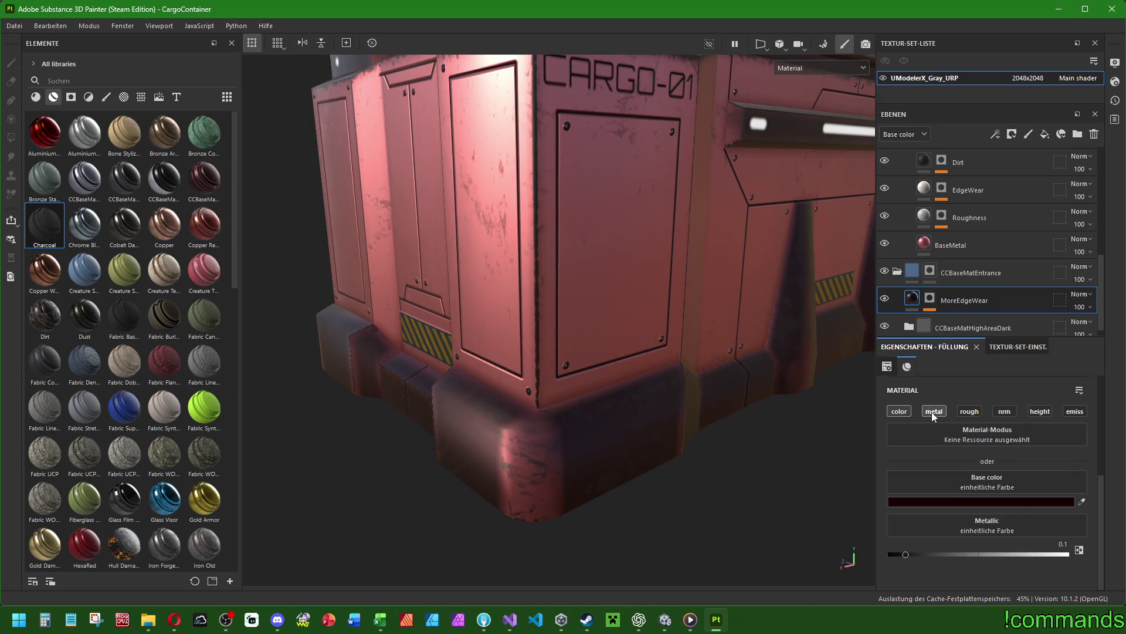
click(934, 413)
click(1039, 411)
click(1039, 411)
click(934, 411)
Check the fill's base colour, then show the mask's Metal Edge Wear parameters.
click(913, 502)
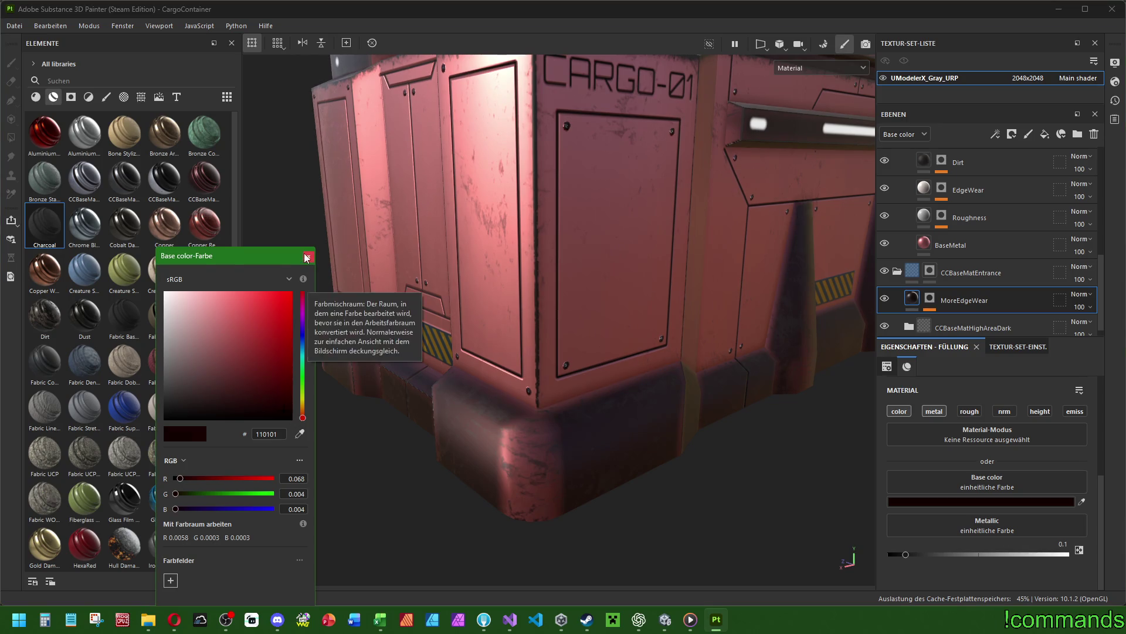
scroll(960, 303, down, 1)
click(930, 286)
click(976, 310)
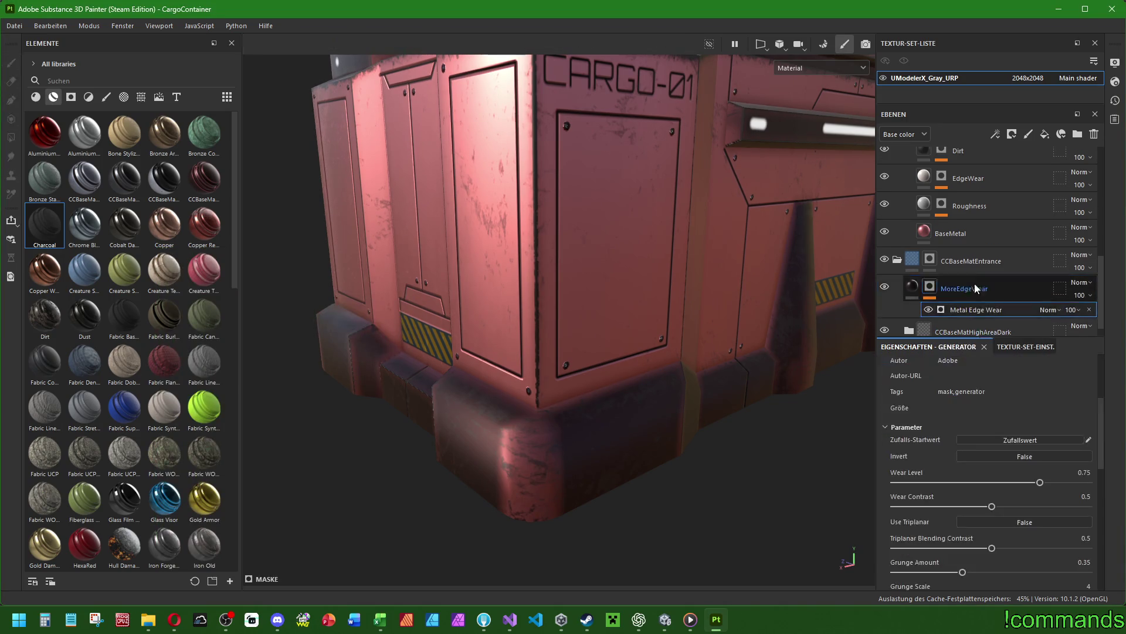
Set the Metal Edge Wear generator's Wear Level to 0.8.
scroll(976, 310, down, 1)
mouse_move(1039, 482)
mouse_down()
mouse_move(1107, 482)
mouse_move(1061, 485)
mouse_up()
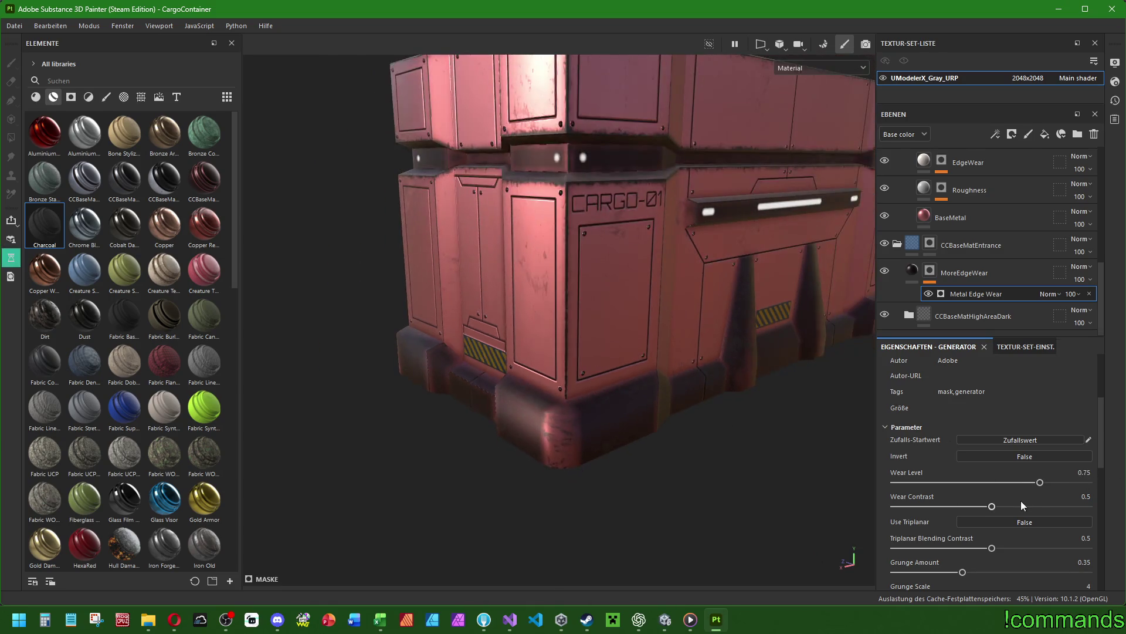
click(1040, 484)
drag(1041, 487, 1049, 489)
text(0.)
key(Return)
Test Wear Contrast, then set Grunge Scale to 5.
mouse_move(695, 419)
alt+mouse_down()
mouse_move(505, 387)
mouse_move(863, 464)
alt+mouse_up()
scroll(505, 387, down, 5)
mouse_move(992, 508)
mouse_down()
mouse_move(922, 508)
mouse_move(1089, 506)
mouse_up()
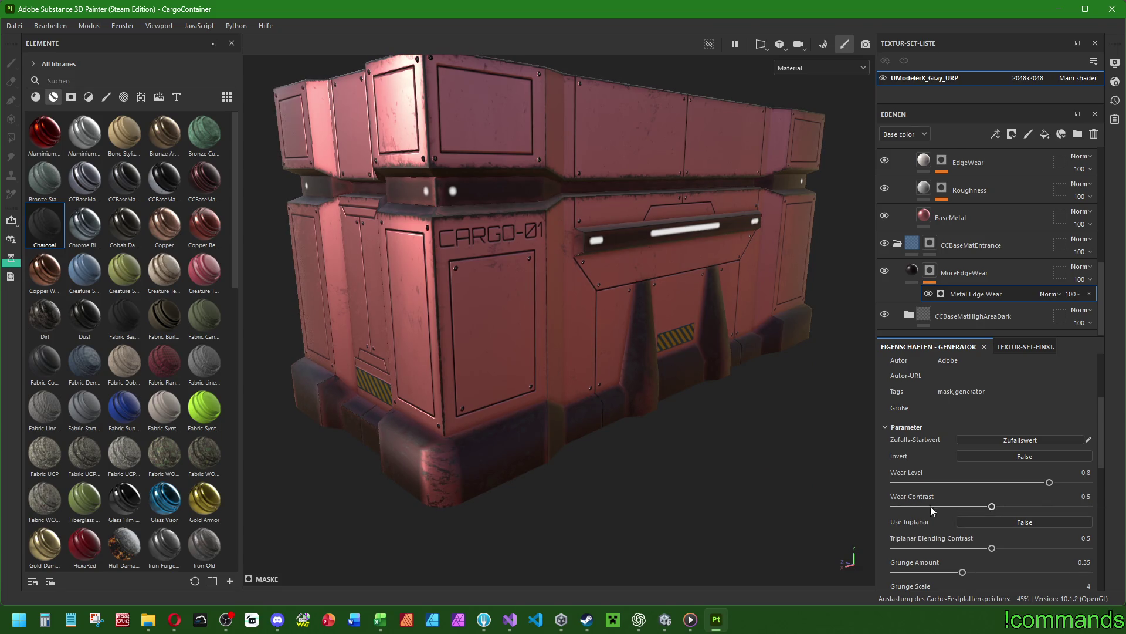
scroll(927, 508, down, 3)
mouse_move(934, 457)
mouse_down()
mouse_move(1100, 454)
mouse_move(888, 453)
mouse_up()
key(ctrl+z)
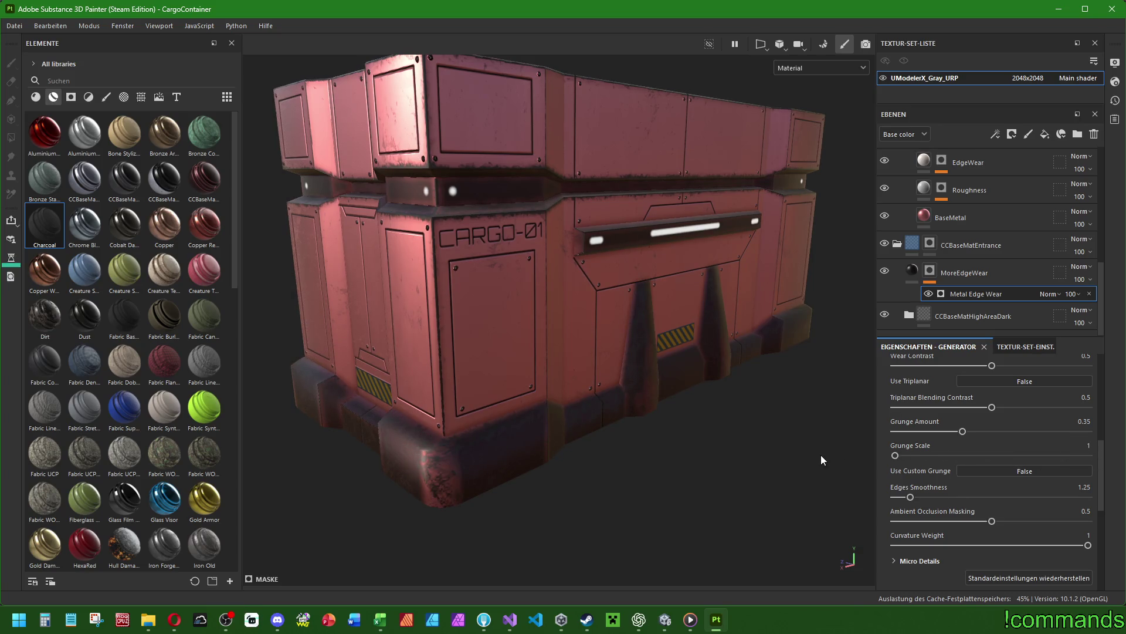
click(1077, 487)
click(1086, 447)
text(2)
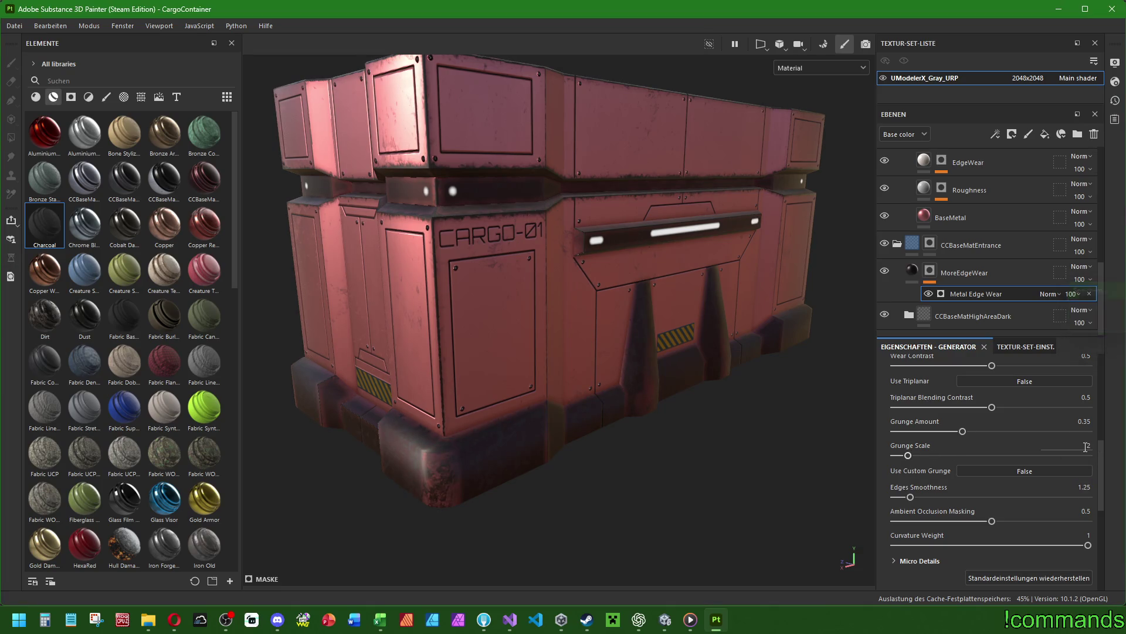
text(5)
key(Return)
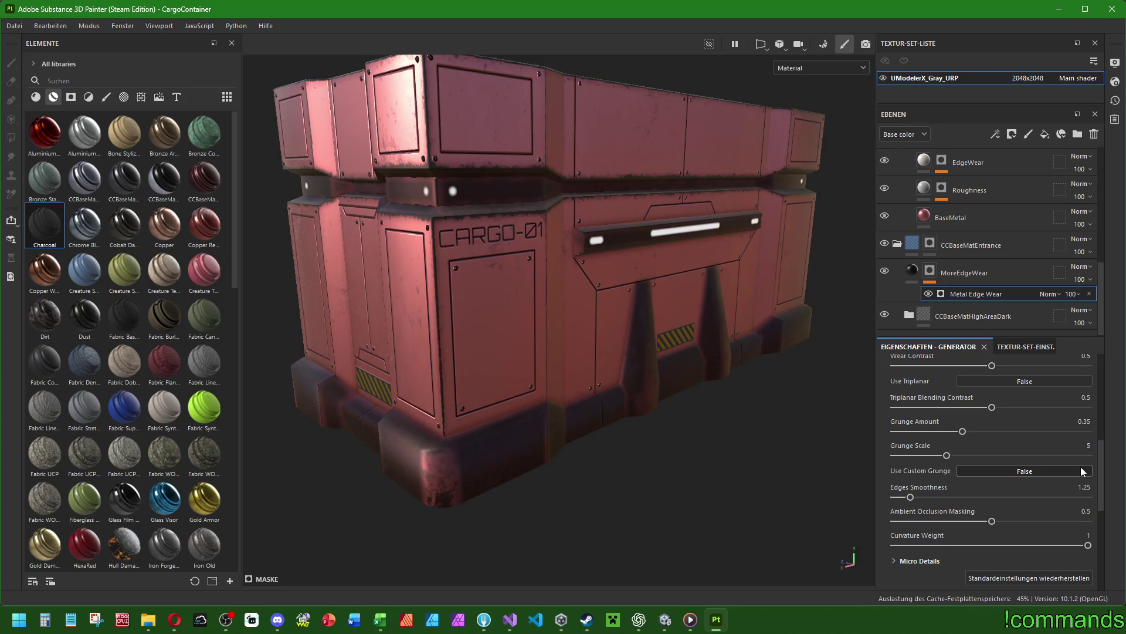
Test Curvature Weight and Ambient Occlusion Masking, leaving them at 1 and 0.5.
scroll(966, 504, down, 2)
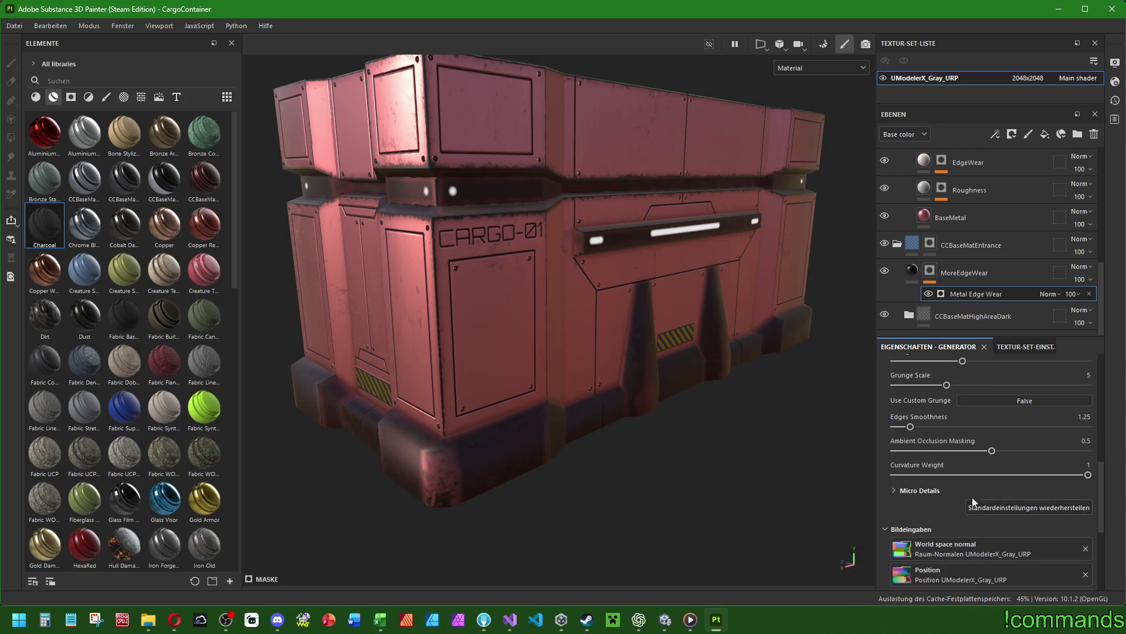
mouse_move(1090, 474)
mouse_down()
mouse_move(794, 470)
mouse_move(1089, 475)
mouse_up()
mouse_move(991, 450)
mouse_down()
mouse_move(1012, 450)
mouse_move(846, 453)
mouse_move(991, 451)
mouse_up()
mouse_move(910, 427)
mouse_down()
mouse_move(1124, 440)
mouse_move(745, 434)
mouse_move(993, 443)
mouse_move(967, 417)
mouse_up()
scroll(970, 417, up, 10)
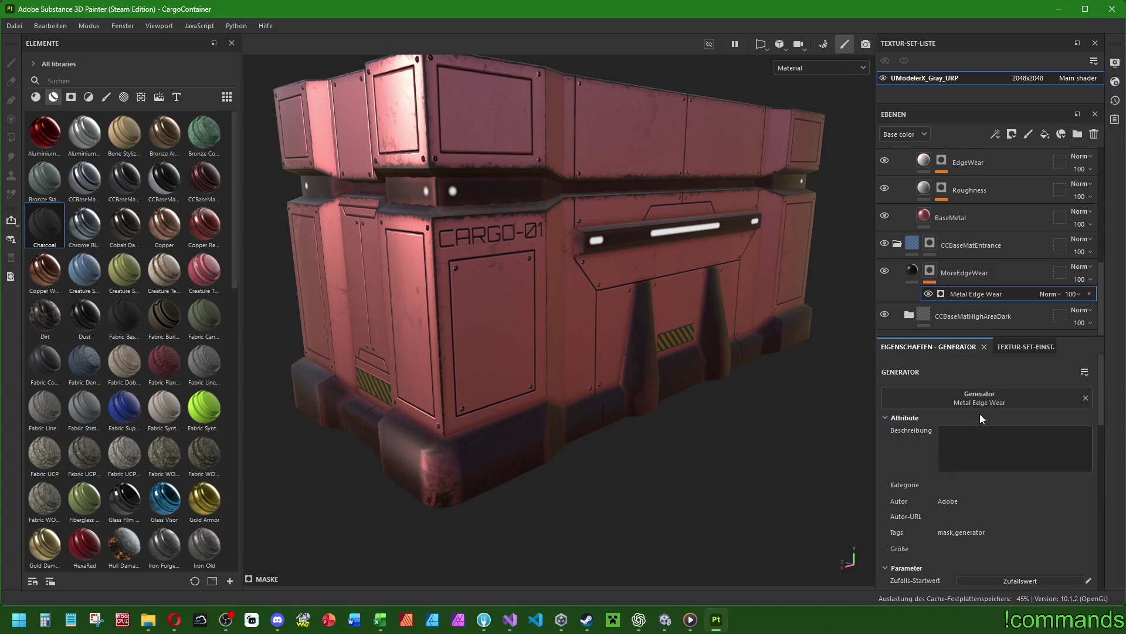
Try Fiber Glass Edge Wear, MatFx Rust Weathering and Grunge Concrete Spots as mask generator.
click(976, 402)
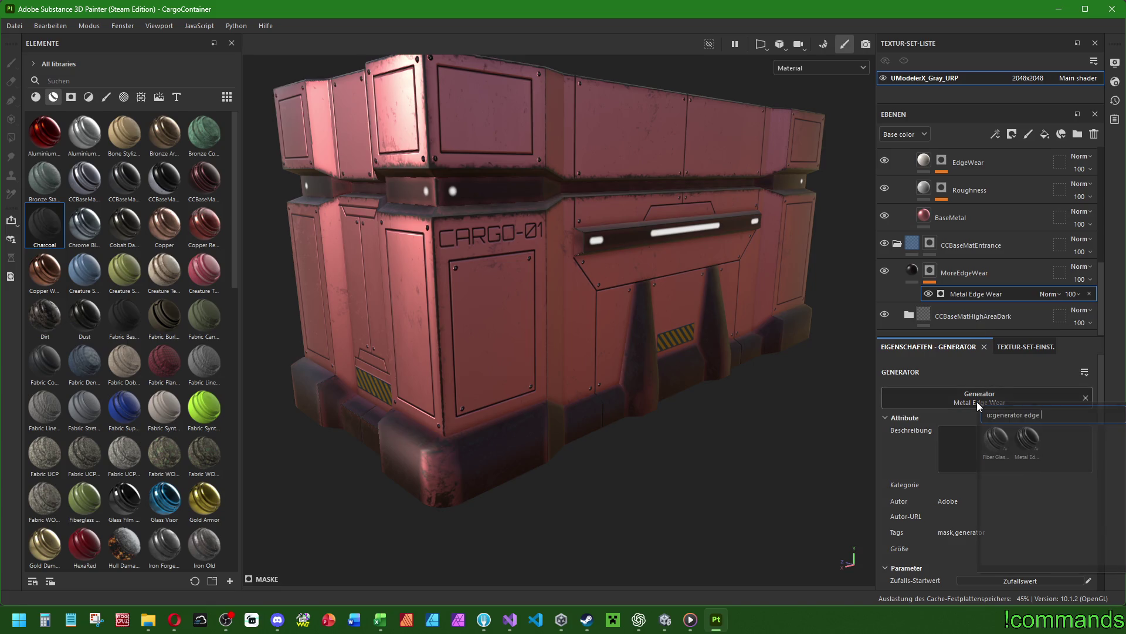
click(996, 438)
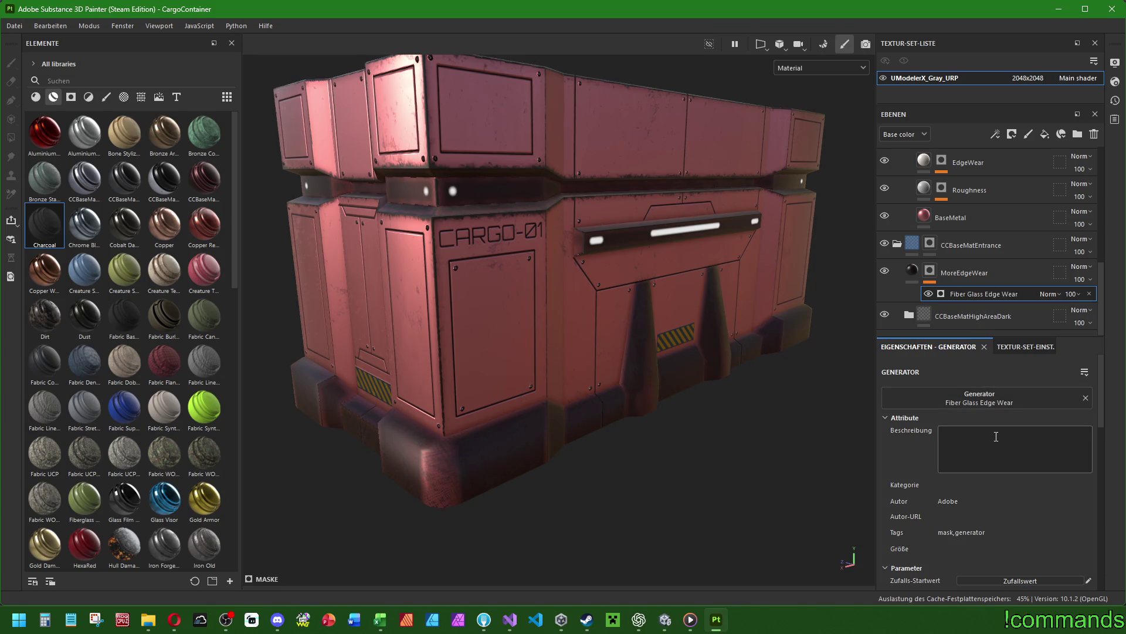
mouse_move(590, 452)
alt+mouse_down()
mouse_move(681, 433)
mouse_move(689, 402)
mouse_move(758, 410)
mouse_move(805, 455)
alt+mouse_up()
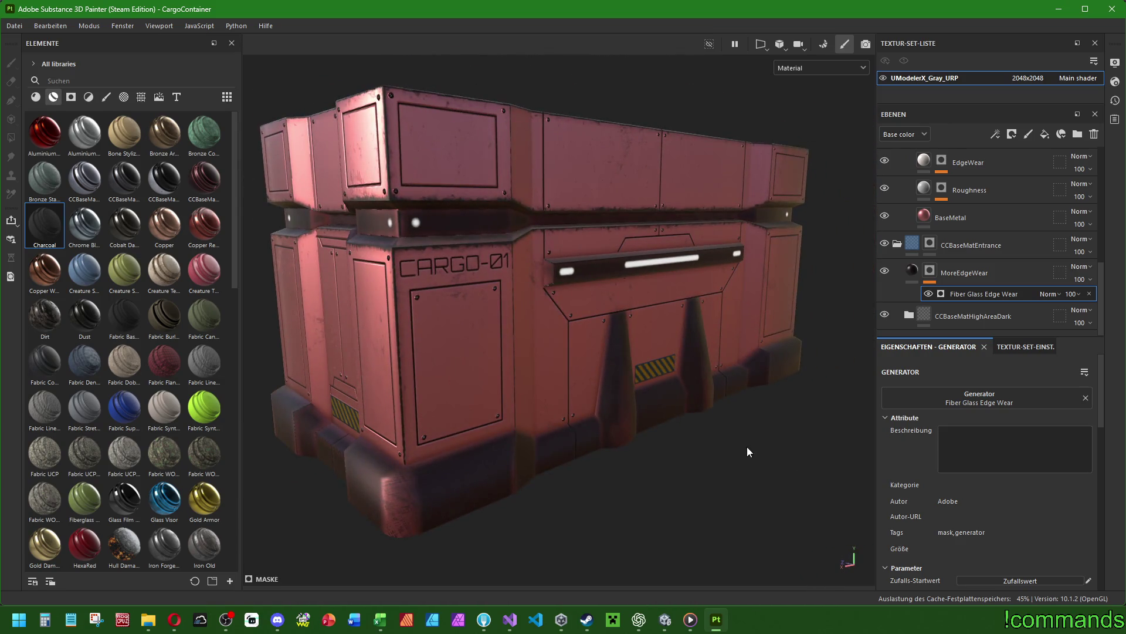
click(979, 397)
text(w)
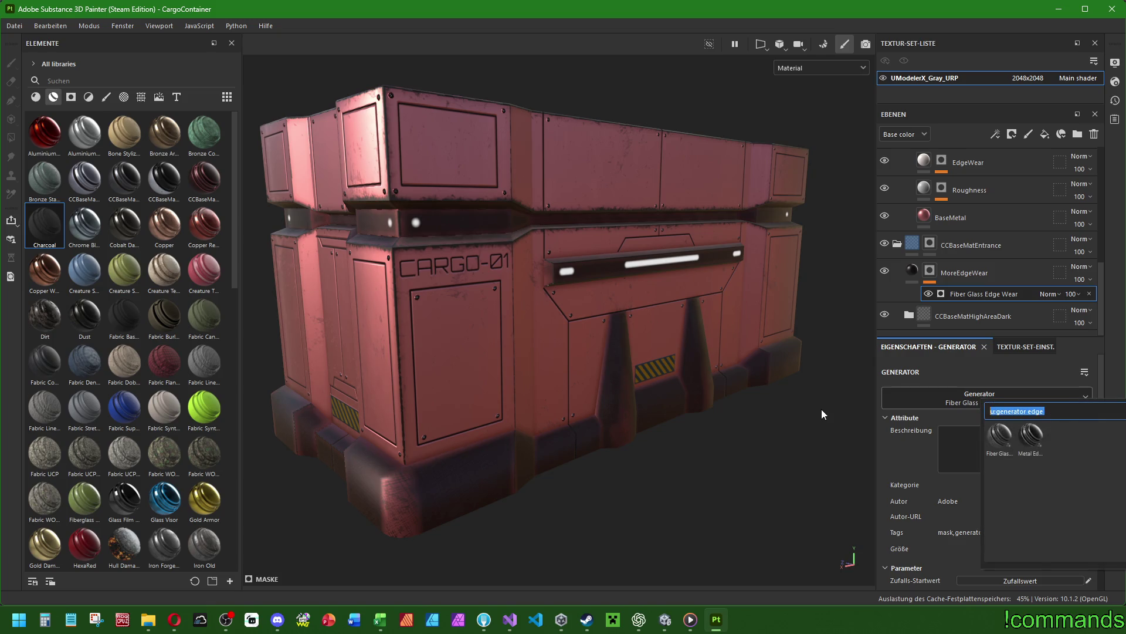
text(ear)
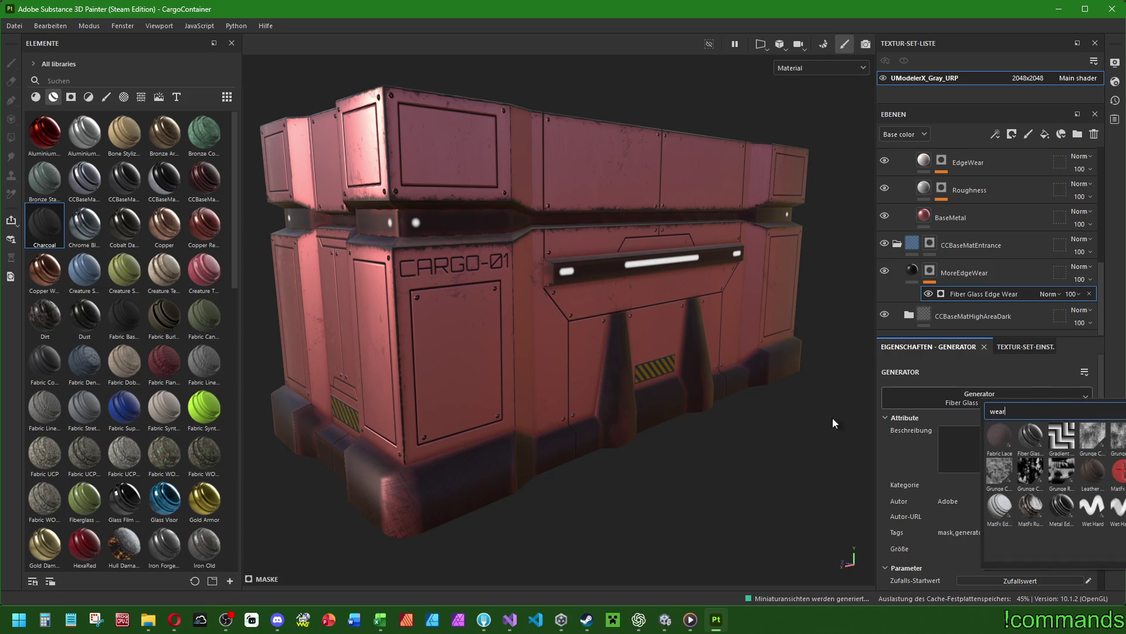
click(1028, 512)
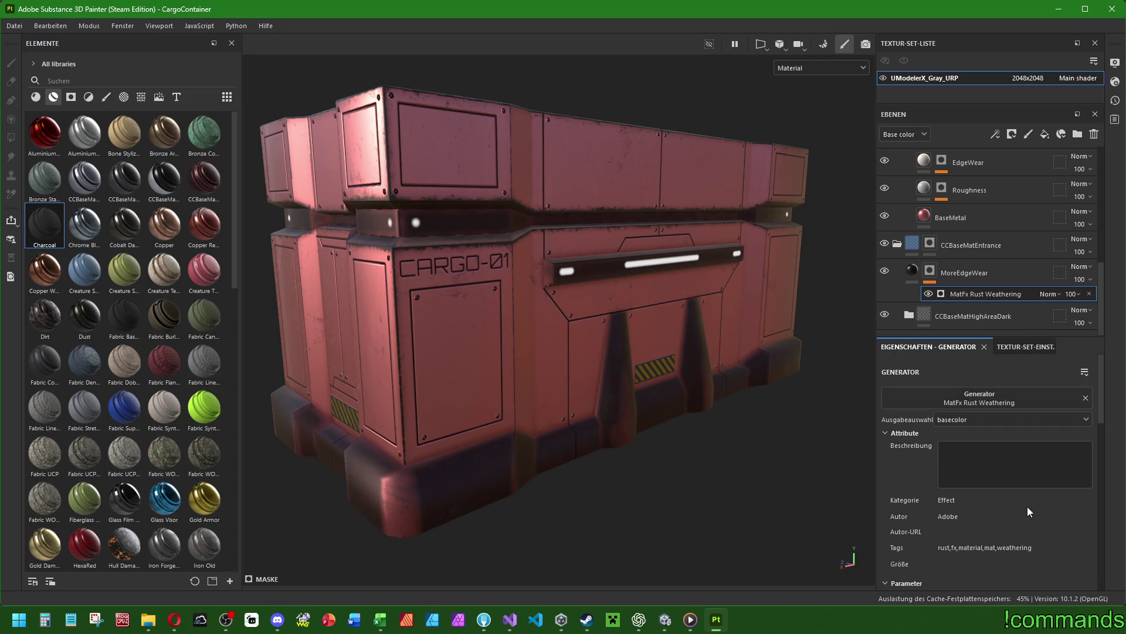
click(968, 398)
click(1006, 478)
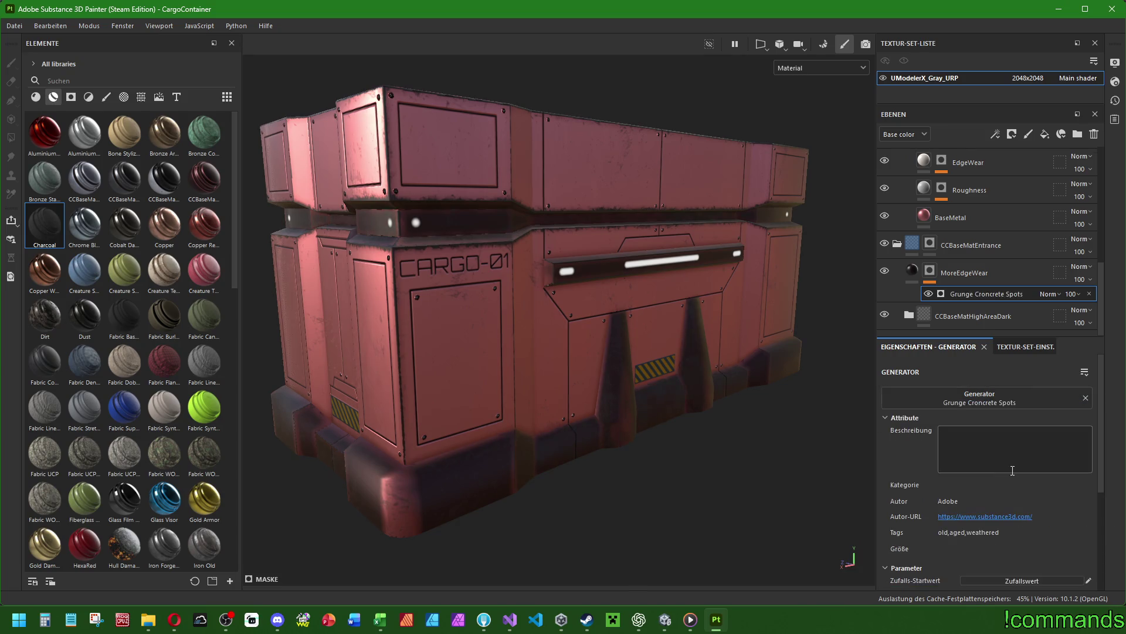
Try Gradient Weave Rotated, MatFx Edge Damages and Metal Edge Wear, then keep Fiber Glass Edge Wear.
click(984, 398)
text(wear)
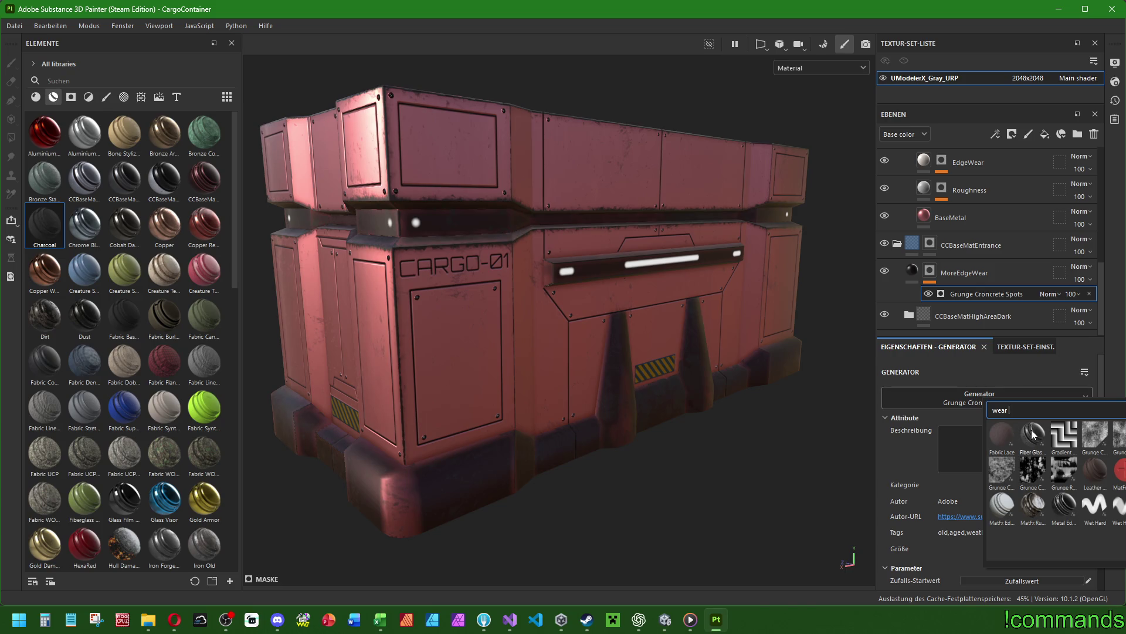
click(1063, 434)
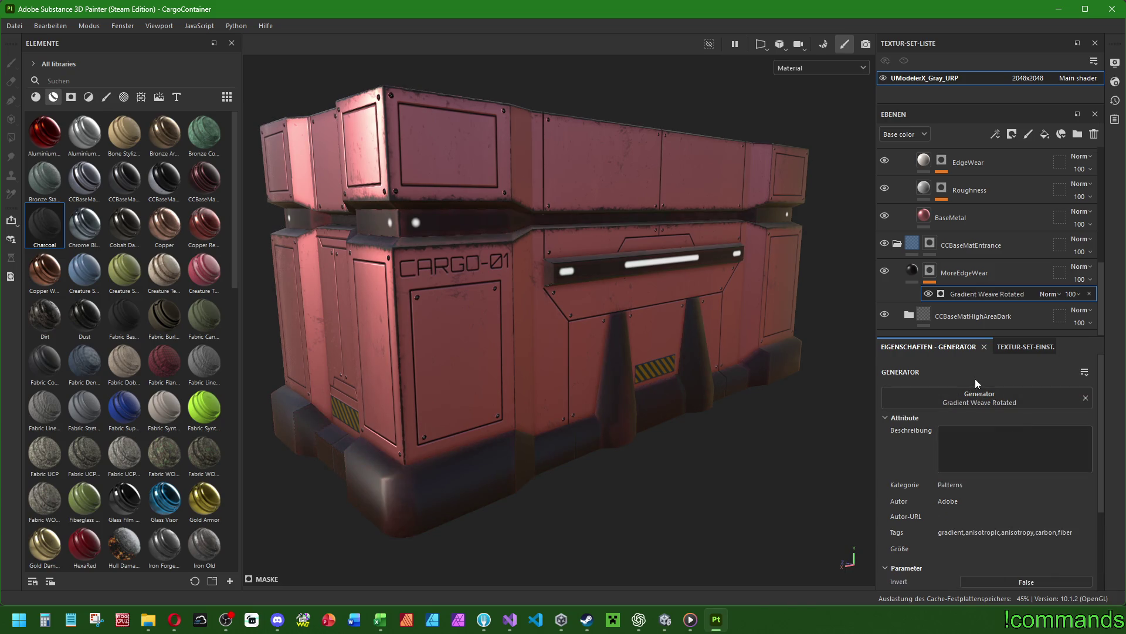
click(979, 398)
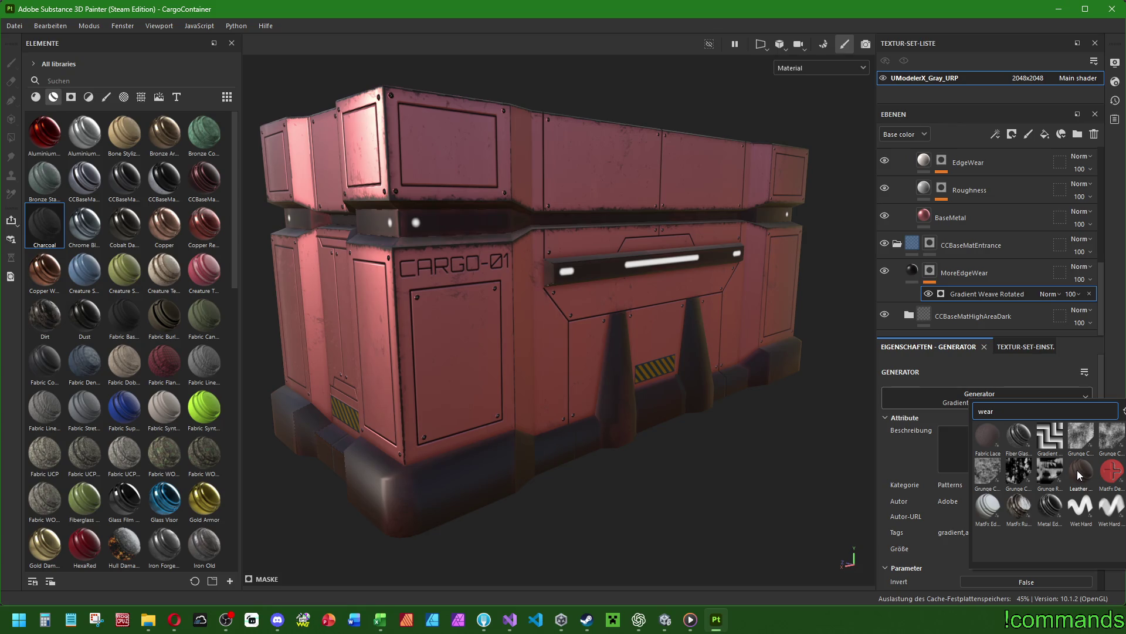
click(984, 510)
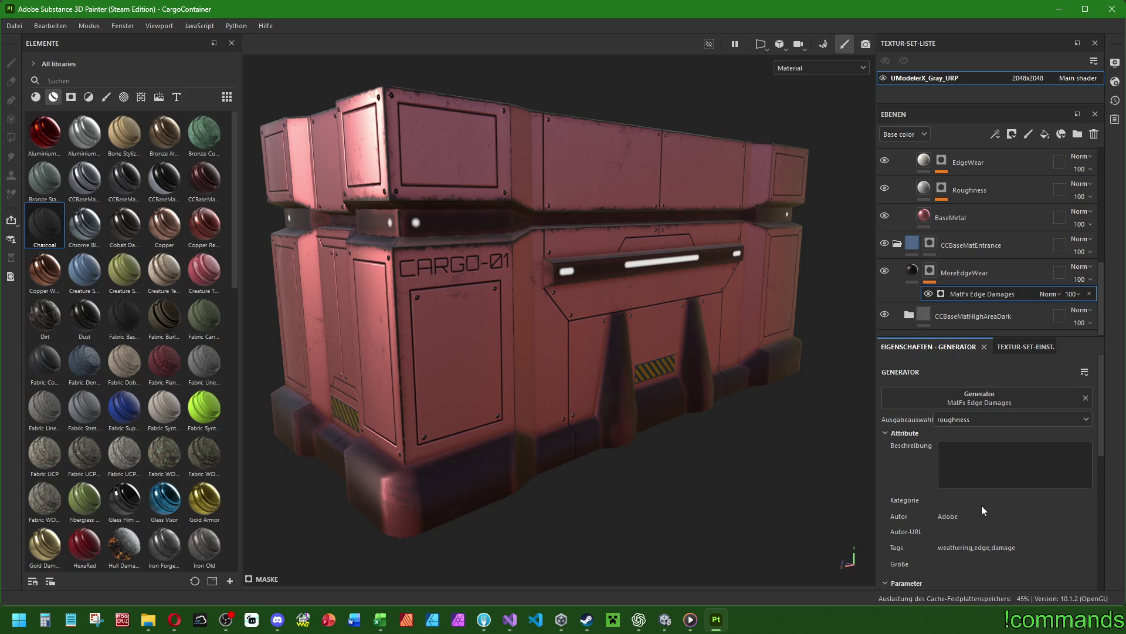
click(974, 402)
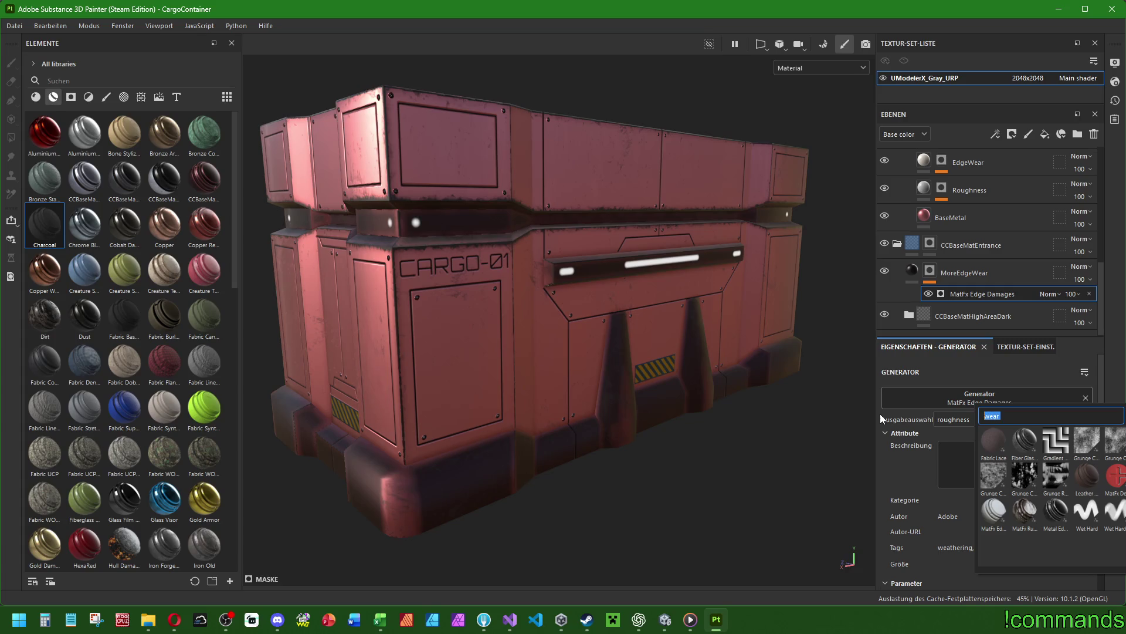
click(1051, 511)
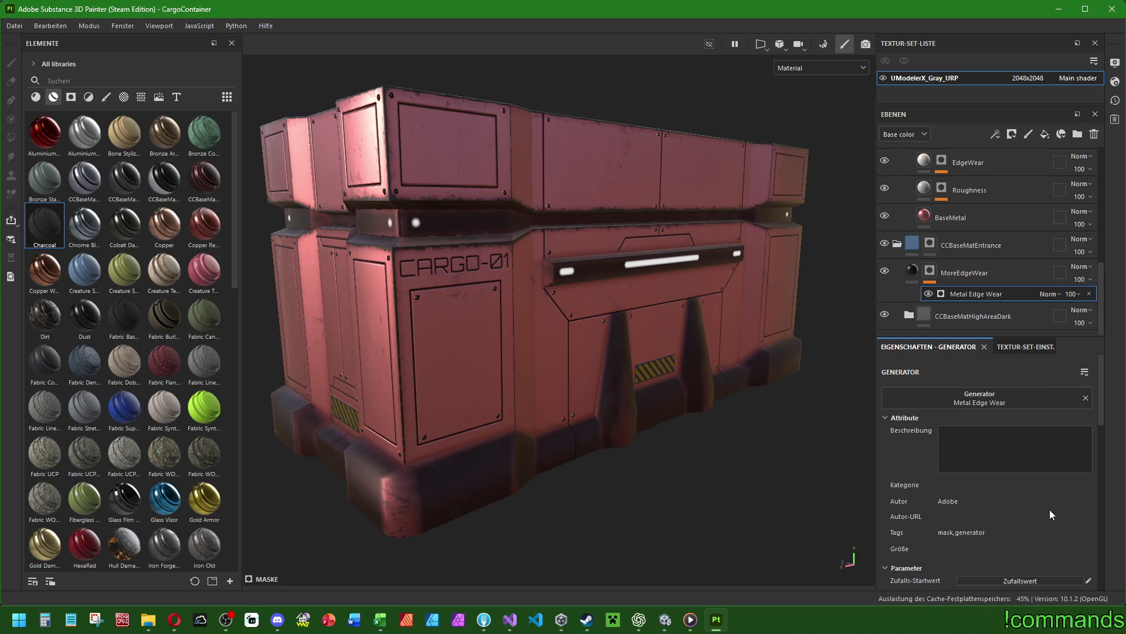
click(945, 407)
click(996, 430)
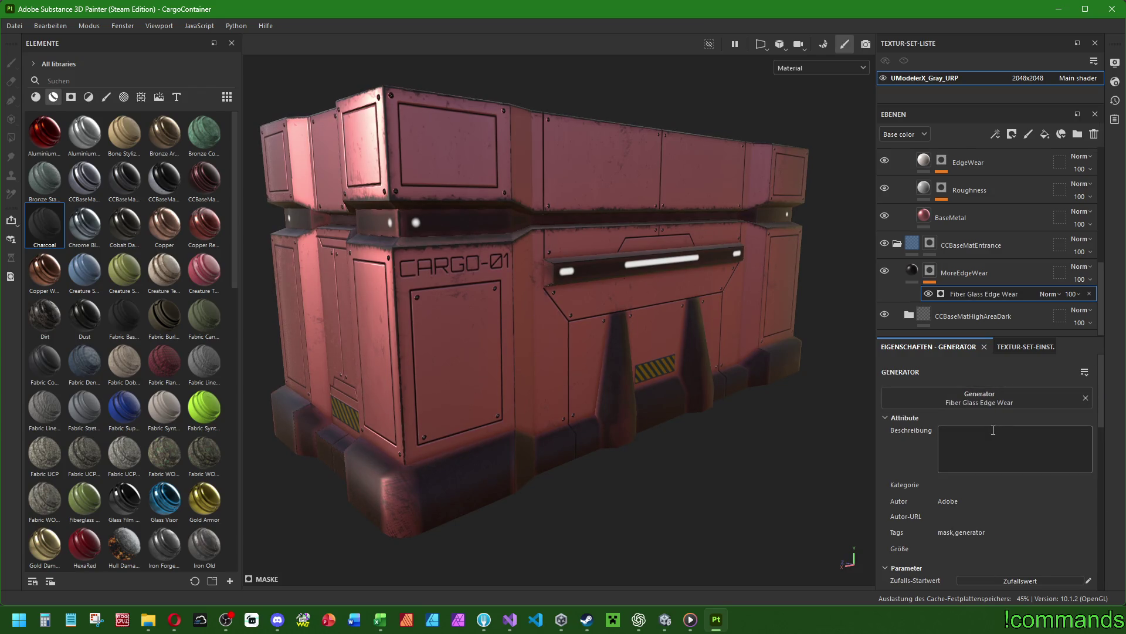
click(916, 273)
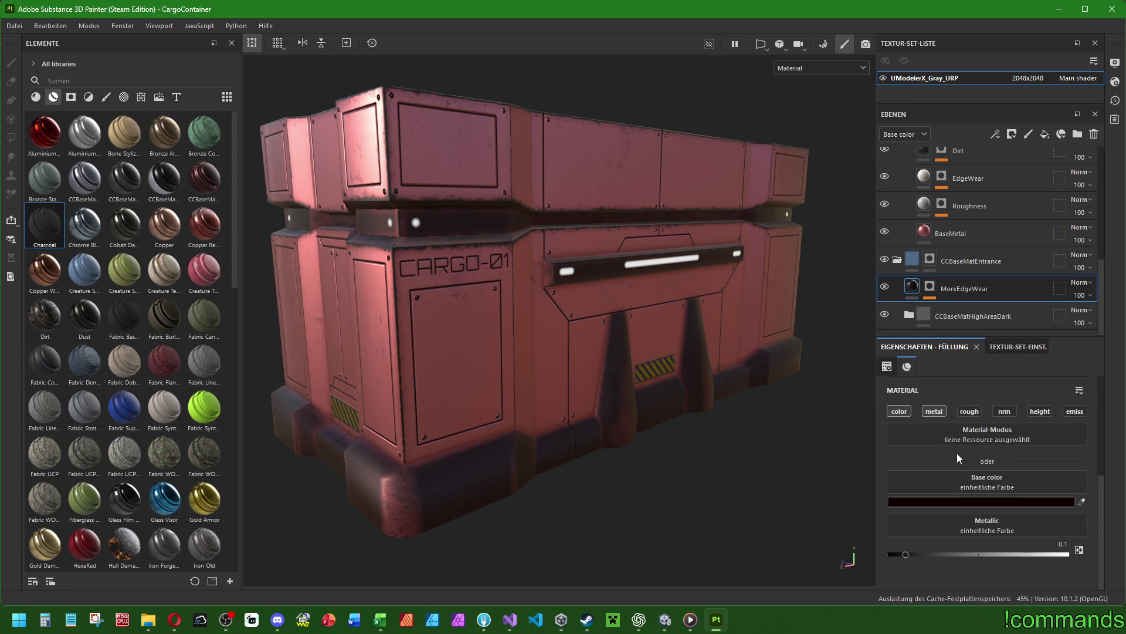
Disable metallic and enable height on the MoreEdgeWear fill, with Height set to -0.01.
click(935, 412)
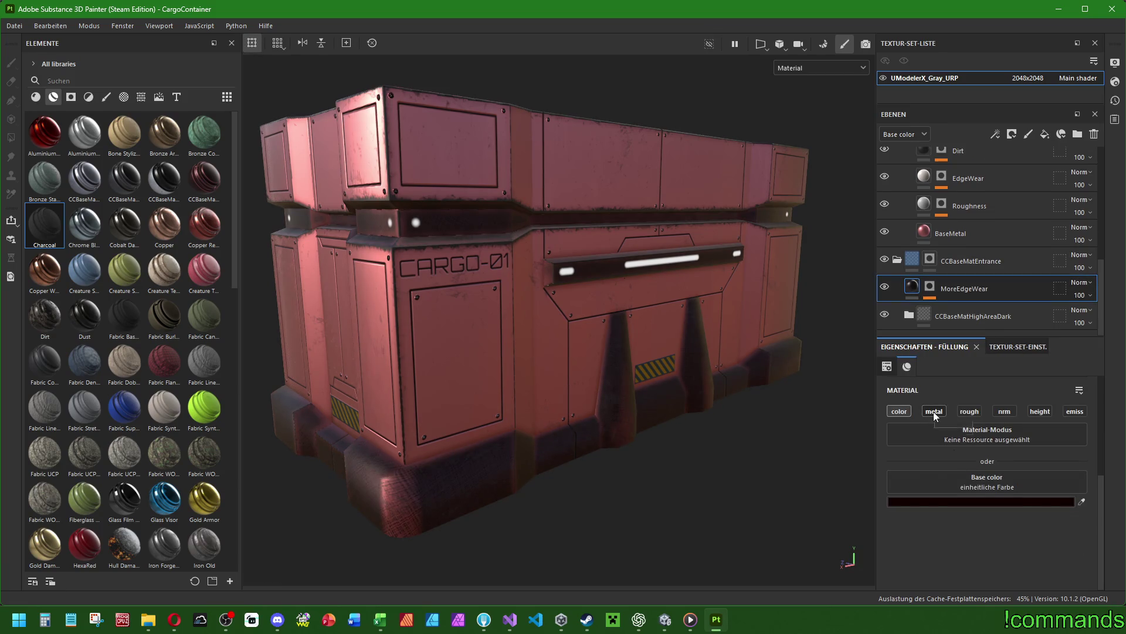
click(1038, 412)
drag(984, 552, 979, 558)
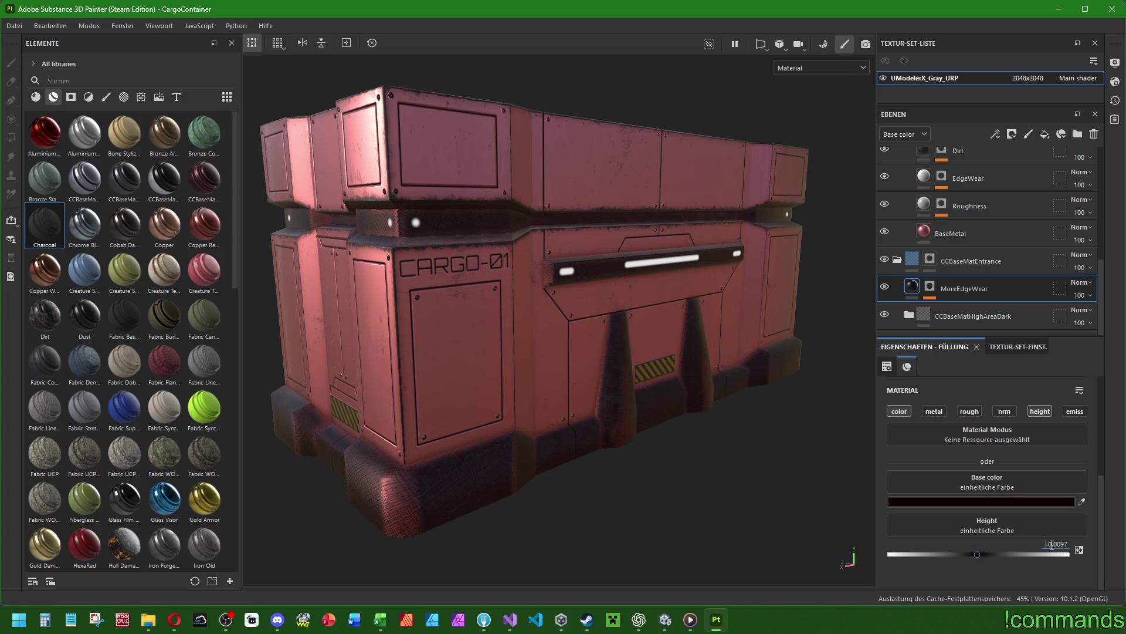
click(1043, 544)
key(BackSpace)
key(Return)
click(1057, 543)
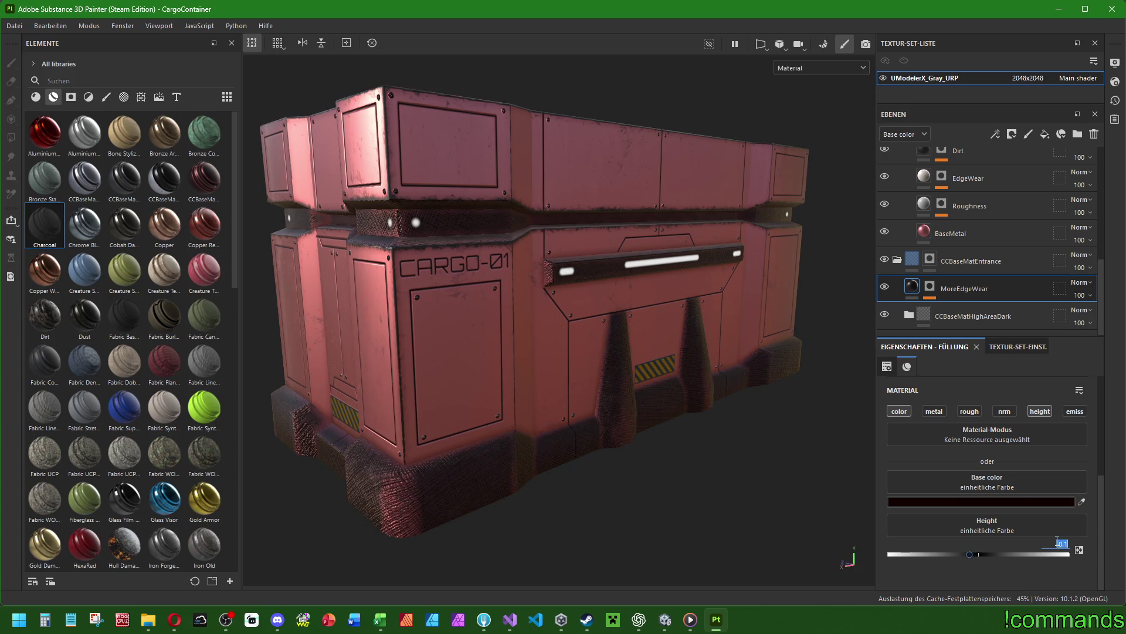
text(1)
key(Return)
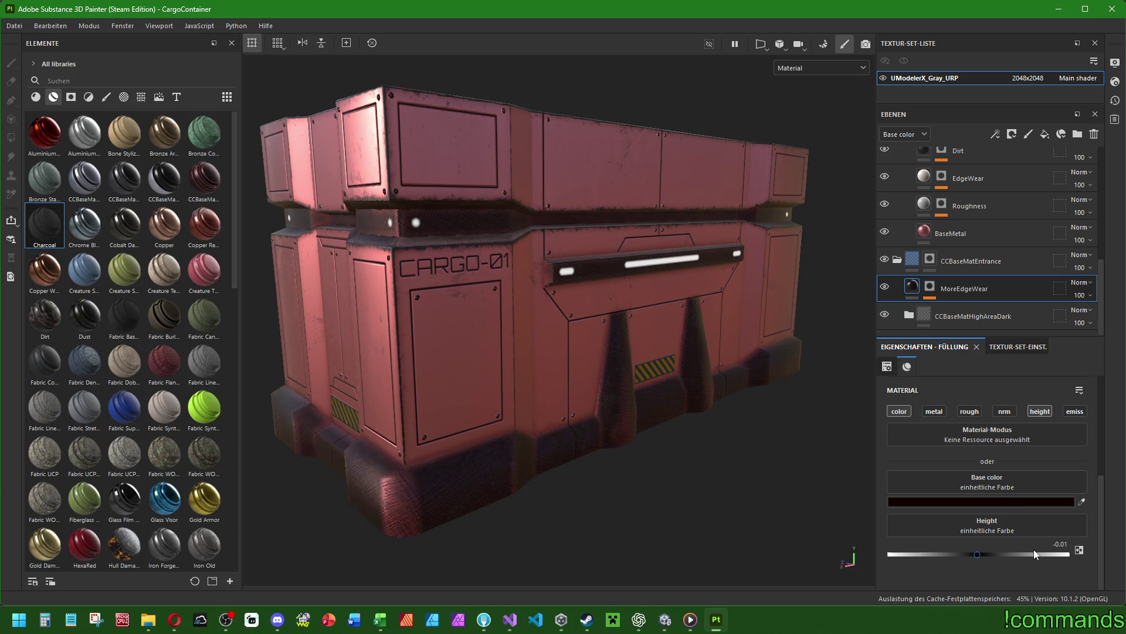
click(1041, 413)
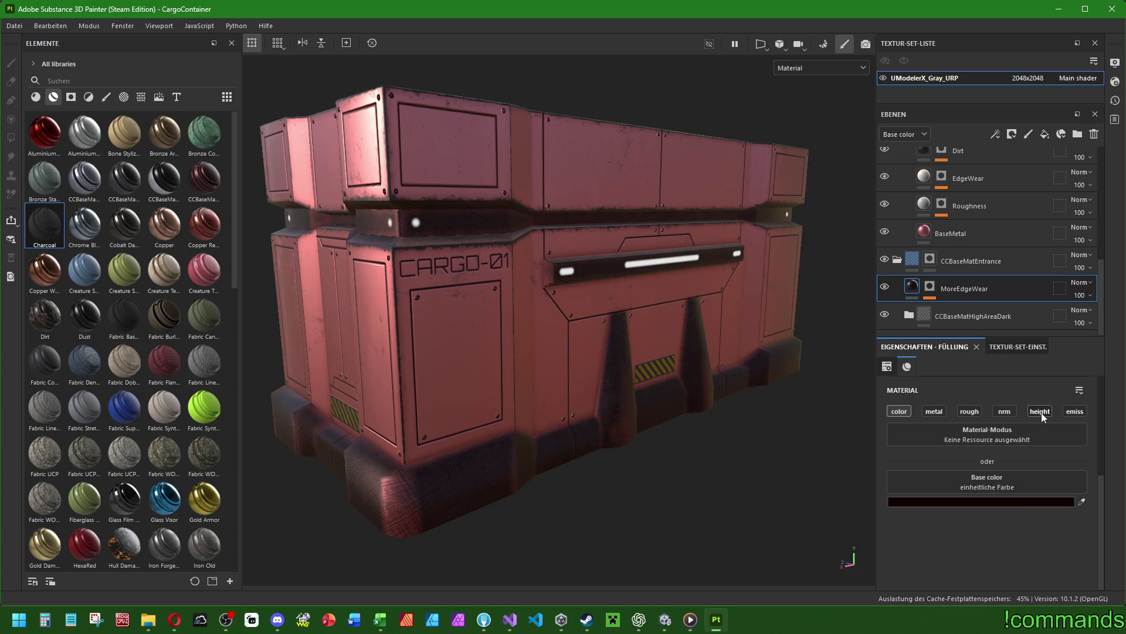
click(1041, 413)
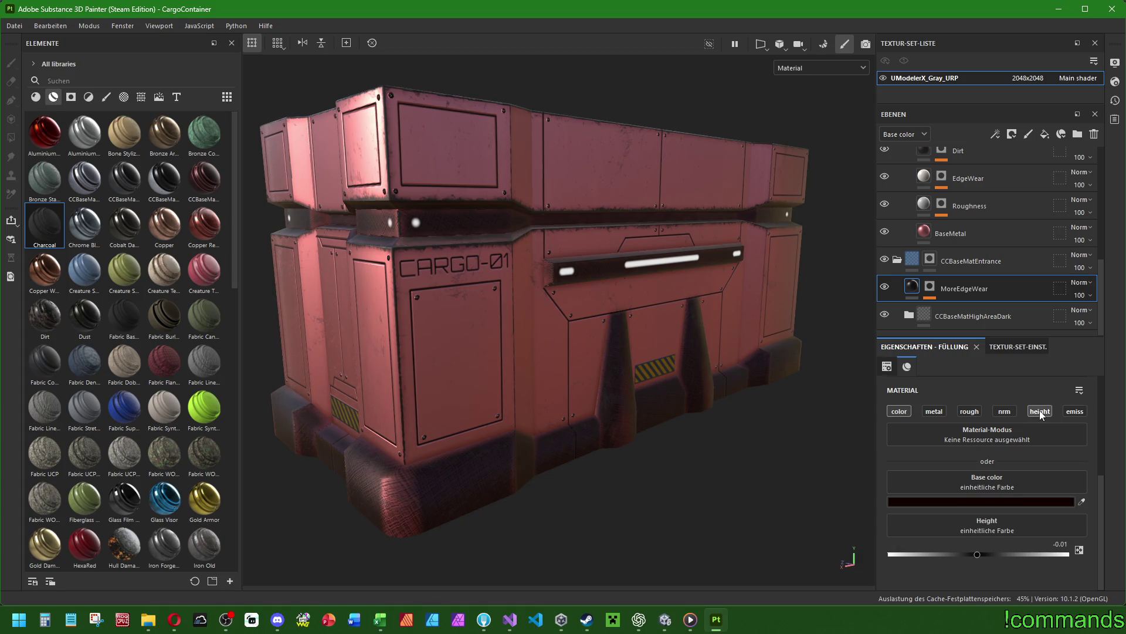
Add a Metal Edge Wear generator to the MoreEdgeWear mask.
click(938, 290)
click(973, 310)
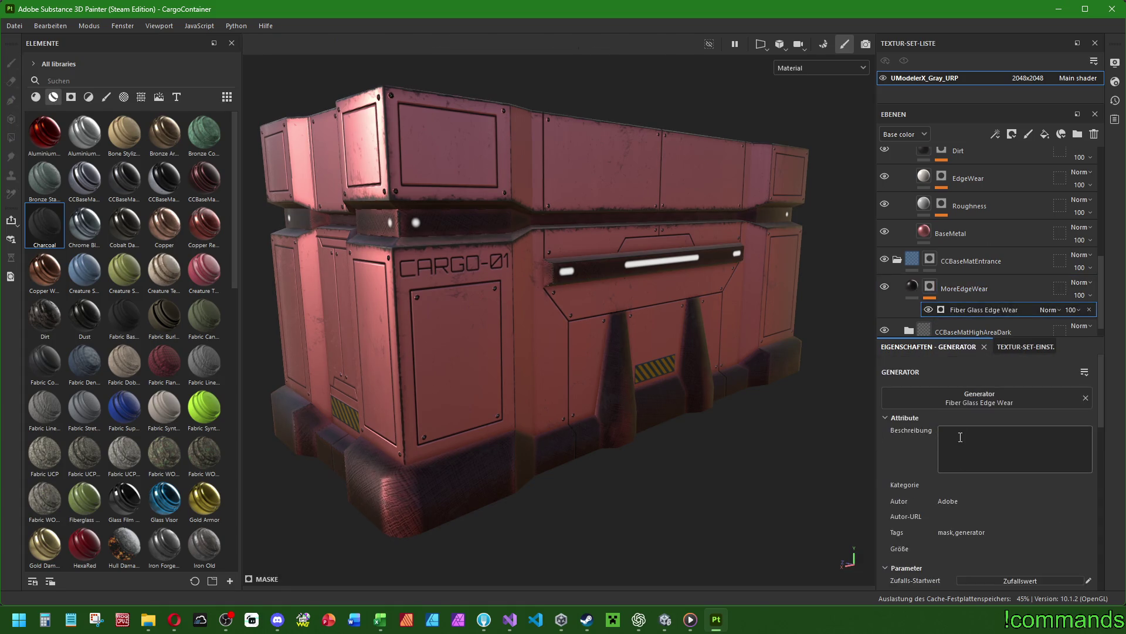
click(974, 399)
text(wear)
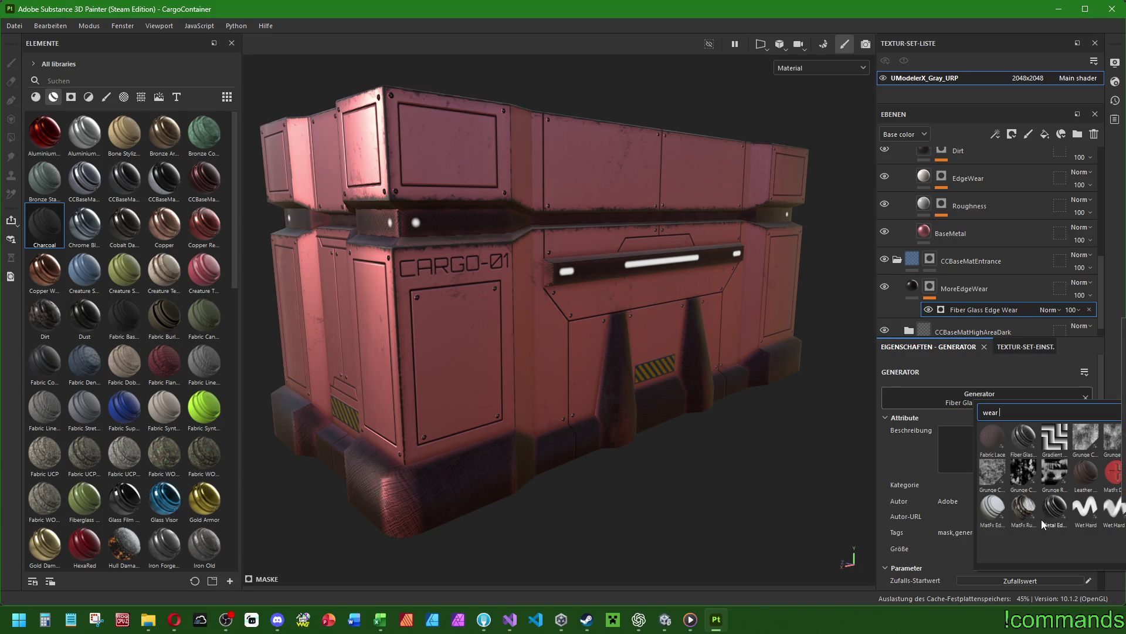
click(1052, 508)
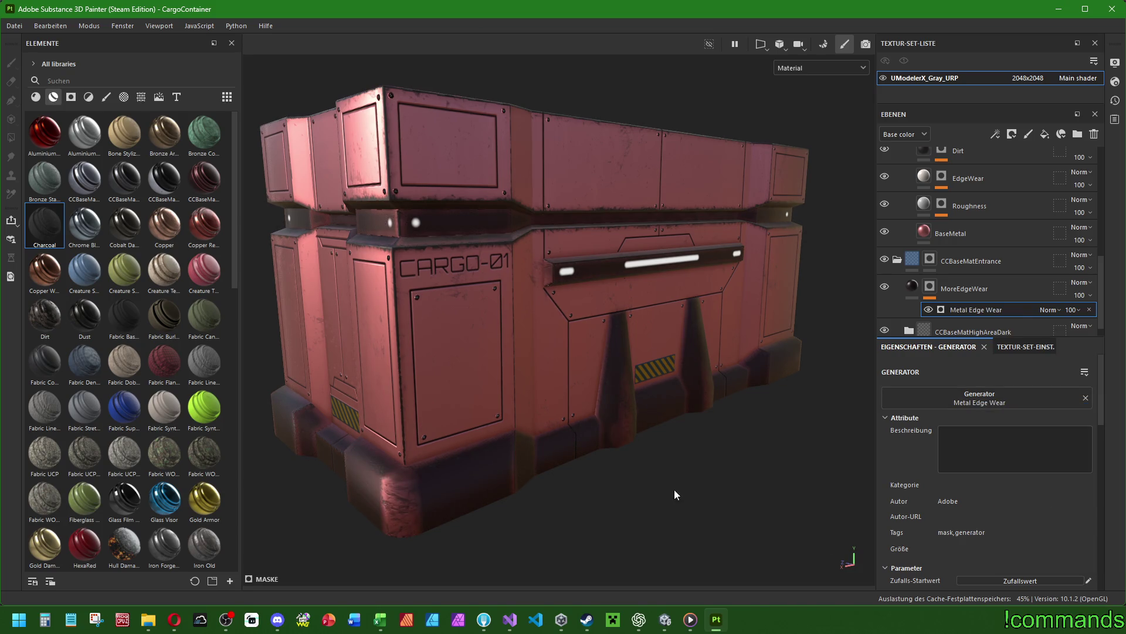
Collapse the CCBaseMatEntrance folder and select the Lines layer to view its fill.
mouse_move(865, 410)
alt+mouse_down()
mouse_move(750, 359)
mouse_move(716, 327)
mouse_move(822, 329)
mouse_move(589, 345)
mouse_move(721, 387)
mouse_move(633, 357)
alt+mouse_up()
click(577, 360)
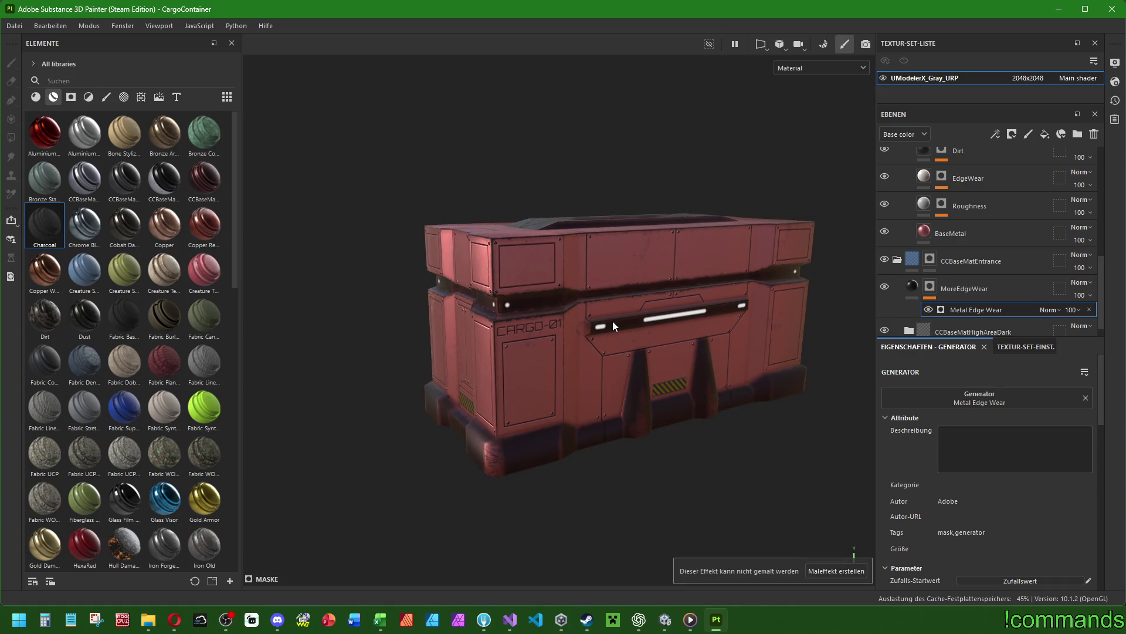
click(897, 260)
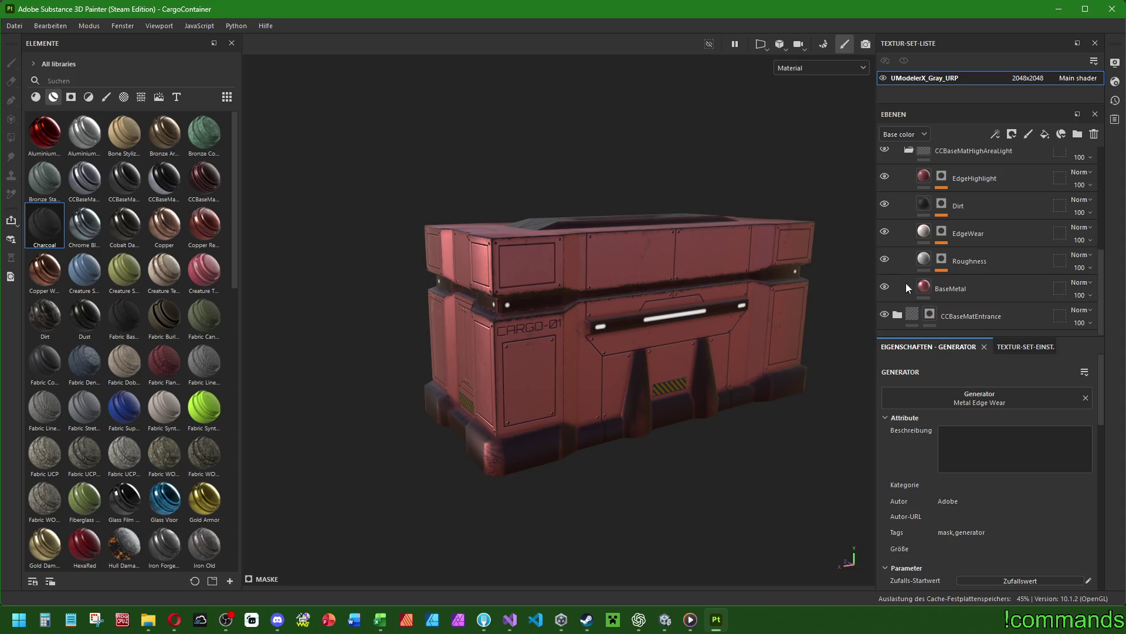
scroll(916, 277, up, 2)
alt+drag(857, 290, 648, 341)
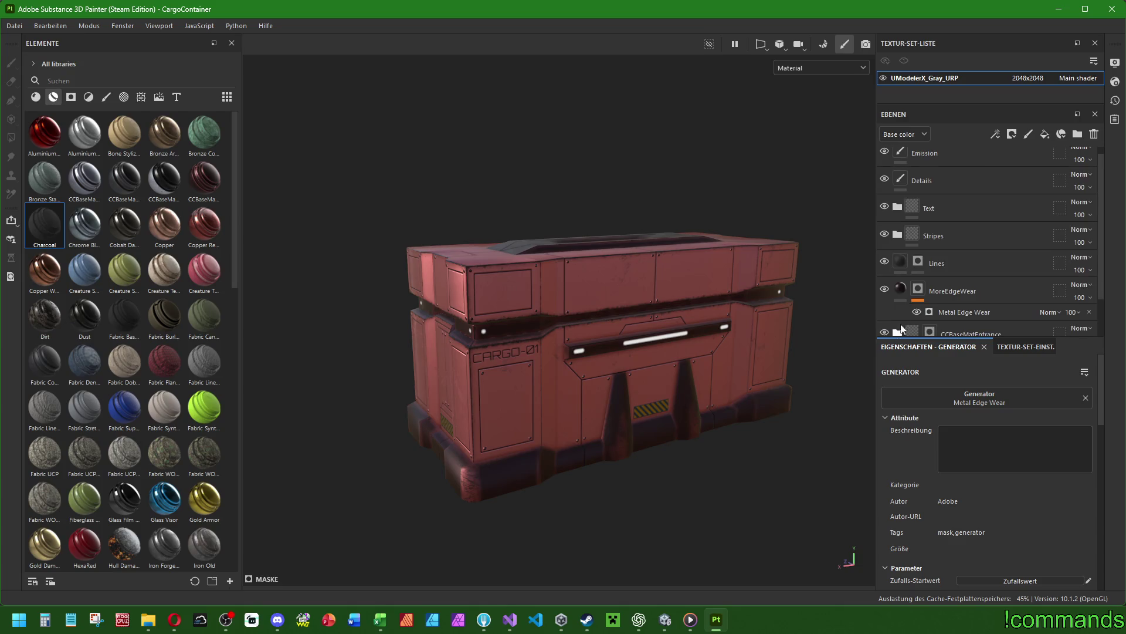
click(938, 262)
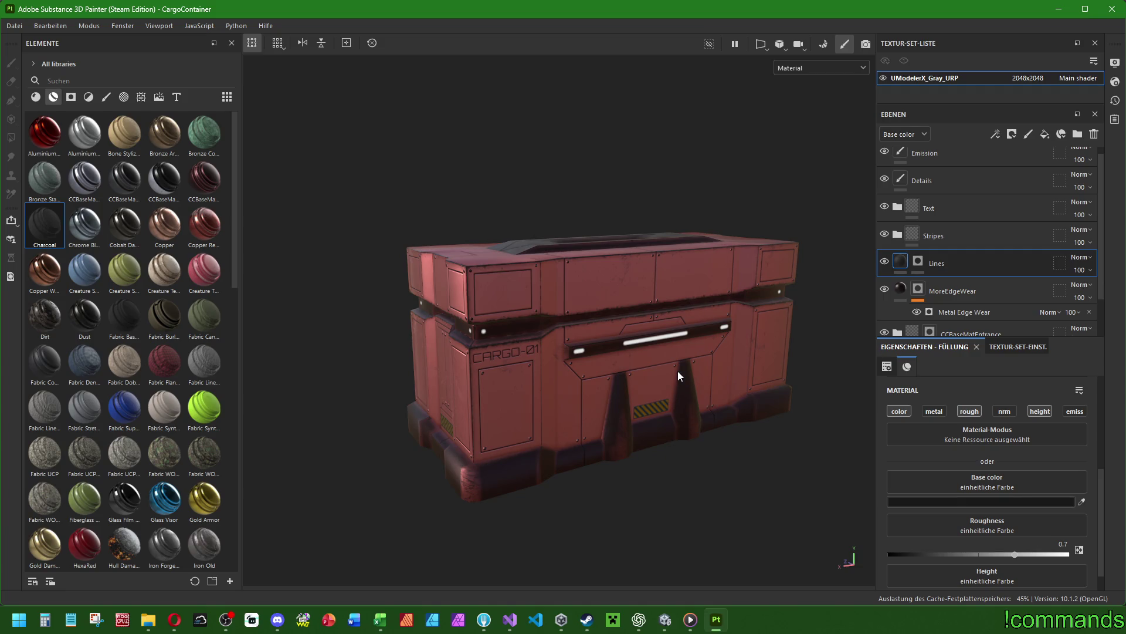
Expand the Stripes folder and select the original Line Stripes layer.
click(898, 235)
scroll(966, 233, down, 3)
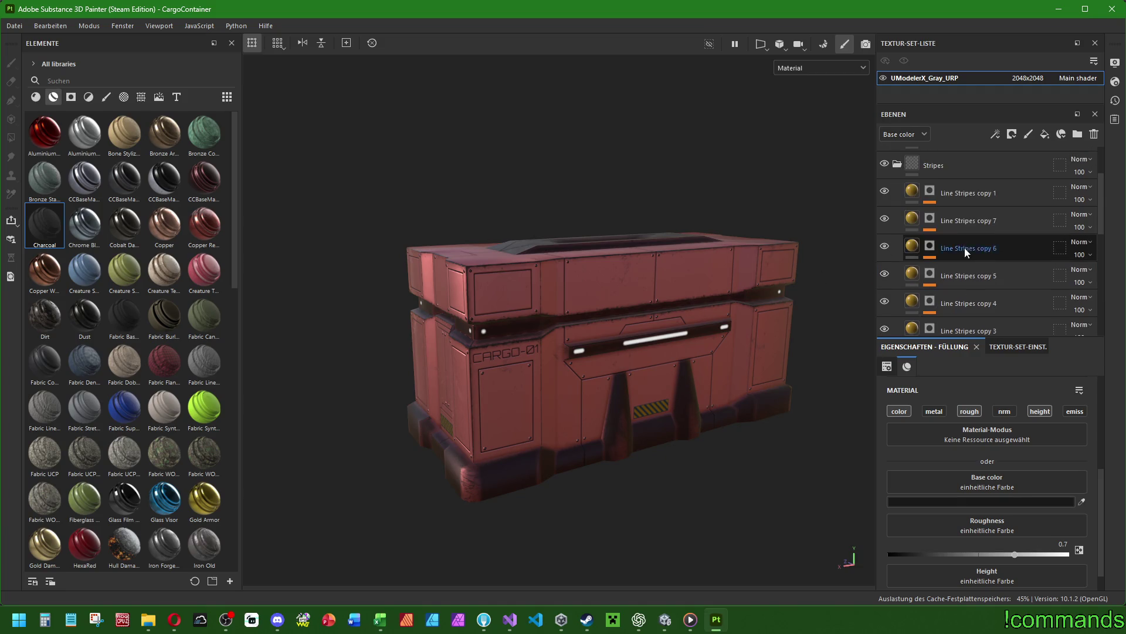
click(967, 247)
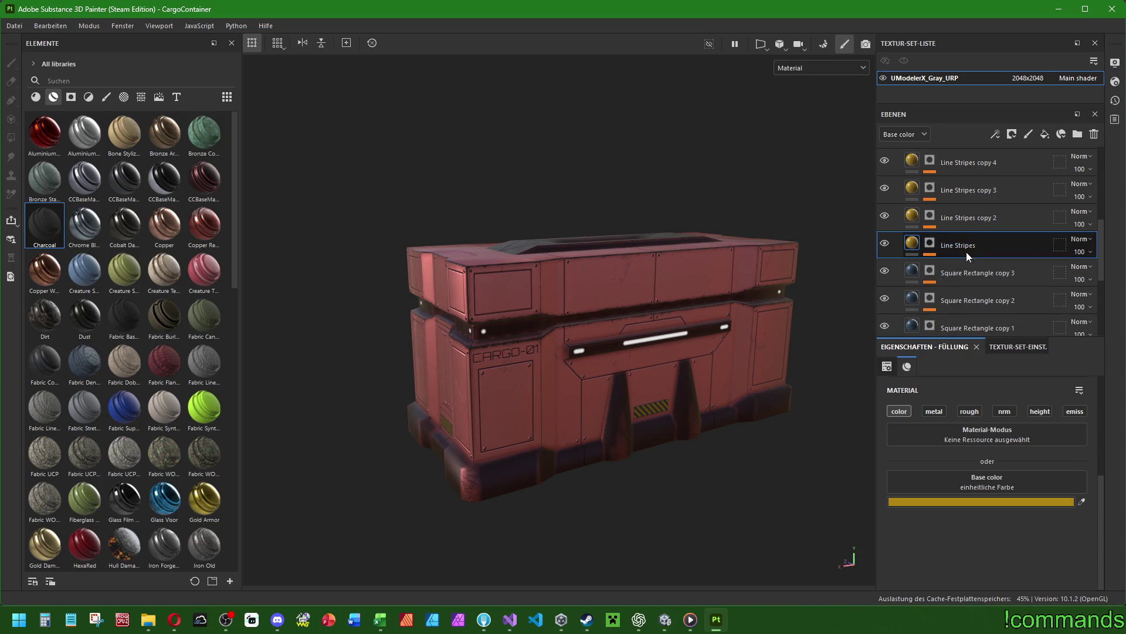
alt+drag(641, 342, 675, 338)
scroll(943, 255, up, 2)
scroll(946, 252, up, 2)
shift+click(935, 202)
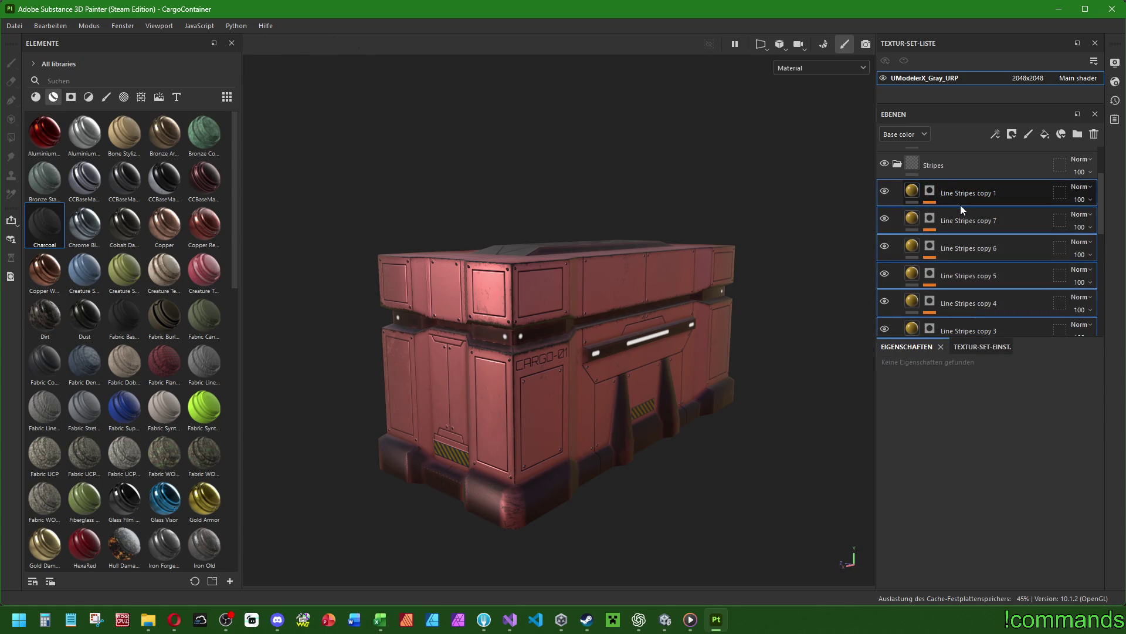
scroll(977, 202, down, 3)
click(917, 251)
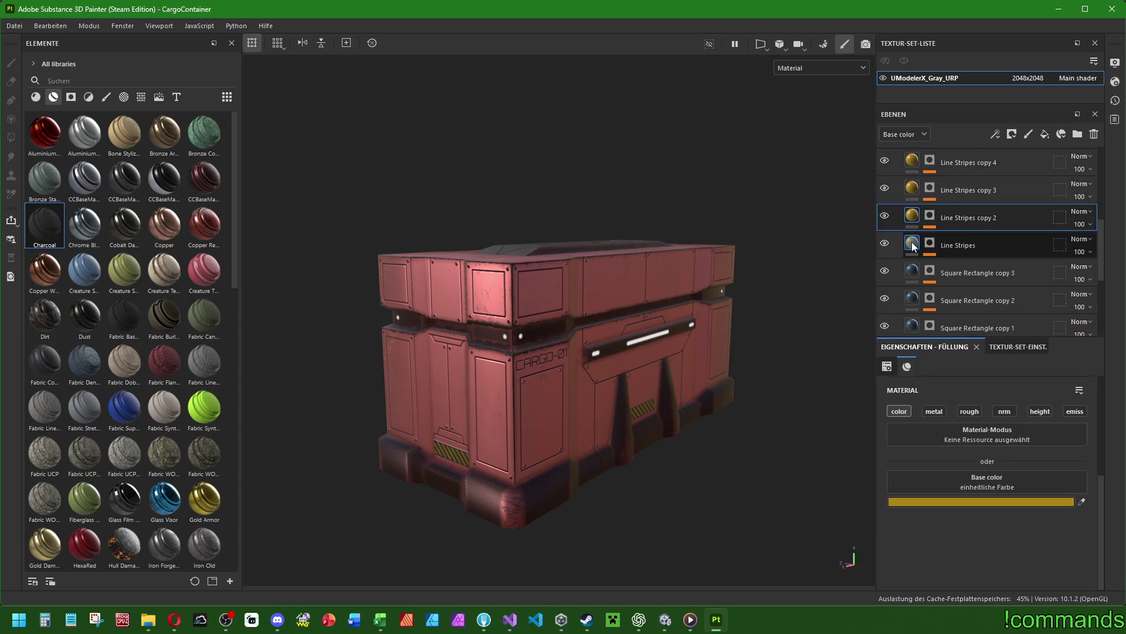
click(918, 217)
click(920, 244)
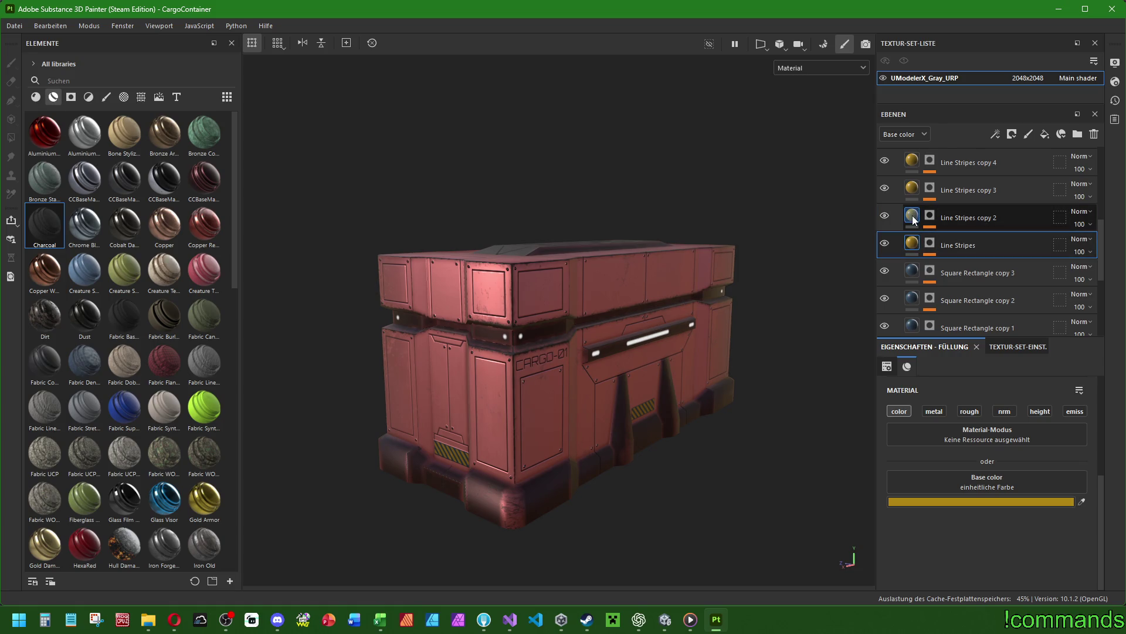
Shift the Line Stripes base colour from yellow AF8614 to orange AF6914.
click(914, 220)
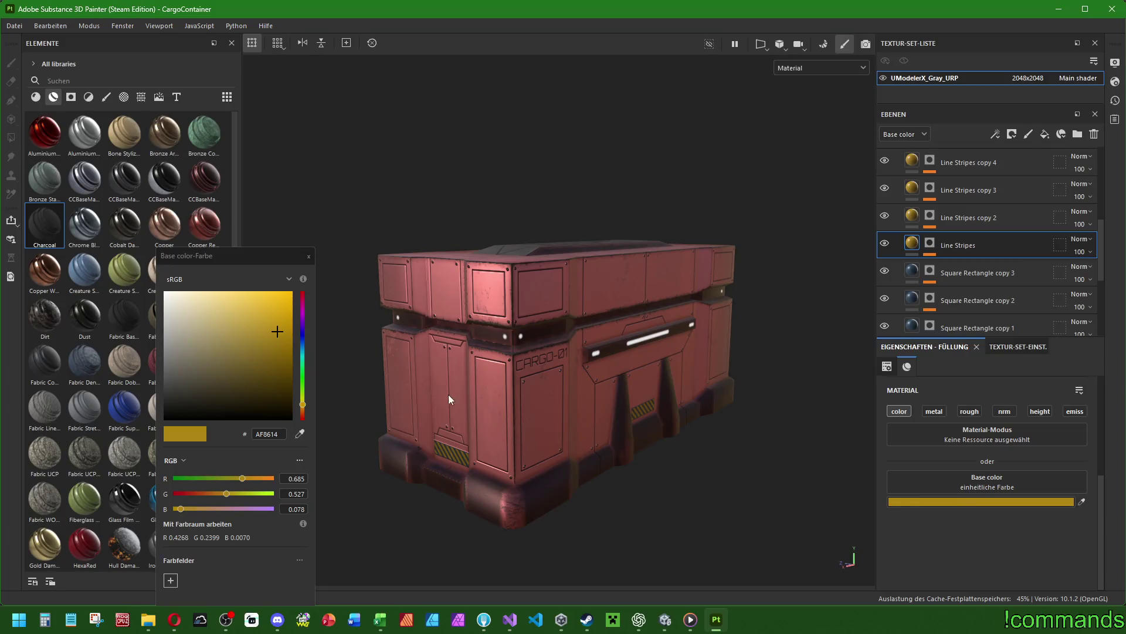
drag(305, 406, 305, 412)
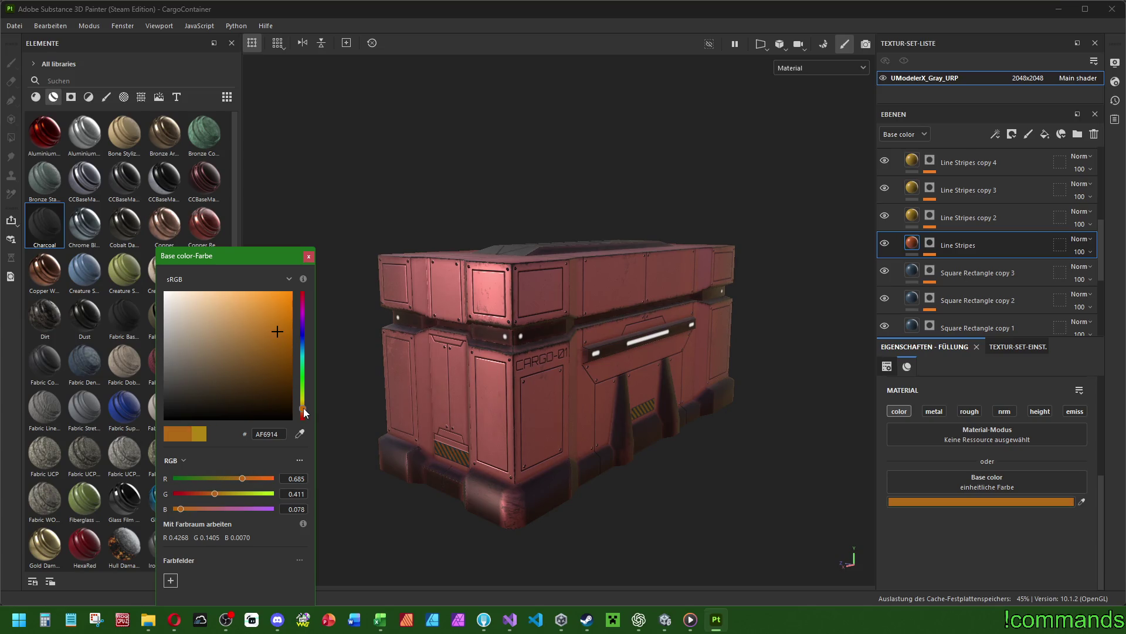
click(284, 434)
click(308, 257)
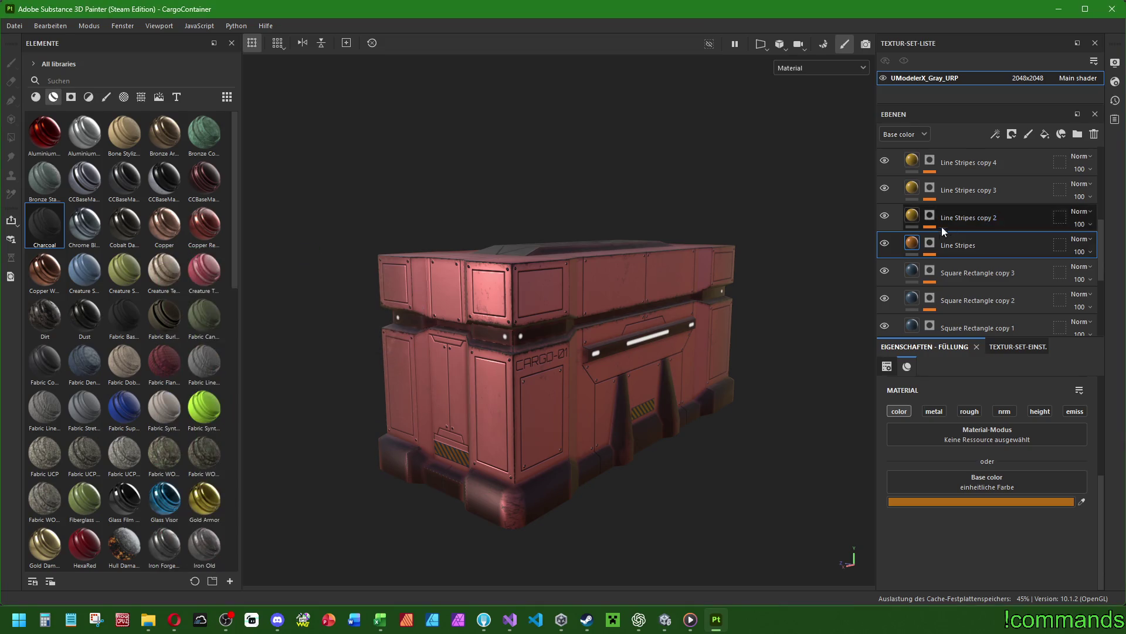
right_click(917, 242)
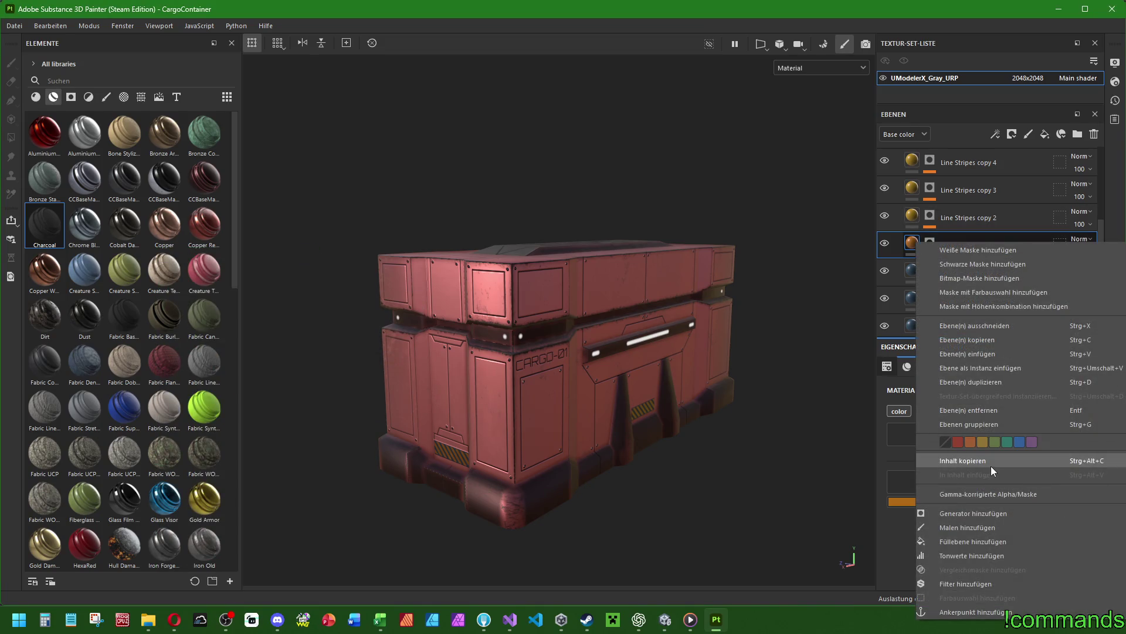
Copy the Line Stripes content and paste it into Line Stripes copies 2, 3, 4 and 5.
click(991, 462)
right_click(913, 212)
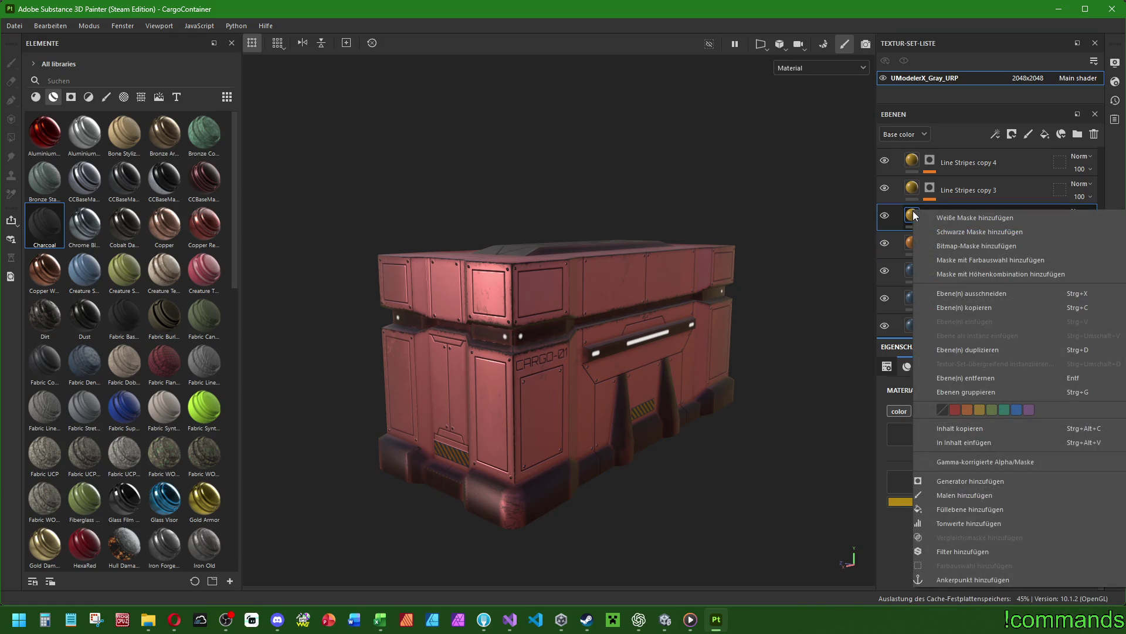
click(987, 442)
right_click(915, 189)
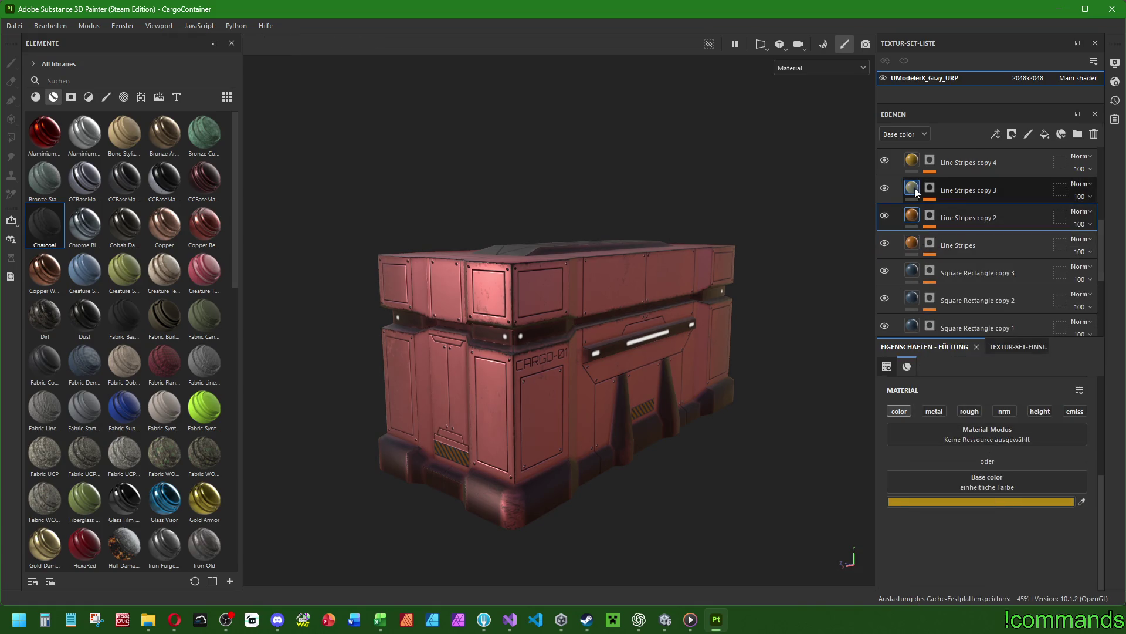
click(958, 424)
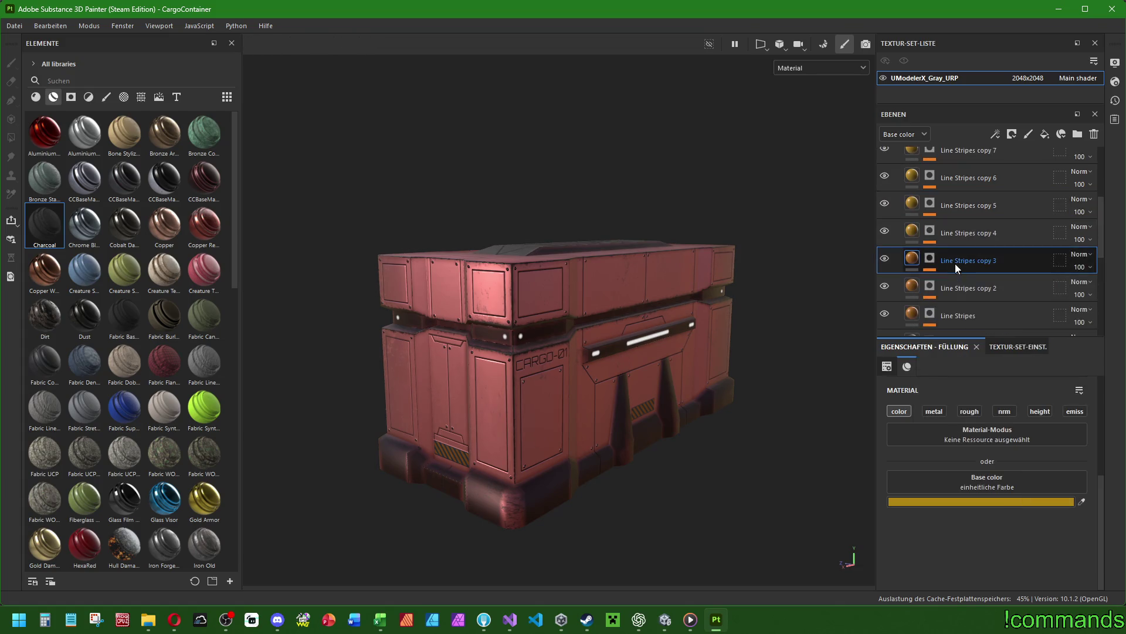
right_click(914, 230)
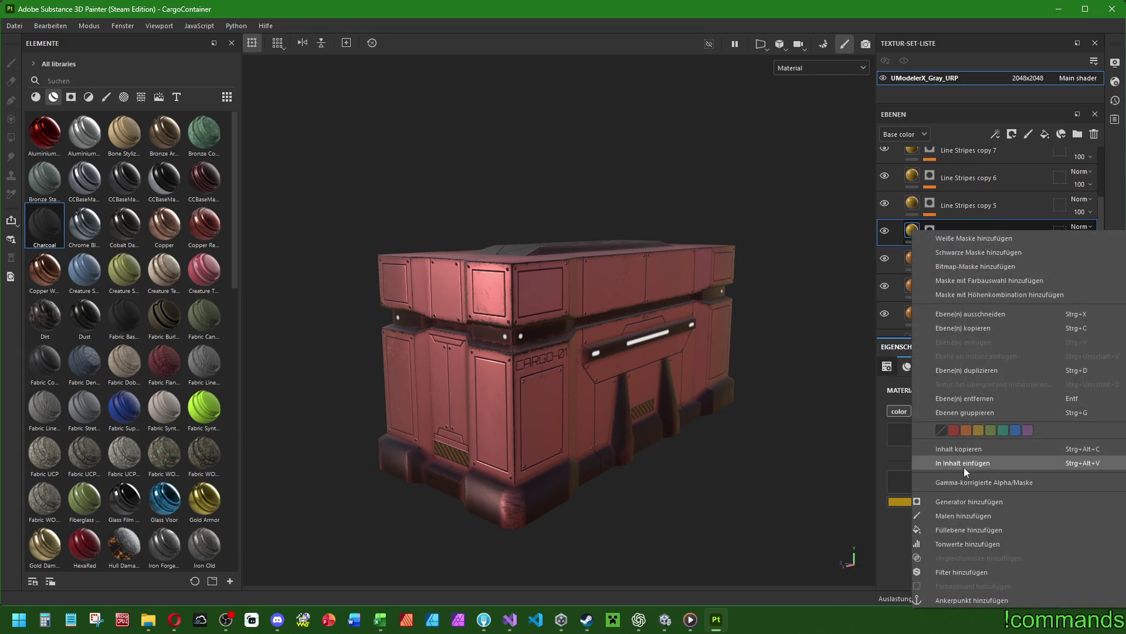
click(962, 463)
right_click(916, 201)
click(966, 433)
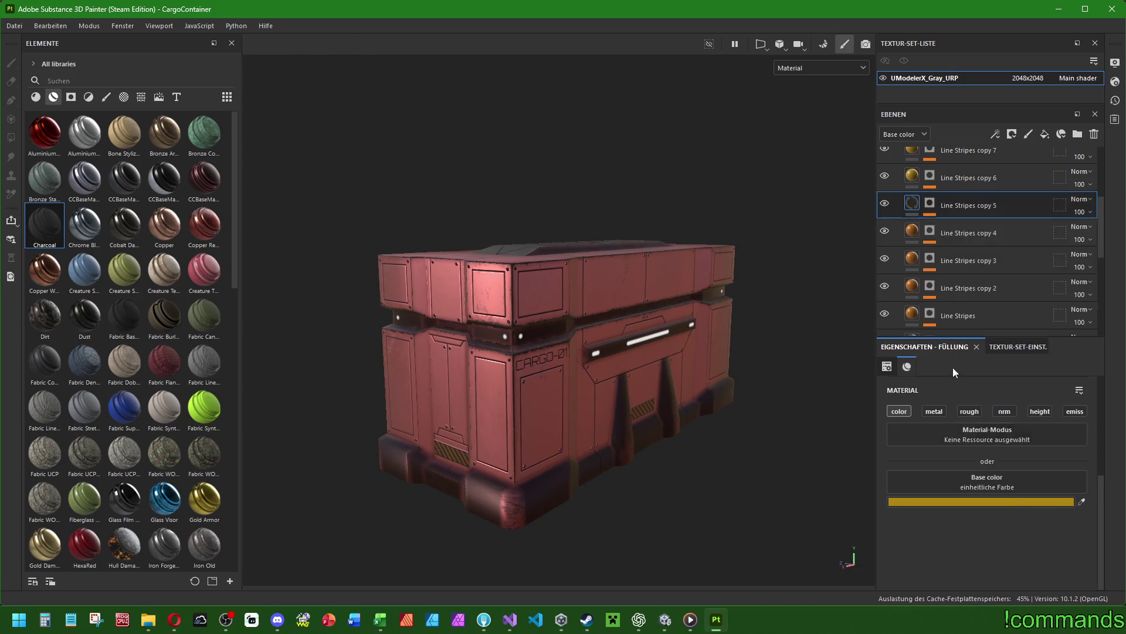
Paste the orange stripe content into Line Stripes copies 6, 7 and 1.
right_click(919, 250)
click(974, 482)
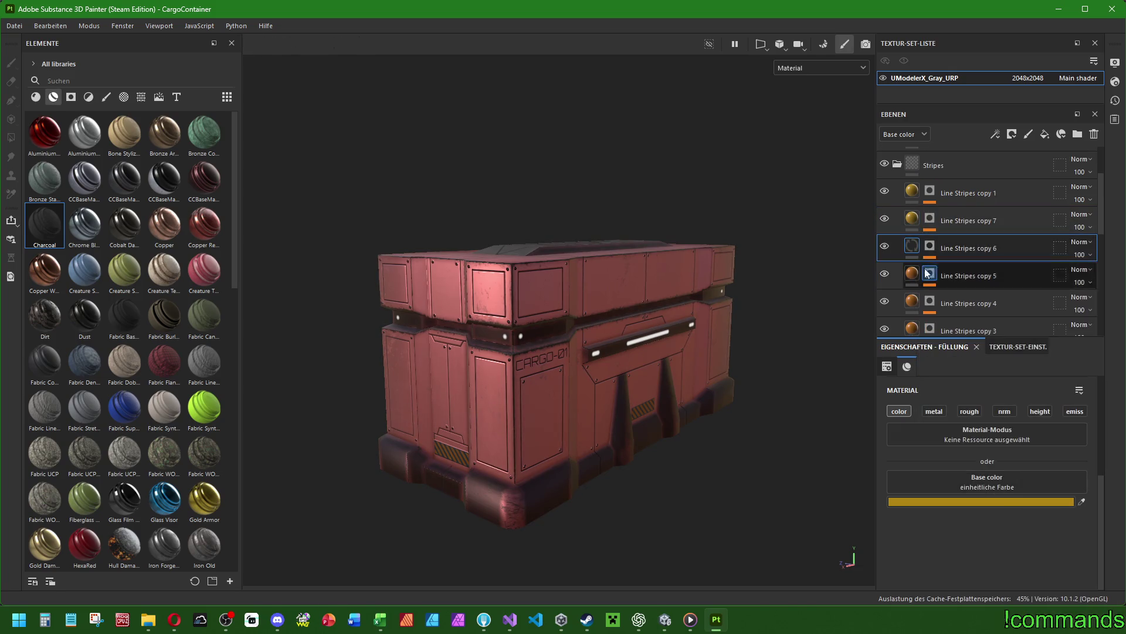
right_click(913, 220)
click(966, 453)
right_click(913, 193)
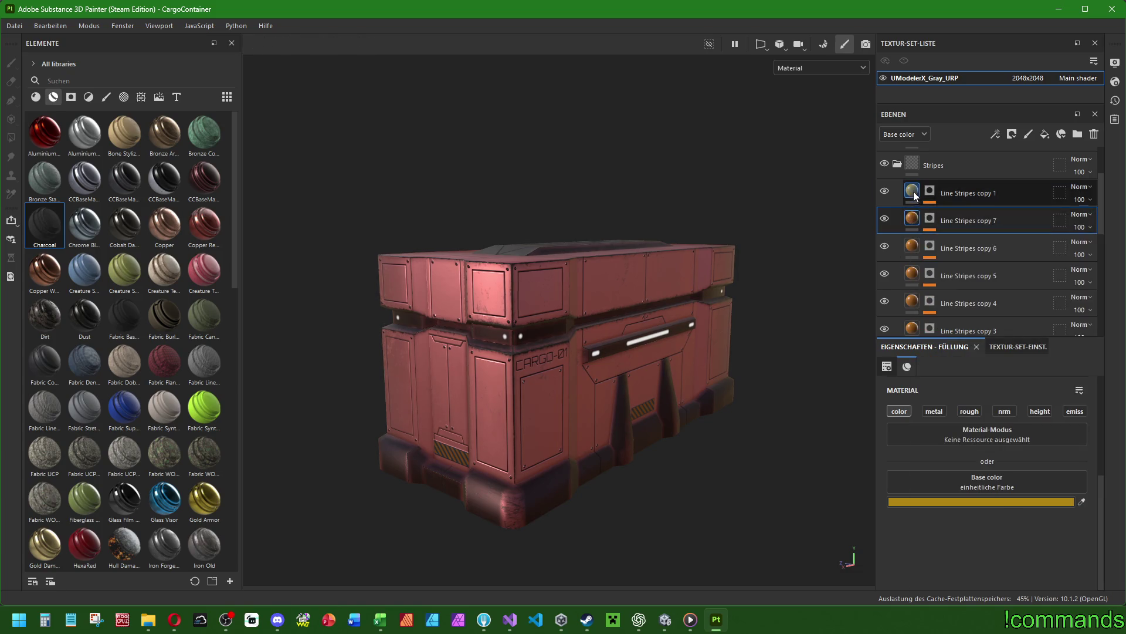
click(962, 426)
mouse_move(644, 441)
alt+mouse_down()
mouse_move(516, 364)
mouse_move(565, 397)
mouse_move(944, 382)
mouse_move(695, 399)
mouse_move(547, 376)
alt+mouse_up()
scroll(547, 377, up, 5)
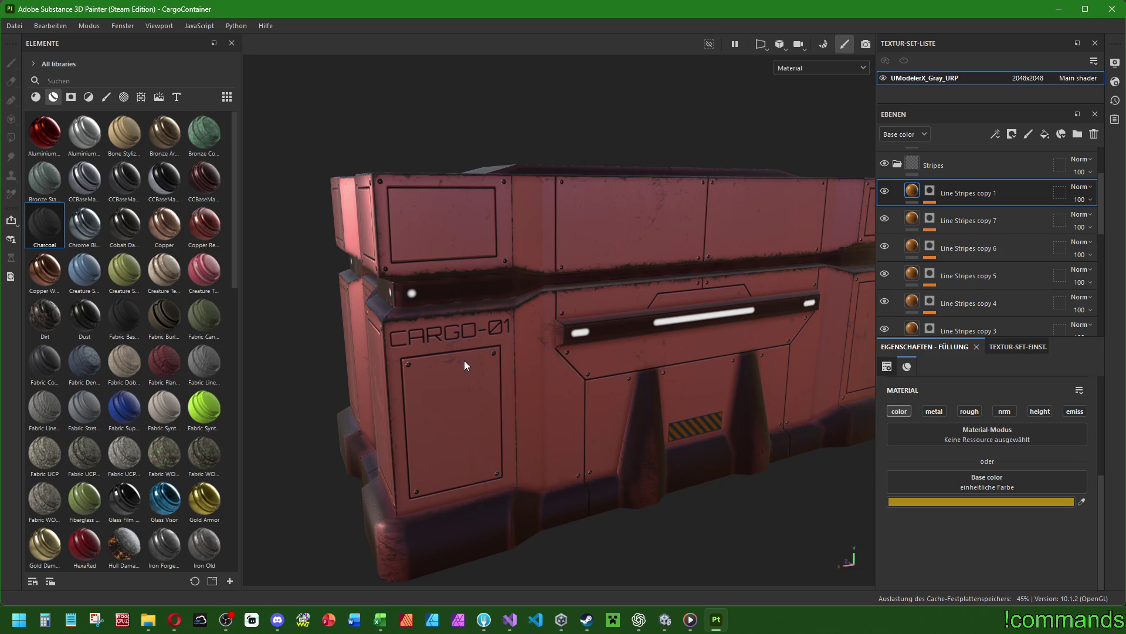
Expand the Text folder and select the Orbitron-Light text layer.
scroll(988, 209, up, 3)
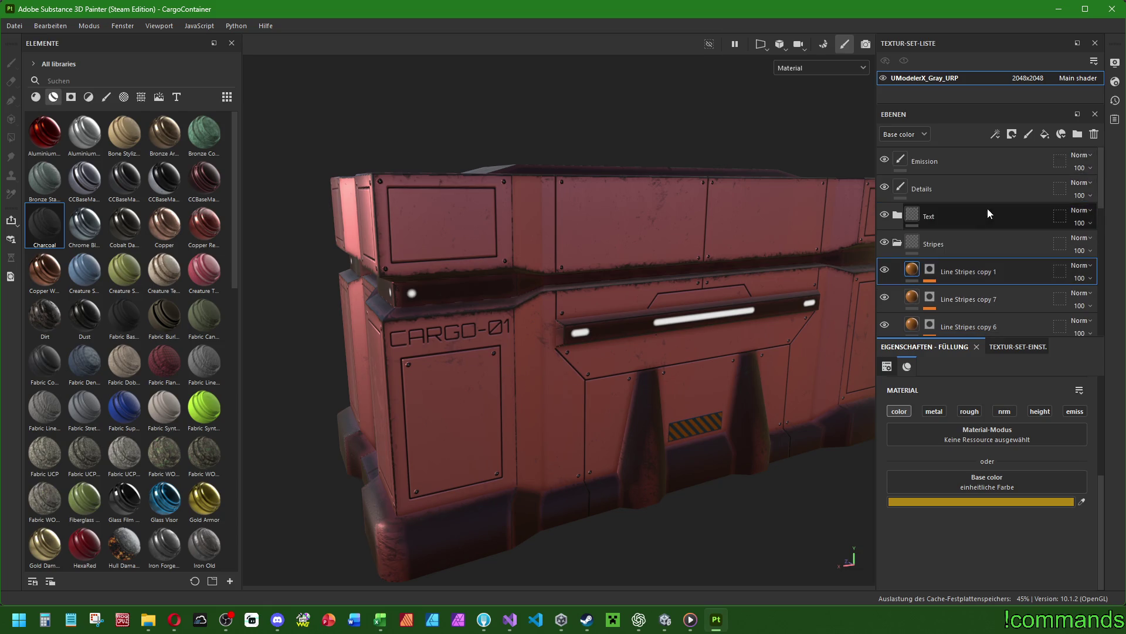
click(924, 187)
click(898, 217)
click(956, 245)
click(951, 273)
click(904, 215)
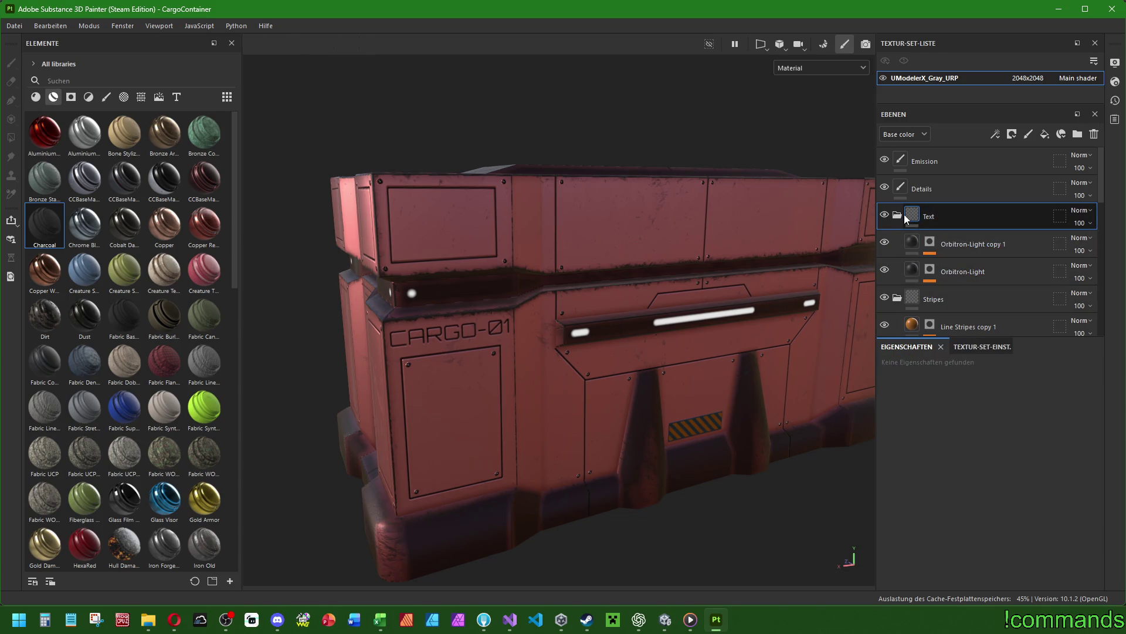
click(969, 273)
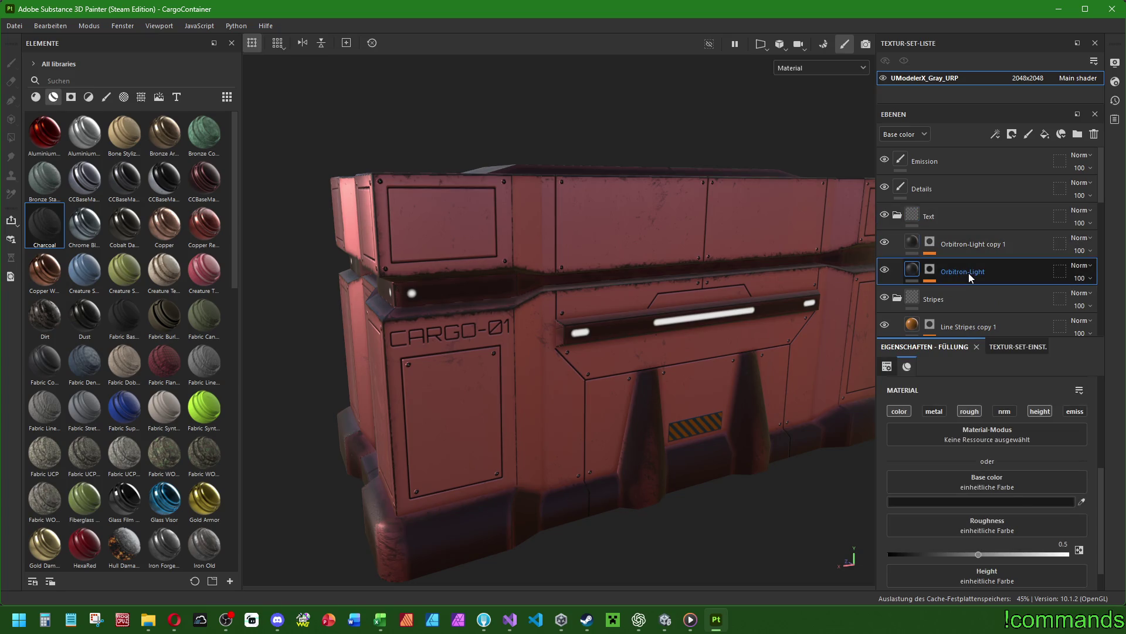
Show the texture set settings and expand the Orbitron-Light mask's Füllung fill effect.
scroll(947, 414, down, 1)
click(1005, 347)
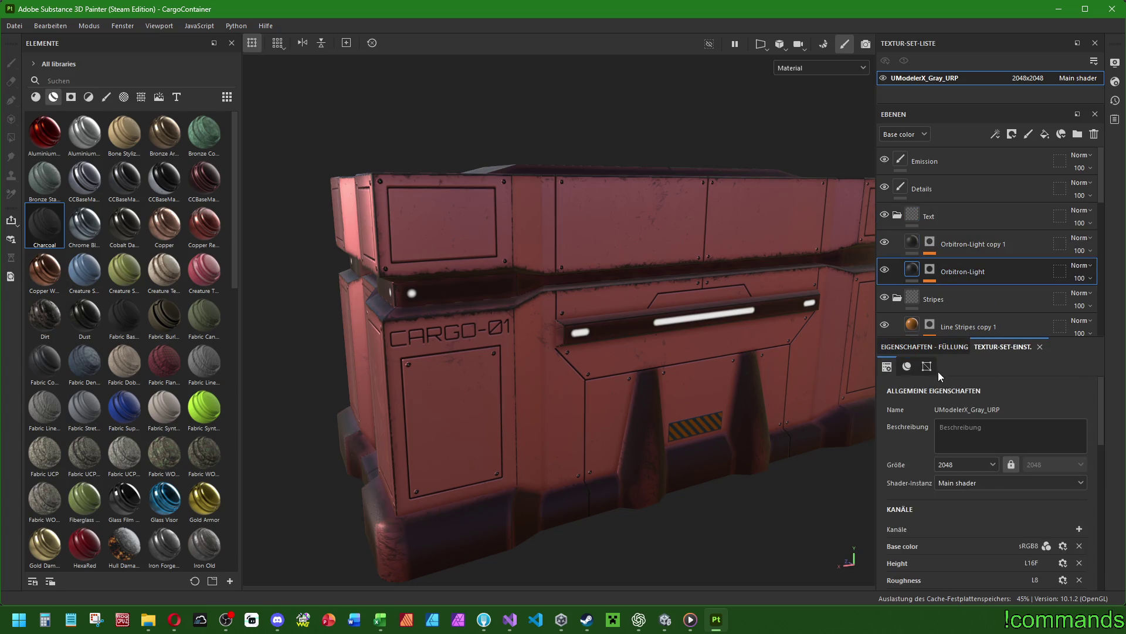
click(929, 270)
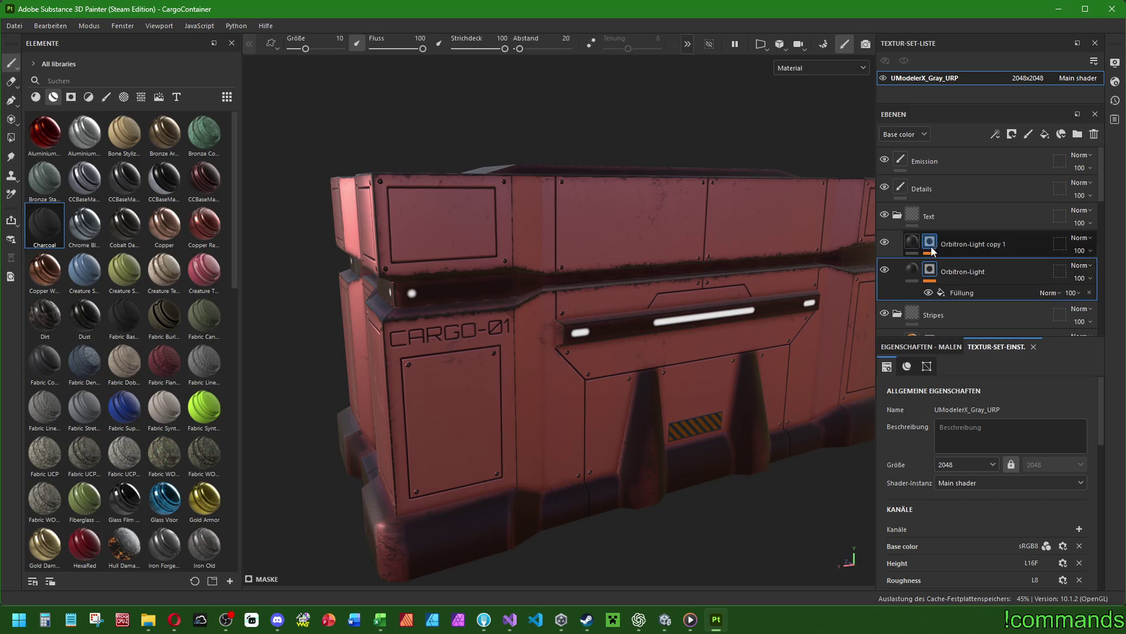
Select the Füllung fill in both Orbitron-Light masks and undo a test CARGO-01 projection move.
click(931, 246)
double_click(968, 306)
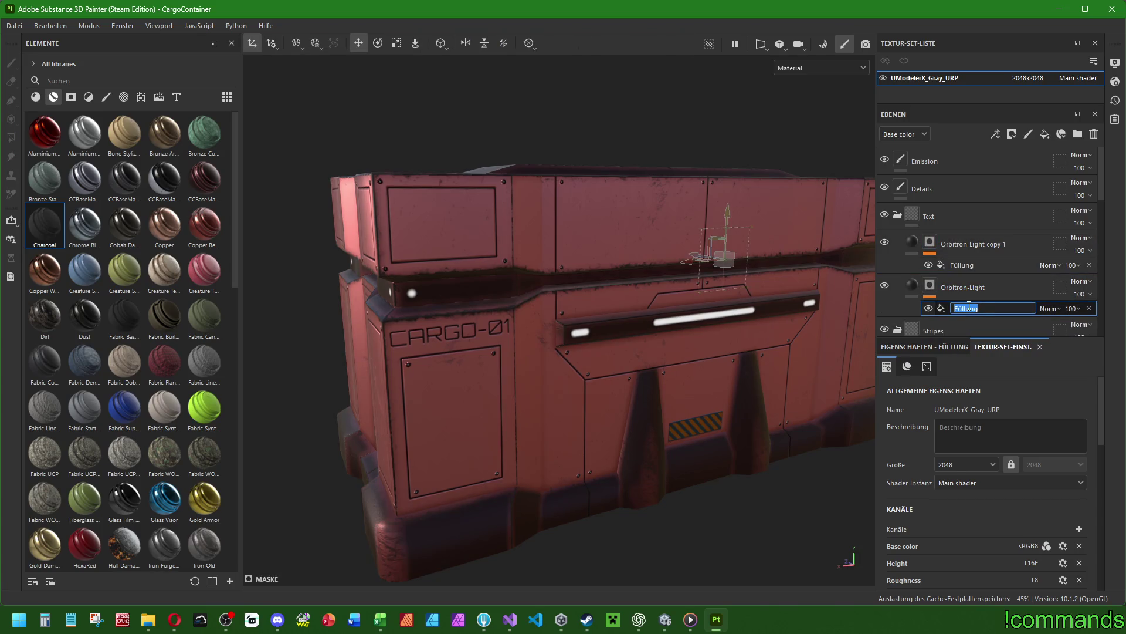
click(962, 265)
scroll(925, 480, down, 2)
scroll(924, 474, up, 5)
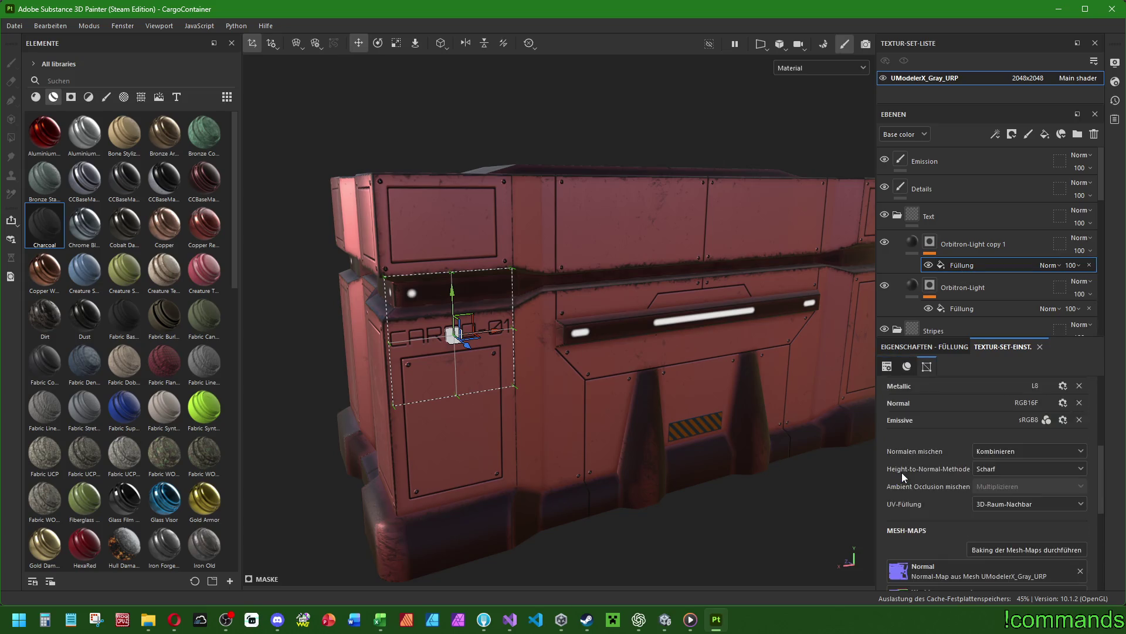
scroll(902, 472, down, 10)
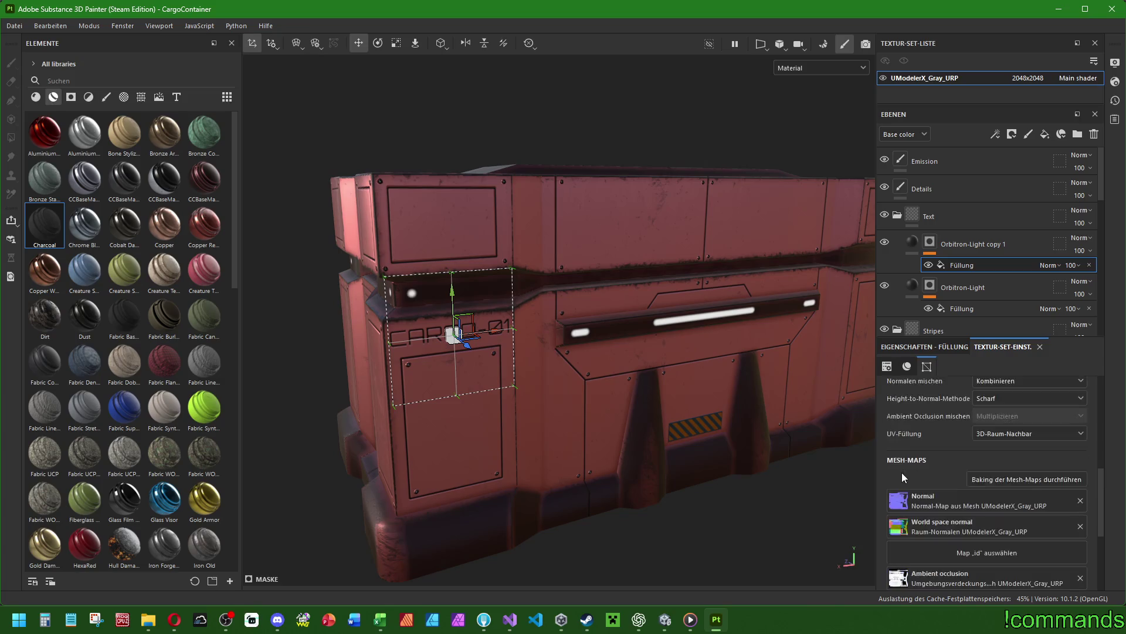
scroll(903, 473, up, 10)
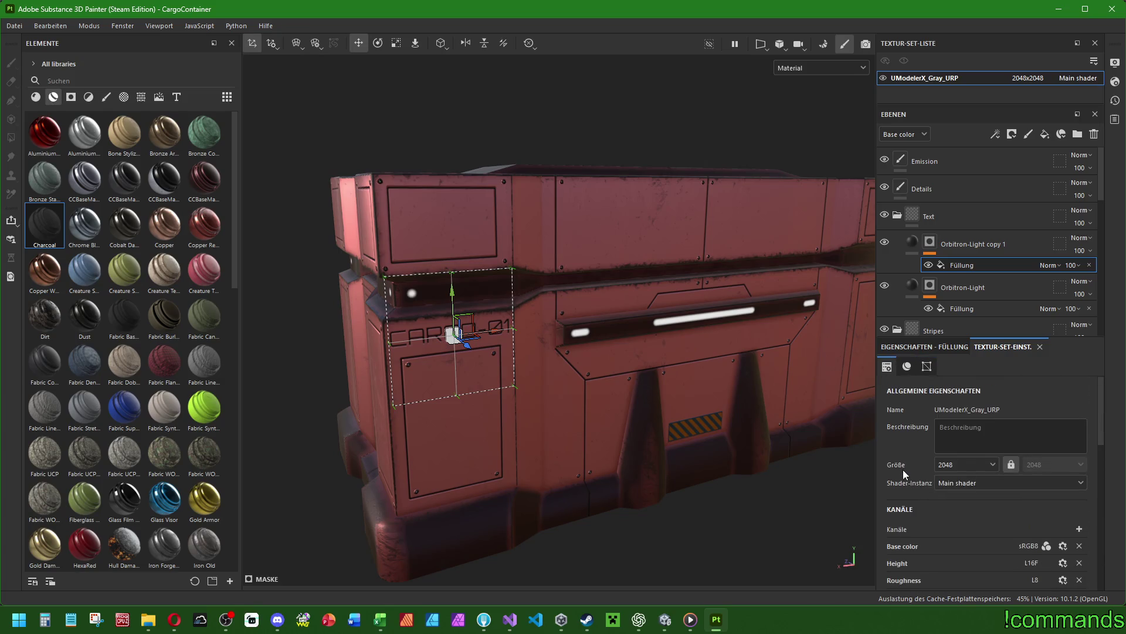
mouse_move(453, 335)
mouse_down()
mouse_move(495, 325)
mouse_move(423, 370)
mouse_move(503, 434)
mouse_up()
key(ctrl+z)
Filter the assets library to list fonts such as Agency FB, Arial and Bodoni.
scroll(924, 411, down, 5)
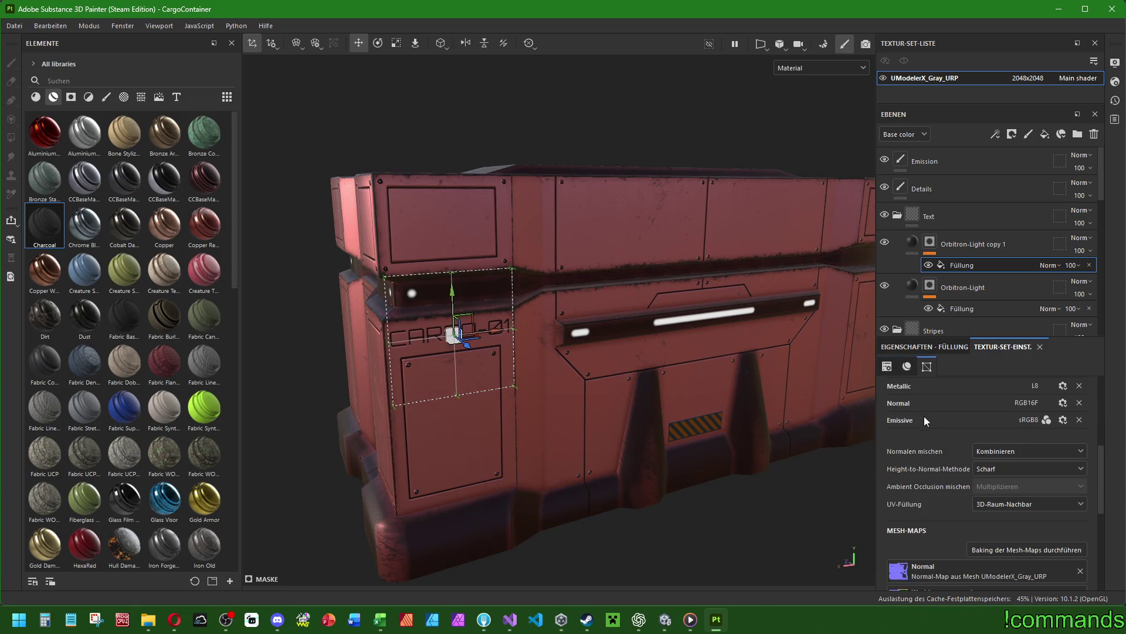
scroll(924, 420, down, 5)
scroll(923, 431, up, 10)
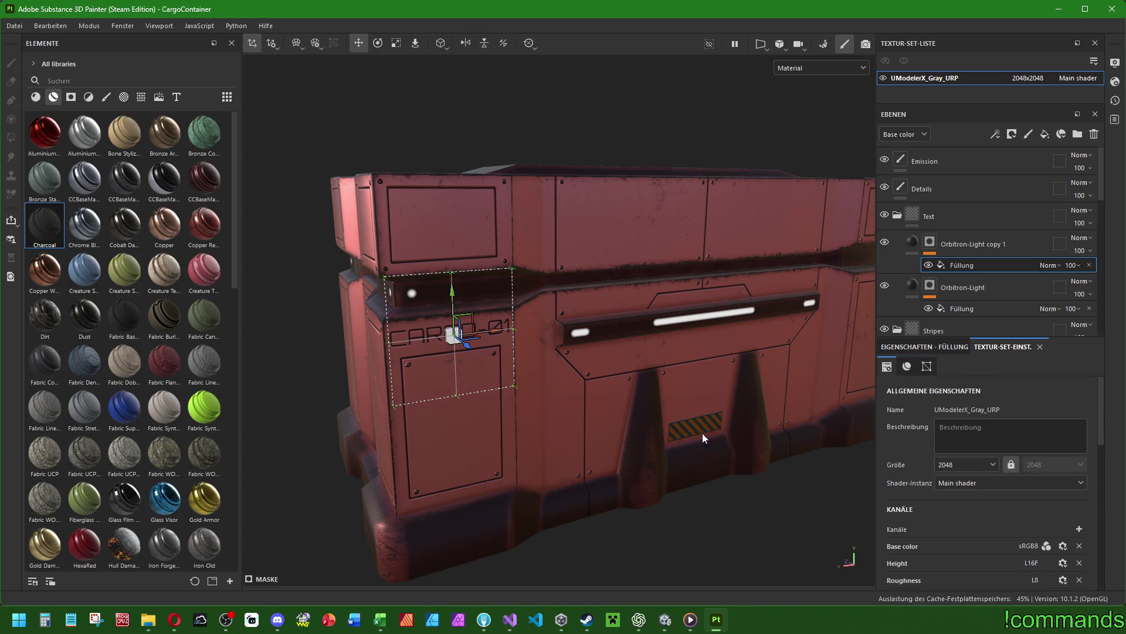
click(176, 97)
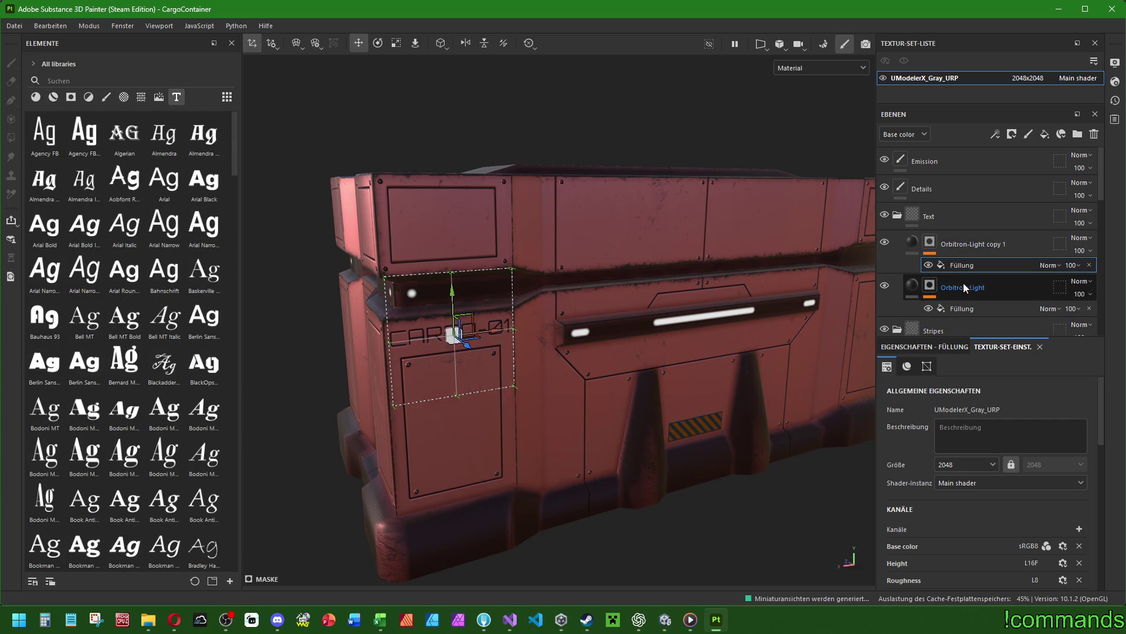
click(962, 302)
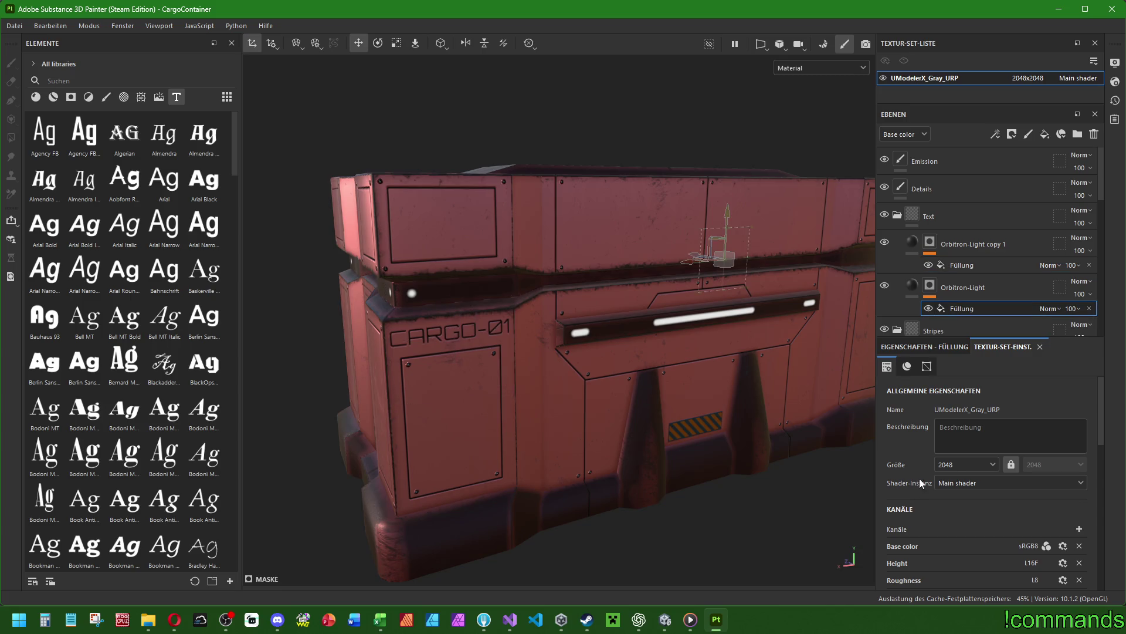
click(967, 265)
click(968, 244)
scroll(905, 469, down, 3)
scroll(906, 463, down, 3)
scroll(904, 461, down, 5)
scroll(905, 461, up, 15)
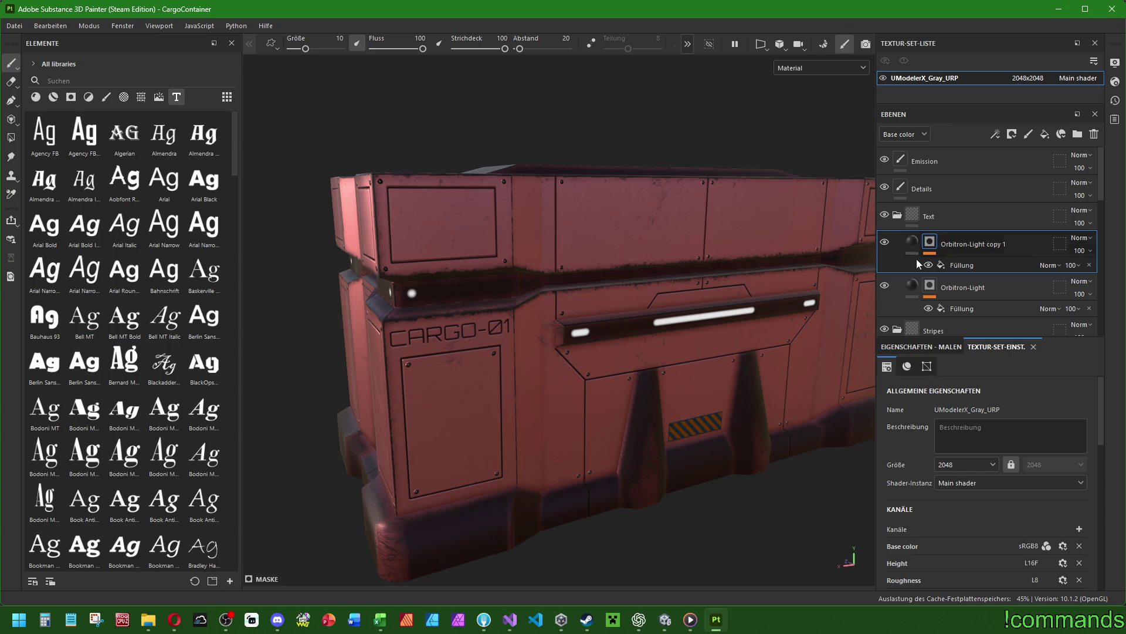
click(938, 265)
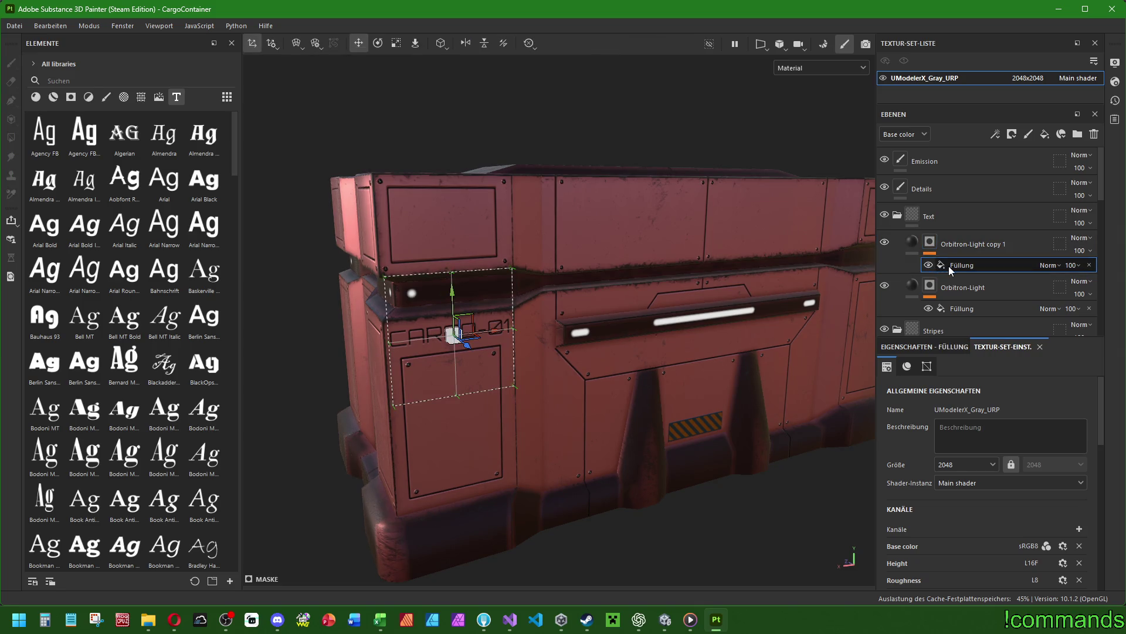
click(927, 366)
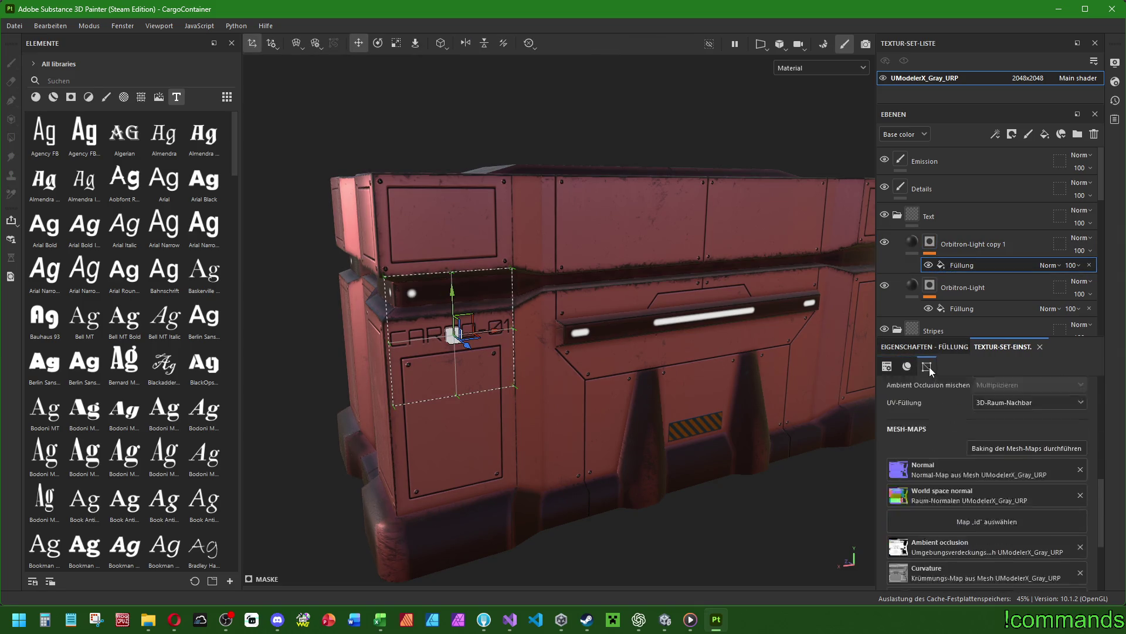
scroll(937, 398, up, 3)
scroll(951, 428, up, 2)
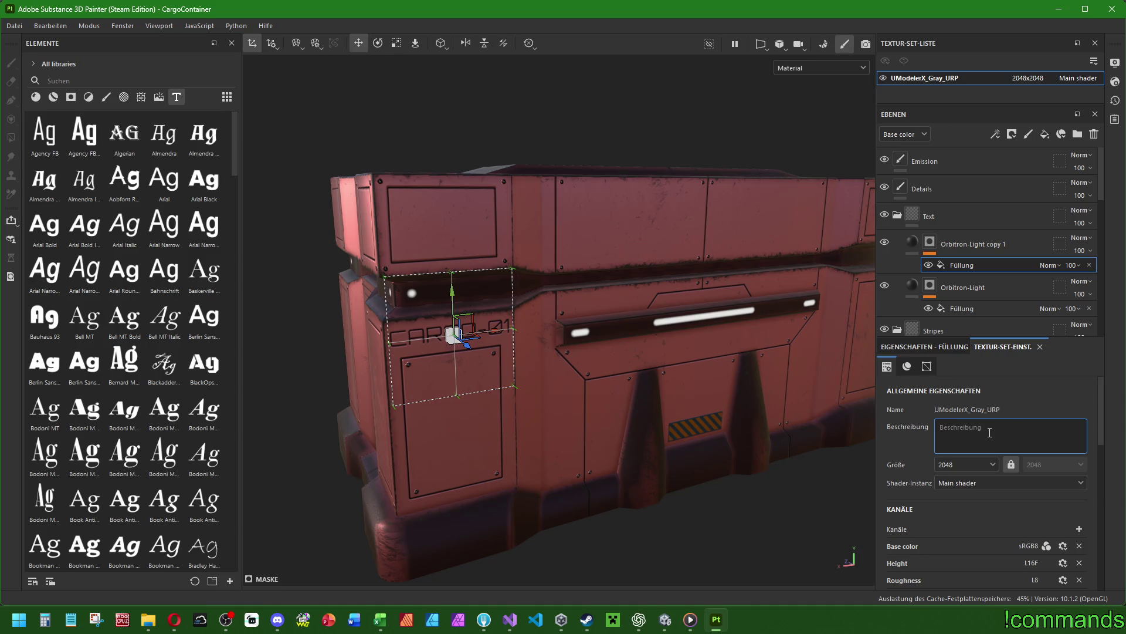
click(964, 289)
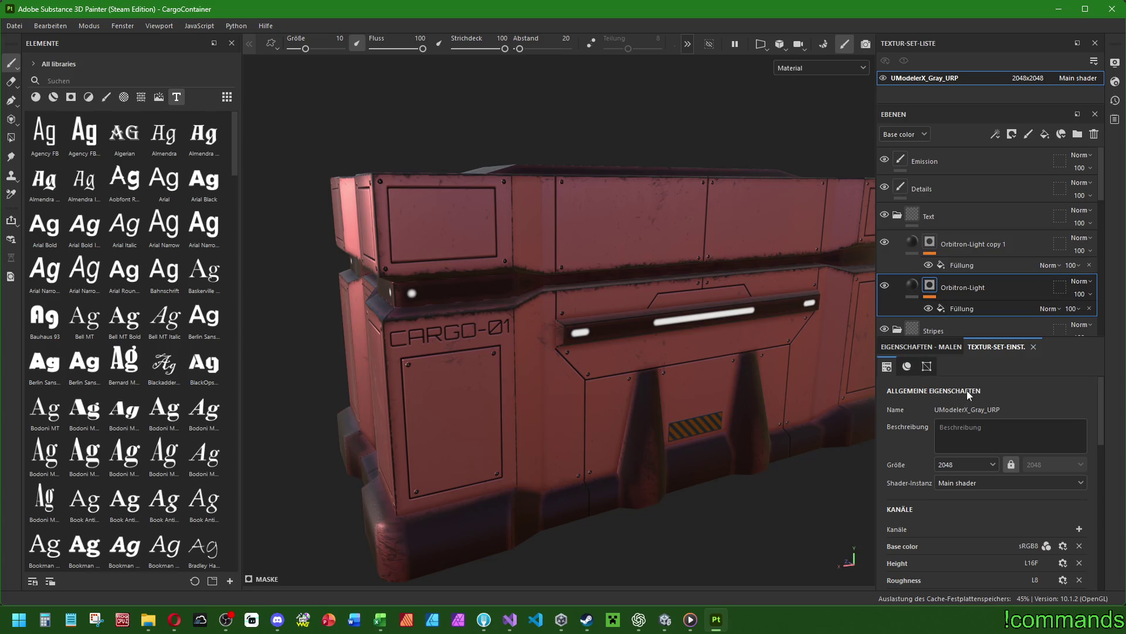
click(971, 244)
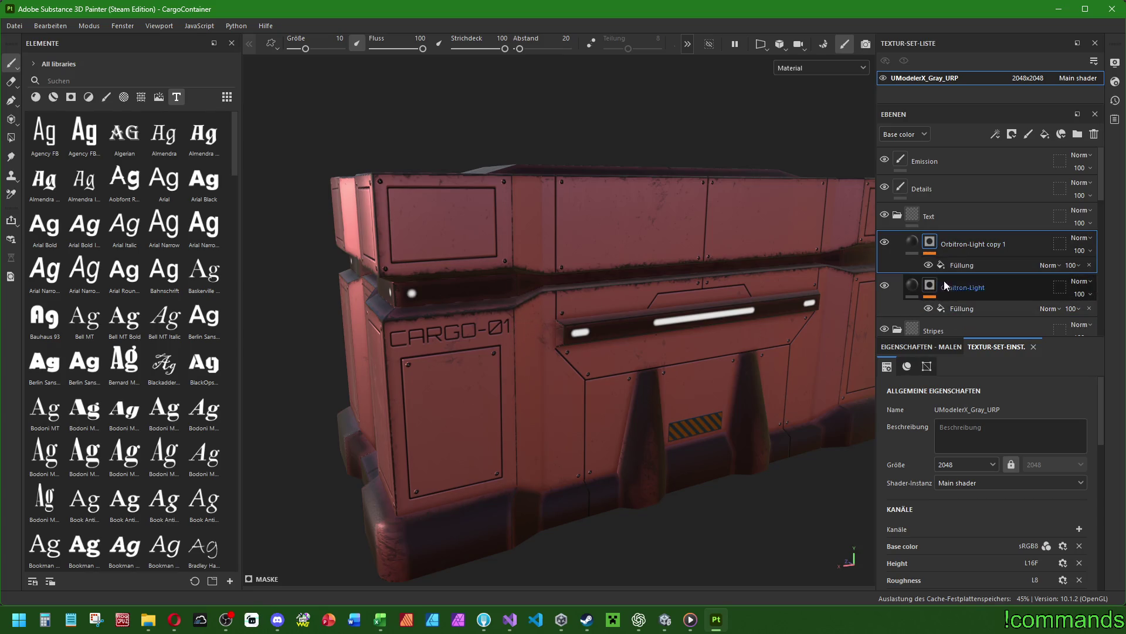
click(962, 265)
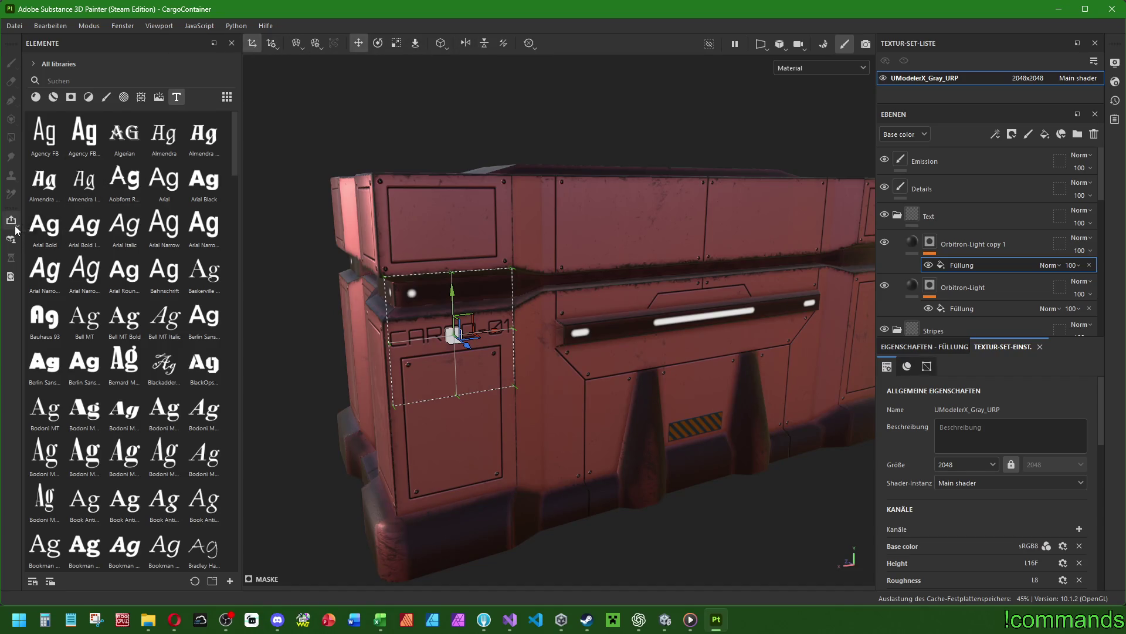
click(927, 366)
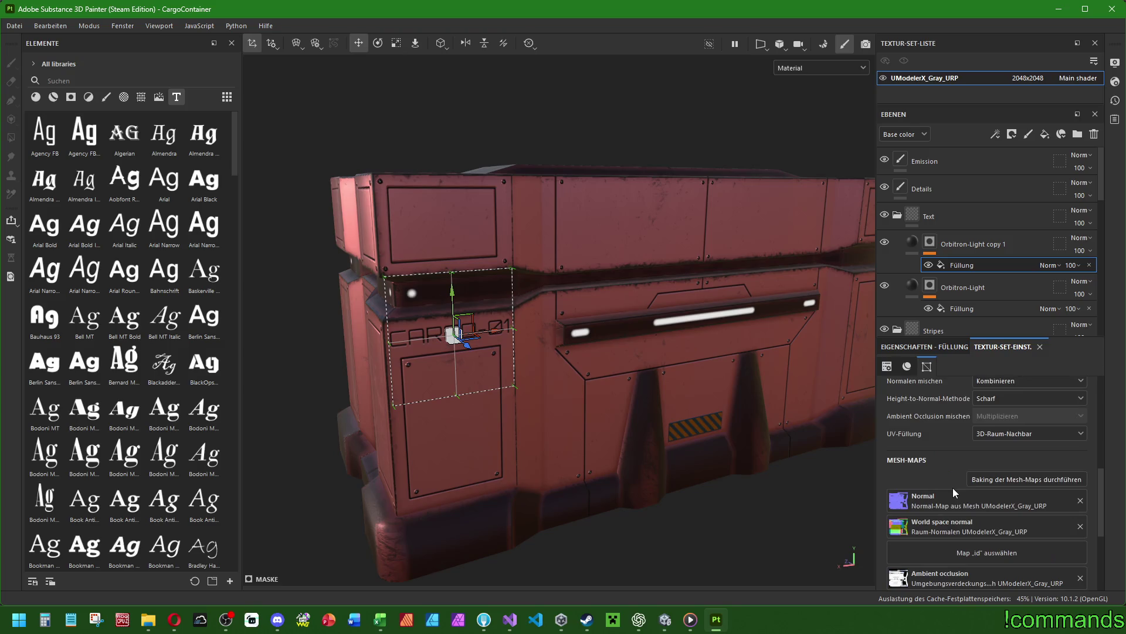
Show the Orbitron-Light copy 1 fill's Graustufen Text field reading CARGO-01 in Orbitron-Light.
scroll(944, 443, down, 5)
click(887, 366)
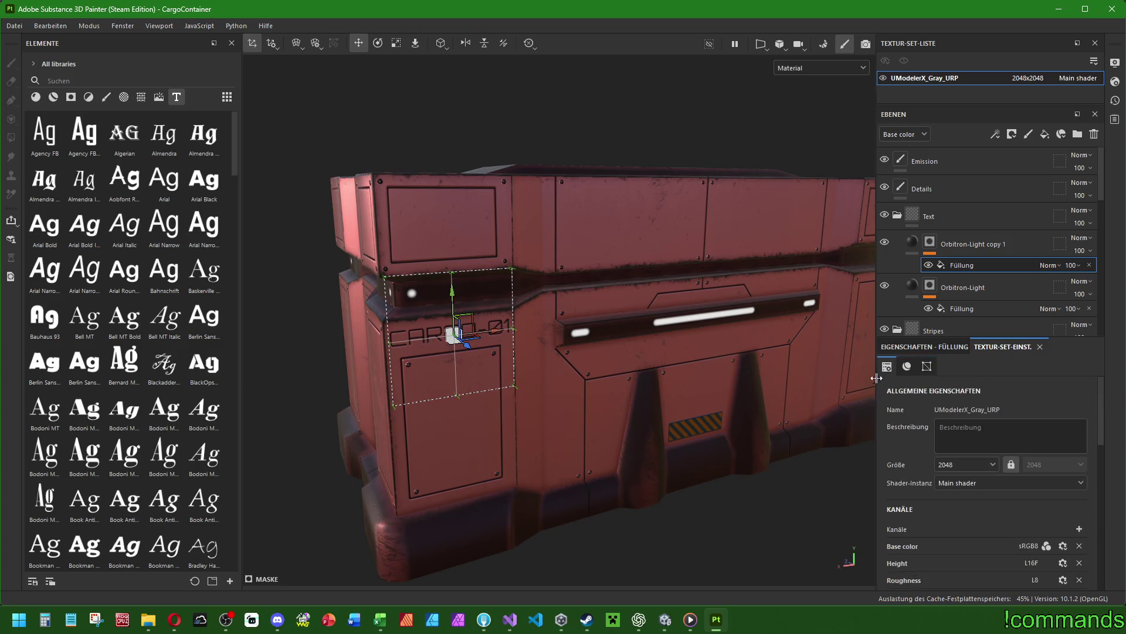
scroll(995, 429, up, 1)
click(932, 346)
drag(1102, 405, 1101, 520)
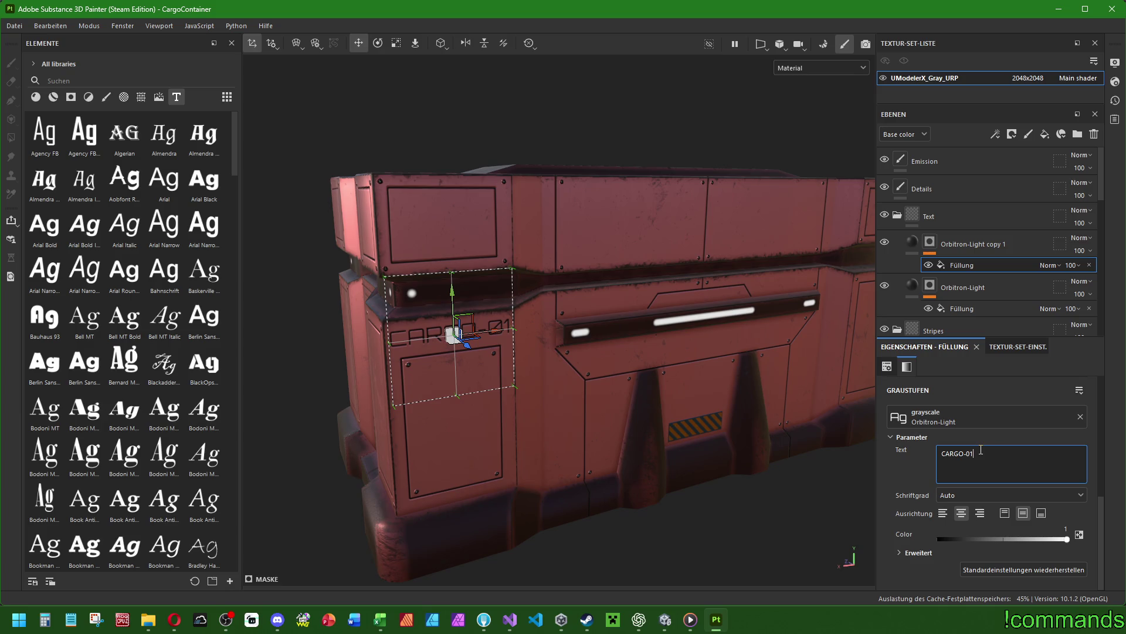
Preview only the base color channel, then return the viewport to the full material view.
key(ctrl+a)
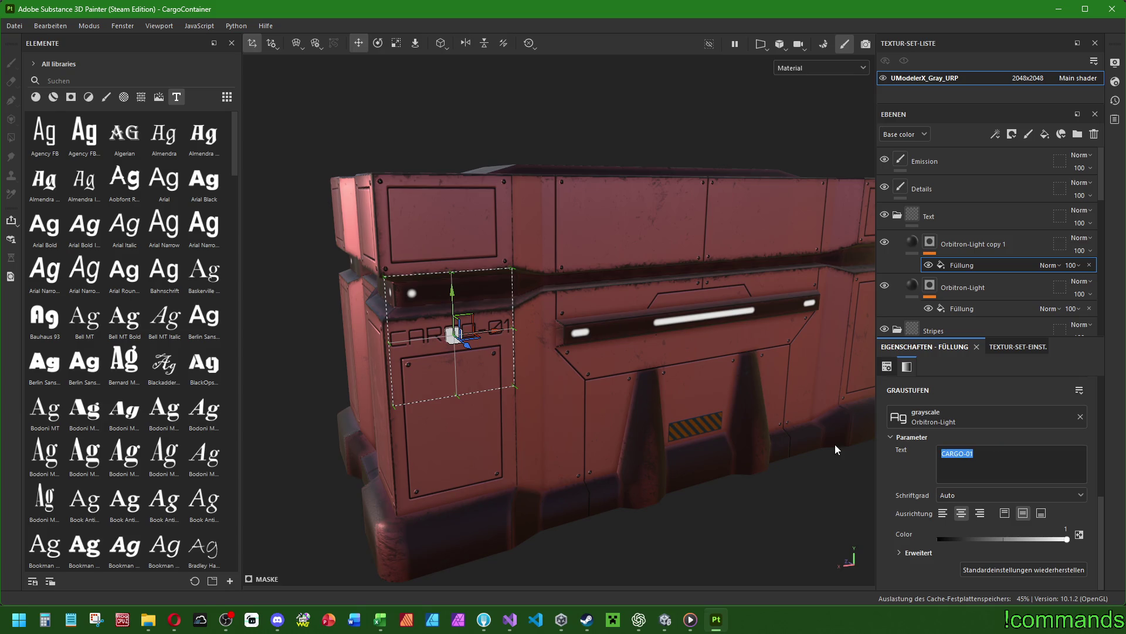
scroll(837, 449, up, 2)
key(shift+c)
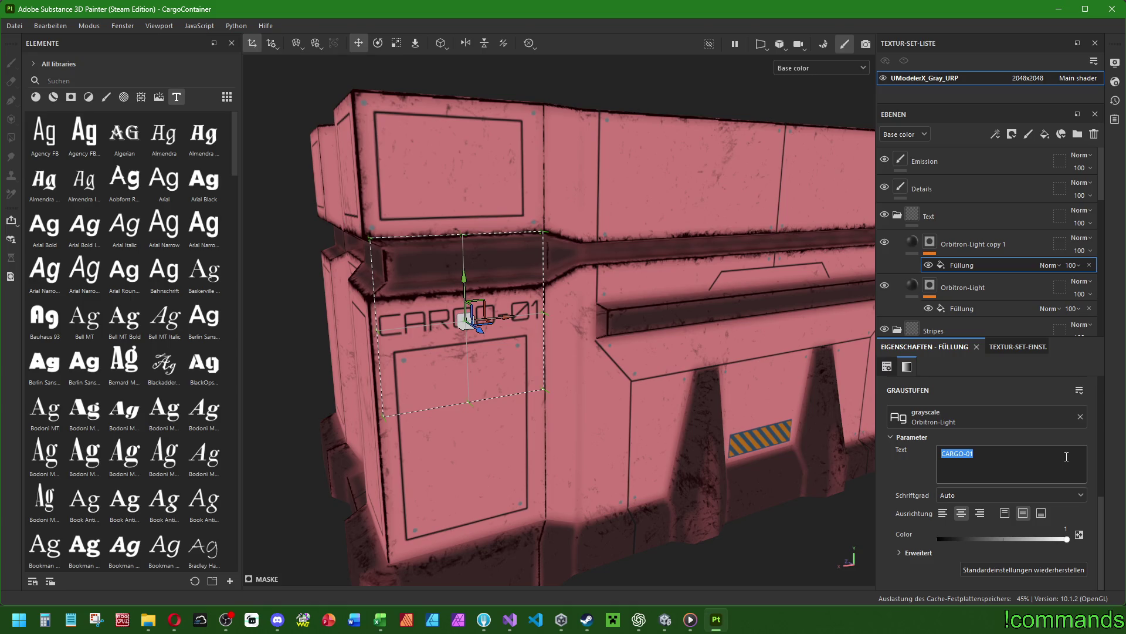
key(ctrl)
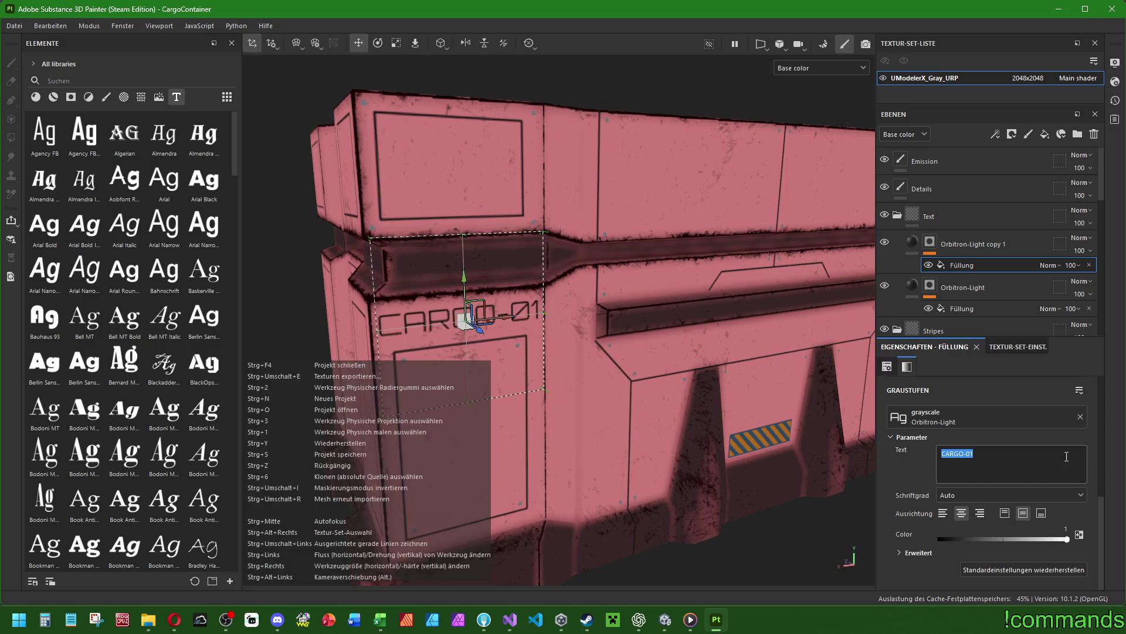
click(851, 69)
click(815, 96)
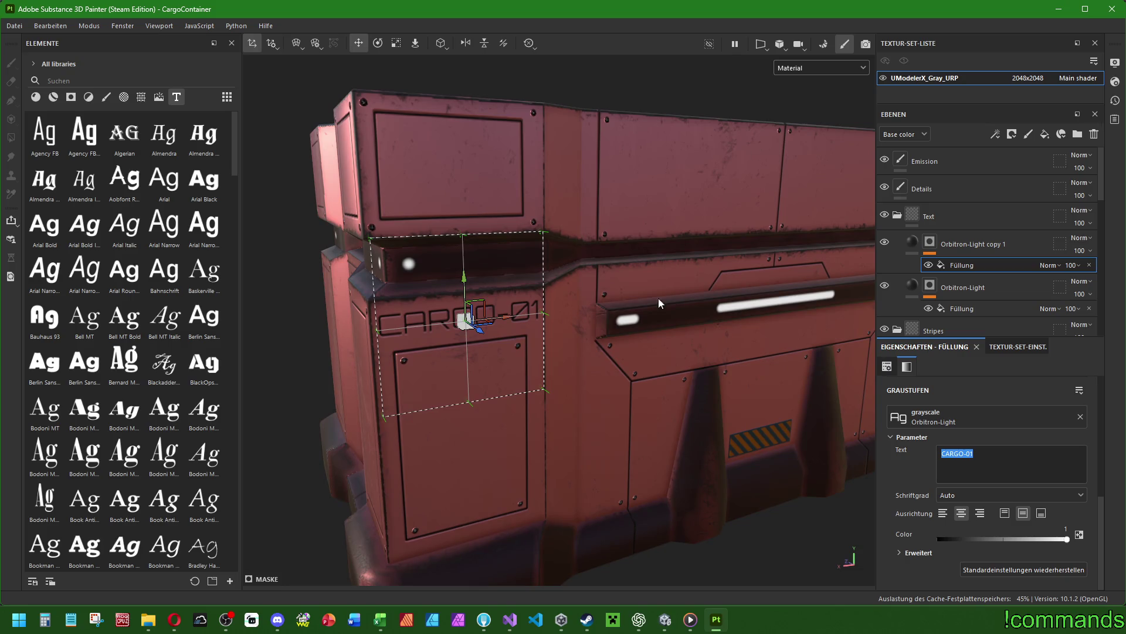
Replace the label text CARGO-01 with CONTAINER.
scroll(658, 298, down, 3)
triple_click(939, 453)
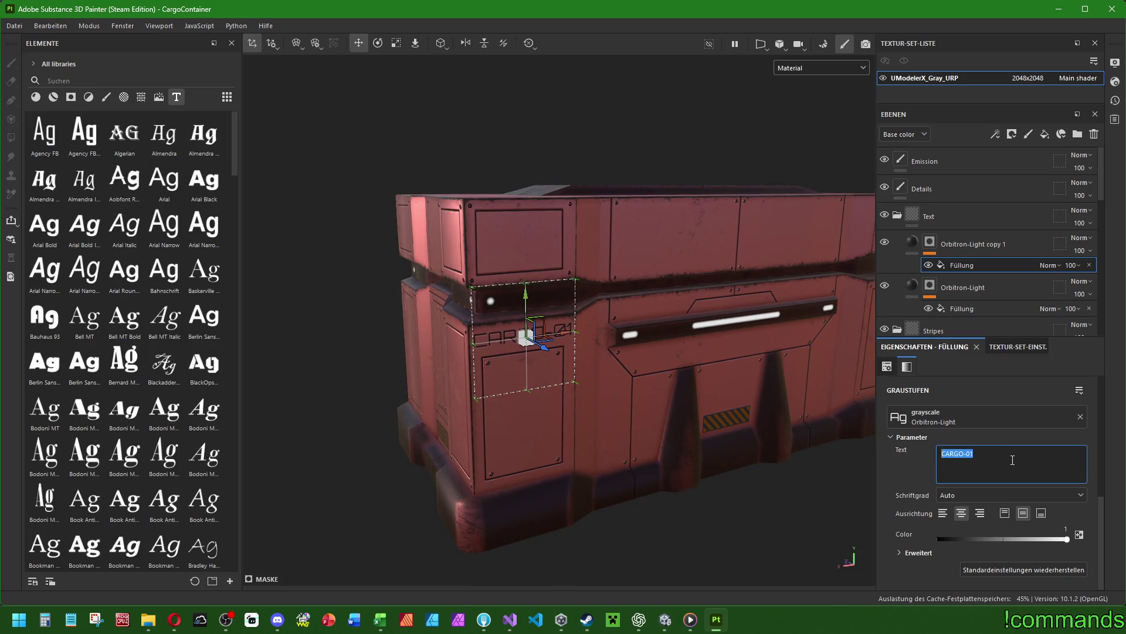
text(CONTAINER)
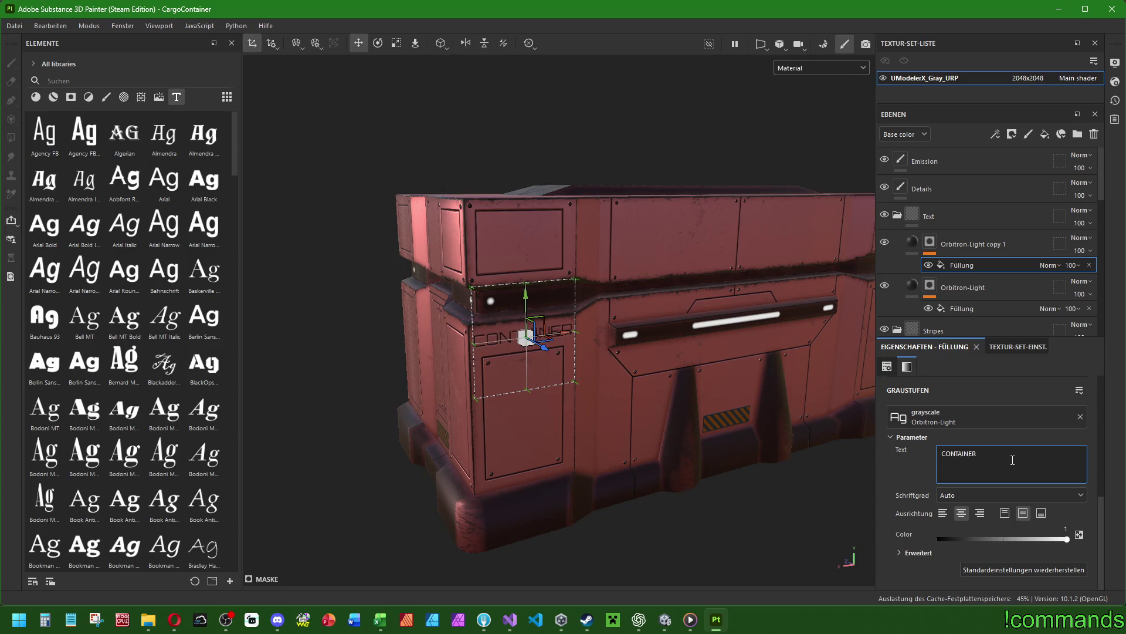
text(-)
key(BackSpace)
scroll(721, 388, up, 5)
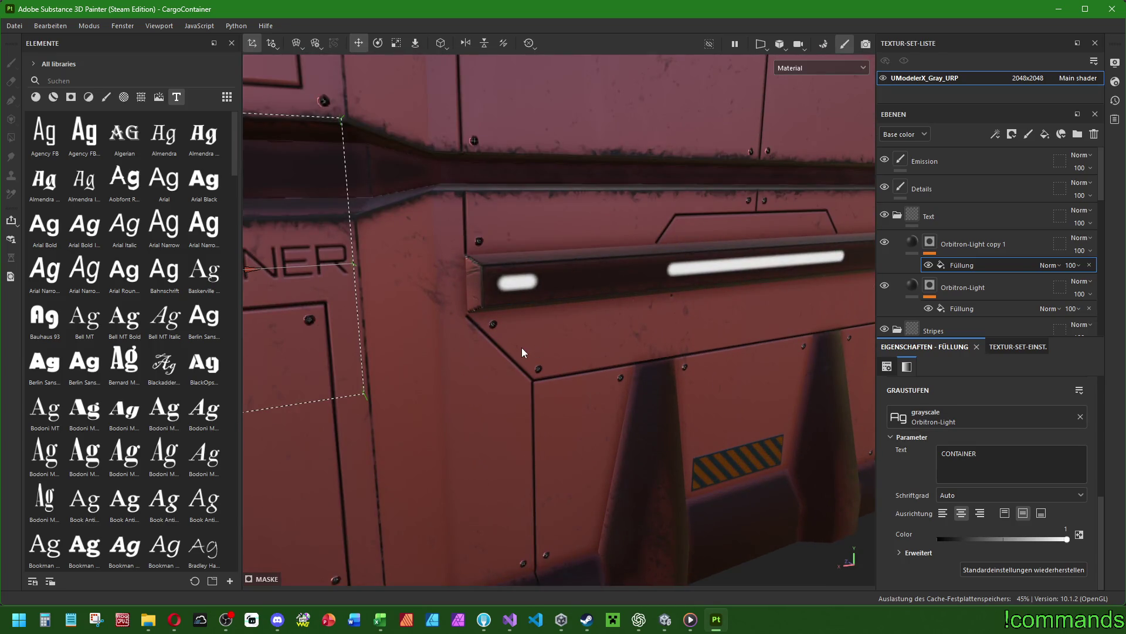
Prefix the label to read 42-CONTAINER and move it below the front light strip.
scroll(523, 352, down, 2)
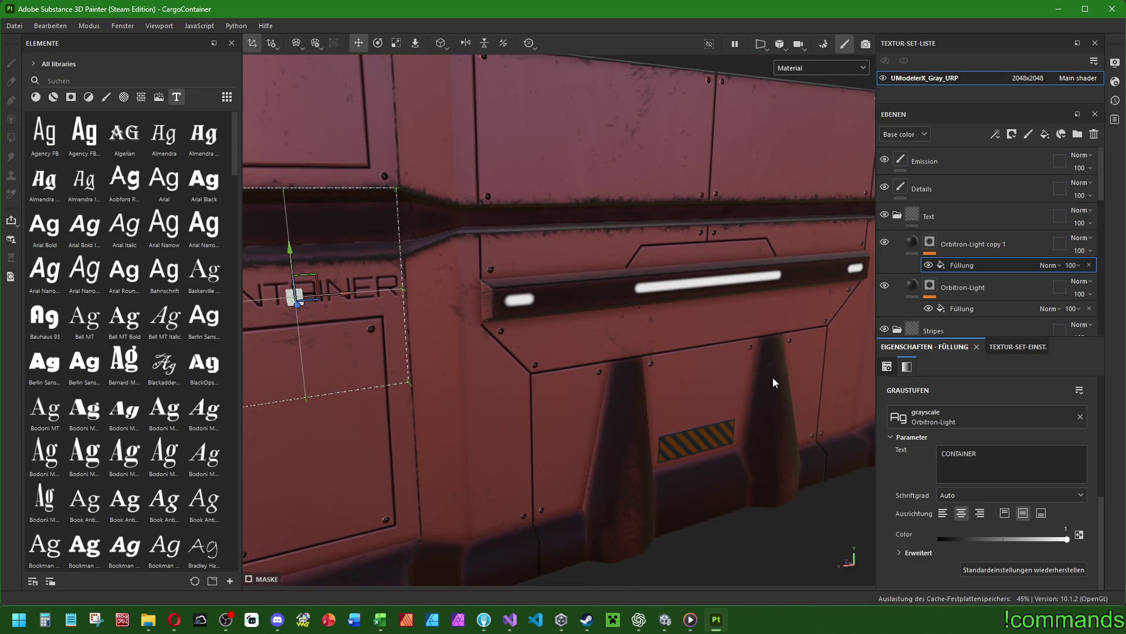
text(42-)
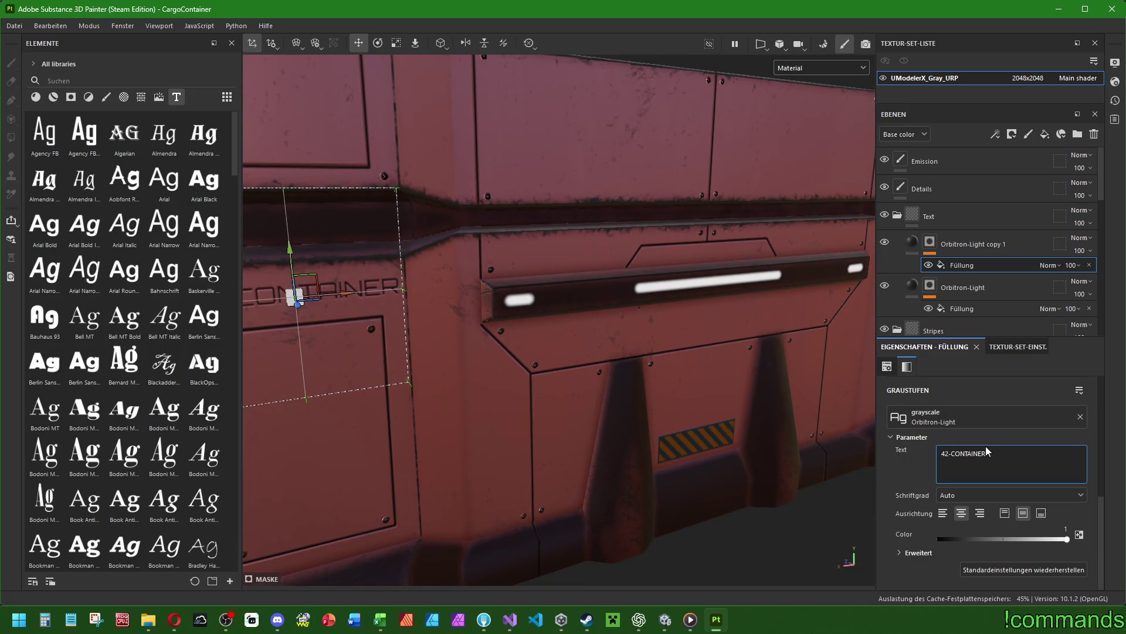
scroll(631, 405, down, 2)
alt+drag(438, 329, 716, 314)
scroll(704, 329, up, 3)
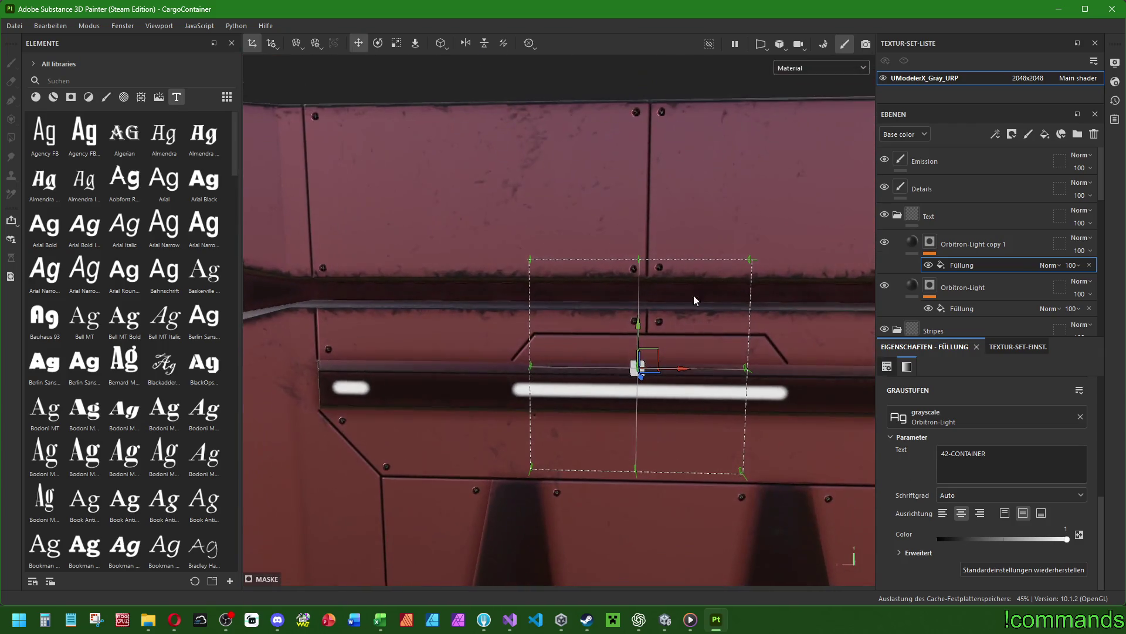
mouse_move(639, 326)
mouse_down()
mouse_move(639, 397)
mouse_move(587, 397)
mouse_move(705, 375)
mouse_move(708, 396)
mouse_up()
mouse_move(578, 423)
mouse_down()
mouse_move(547, 431)
mouse_move(570, 418)
mouse_move(393, 389)
mouse_up()
drag(674, 429, 685, 435)
mouse_move(642, 387)
mouse_down()
mouse_move(641, 415)
mouse_move(640, 401)
mouse_up()
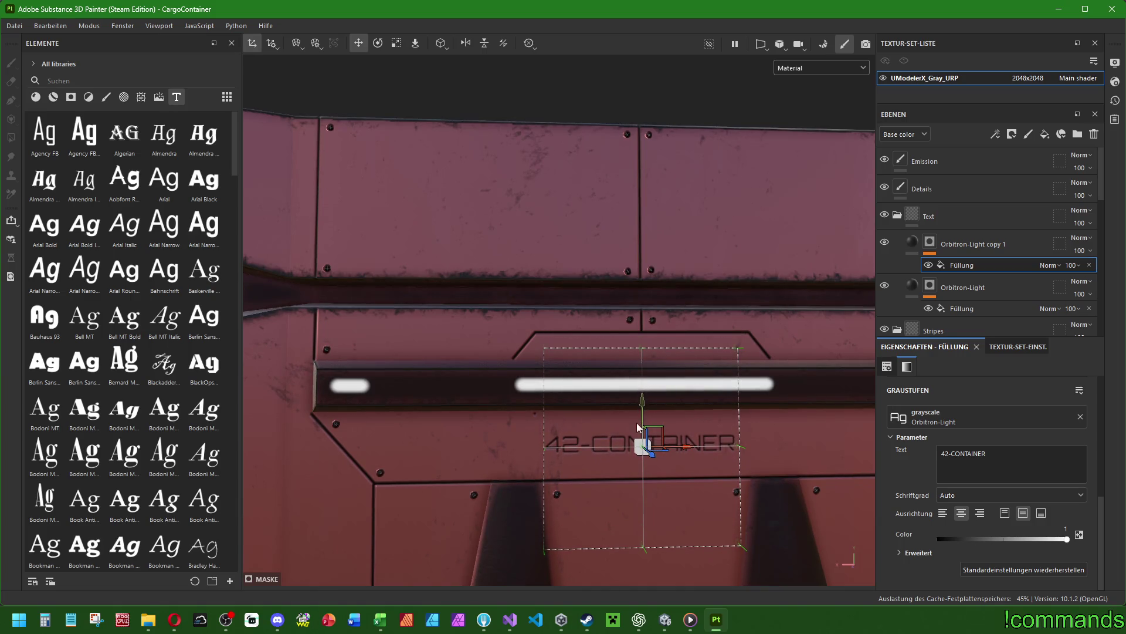
Zoom out and orbit to inspect the container's left side and its CARGO-01 label.
scroll(637, 426, down, 10)
mouse_move(516, 422)
alt+mouse_down()
mouse_move(415, 428)
mouse_move(419, 409)
mouse_move(535, 452)
mouse_move(644, 322)
mouse_move(421, 403)
mouse_move(543, 389)
alt+mouse_up()
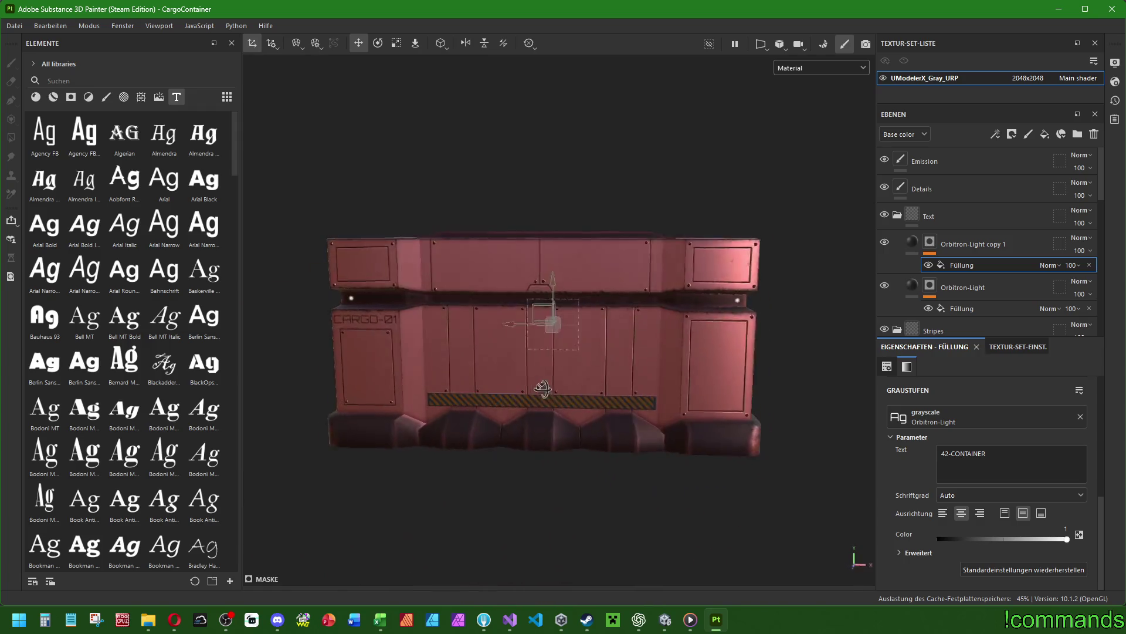
scroll(542, 389, up, 5)
mouse_move(438, 309)
alt+mouse_down()
mouse_move(565, 344)
mouse_move(549, 355)
alt+mouse_up()
mouse_move(549, 354)
alt+middle_down()
mouse_move(658, 406)
mouse_move(608, 446)
alt+middle_up()
scroll(562, 414, down, 3)
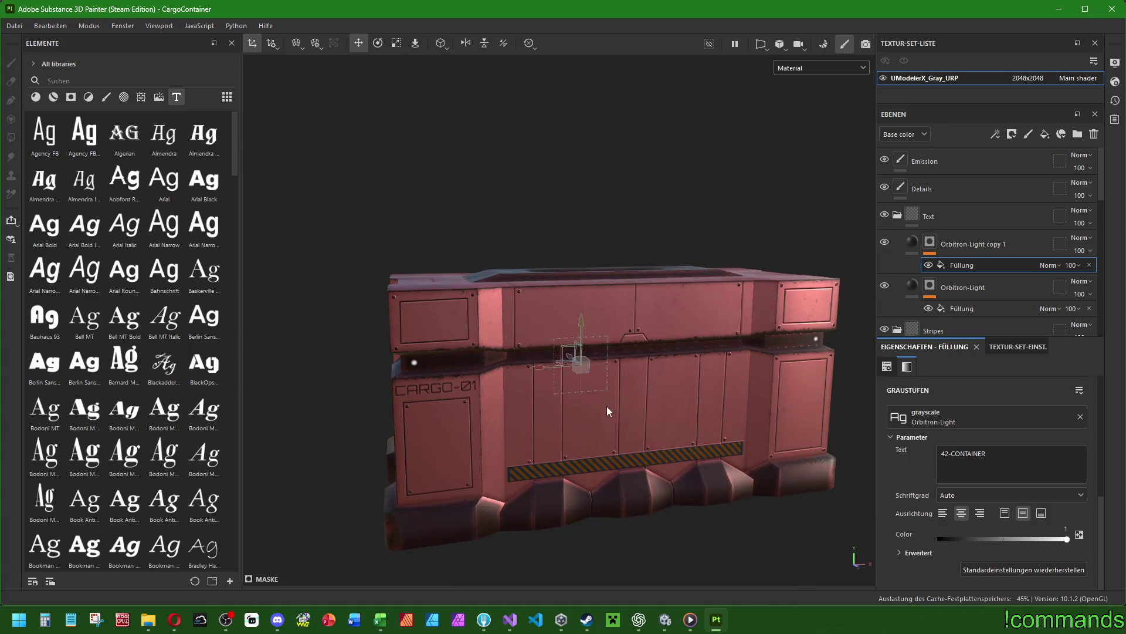
click(962, 308)
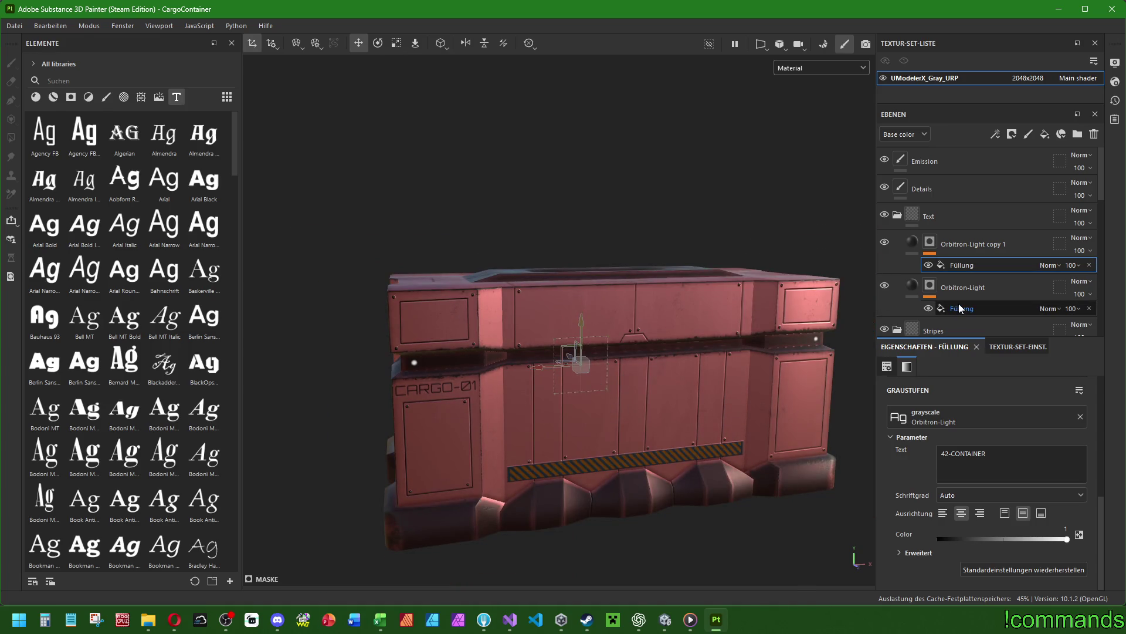
Edit the Orbitron-Light fill text so the side label reads CARGO-42 instead of CARGO-01.
scroll(590, 419, up, 3)
alt+drag(677, 405, 586, 402)
alt+drag(745, 398, 644, 402)
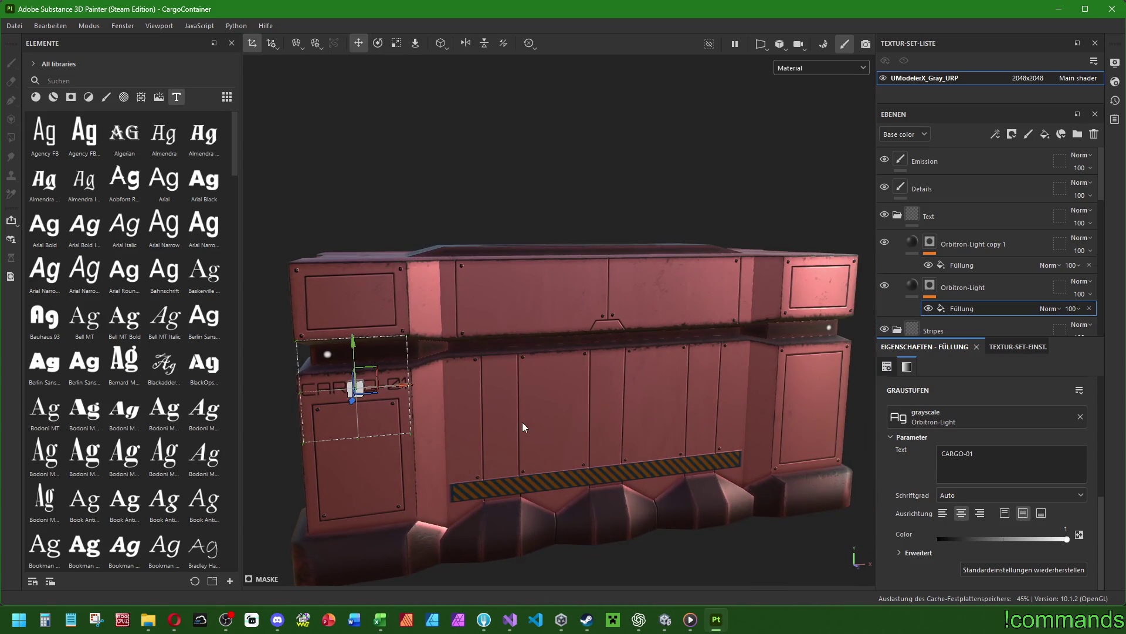
alt+drag(442, 379, 546, 384)
scroll(626, 350, up, 3)
click(997, 464)
key(BackSpace)
key(BackSpace)
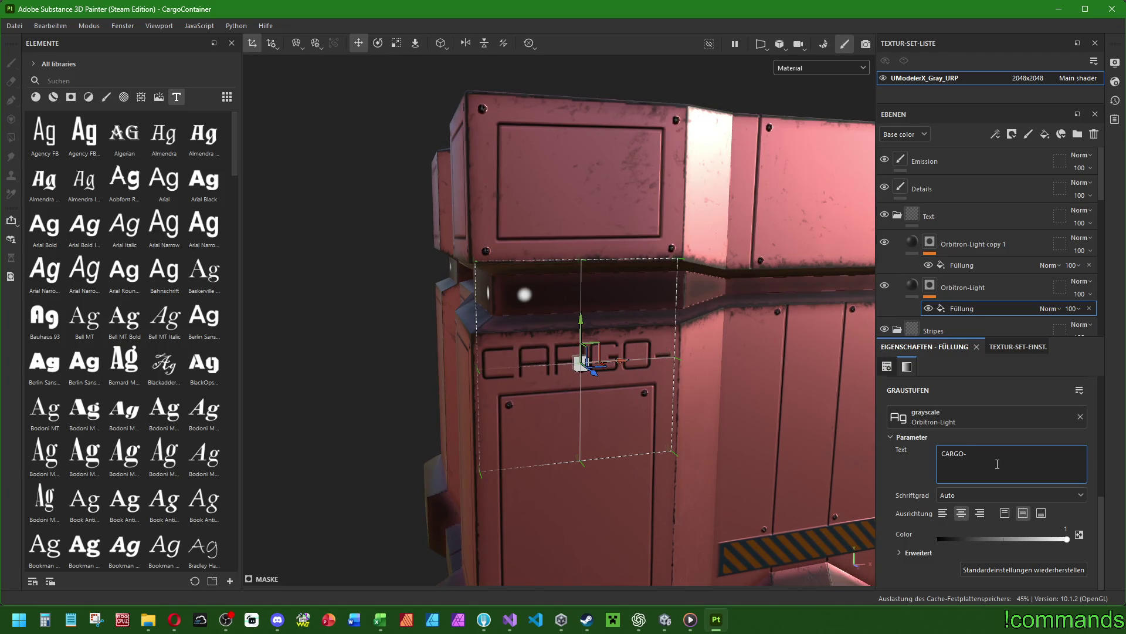
text(42)
scroll(733, 405, down, 5)
mouse_move(734, 404)
alt+mouse_down()
mouse_move(769, 402)
mouse_move(556, 460)
mouse_move(704, 405)
alt+mouse_up()
scroll(560, 449, up, 5)
scroll(591, 438, down, 3)
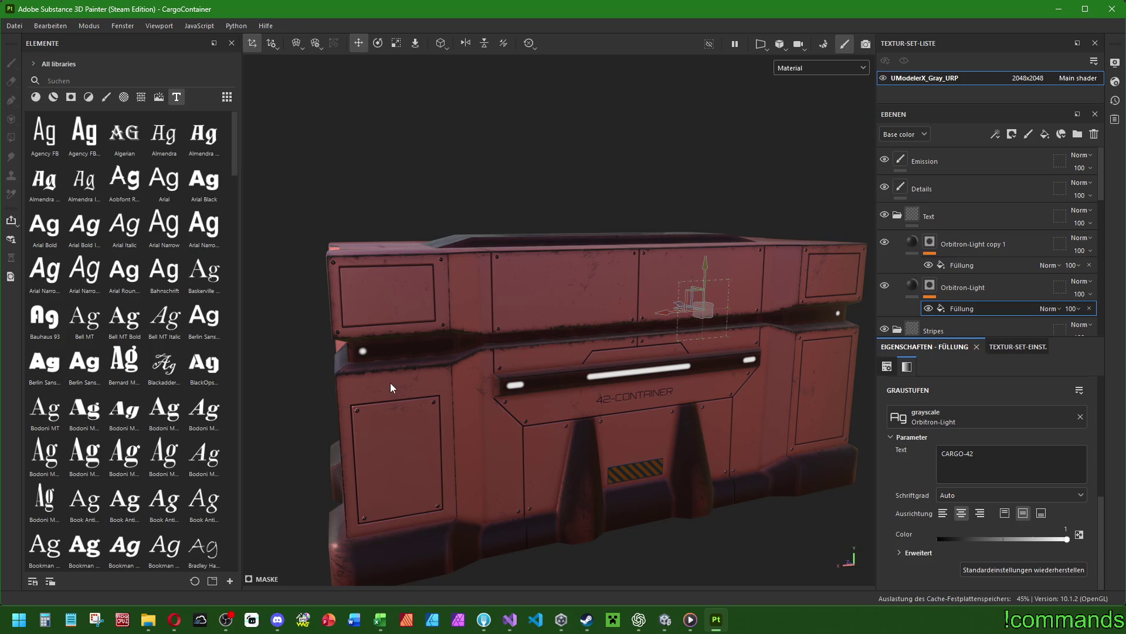
click(954, 153)
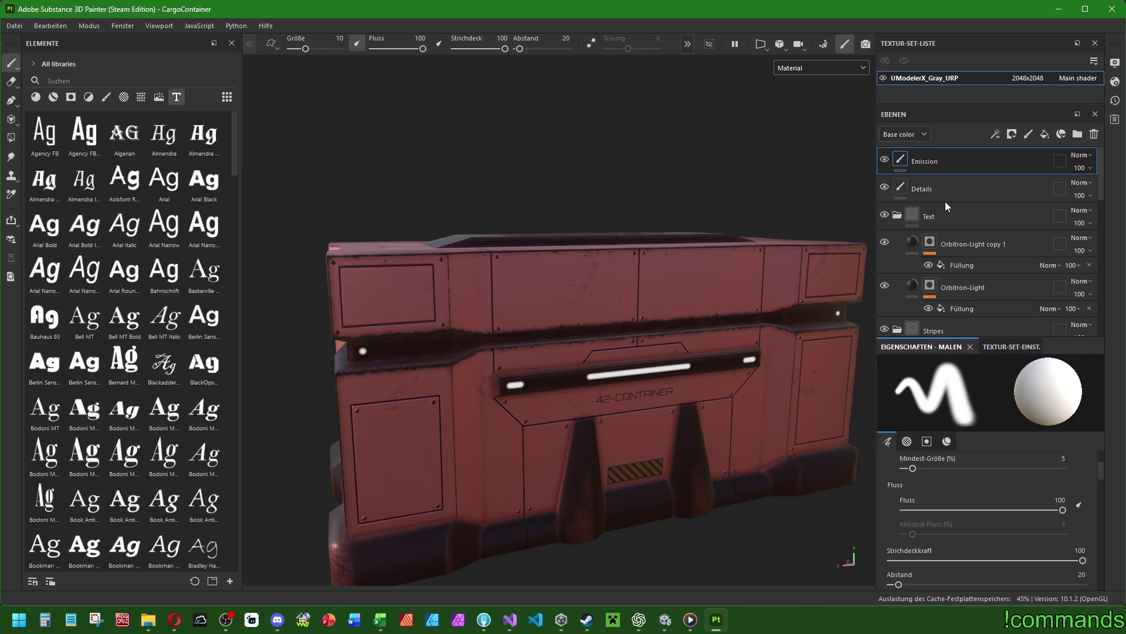
Collapse the Stripes folder, show brushes in the library, and target the Lines layer's mask.
scroll(942, 212, down, 2)
scroll(946, 247, up, 1)
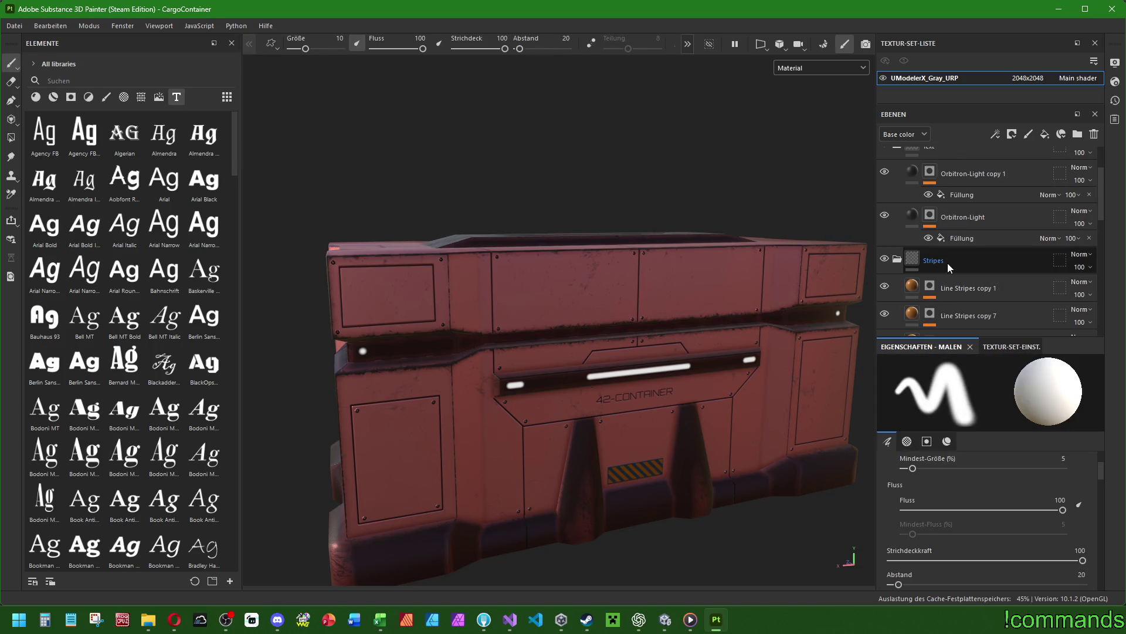
click(898, 259)
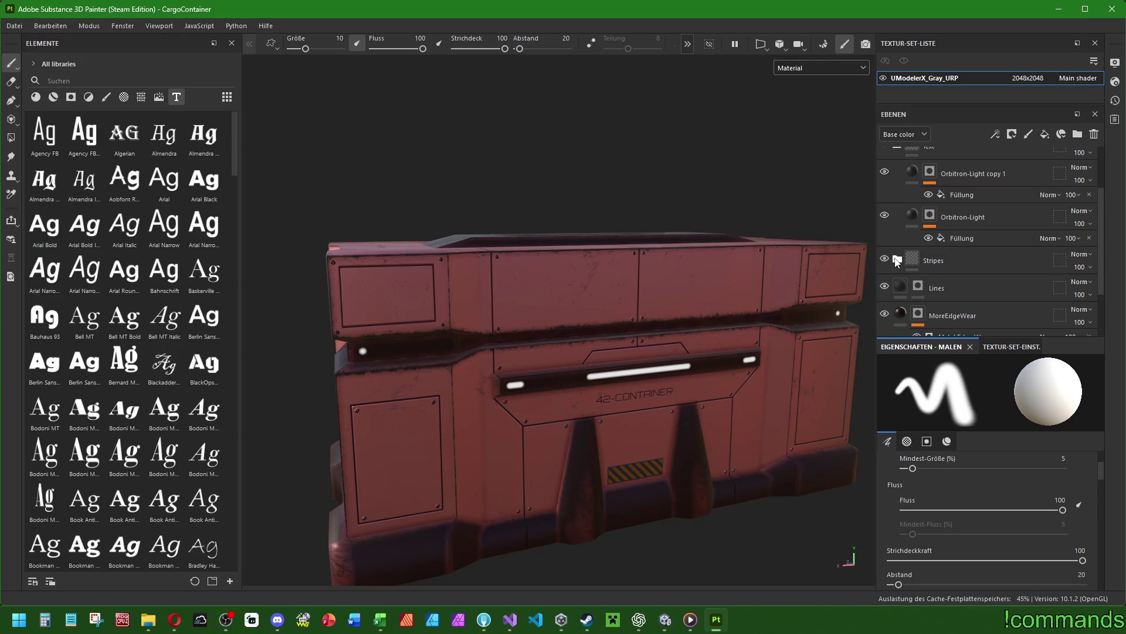
click(946, 286)
scroll(364, 414, up, 3)
click(106, 97)
click(914, 285)
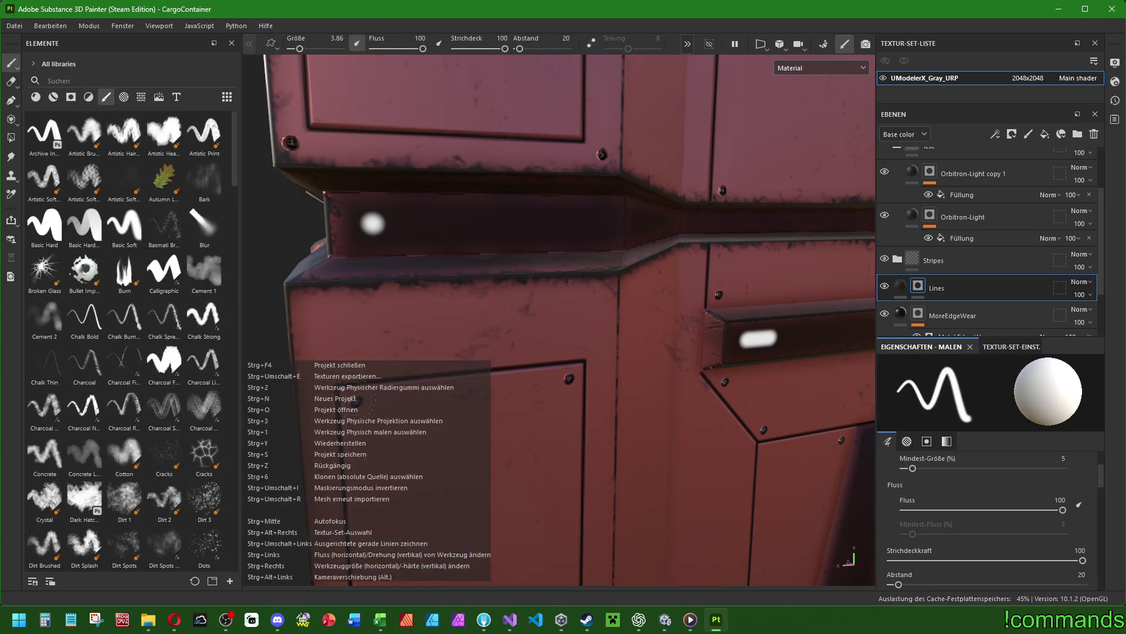
Erase a bit of the panel's top edge line with the eraser at size 3.85.
key(e)
ctrl+right_drag(326, 388, 305, 388)
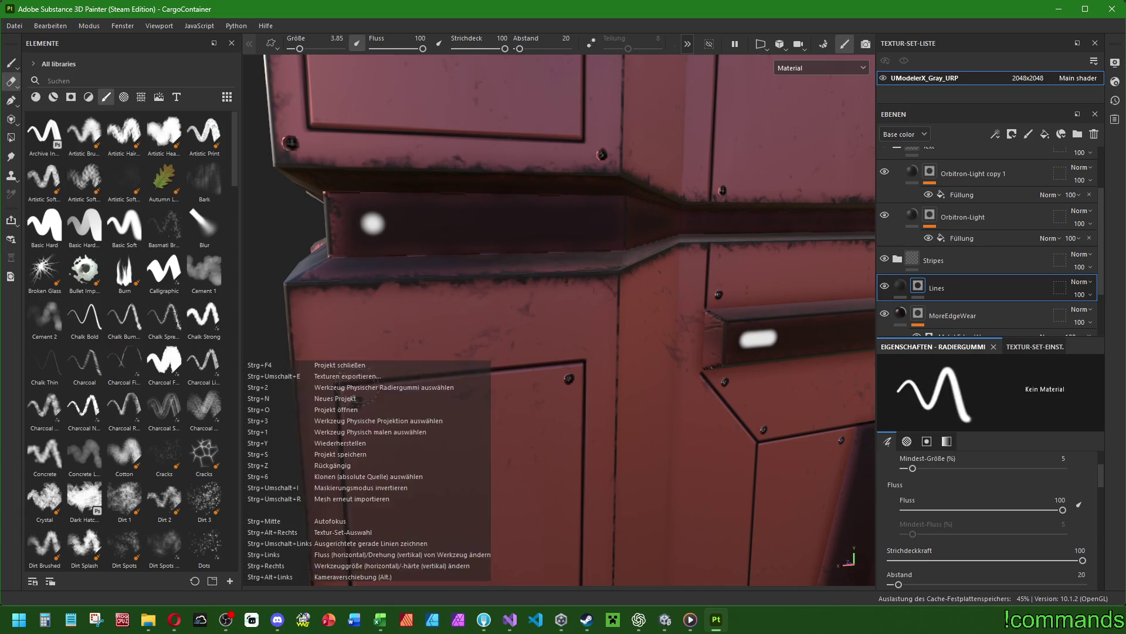
mouse_move(370, 376)
mouse_down()
mouse_move(332, 367)
mouse_move(589, 365)
mouse_up()
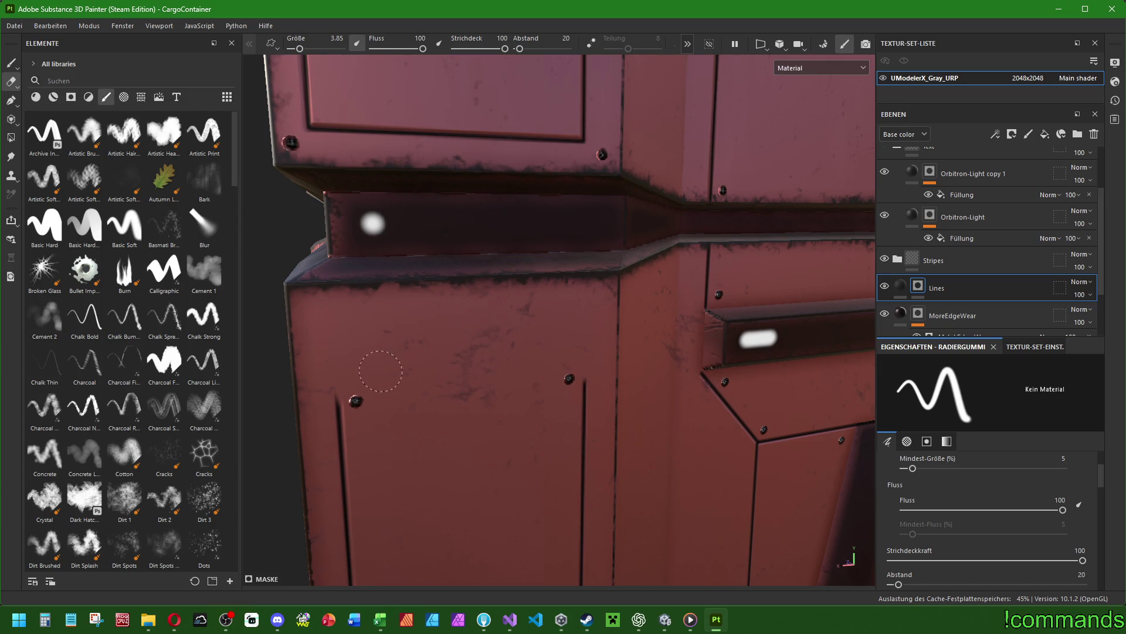
Face the lower panel and try a brush-size-1 stroke along its left edge, then undo it.
mouse_move(389, 382)
alt+mouse_down()
mouse_move(448, 382)
mouse_move(528, 239)
alt+mouse_up()
key(1)
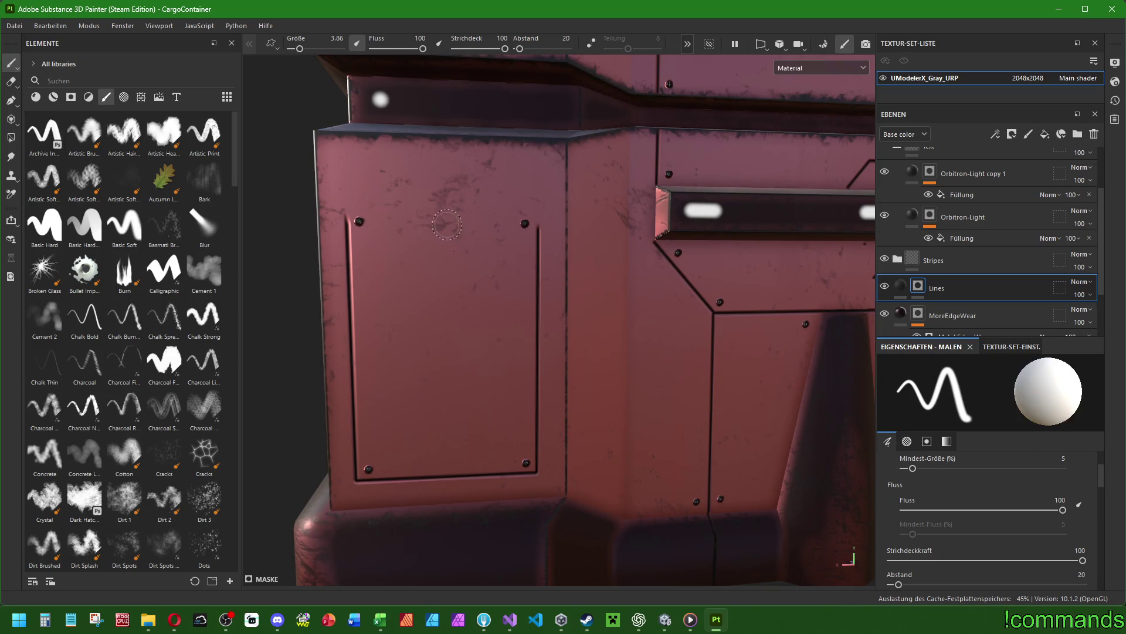
ctrl+right_drag(358, 234, 347, 234)
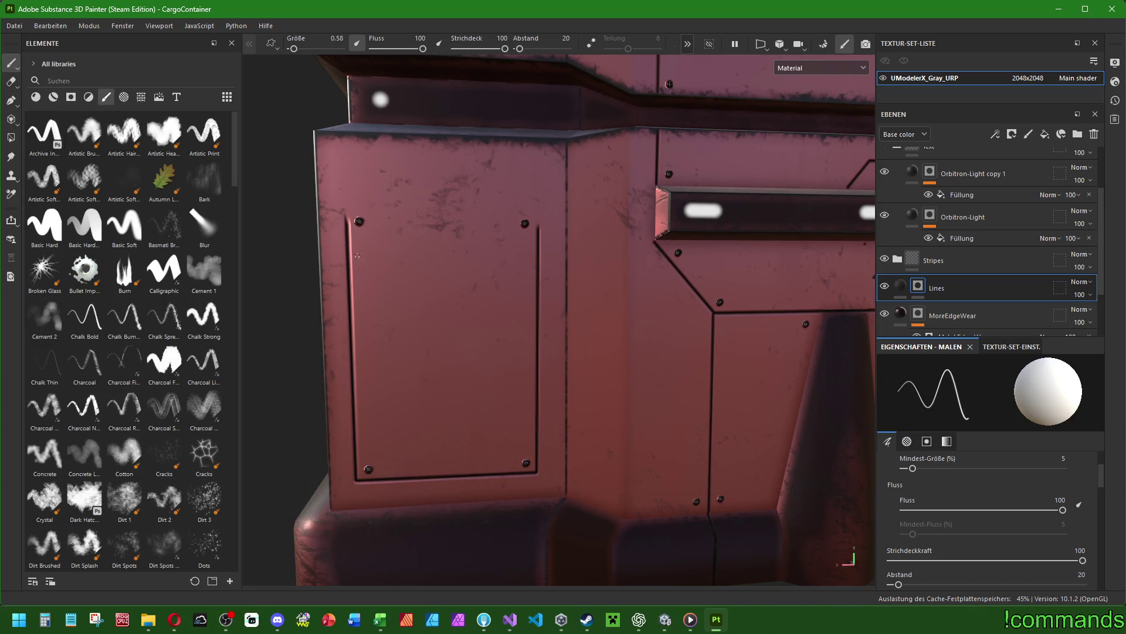
scroll(983, 509, up, 2)
text(1)
key(Return)
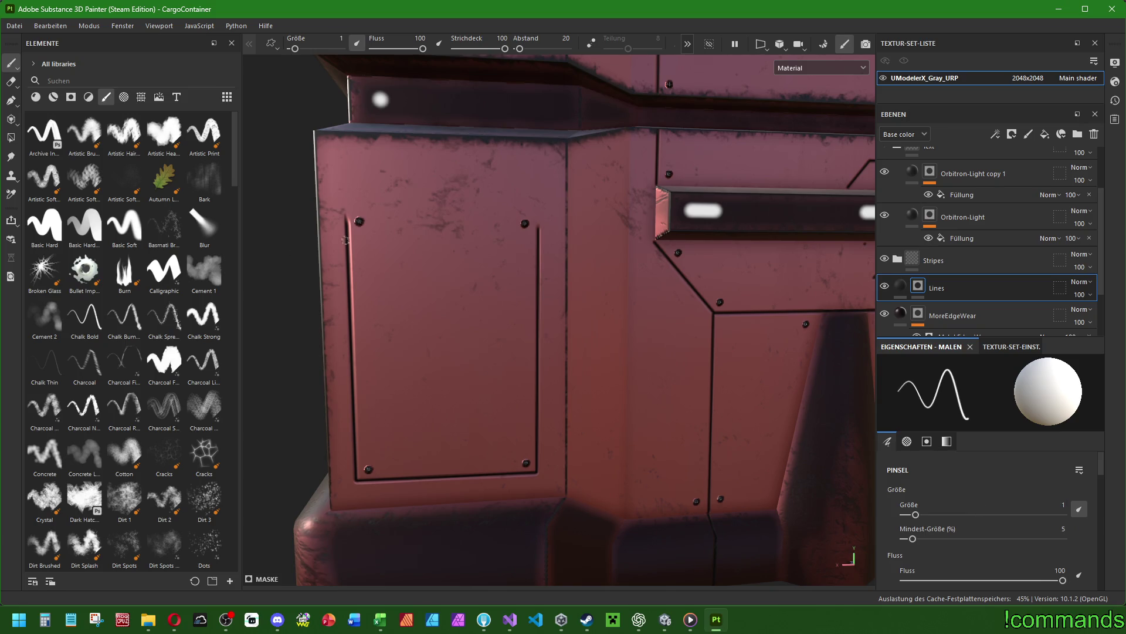
drag(348, 250, 404, 278)
key(ctrl+z)
Try groove and straight-line strokes at brush size 0.75, undoing each.
text(5)
key(Return)
scroll(330, 278, up, 2)
drag(356, 220, 360, 295)
key(ctrl+z)
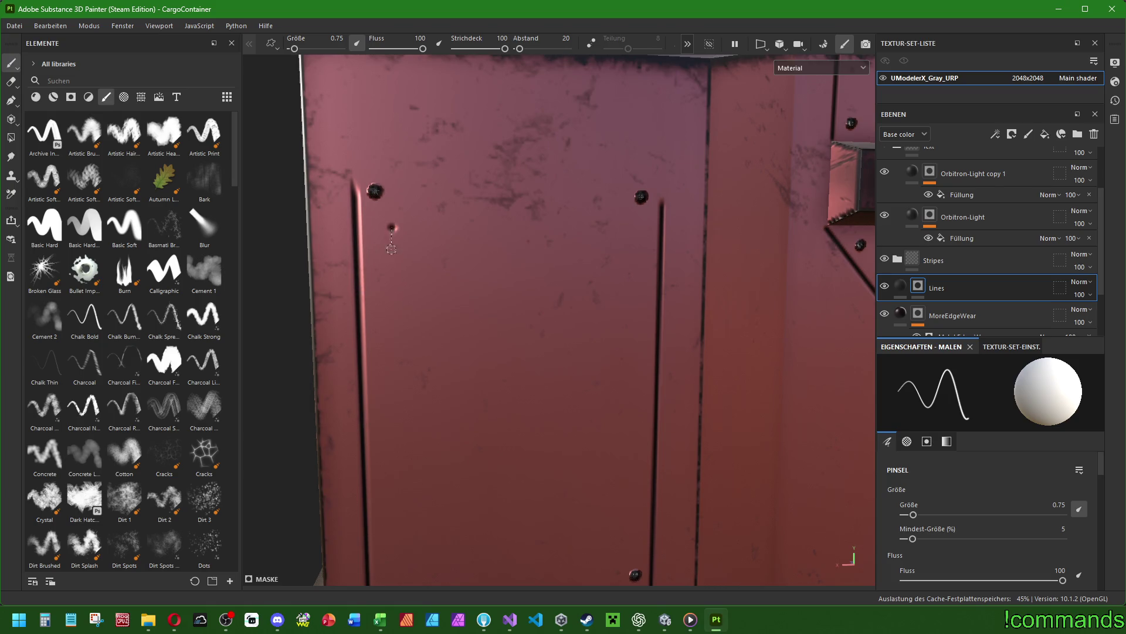
shift+click(392, 423)
key(ctrl+z)
At brush size 0.5, paint a straight dark line down the panel groove and up its edge.
text(.5)
key(Return)
shift+click(398, 526)
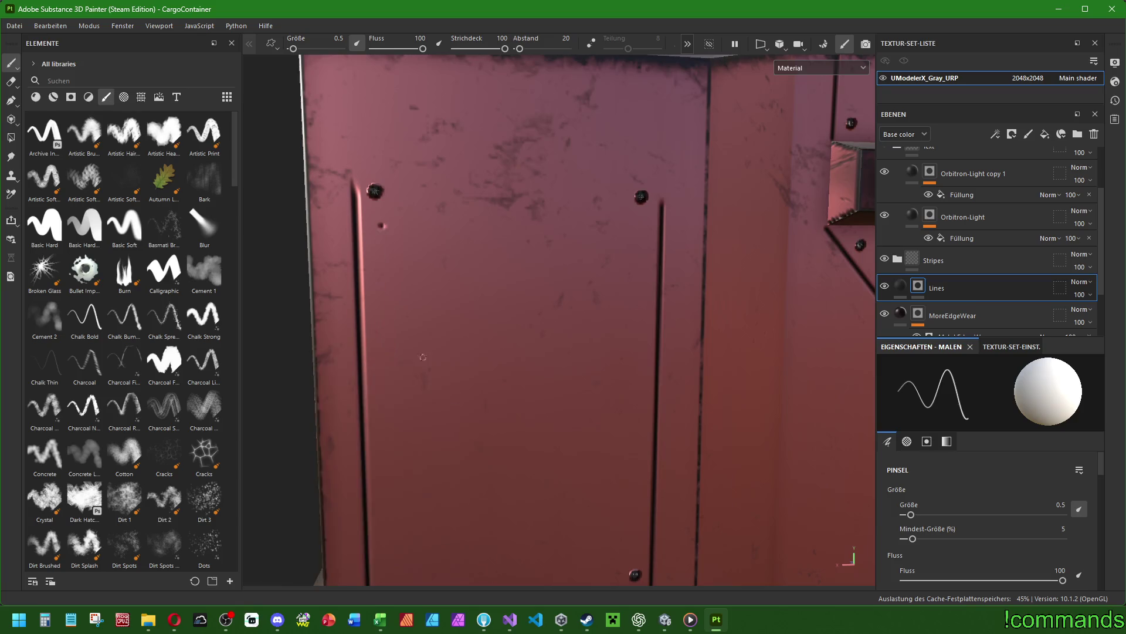
scroll(449, 328, down, 3)
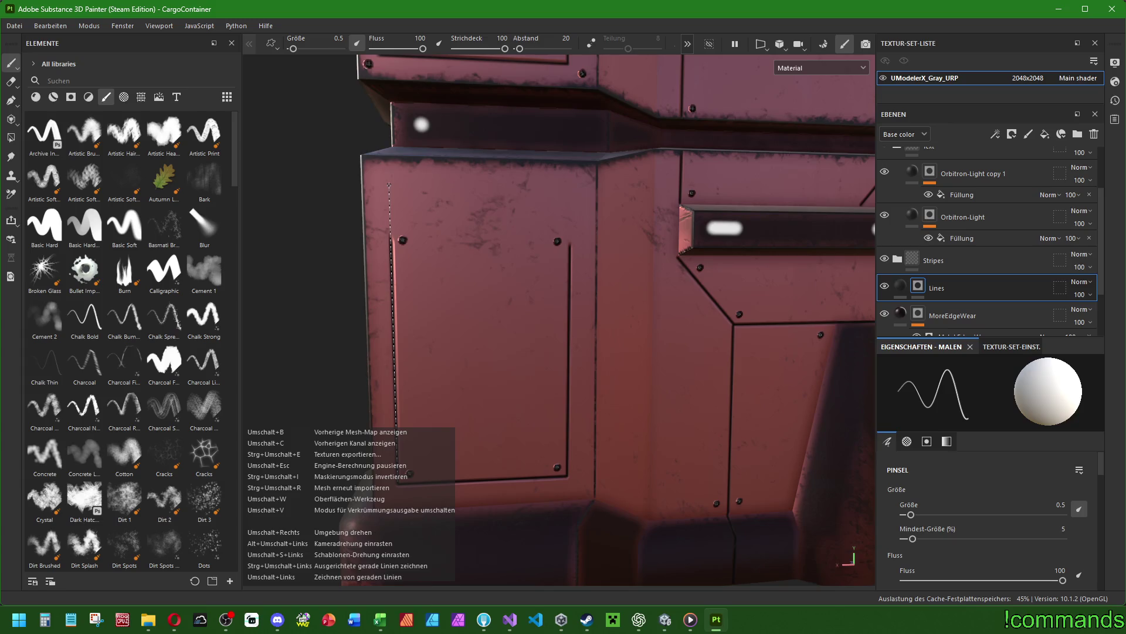
shift+click(388, 185)
Add a straight edge line, undo its upper part, and erase stray strokes at eraser sizes 2.3 and 0.84.
shift+click(397, 482)
key(ctrl+z)
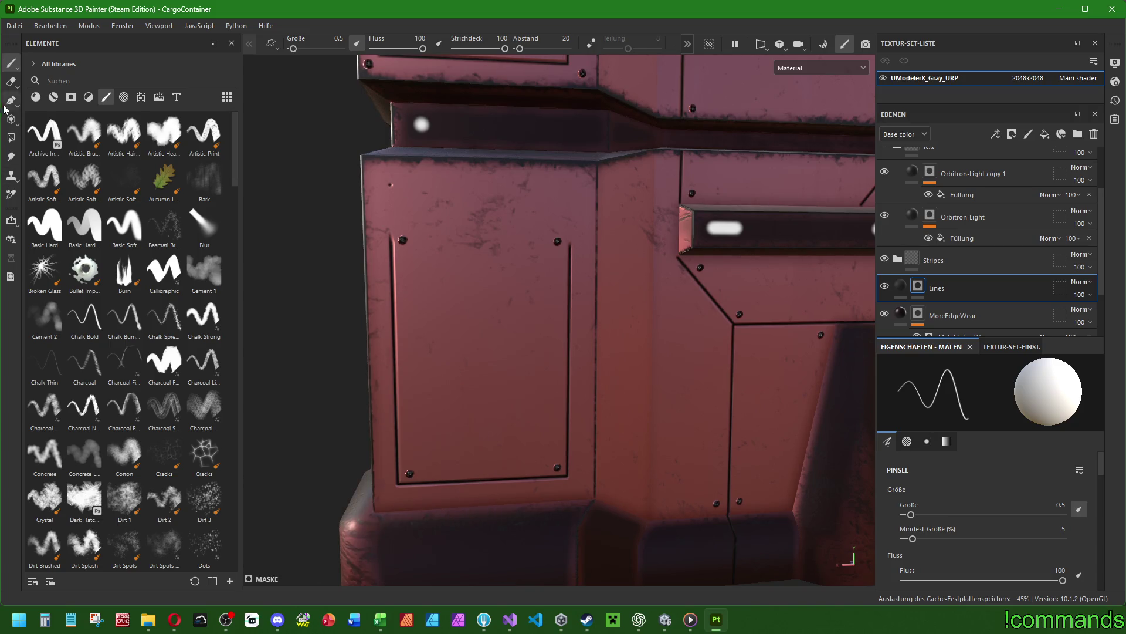
click(11, 81)
drag(397, 217, 399, 482)
ctrl+right_drag(398, 482, 376, 482)
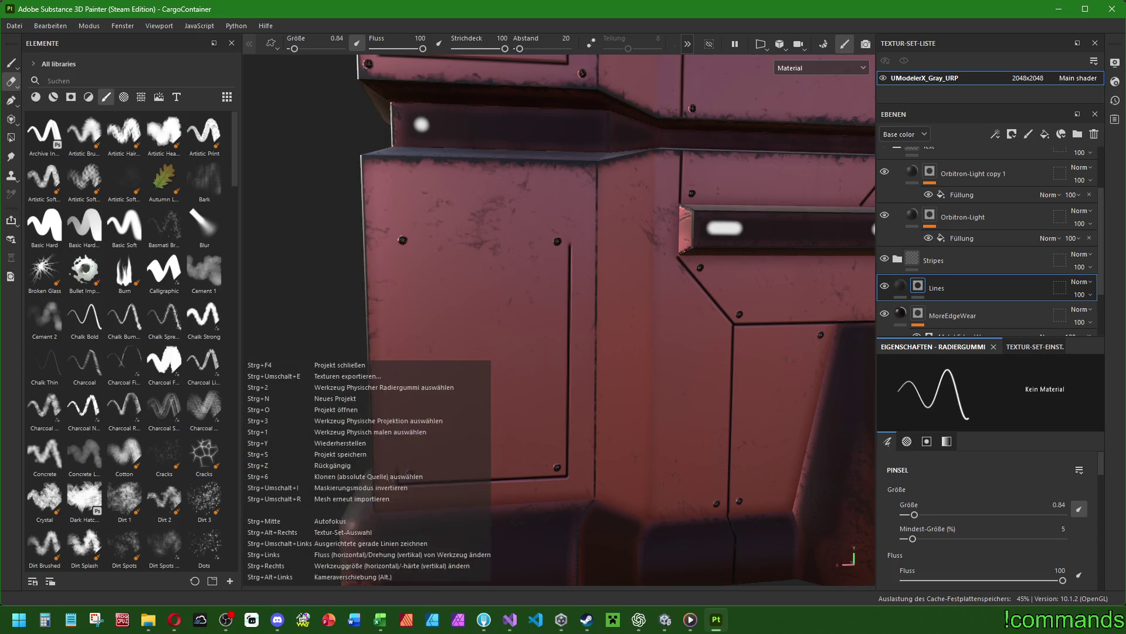
ctrl+right_drag(570, 246, 586, 247)
drag(569, 246, 568, 356)
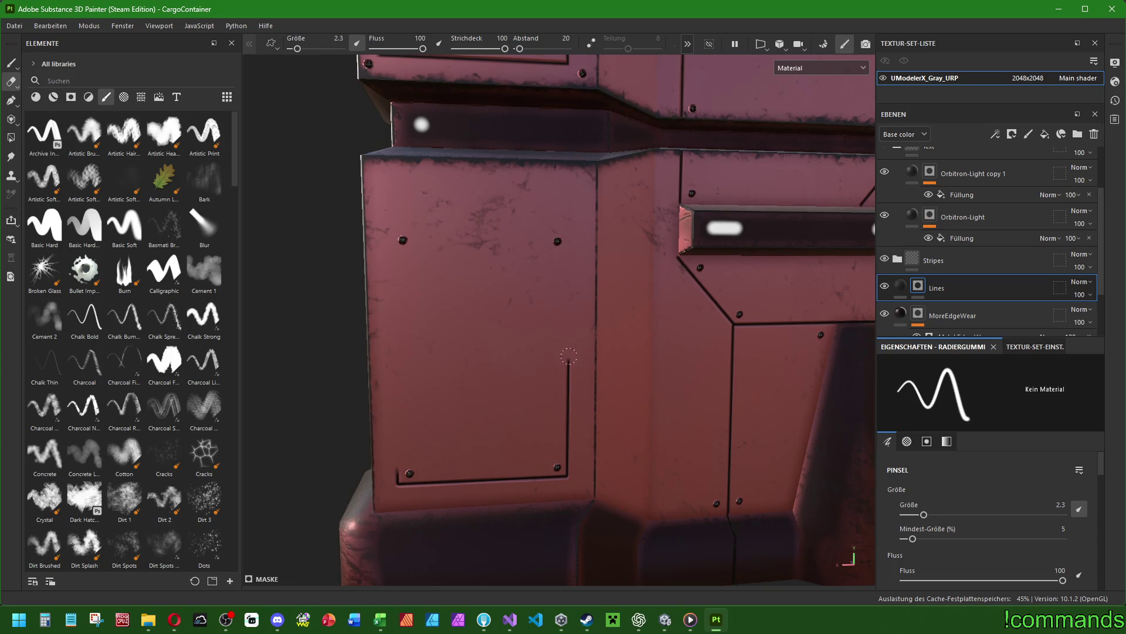
ctrl+right_drag(568, 467, 552, 467)
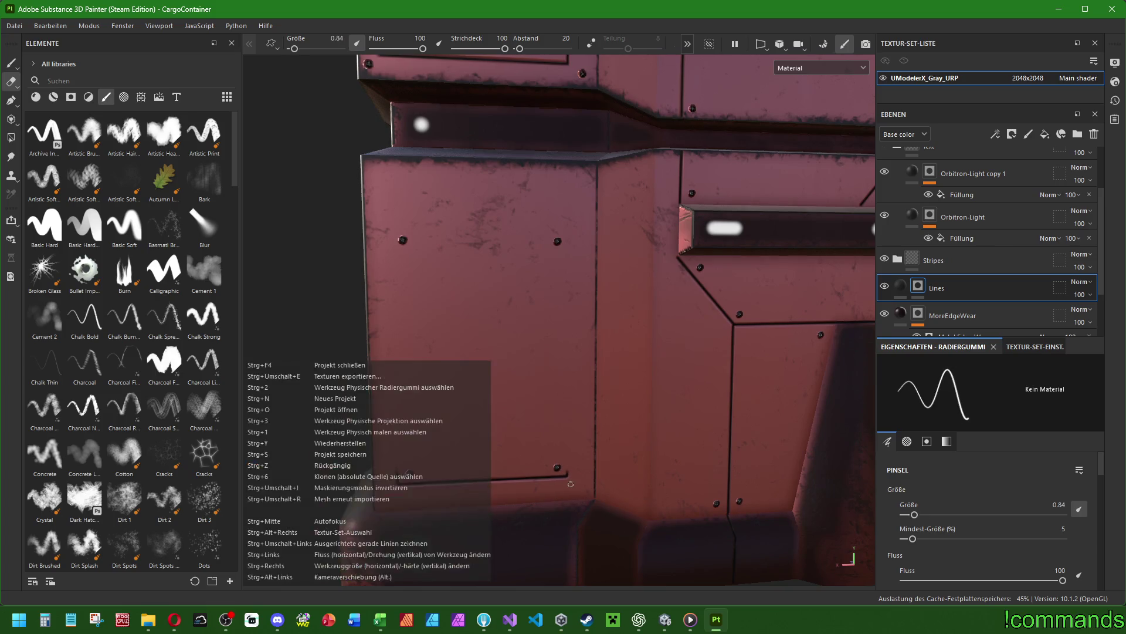
scroll(576, 466, up, 6)
drag(547, 408, 545, 449)
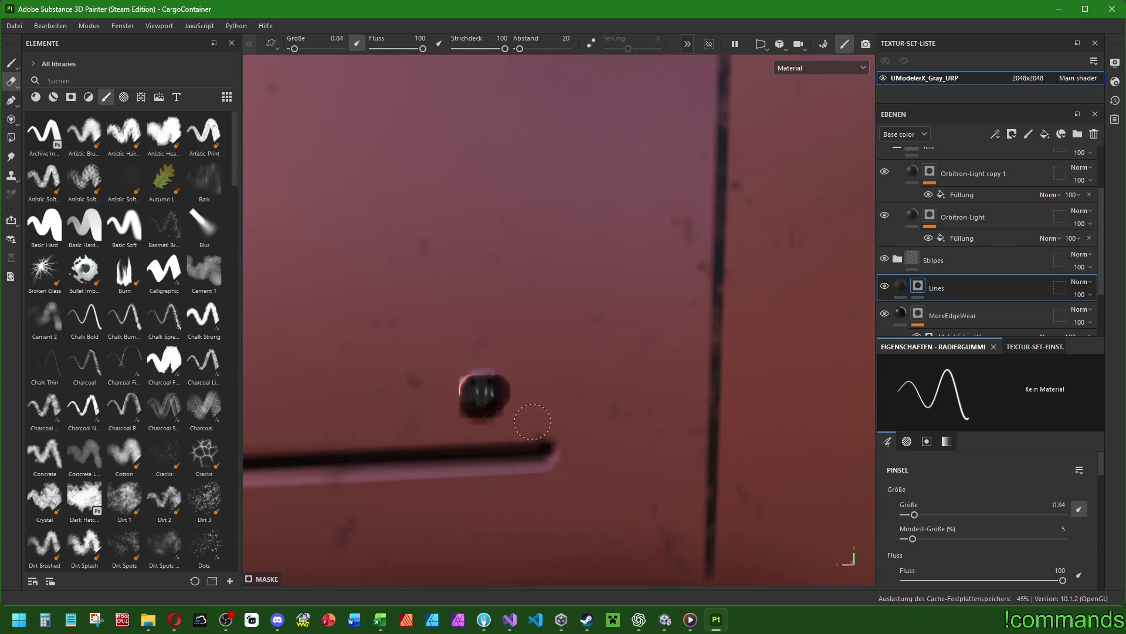
scroll(563, 424, down, 5)
Paint thin dark straight lines along the lower panel inset's left, top and right edges.
mouse_move(453, 297)
alt+mouse_down()
mouse_move(561, 295)
mouse_move(598, 334)
mouse_move(599, 364)
alt+mouse_up()
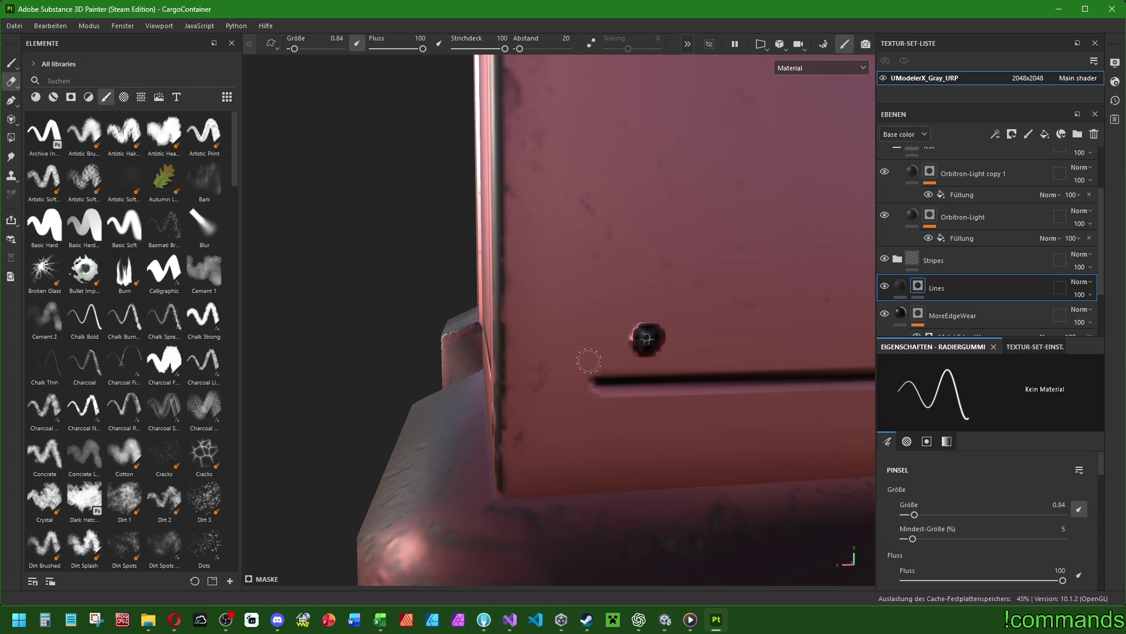
click(10, 63)
mouse_move(675, 287)
alt+mouse_down()
mouse_move(724, 286)
mouse_move(466, 428)
alt+mouse_up()
scroll(465, 427, down, 3)
scroll(563, 403, up, 1)
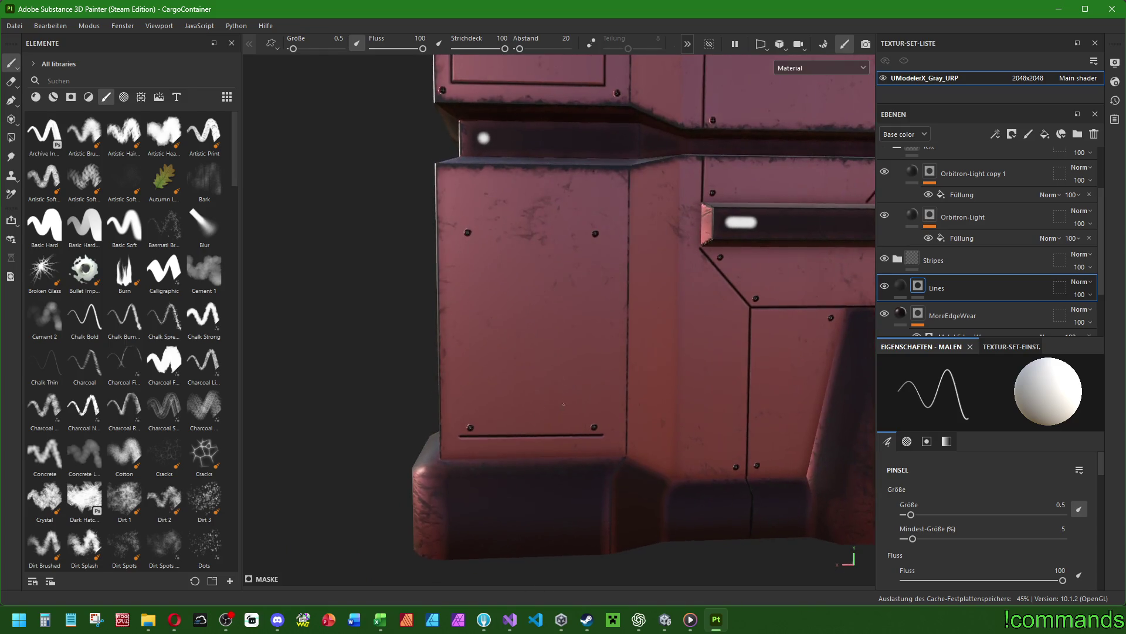
alt+drag(563, 404, 465, 389)
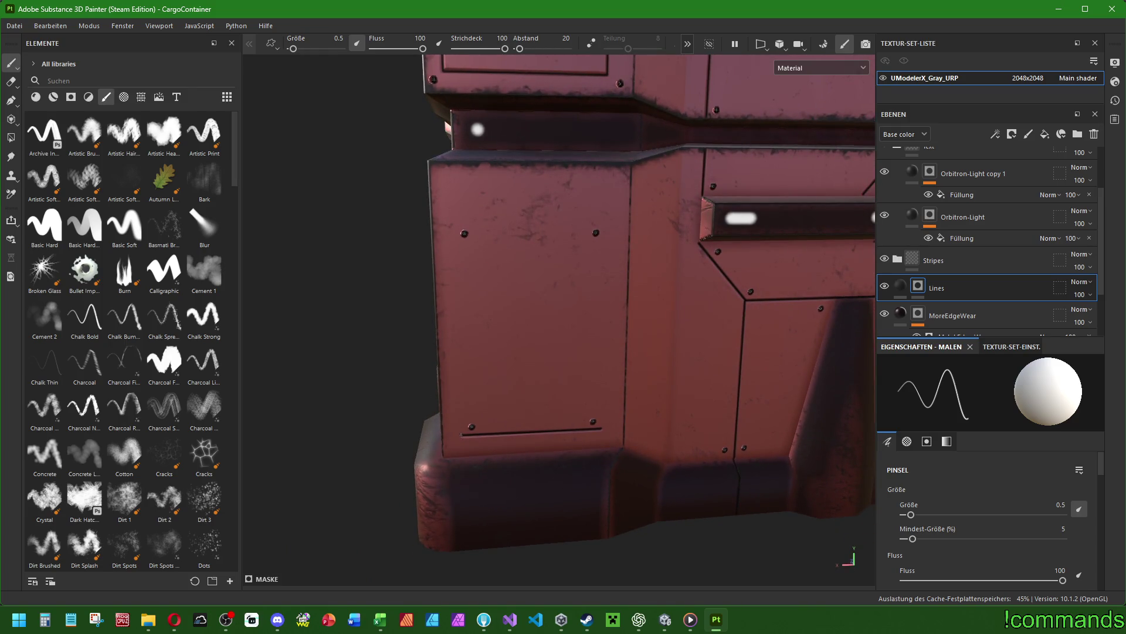
shift+click(462, 431)
shift+click(449, 182)
shift+click(610, 183)
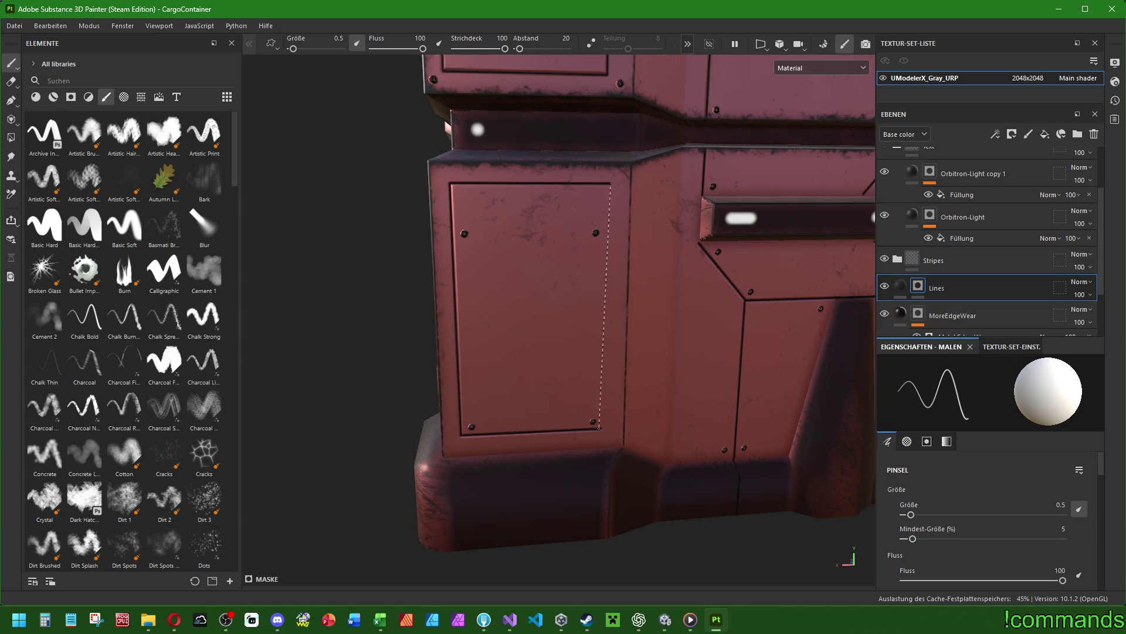
shift+click(600, 428)
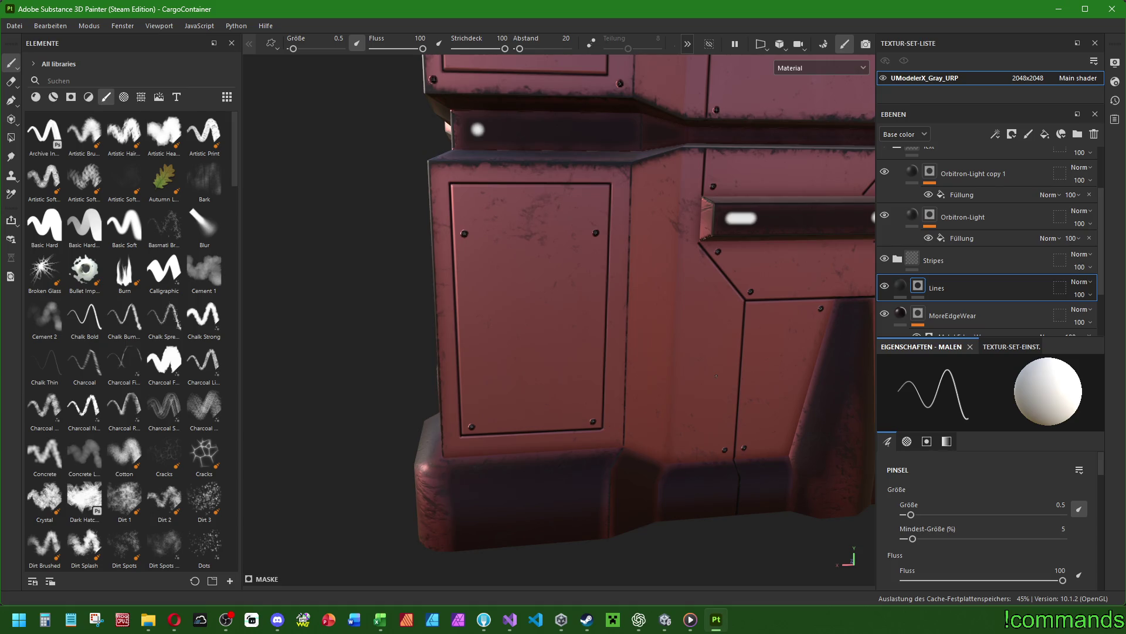
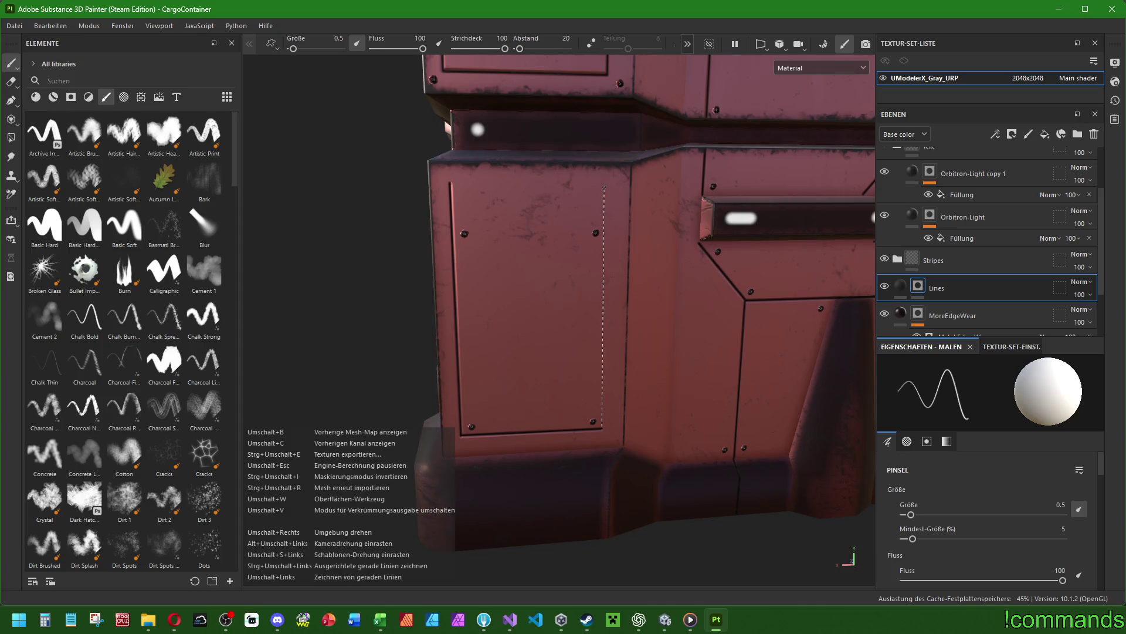
Paint straight lines along the panel's right and top edges, then undo both strokes.
shift+click(604, 186)
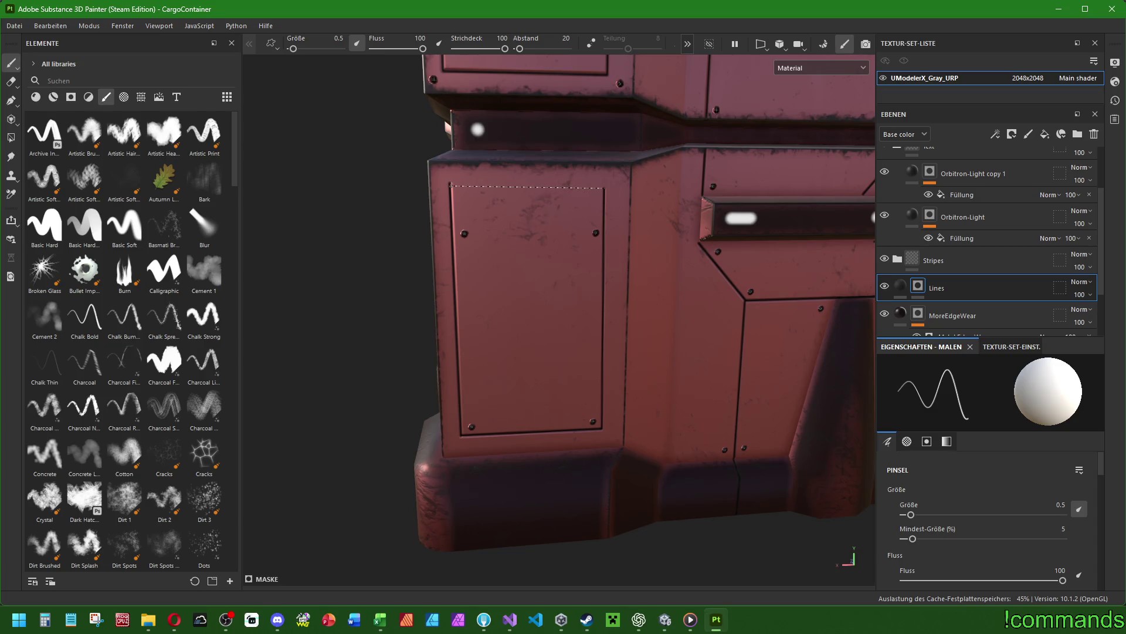
shift+click(450, 185)
key(ctrl+z)
key(ctrl+z)
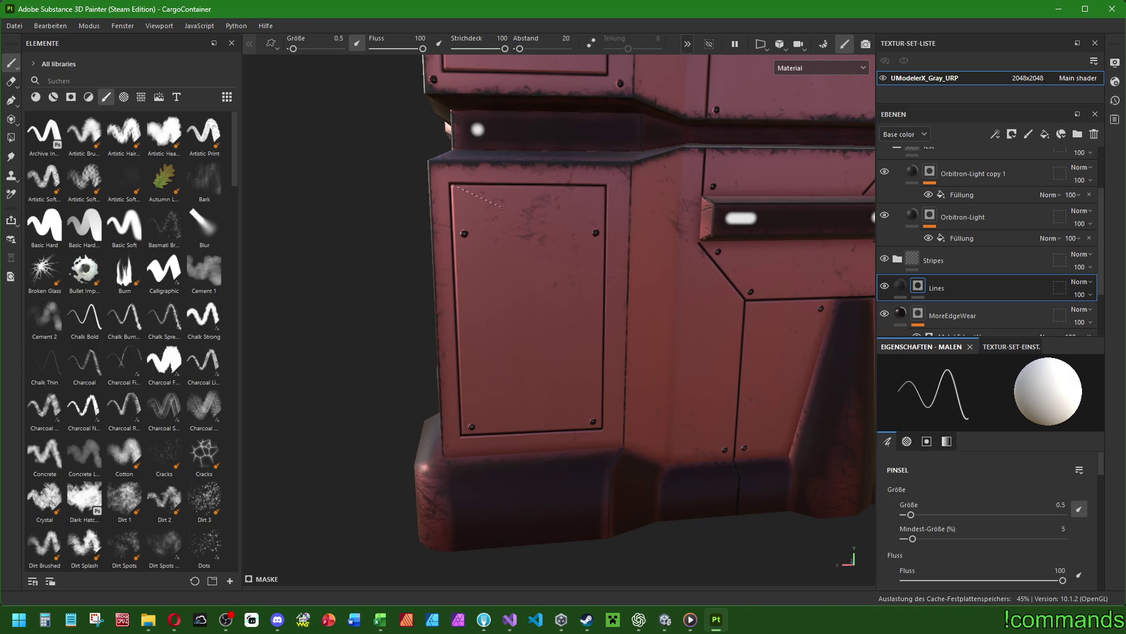
On the Details layer, erase the stray dark bolts from the side door panel.
scroll(947, 270, up, 3)
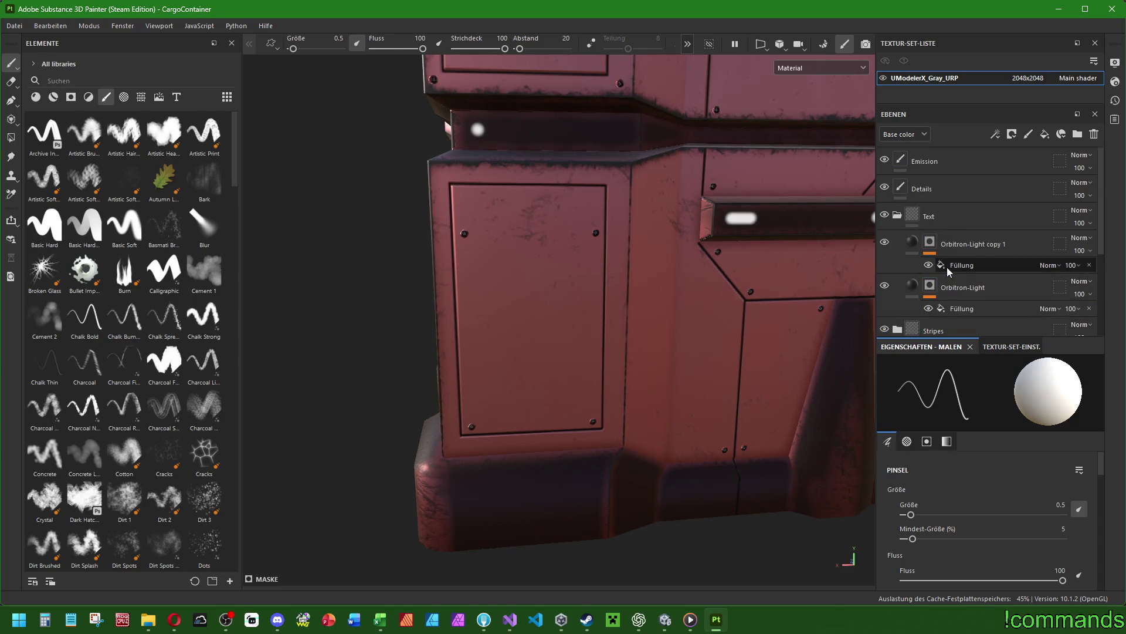
click(939, 188)
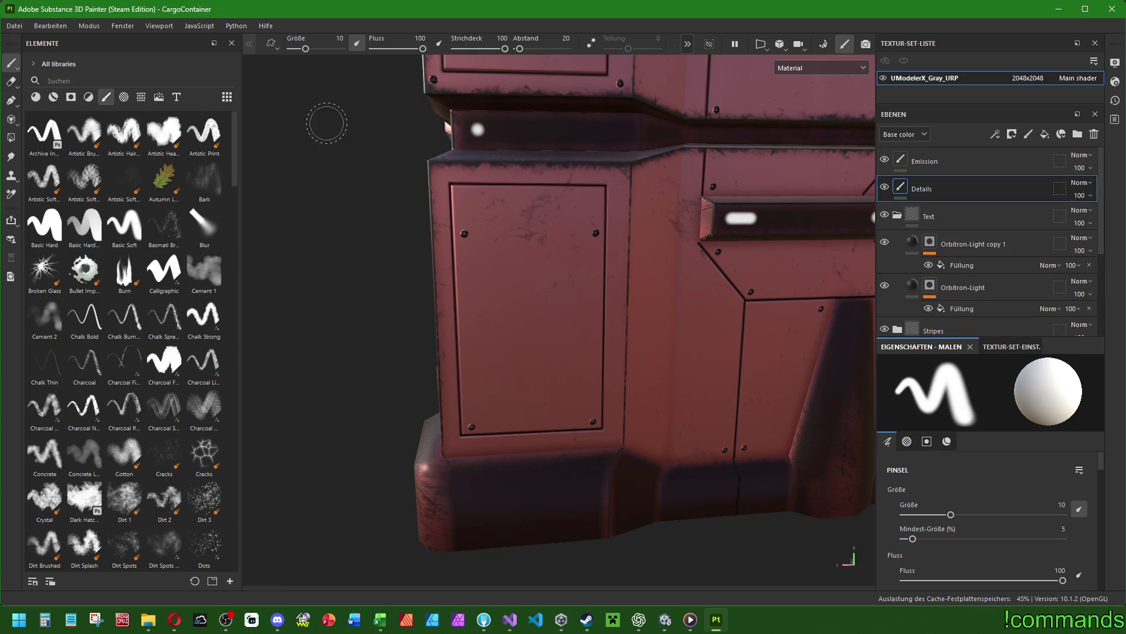
key(e)
scroll(432, 180, up, 3)
ctrl+right_drag(432, 180, 411, 180)
click(445, 196)
click(685, 195)
Stamp a Screw Bolt onto the door panel with the Screw Bolt brush.
key(1)
scroll(170, 235, down, 10)
scroll(177, 237, down, 15)
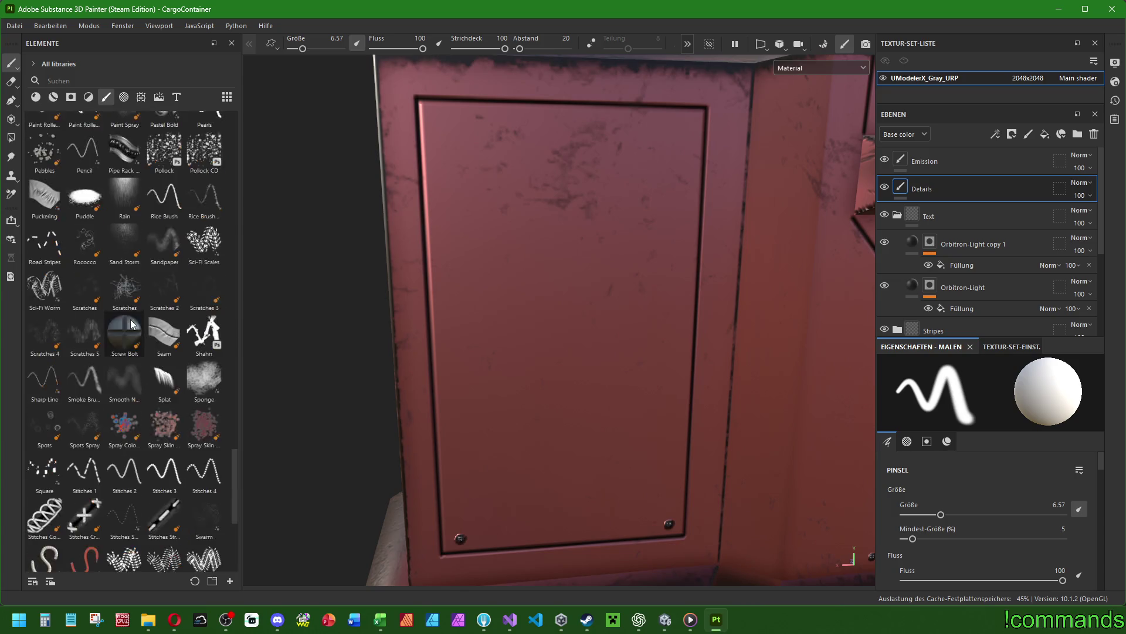
click(124, 338)
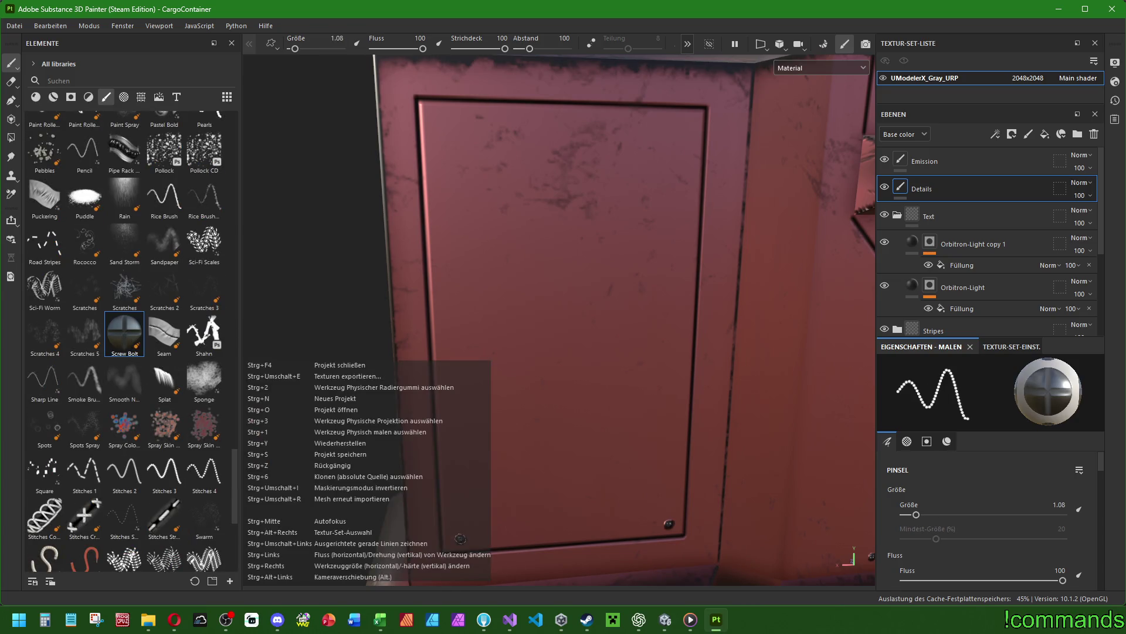
click(440, 119)
Orbit the container to inspect its side and front.
scroll(685, 127, down, 10)
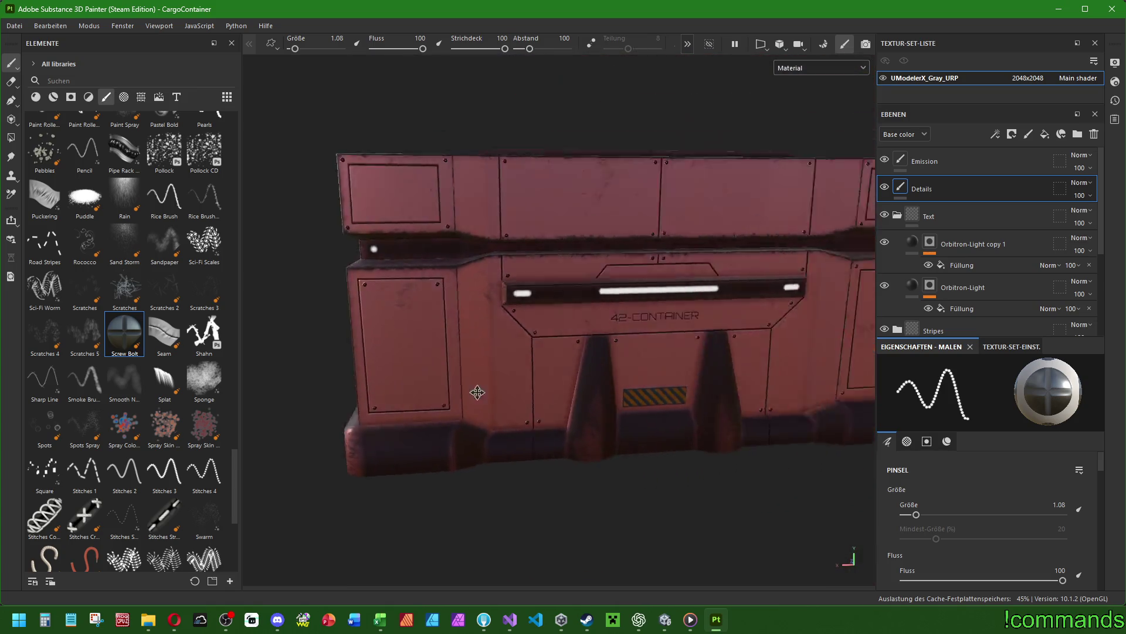
alt+drag(548, 370, 675, 337)
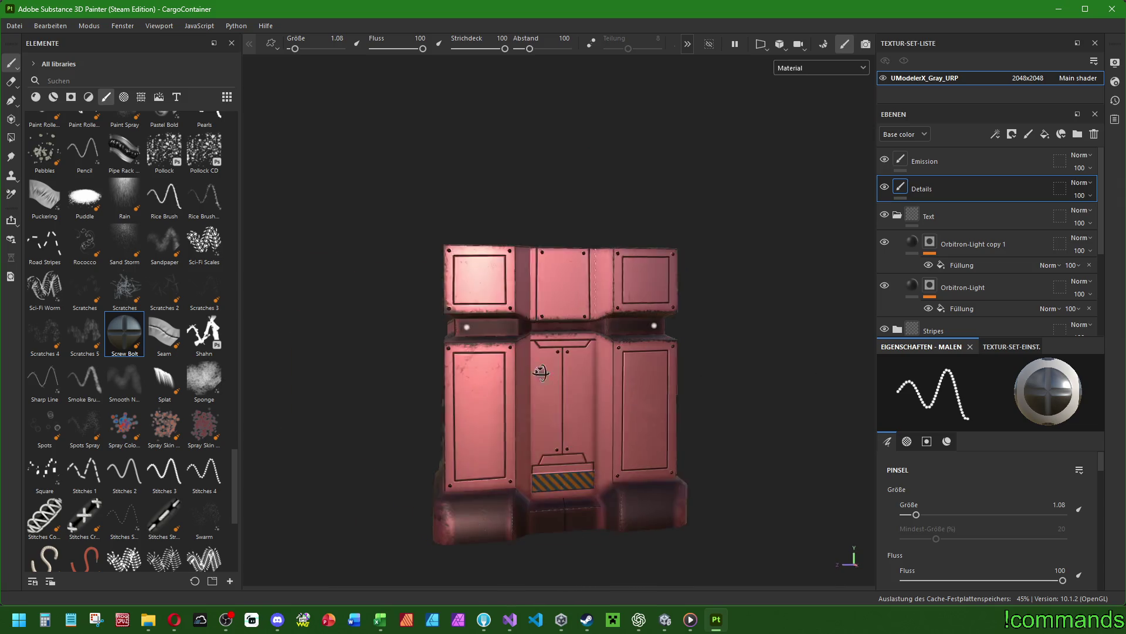
scroll(774, 332, up, 5)
alt+drag(774, 332, 646, 329)
scroll(645, 329, up, 5)
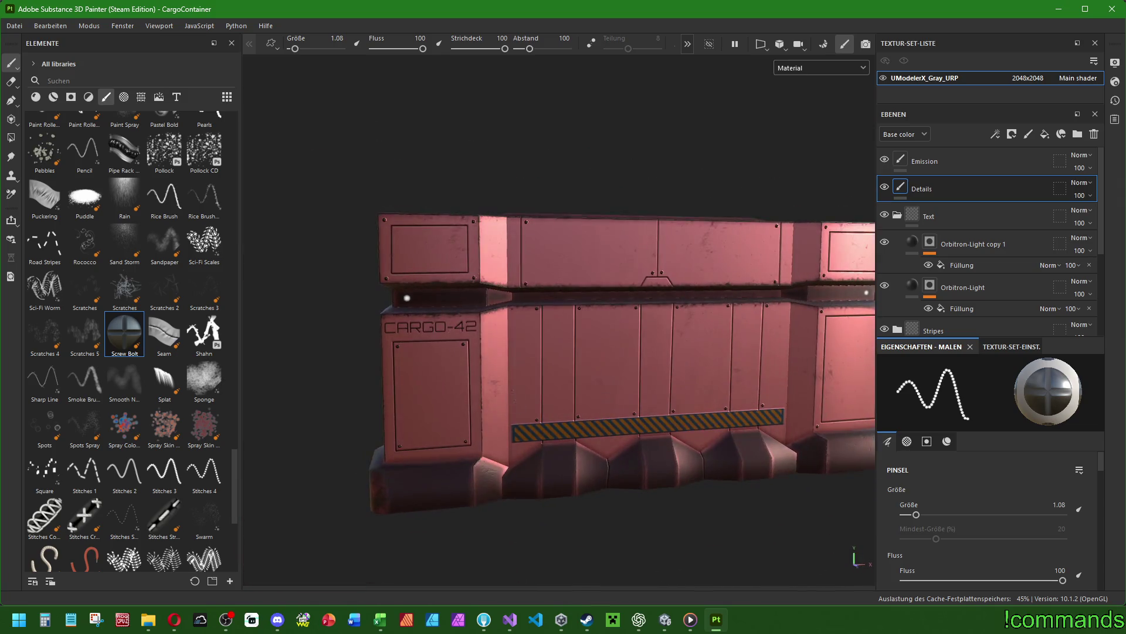
alt+drag(629, 384, 704, 375)
scroll(947, 261, down, 3)
Select the Lines layer, orbit close onto the container front, then select the Emission layer.
click(946, 261)
click(937, 288)
mouse_move(587, 329)
alt+mouse_down()
mouse_move(649, 312)
mouse_move(580, 407)
alt+mouse_up()
scroll(607, 367, up, 4)
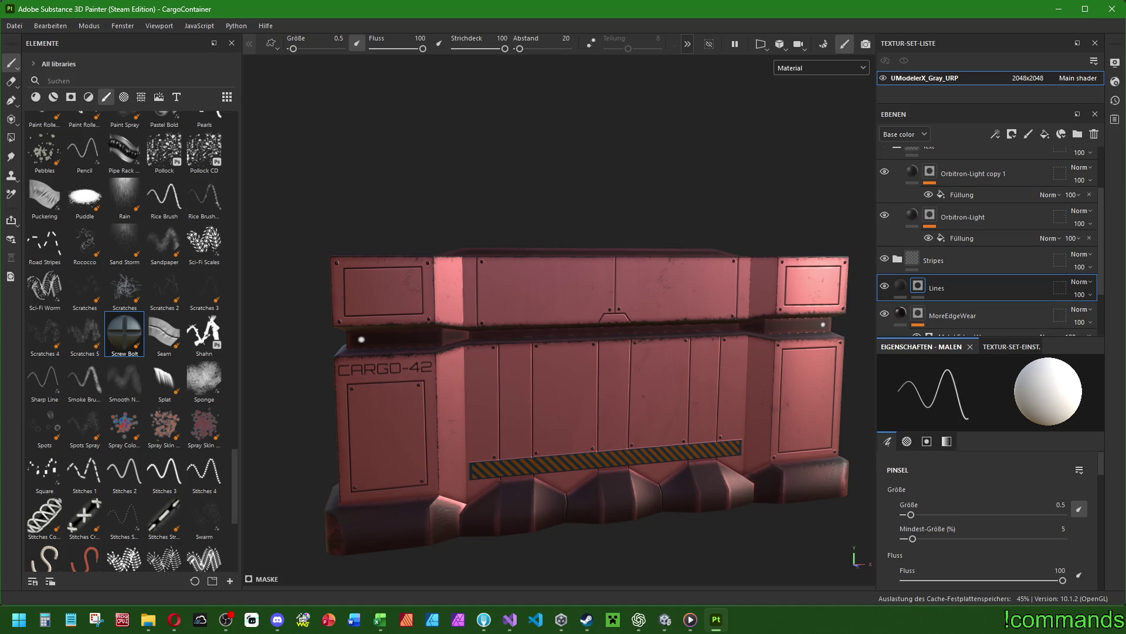
scroll(561, 363, up, 5)
scroll(561, 364, down, 5)
mouse_move(470, 381)
alt+mouse_down()
mouse_move(511, 385)
mouse_move(586, 455)
mouse_move(783, 422)
alt+mouse_up()
scroll(782, 423, down, 3)
alt+drag(558, 381, 604, 352)
scroll(985, 234, up, 5)
click(938, 161)
scroll(557, 382, up, 2)
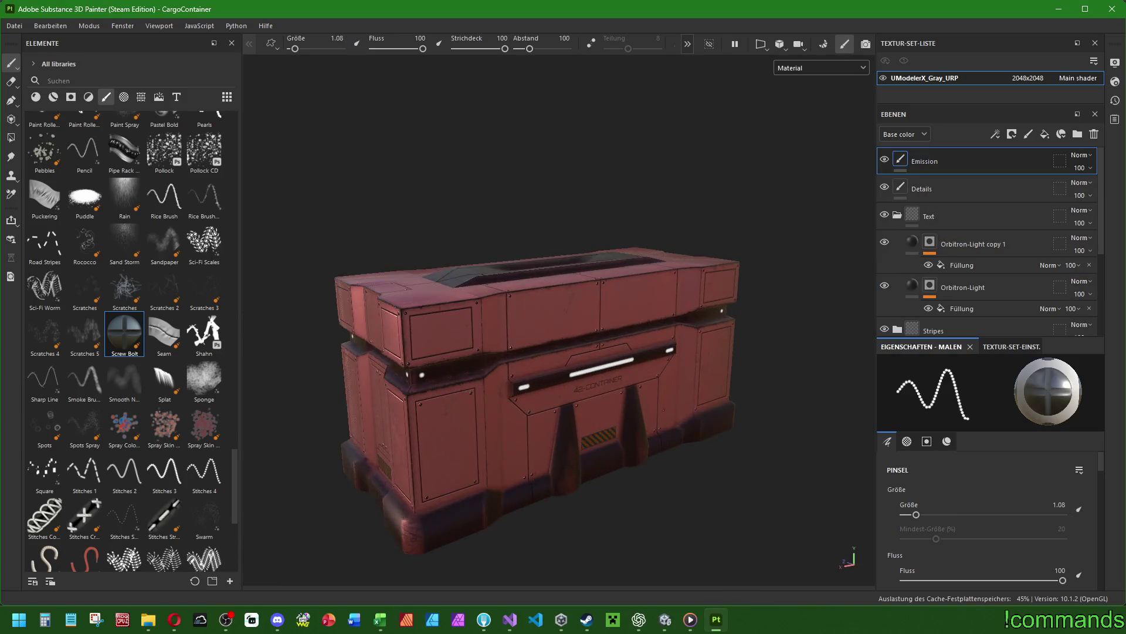
scroll(417, 373, up, 5)
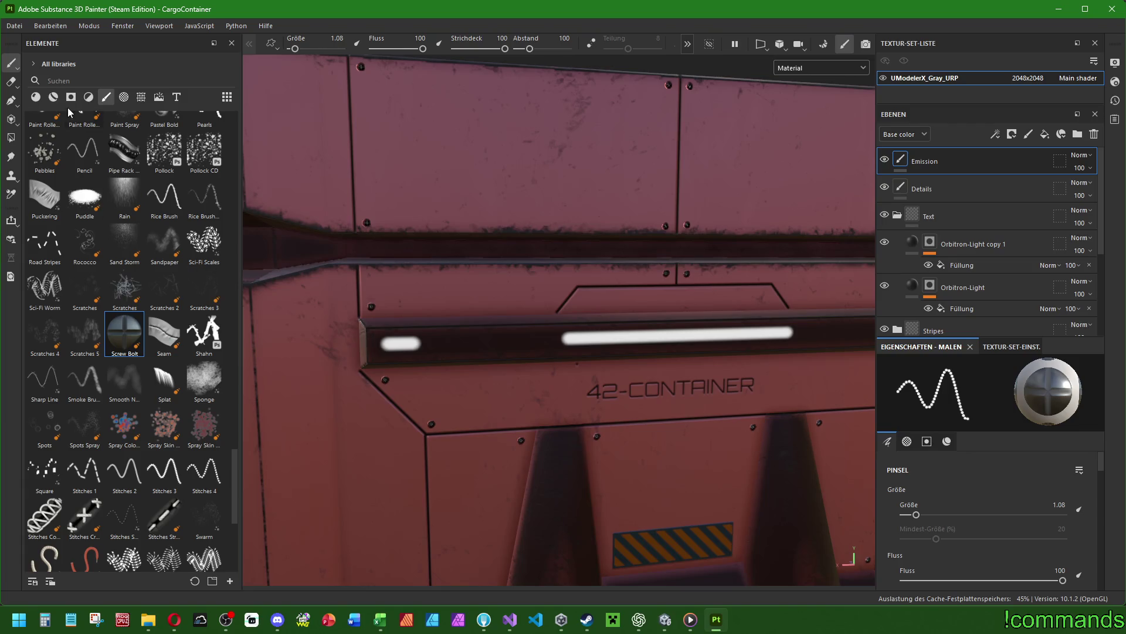
Erase the small and long glowing light strips on the front rail.
click(10, 82)
scroll(404, 353, up, 3)
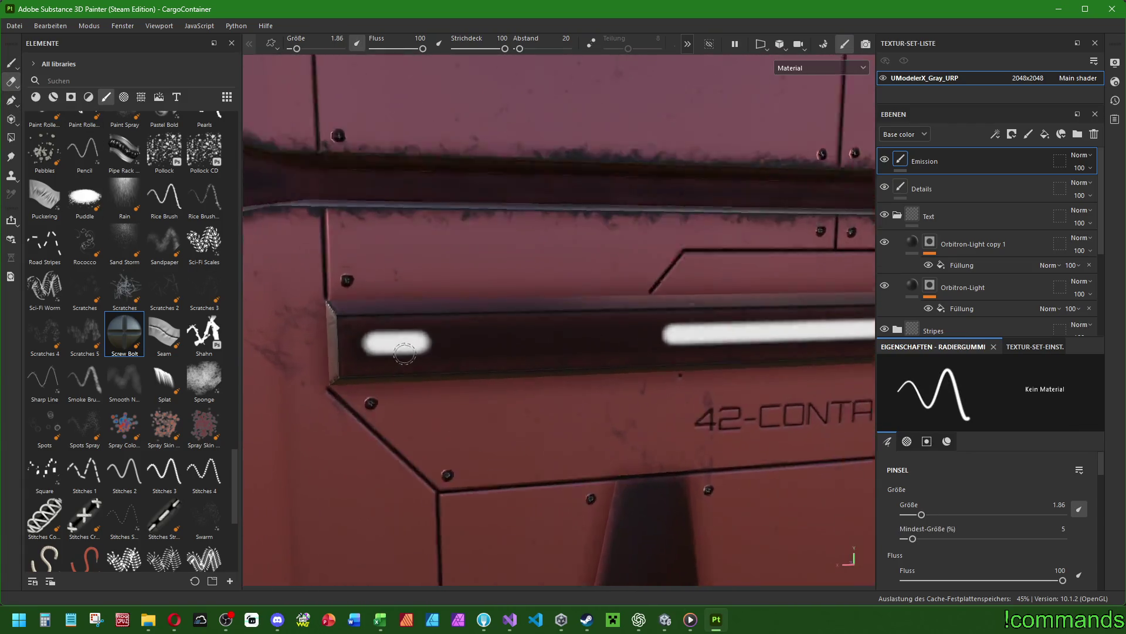
drag(402, 351, 427, 333)
key(bracketright)
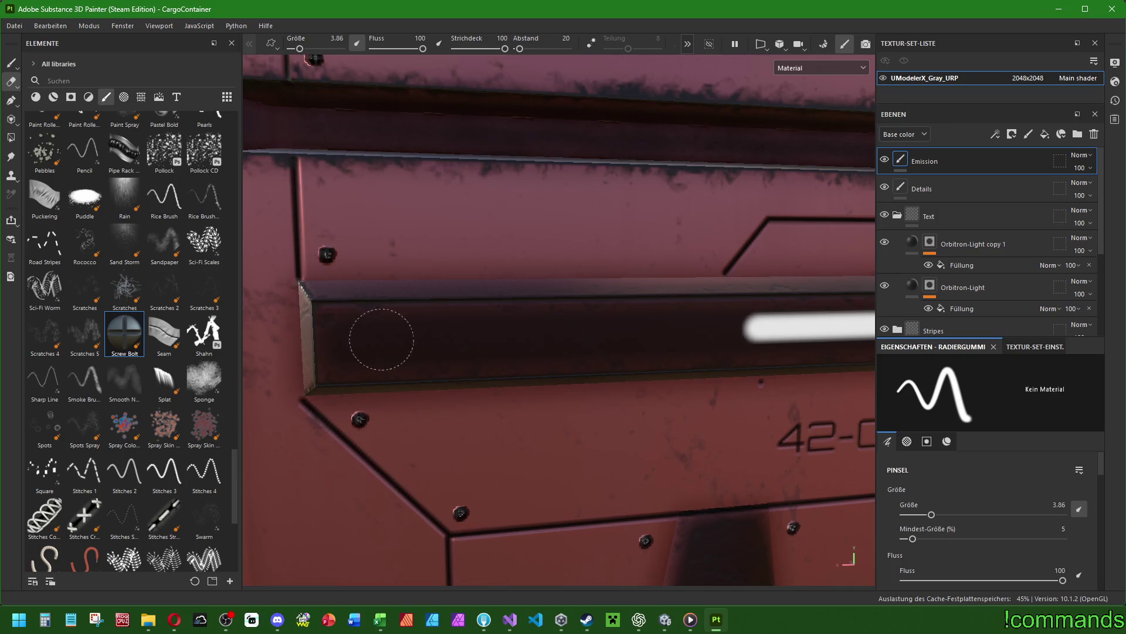
scroll(381, 339, down, 5)
mouse_move(405, 372)
mouse_down()
mouse_move(710, 359)
mouse_move(501, 368)
mouse_move(516, 372)
mouse_up()
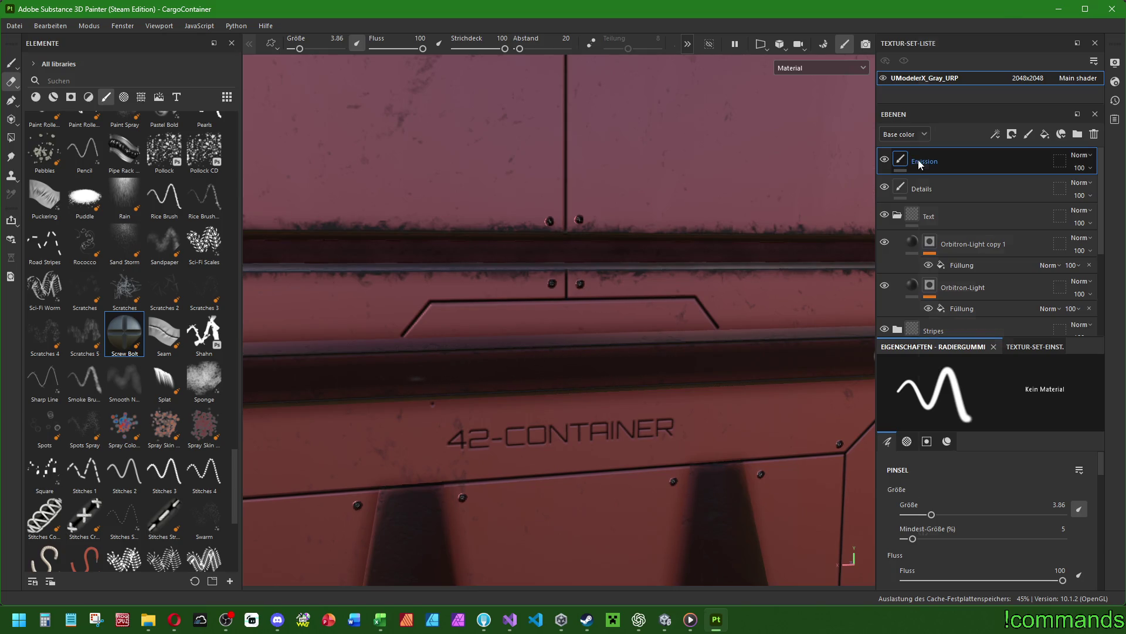
Check the Emission layer's options, frame the whole container, and close the menu unchanged.
right_click(919, 164)
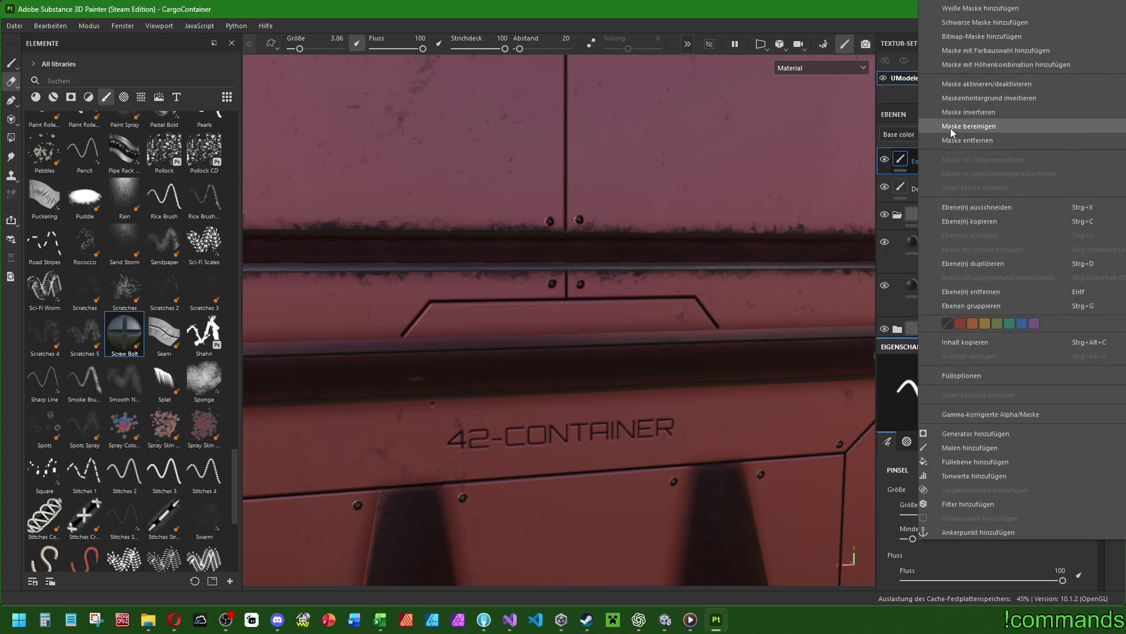
click(969, 126)
key(f)
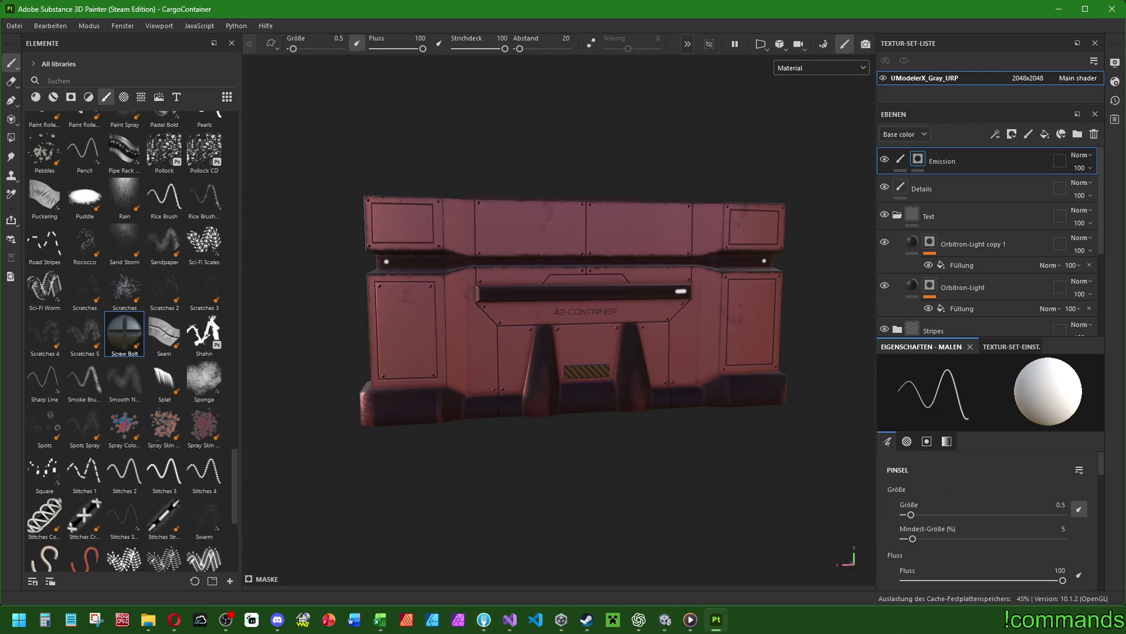
key(e)
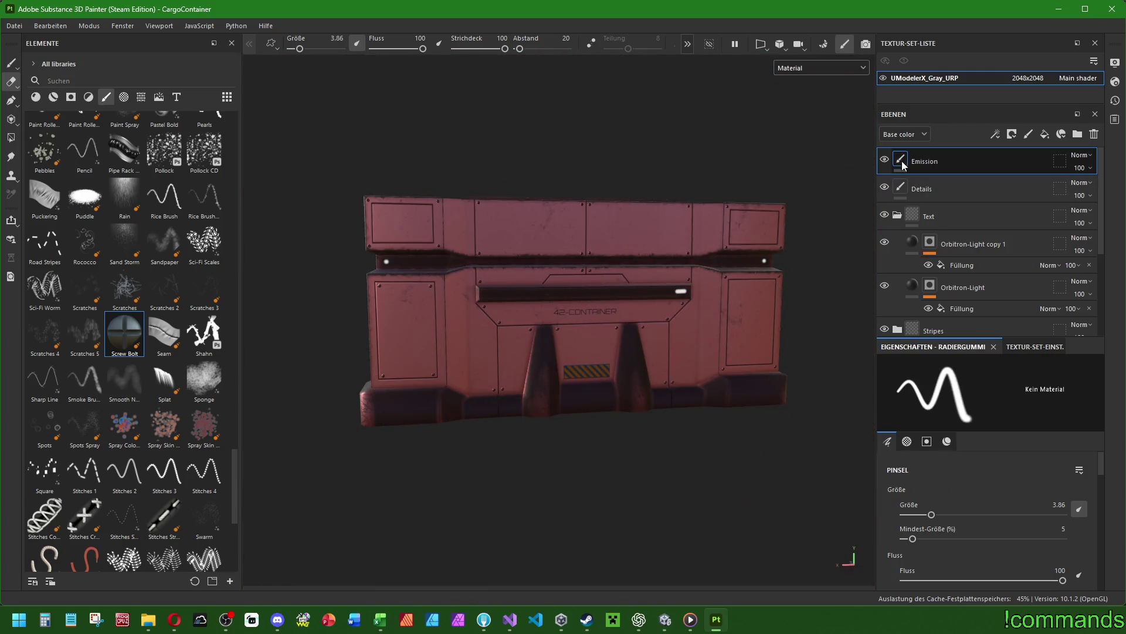
right_click(902, 163)
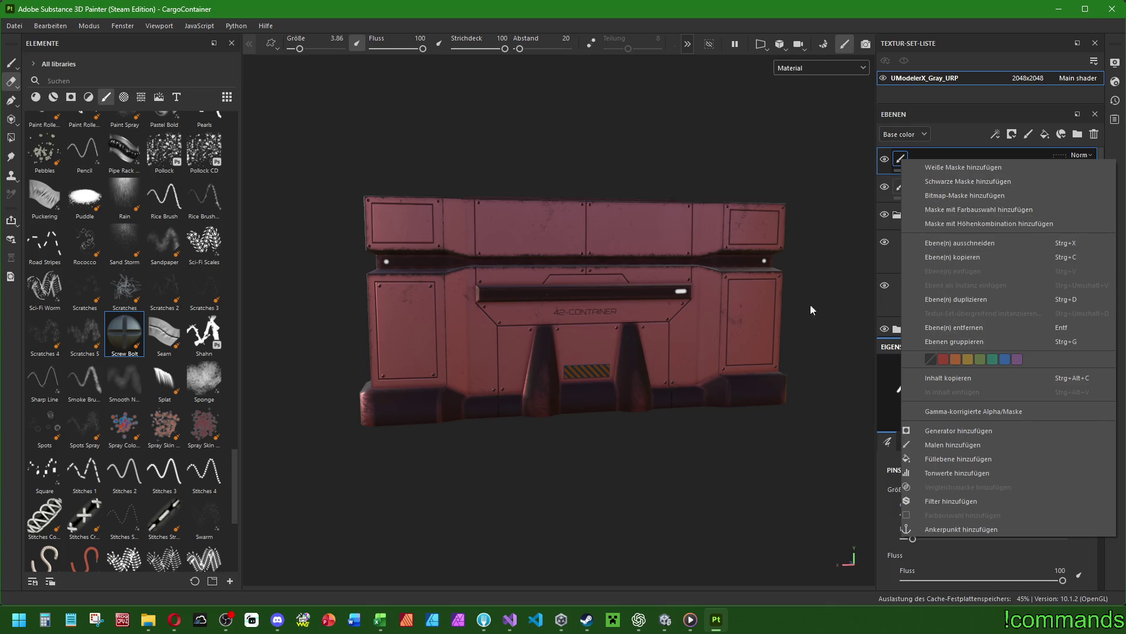
click(738, 271)
scroll(680, 257, up, 5)
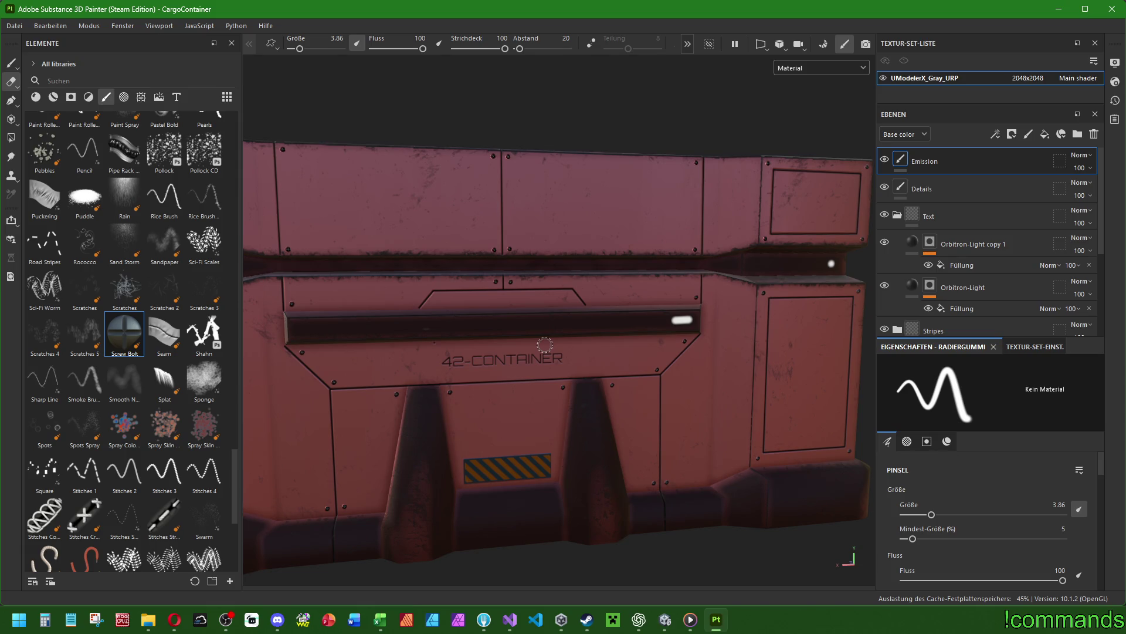
With a larger eraser, remove the glow mark and dots on the dark and left rails.
key(bracketright)
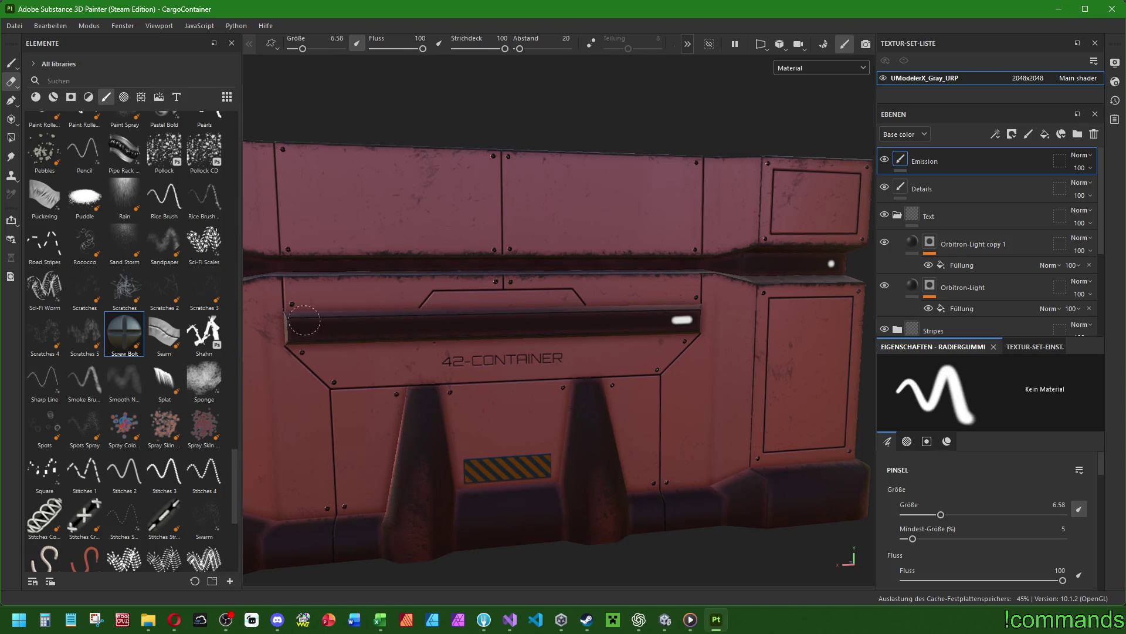
drag(688, 306, 671, 322)
mouse_move(849, 272)
alt+mouse_down()
mouse_move(607, 342)
mouse_move(605, 304)
alt+mouse_up()
click(583, 269)
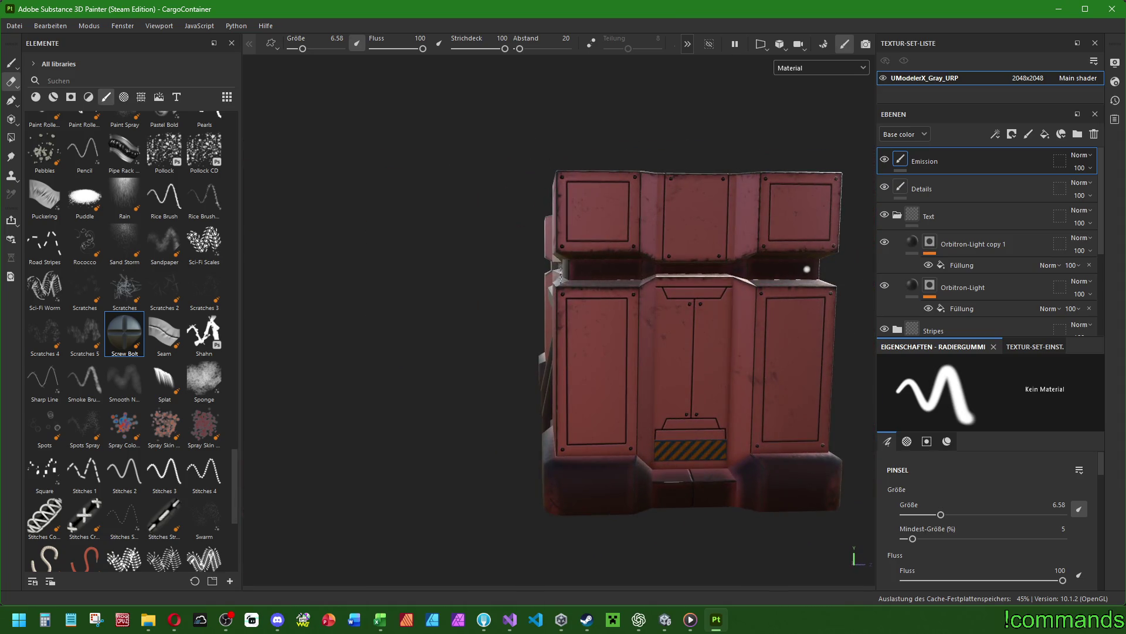
mouse_move(804, 269)
alt+mouse_down()
mouse_move(543, 300)
mouse_move(574, 326)
alt+mouse_up()
click(758, 336)
Erase the rail's last glowing dot and return to the container's left front view.
alt+drag(758, 332, 560, 349)
click(775, 343)
alt+drag(776, 343, 500, 307)
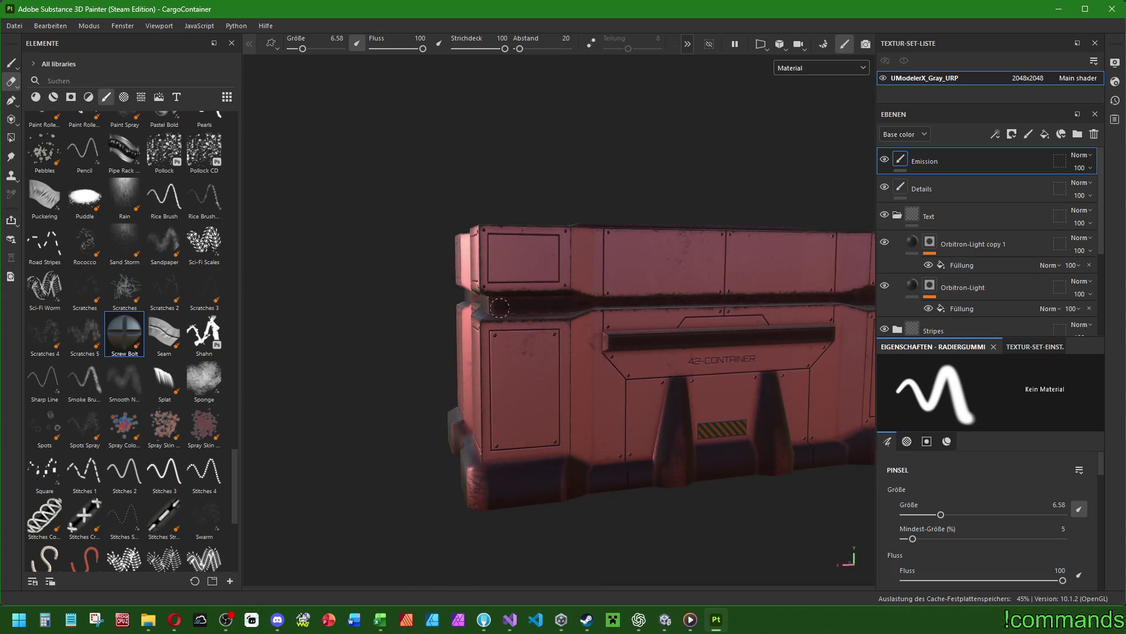
alt+drag(703, 335, 559, 389)
alt+drag(583, 314, 653, 310)
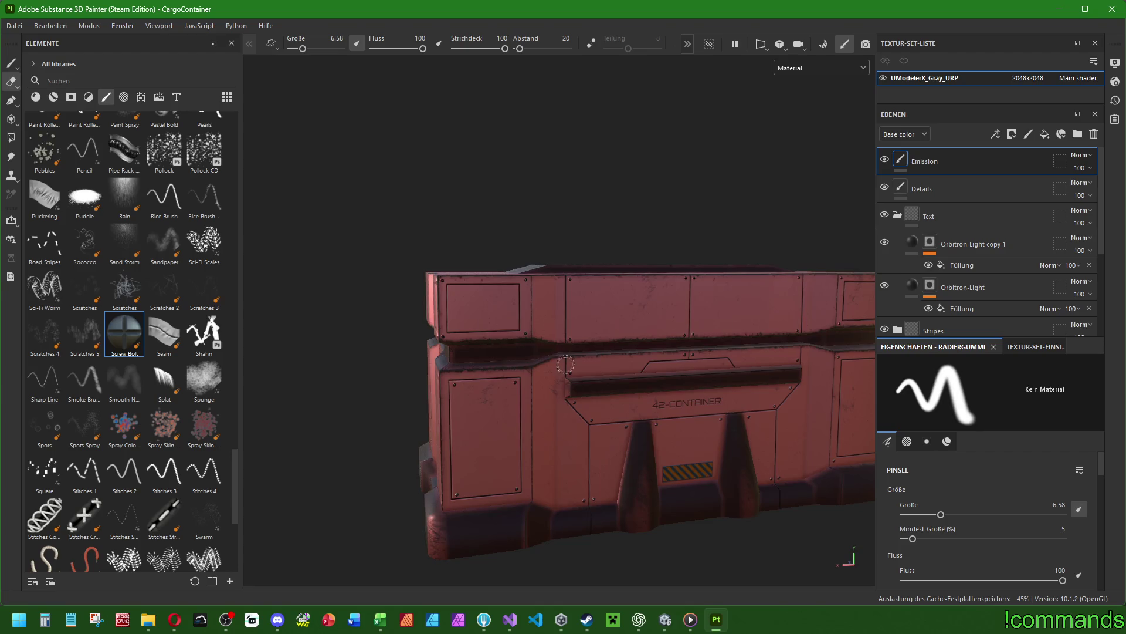
scroll(565, 365, up, 3)
click(10, 62)
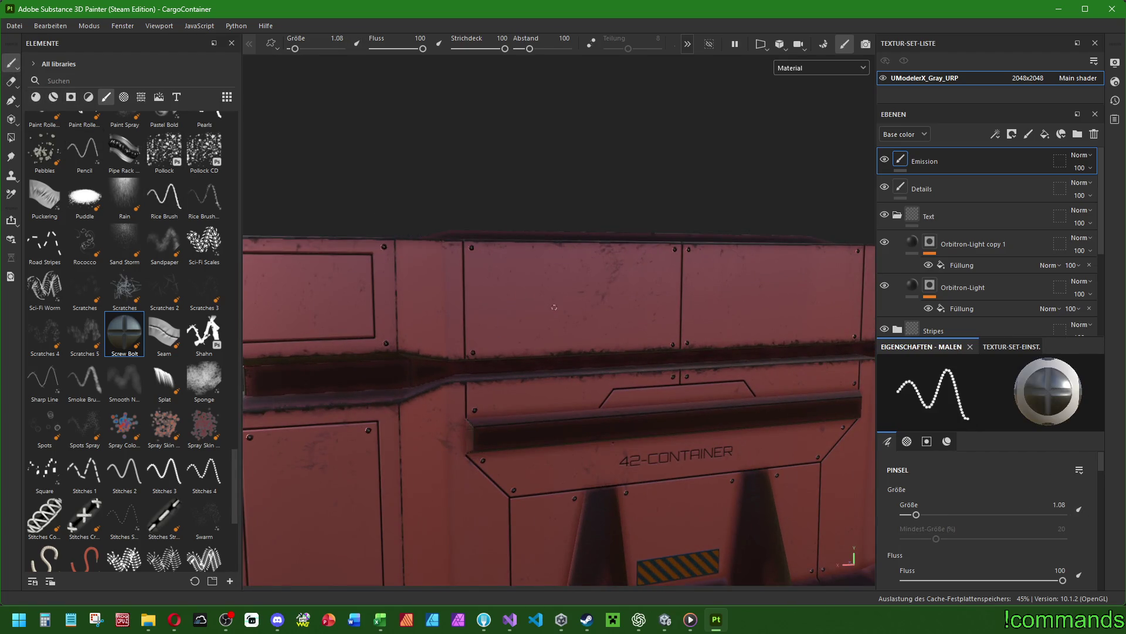
scroll(660, 414, down, 2)
mouse_move(497, 259)
mouse_down()
mouse_move(584, 425)
mouse_move(704, 469)
mouse_up()
key(ctrl+z)
scroll(645, 381, down, 3)
ctrl+right_drag(563, 365, 622, 365)
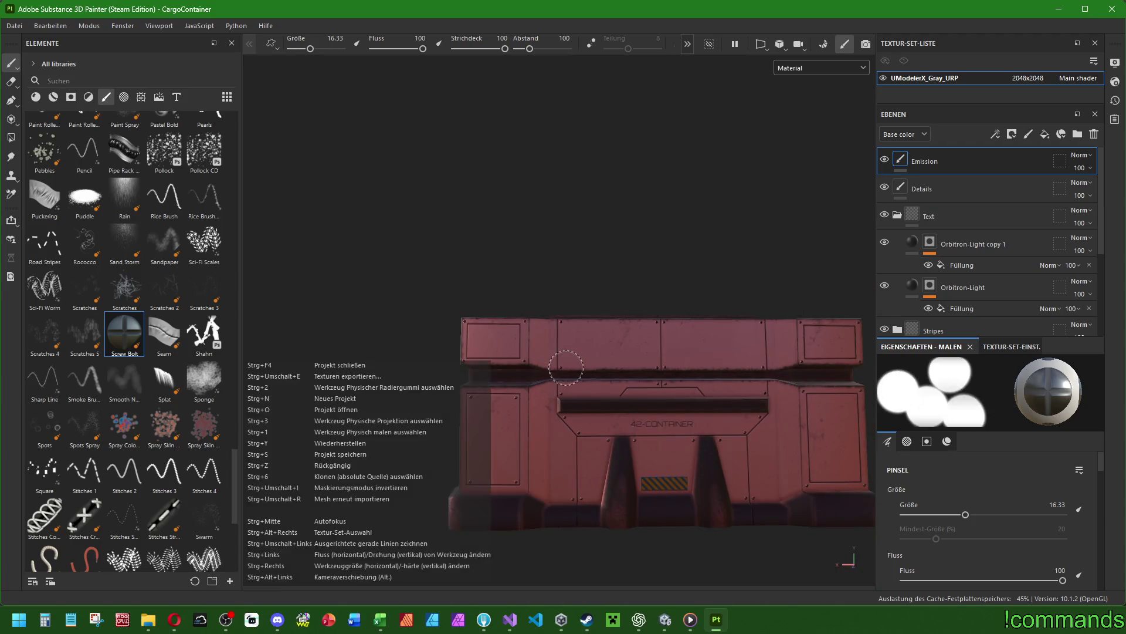
mouse_move(497, 339)
mouse_down()
mouse_move(552, 470)
mouse_move(662, 356)
mouse_move(809, 437)
mouse_move(826, 346)
mouse_up()
alt+drag(673, 355, 610, 352)
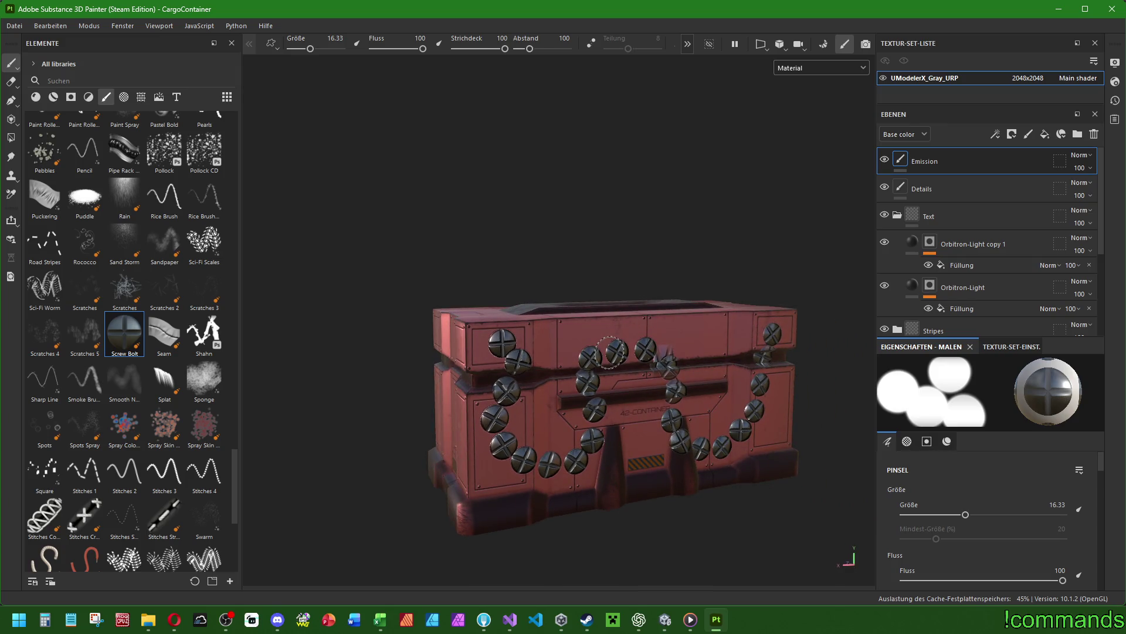
key(ctrl+z)
ctrl+right_drag(622, 355, 645, 355)
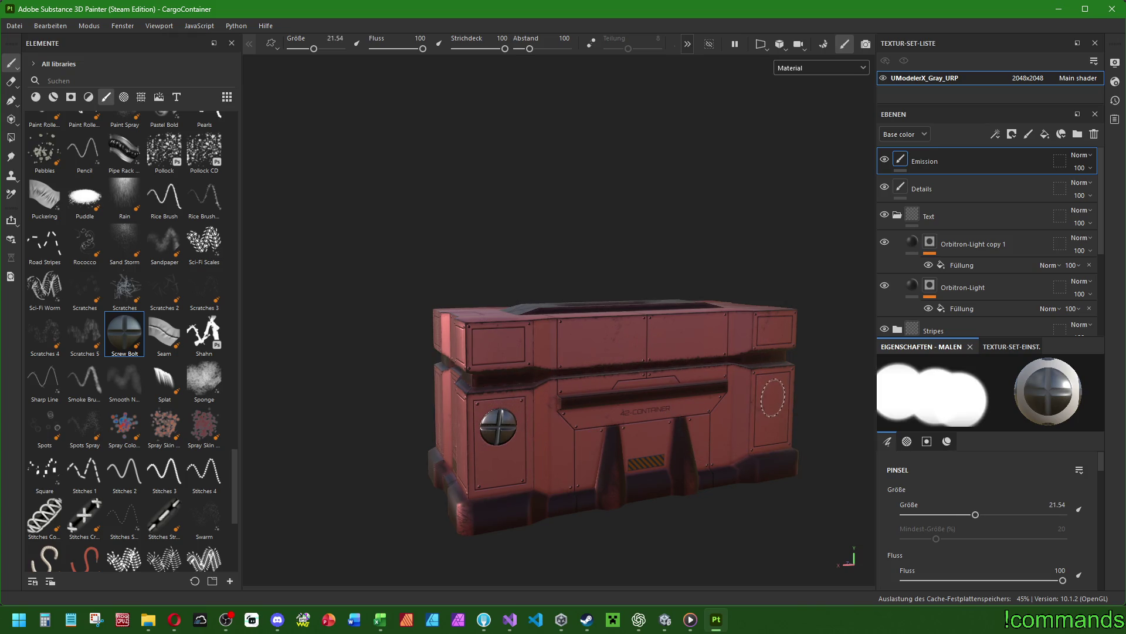
mouse_move(772, 395)
alt+mouse_down()
mouse_move(574, 425)
mouse_move(593, 417)
alt+mouse_up()
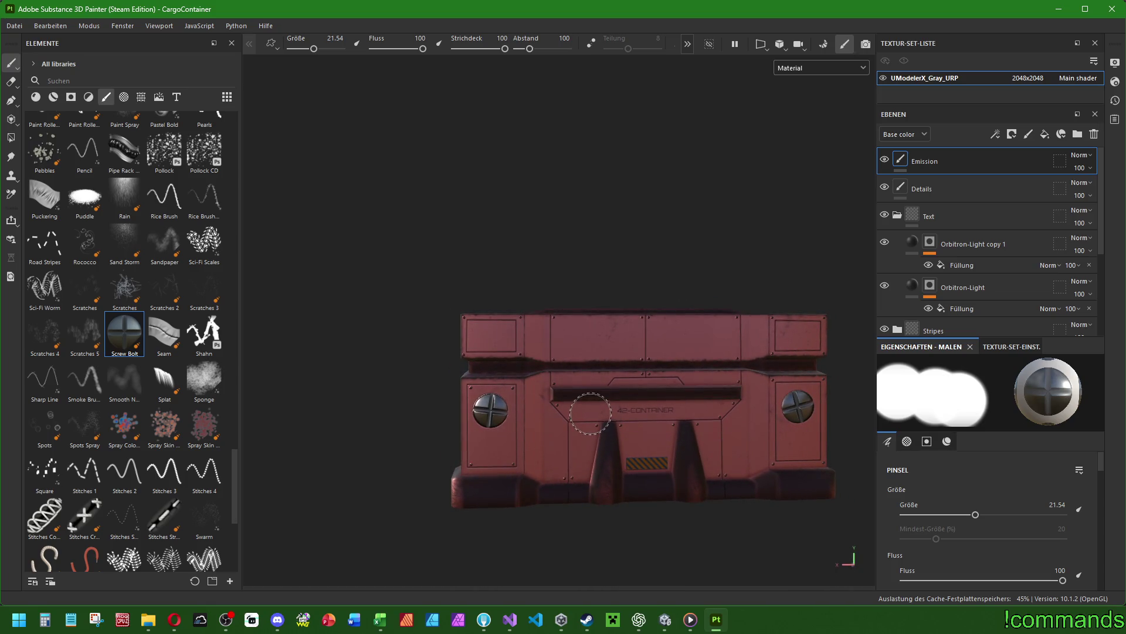
scroll(513, 413, up, 3)
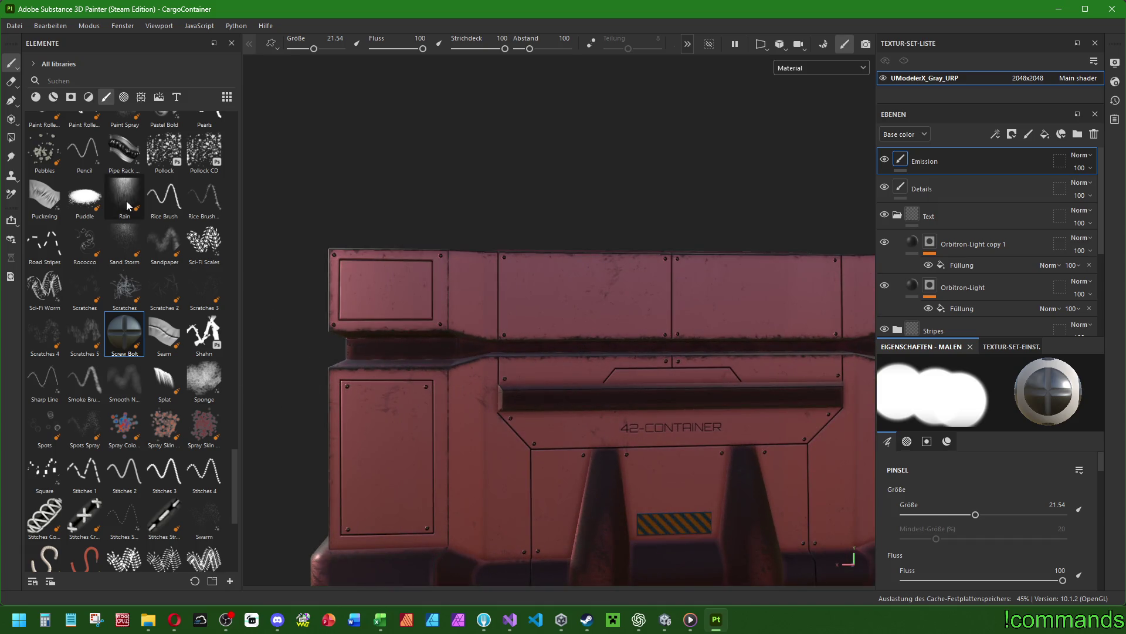
scroll(127, 206, up, 15)
click(124, 226)
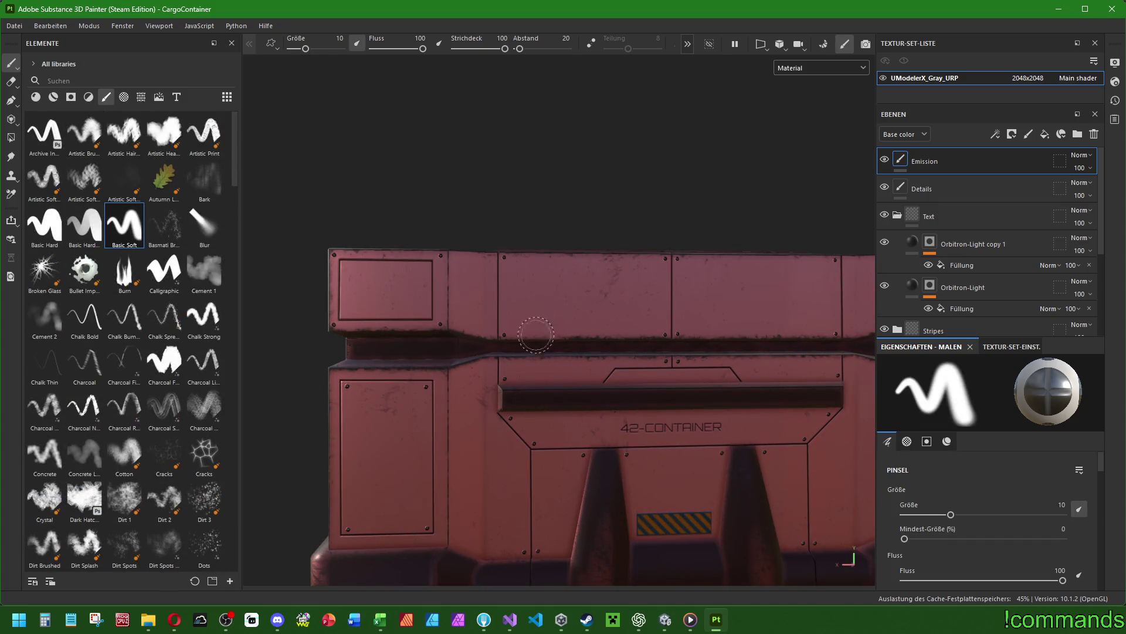
Shrink the brush and settle on the Basic Soft brush.
ctrl+right_drag(558, 421, 487, 390)
scroll(521, 402, up, 3)
scroll(521, 402, up, 2)
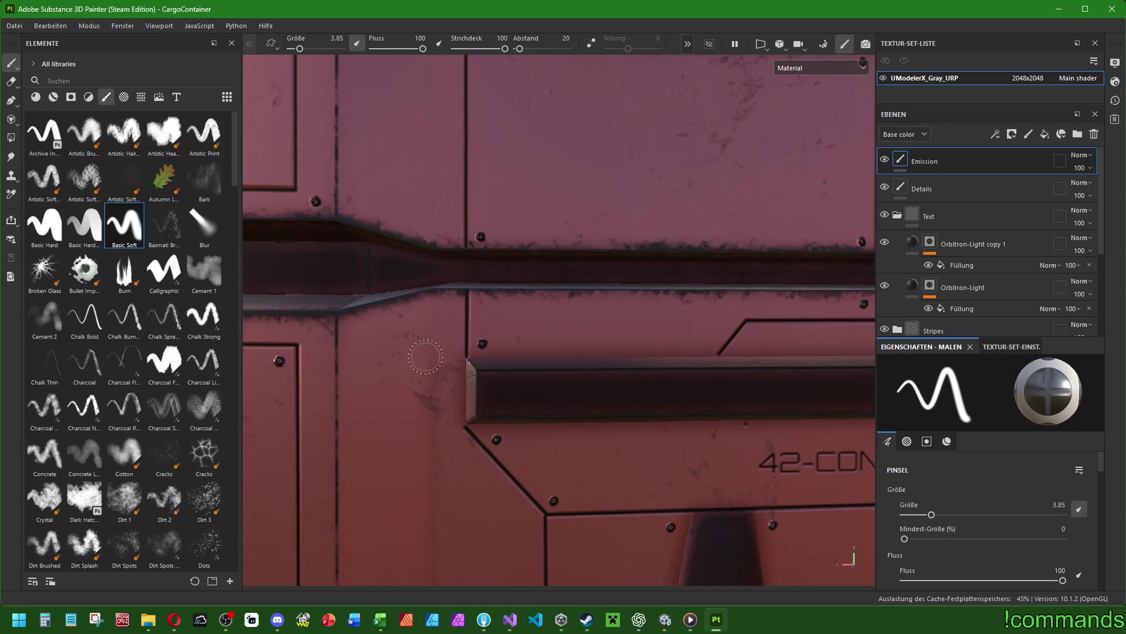
click(89, 229)
click(124, 226)
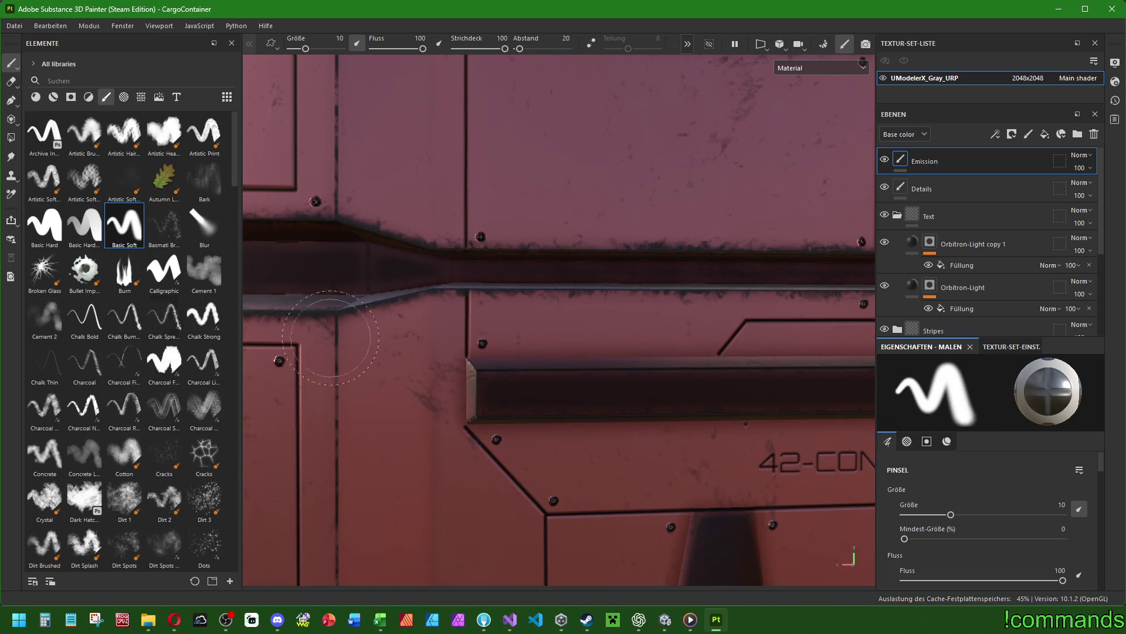
Clear the Screw Bolts material from the brush's Material settings.
click(951, 443)
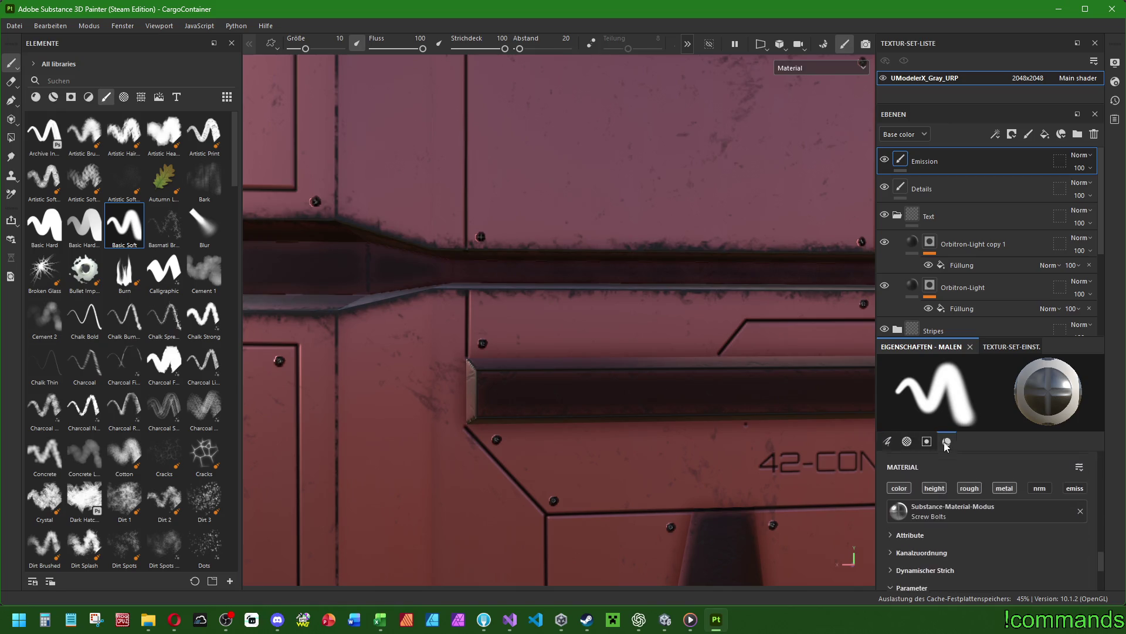
click(1079, 508)
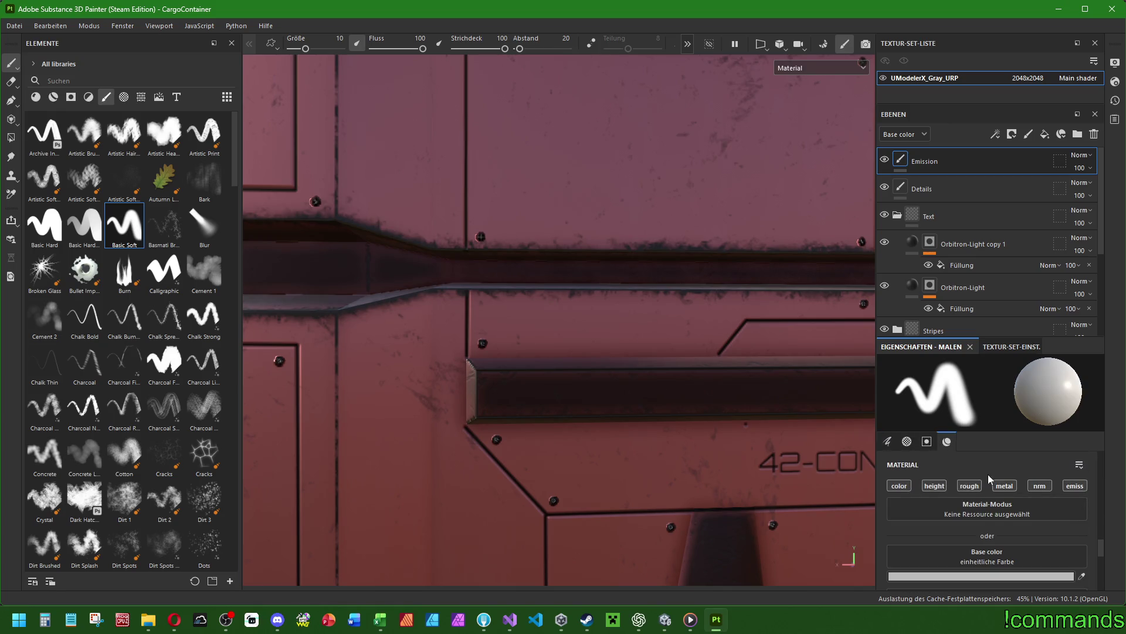
click(890, 442)
click(947, 442)
Disable the color channel, enable emiss, and set the emissive colour to white FFFFFF.
click(898, 486)
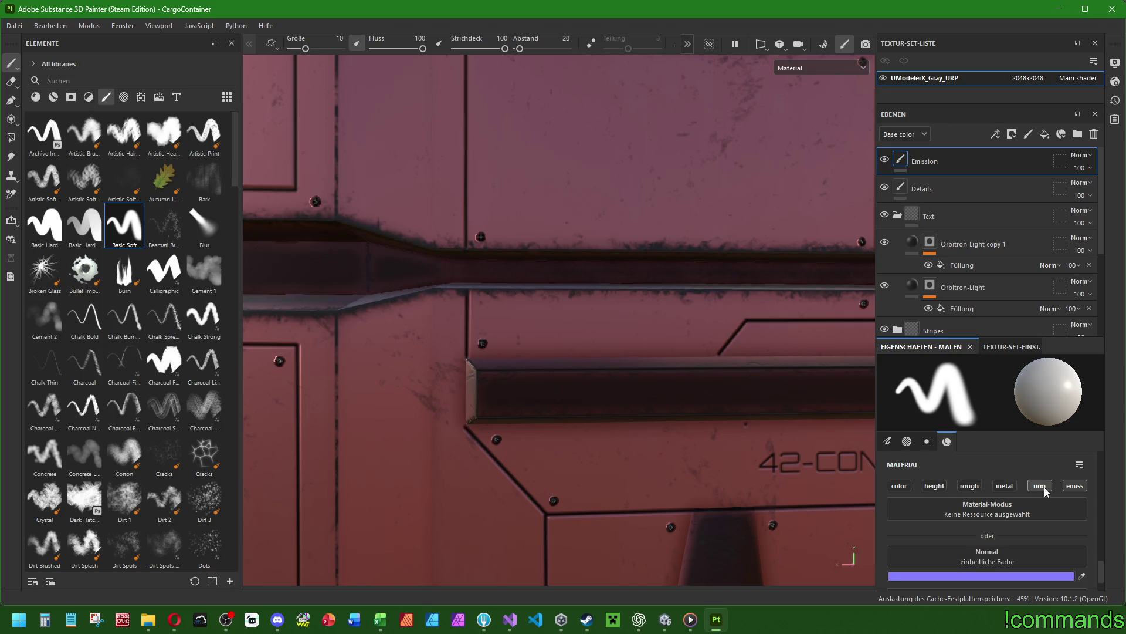
click(1075, 486)
click(981, 575)
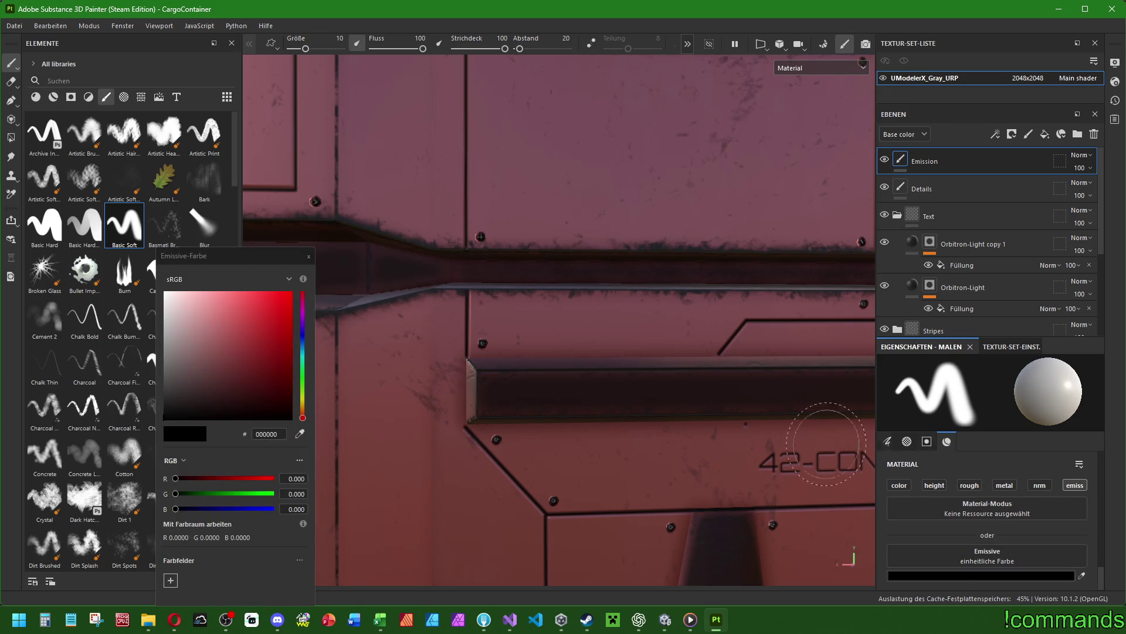
click(229, 329)
click(166, 292)
click(309, 256)
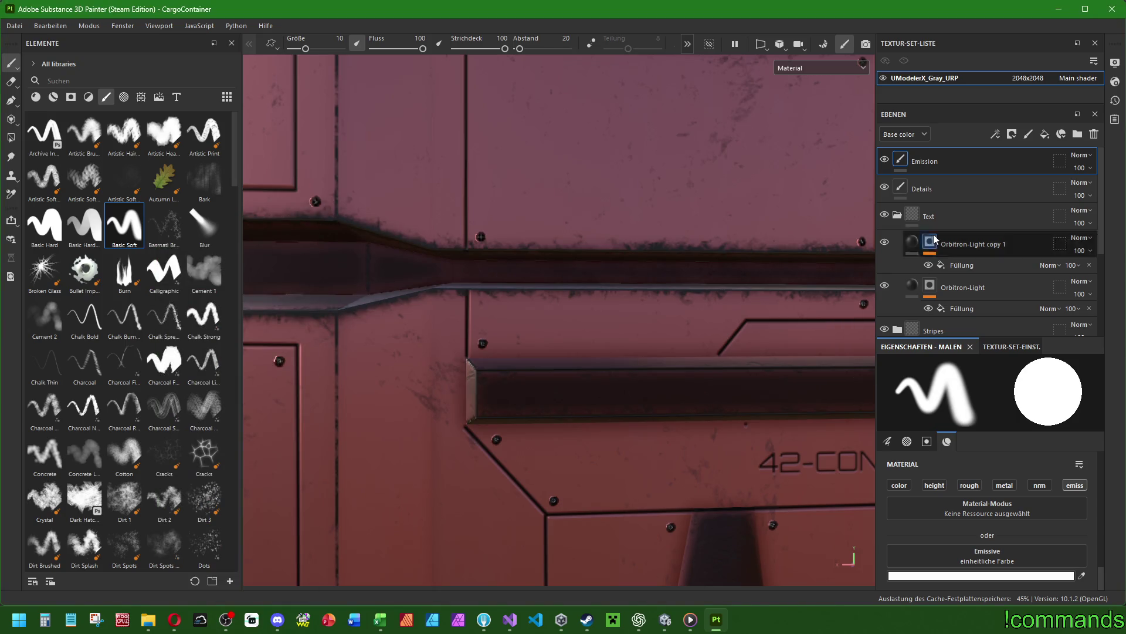
scroll(659, 302, down, 3)
Zoom onto the slot above 42-CONTAINER and test a glowing stroke, then undo it.
scroll(640, 326, up, 5)
ctrl+right_drag(642, 327, 638, 333)
mouse_move(638, 332)
middle_down()
mouse_move(601, 354)
mouse_move(469, 349)
middle_up()
drag(324, 348, 587, 348)
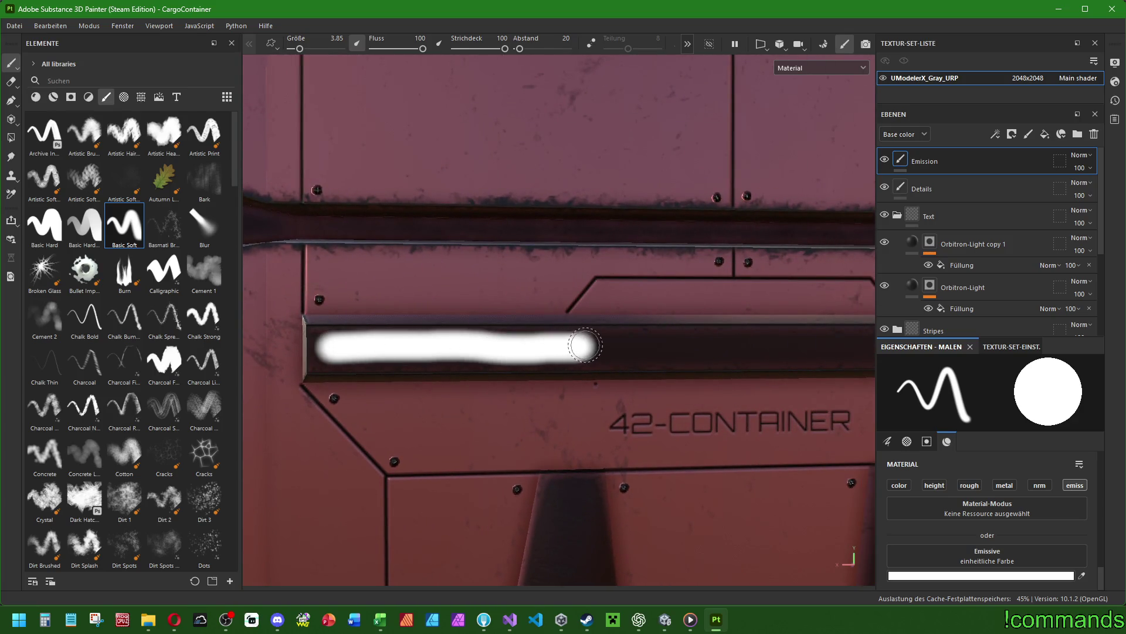
key(ctrl+z)
Set brush size to 2 and paint glowing white dots on the dark strip.
ctrl+right_drag(384, 347, 376, 348)
click(888, 440)
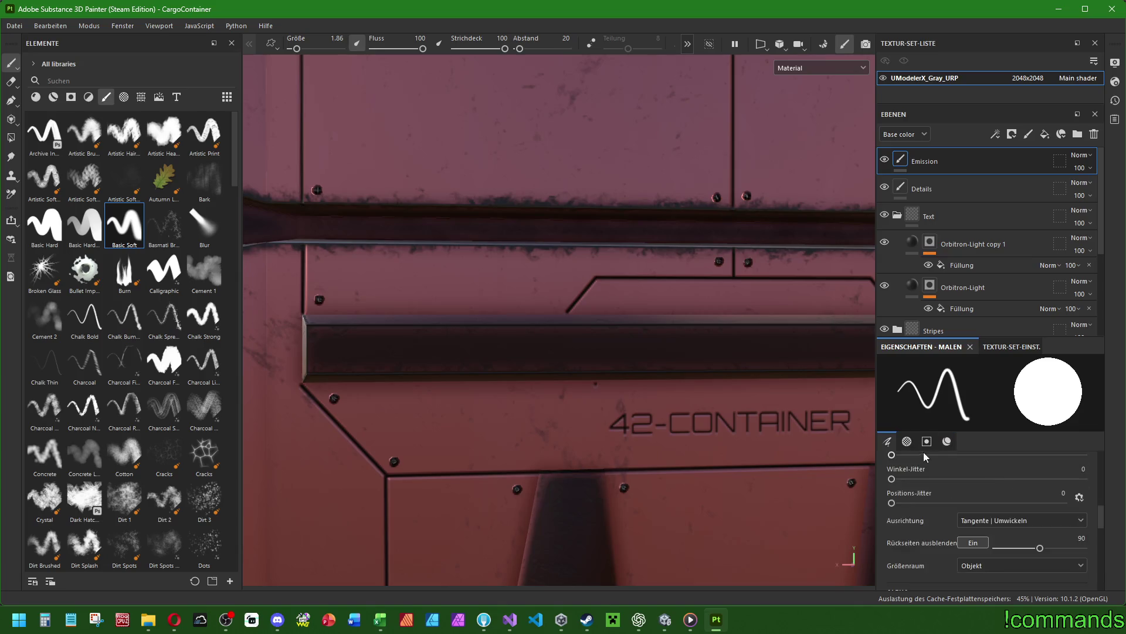
text(2)
key(Return)
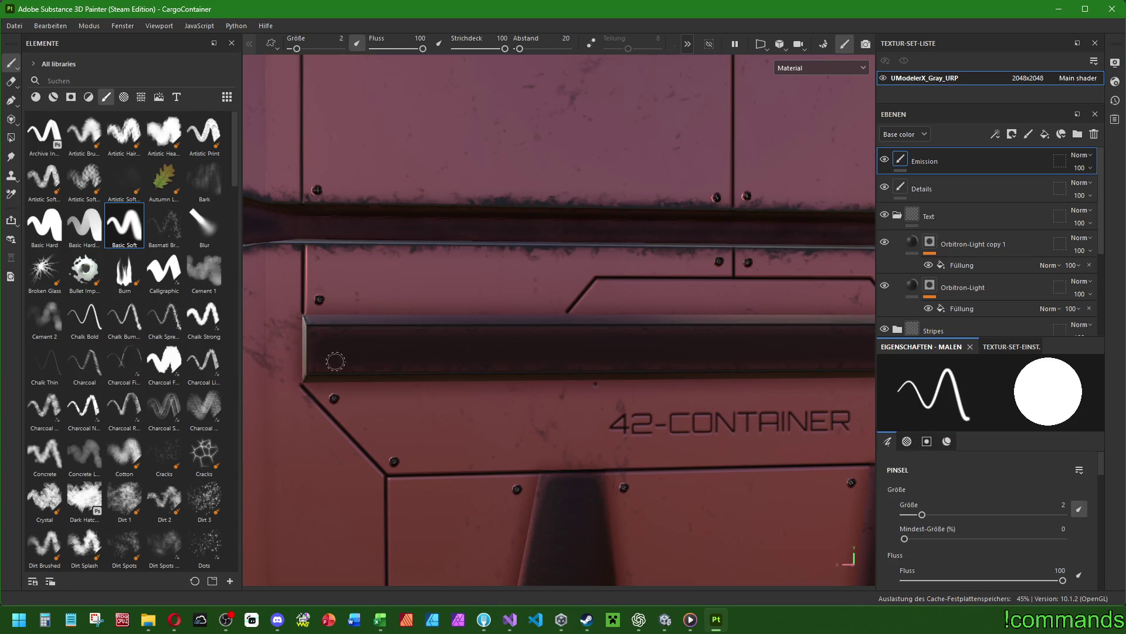
click(329, 349)
click(372, 348)
Draw straight glowing light bars between the left and right dot groups.
alt+drag(685, 380, 435, 375)
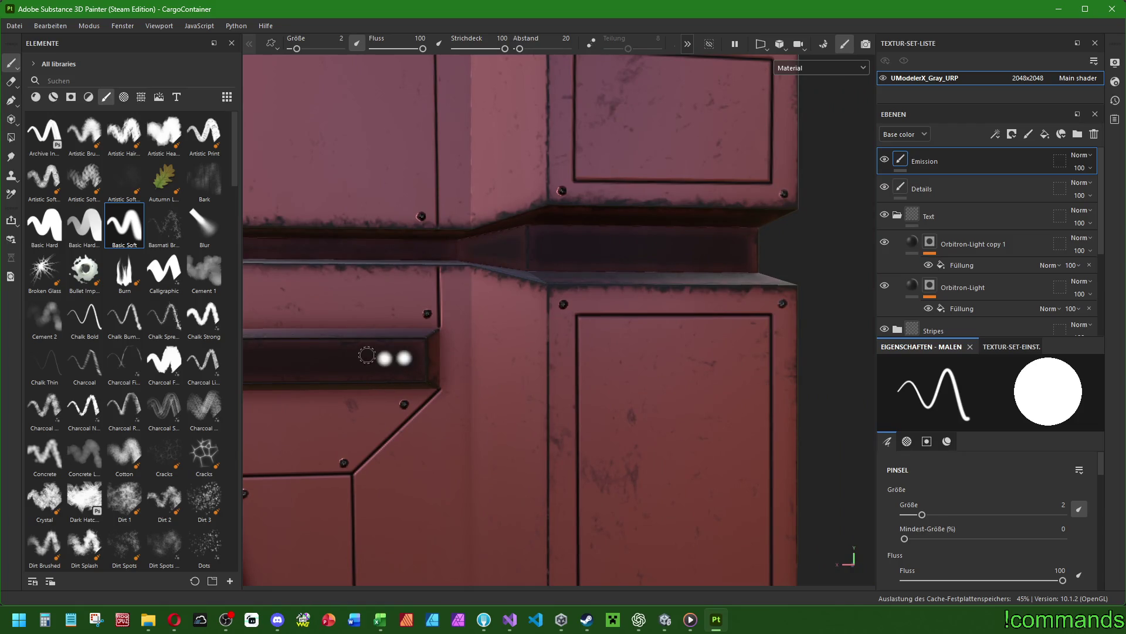
mouse_move(365, 360)
alt+mouse_down()
mouse_move(586, 377)
mouse_move(516, 395)
mouse_move(593, 397)
mouse_move(611, 420)
mouse_move(604, 379)
alt+mouse_up()
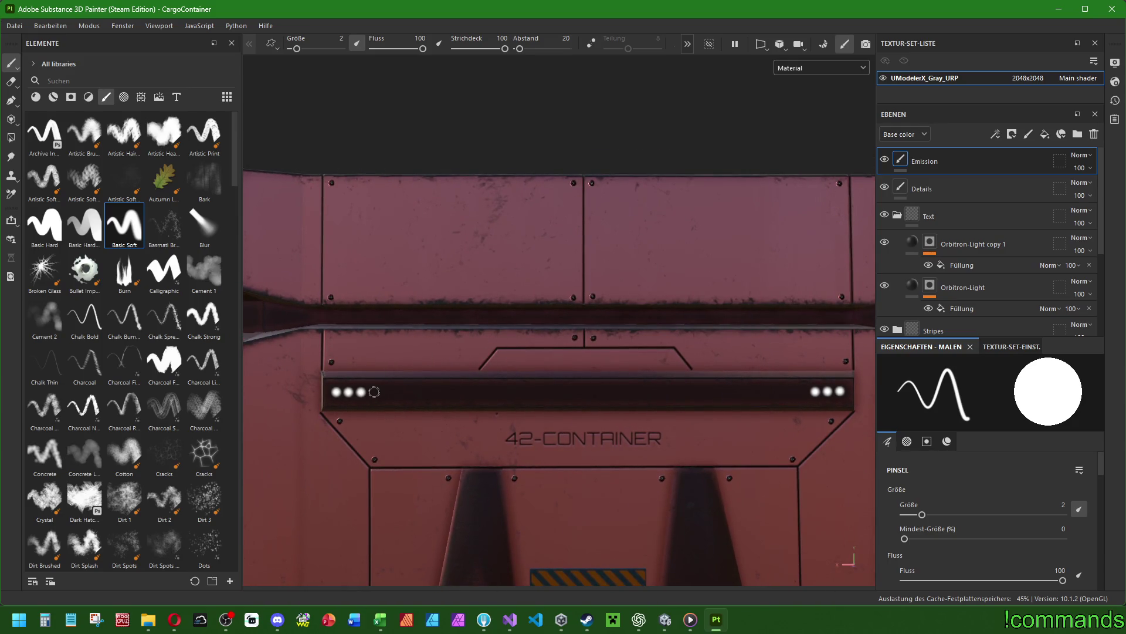
shift+click(479, 392)
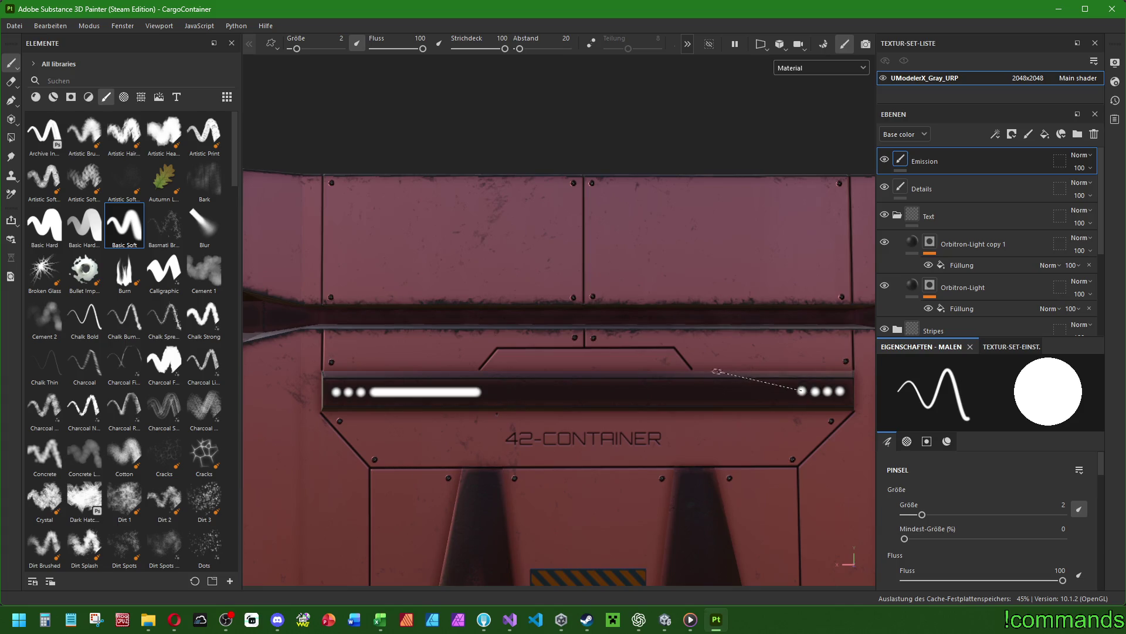
shift+click(692, 391)
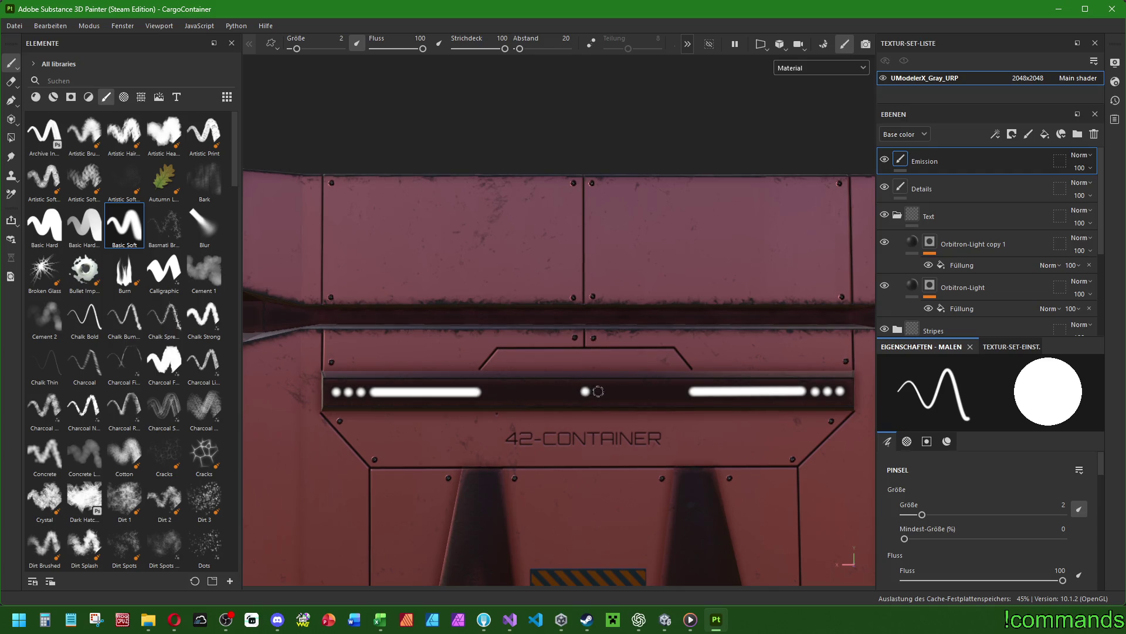
Orbit to inspect the upper corner and front of the upper box.
scroll(747, 389, down, 3)
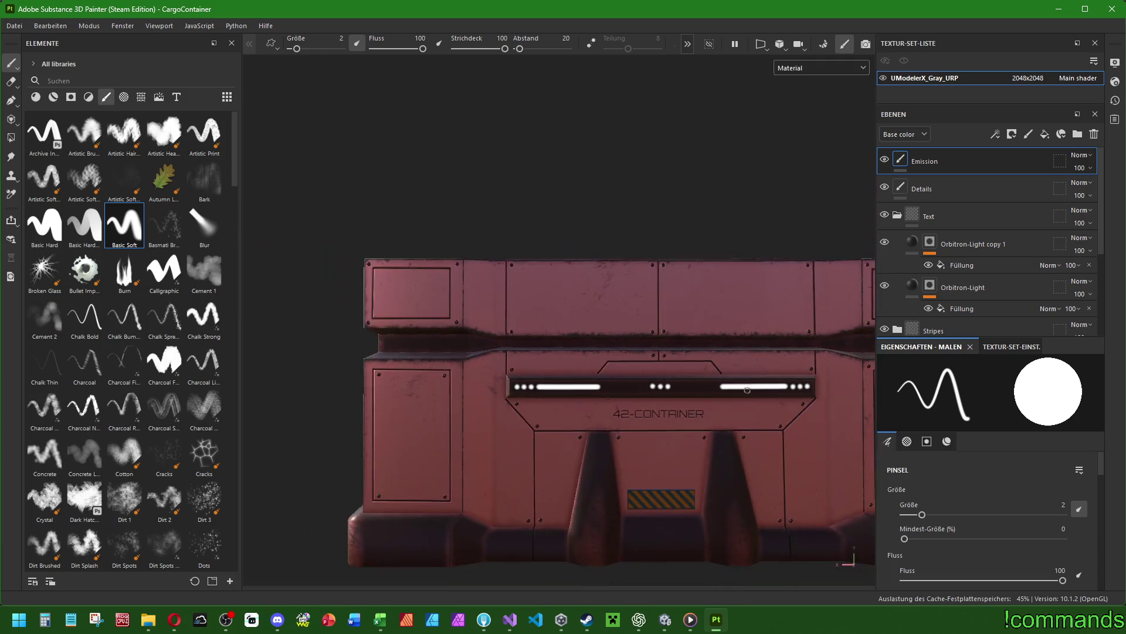
scroll(684, 391, up, 6)
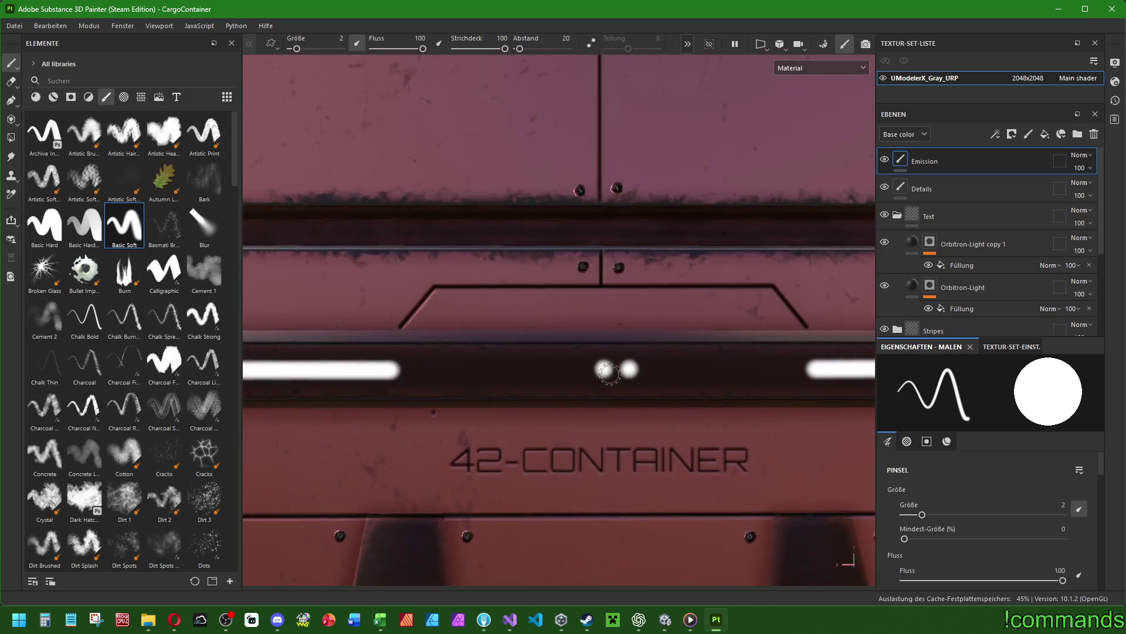
scroll(612, 379, down, 5)
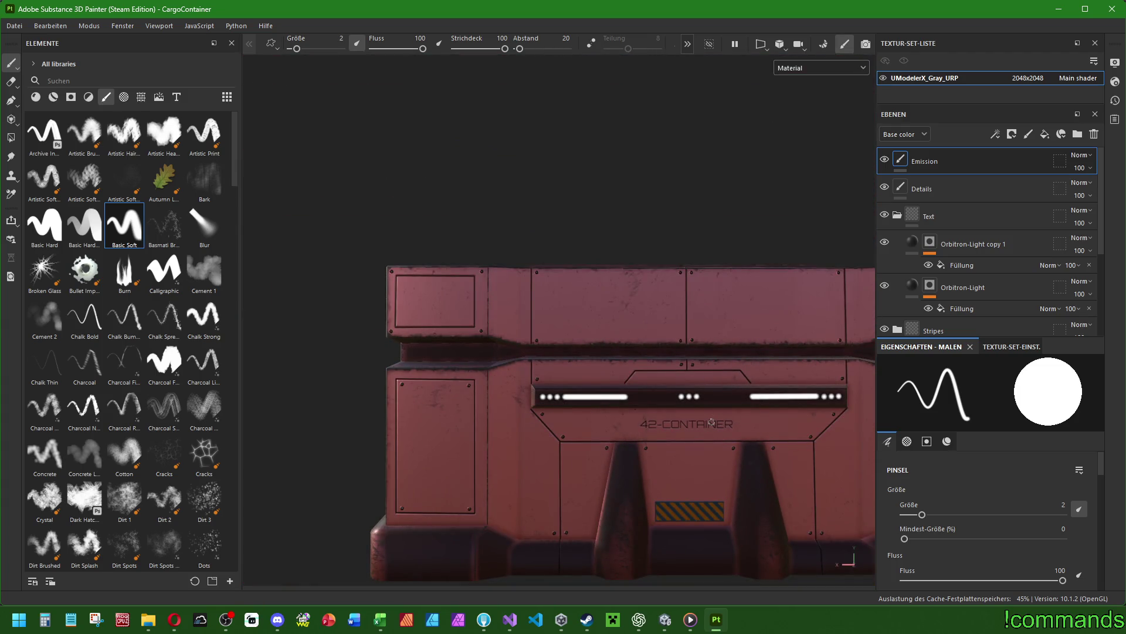
mouse_move(704, 422)
alt+mouse_down()
mouse_move(498, 352)
mouse_move(604, 417)
mouse_move(575, 435)
alt+mouse_up()
scroll(474, 347, up, 5)
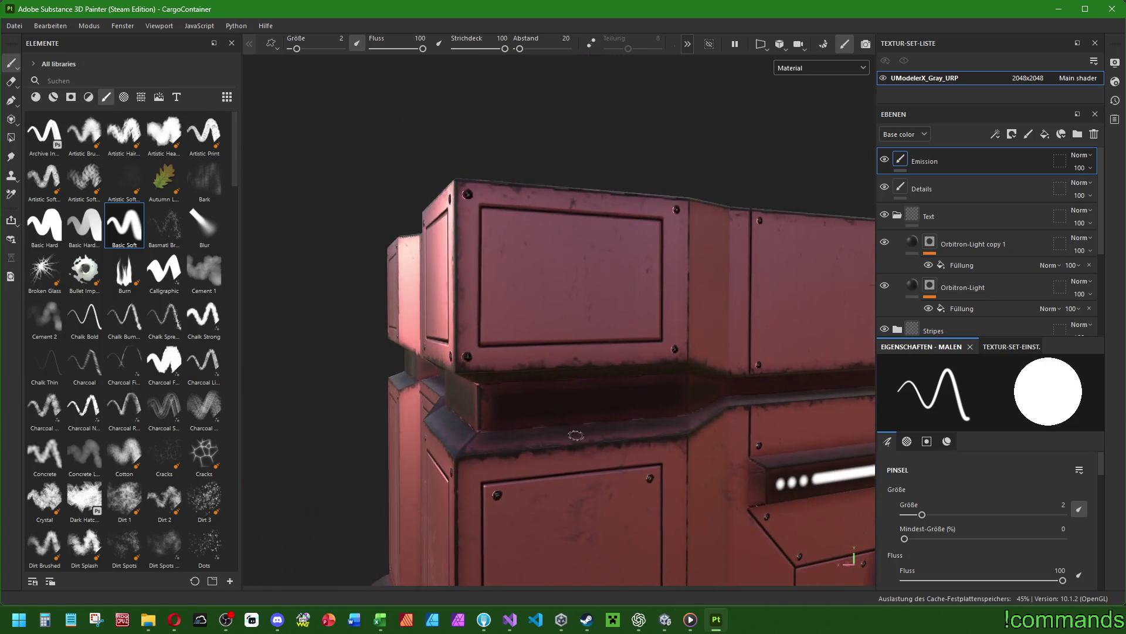
mouse_move(608, 493)
alt+mouse_down()
mouse_move(581, 469)
mouse_move(379, 447)
mouse_move(574, 415)
mouse_move(518, 420)
mouse_move(563, 448)
mouse_move(617, 428)
mouse_move(522, 403)
alt+mouse_up()
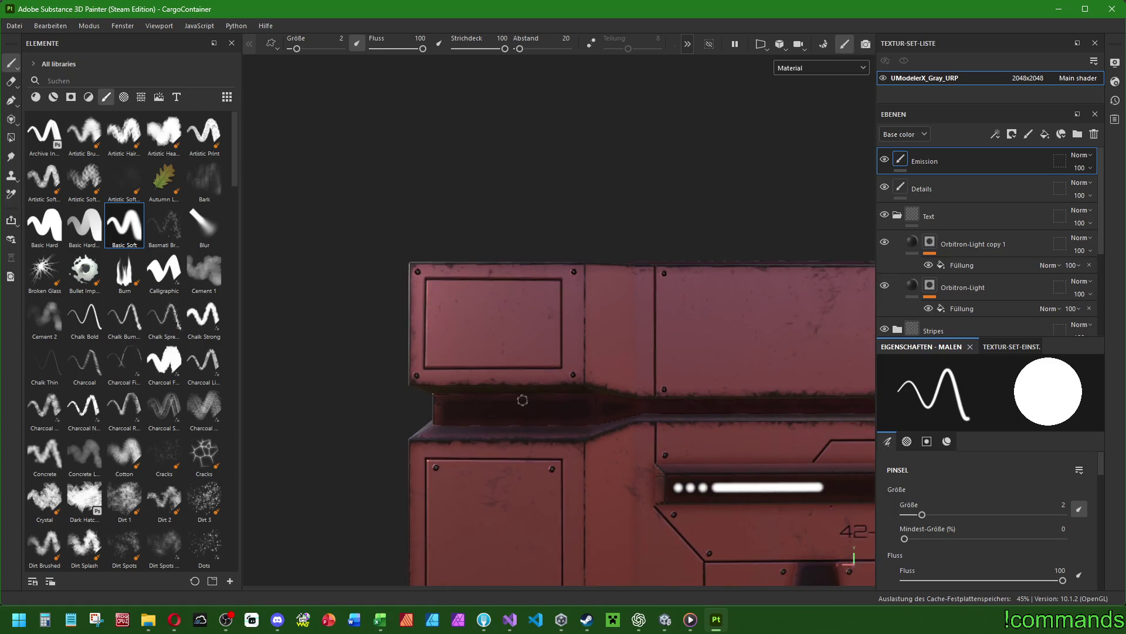
scroll(126, 217, down, 10)
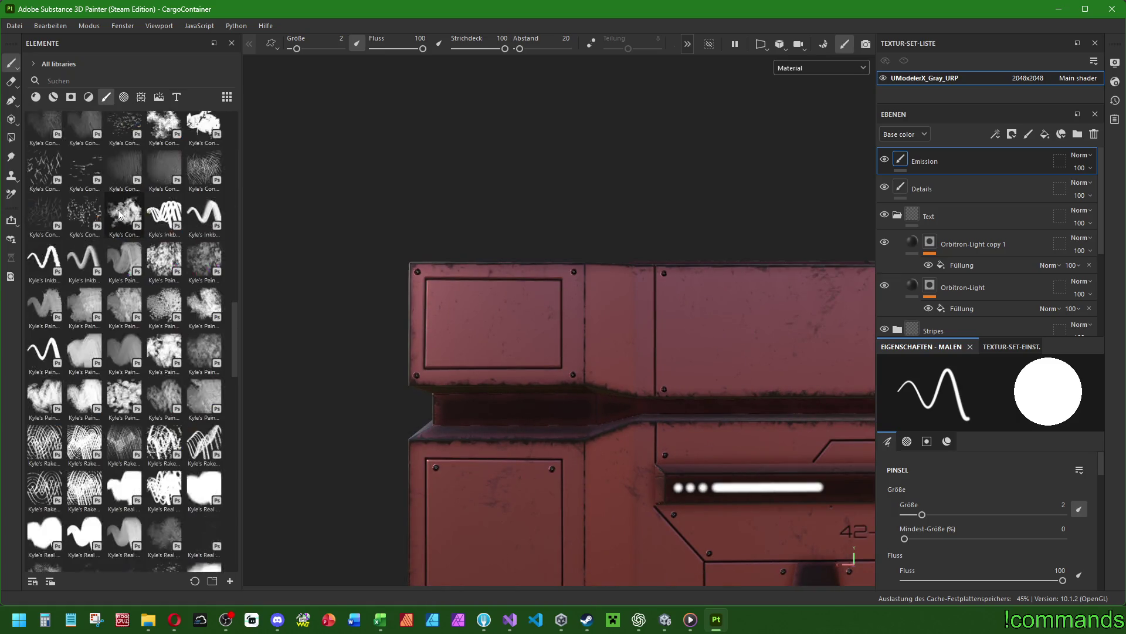
Try a straight stitch brush line along the recessed strip, then undo it.
scroll(138, 234, down, 10)
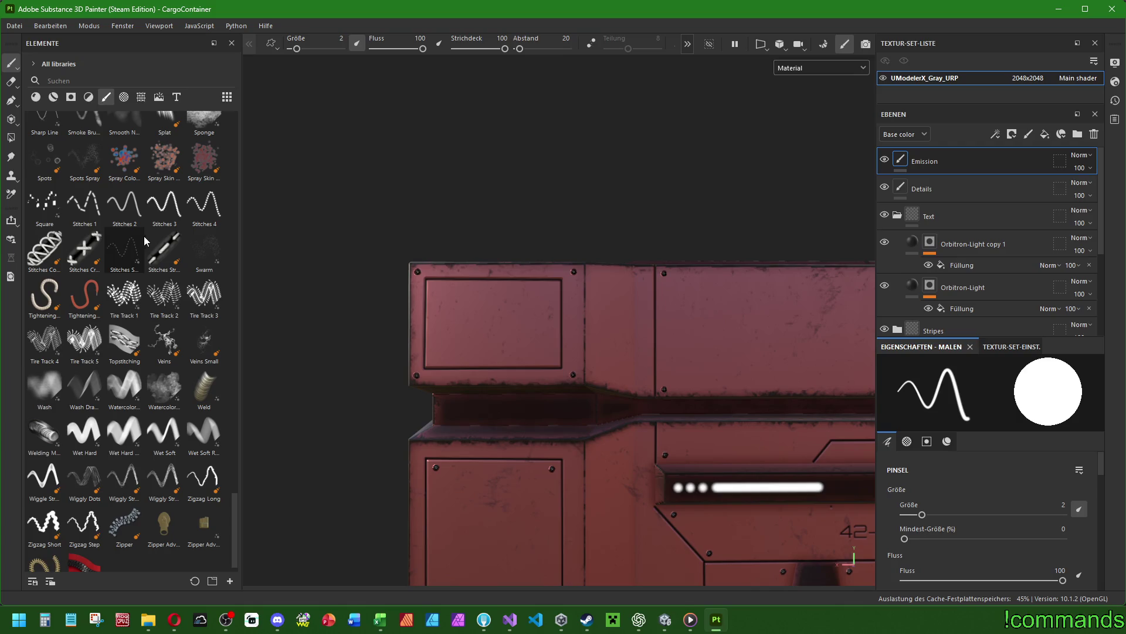
click(152, 239)
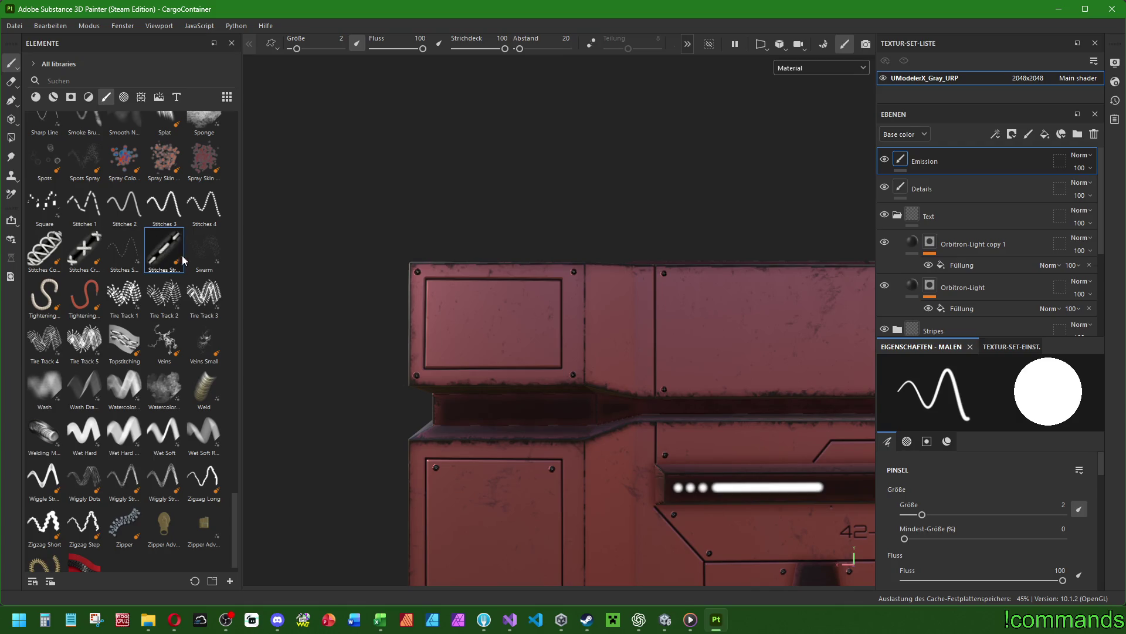
scroll(495, 418, up, 3)
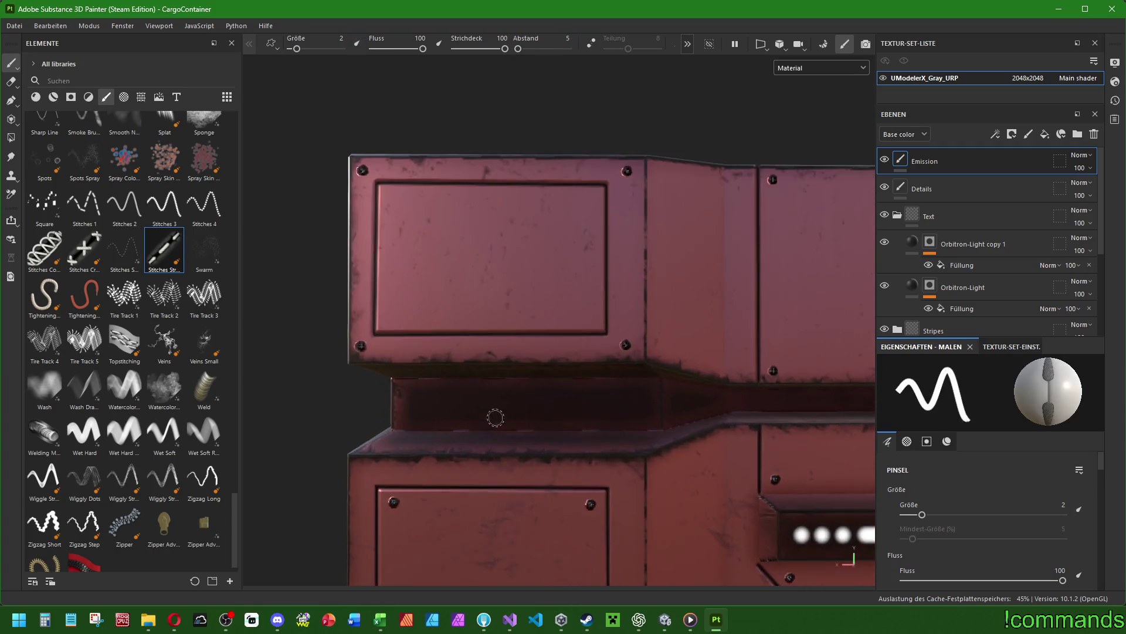
shift+click(664, 396)
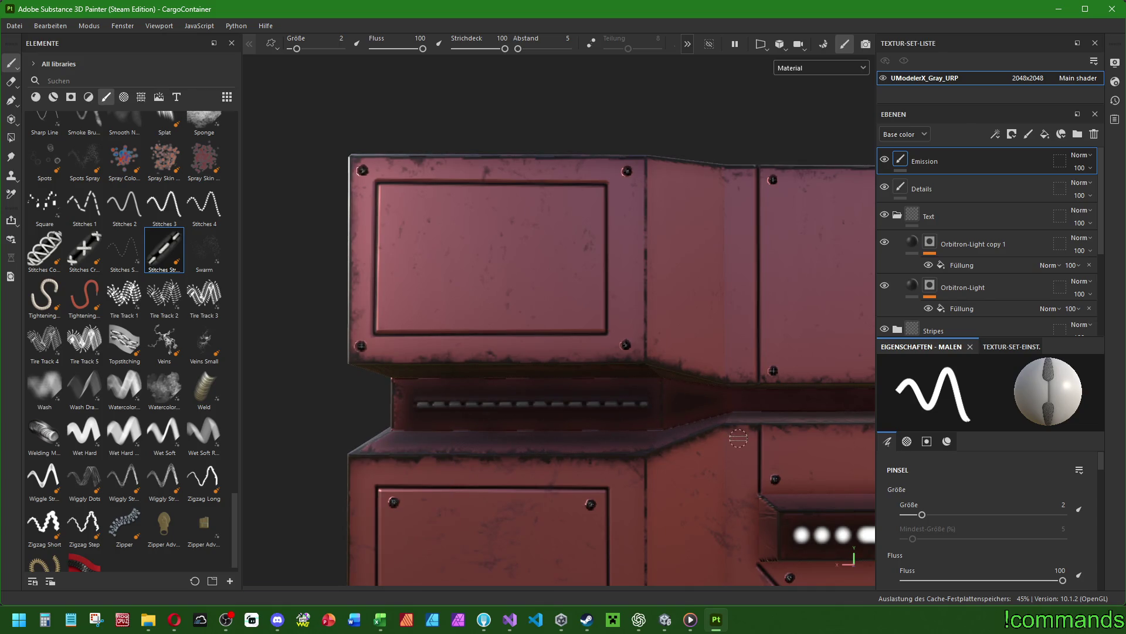
key(ctrl+z)
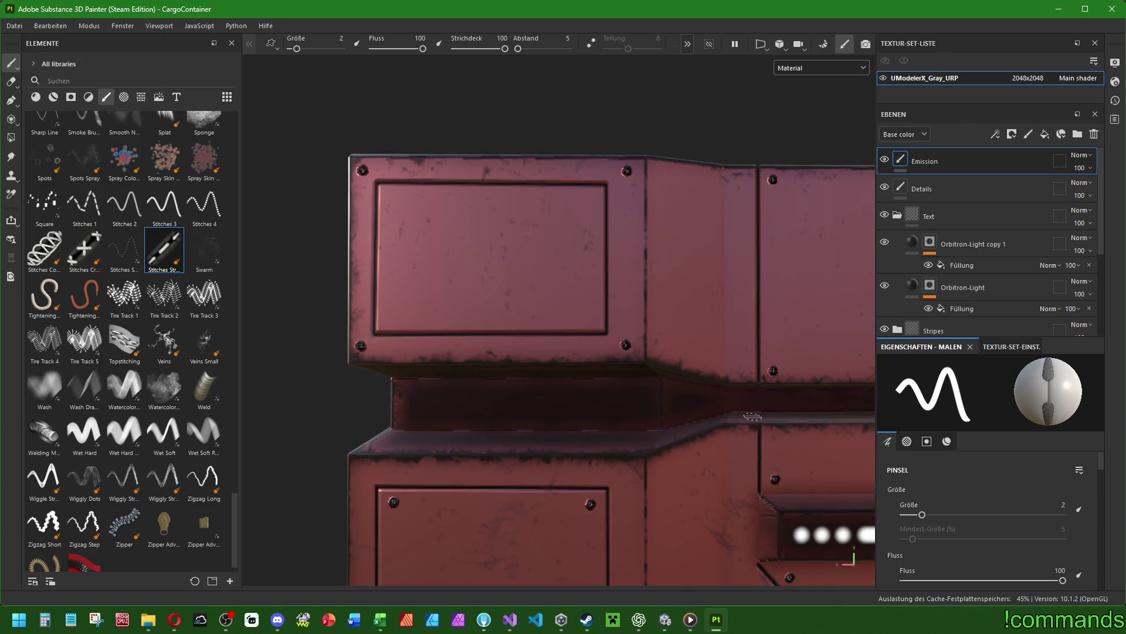
Make the brush paint emission only, with base colour turned off.
click(946, 443)
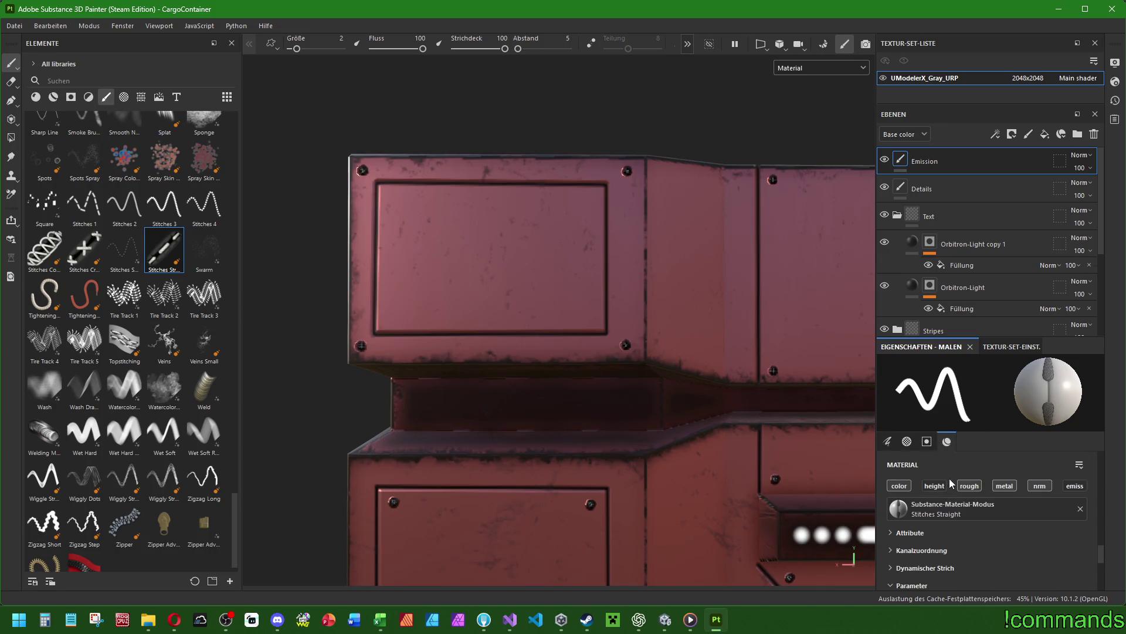
click(1075, 486)
click(899, 485)
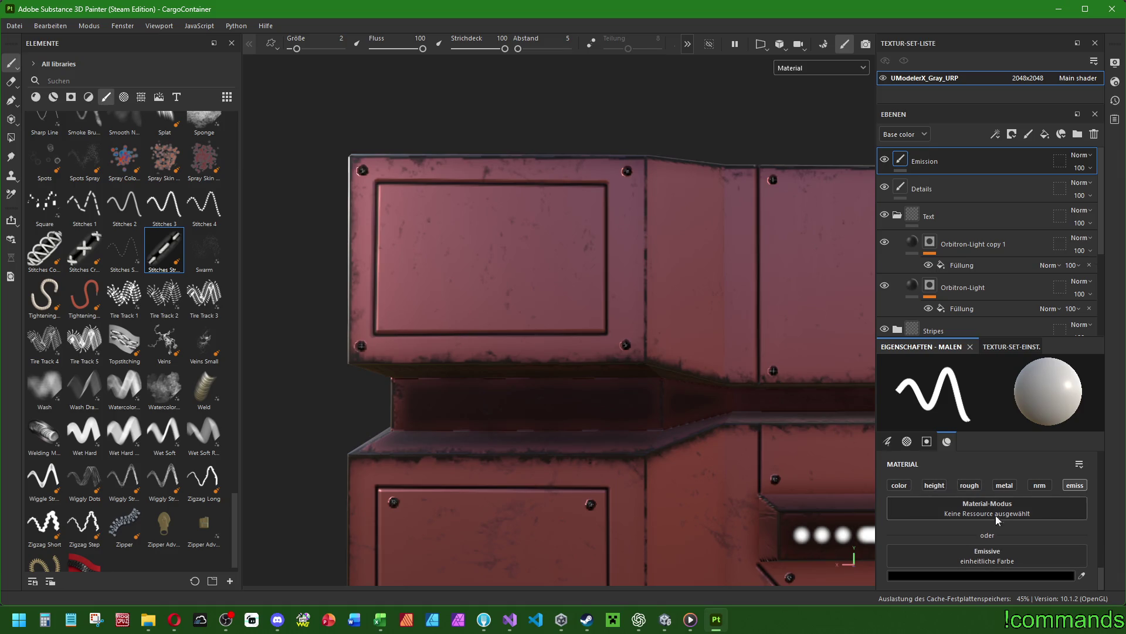
click(981, 576)
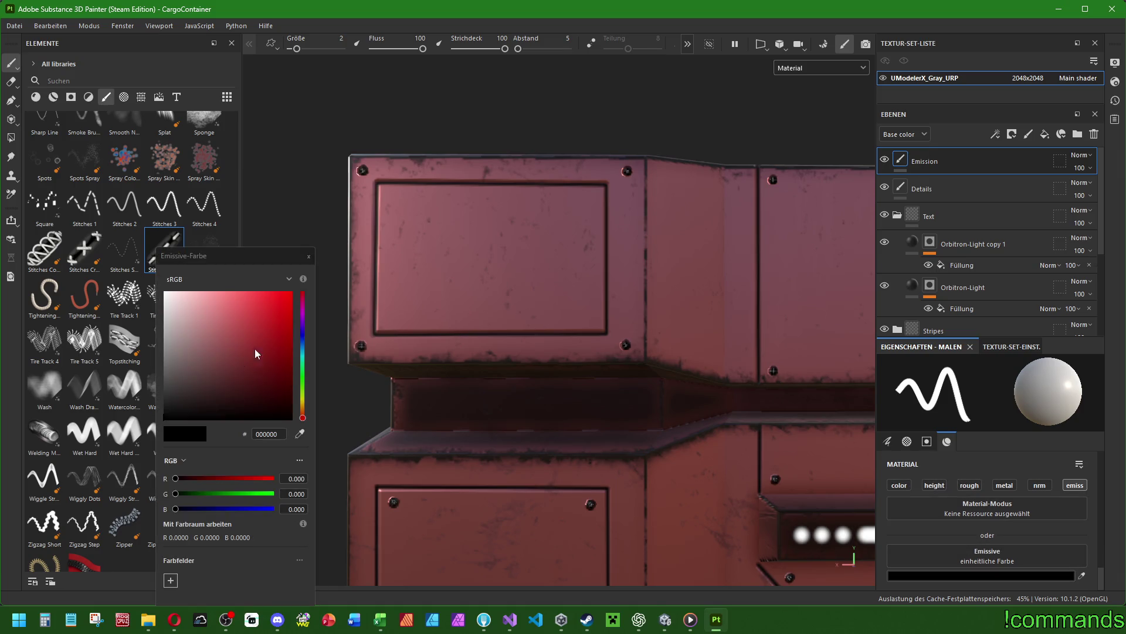
click(309, 256)
Paint straight glowing bars along the recessed strip, then undo them.
click(416, 403)
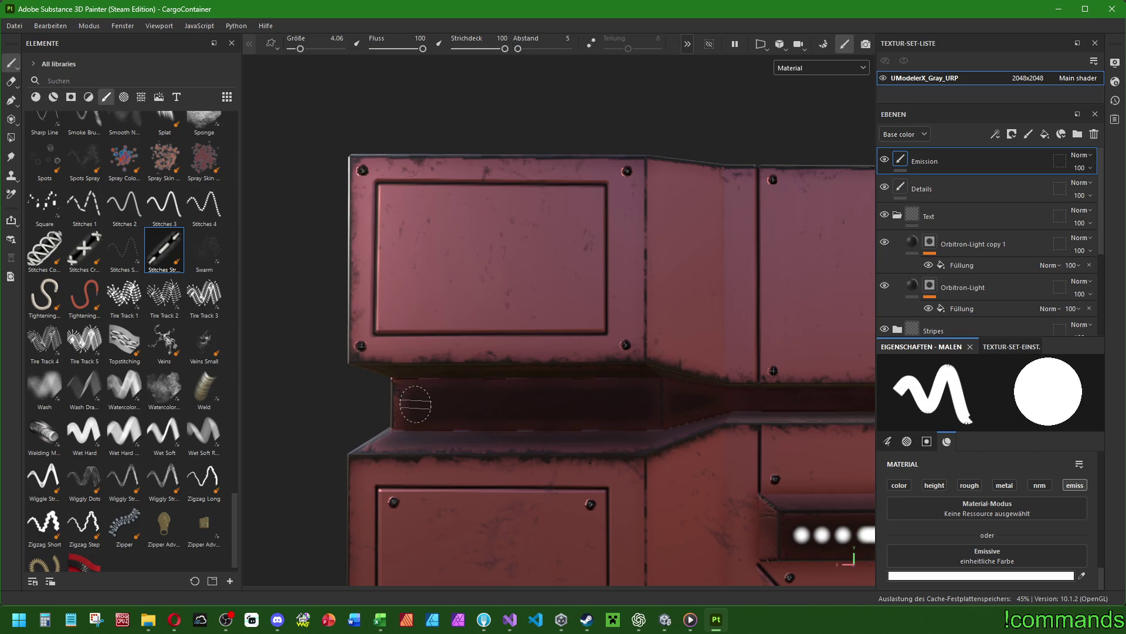
shift+click(648, 403)
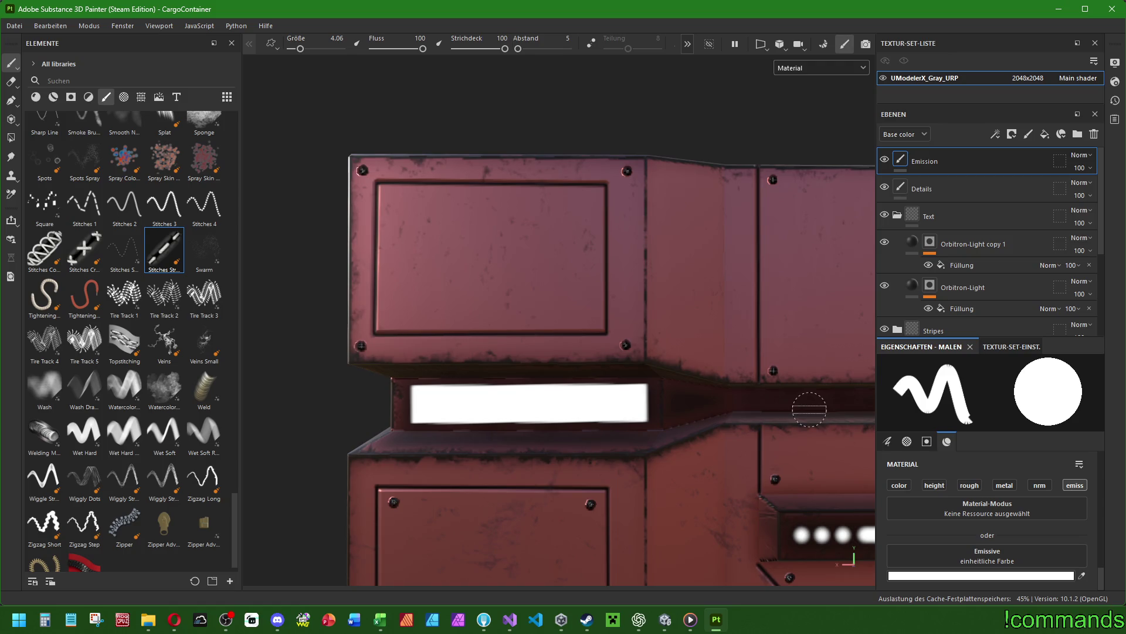
key(ctrl+z)
key(ctrl+z)
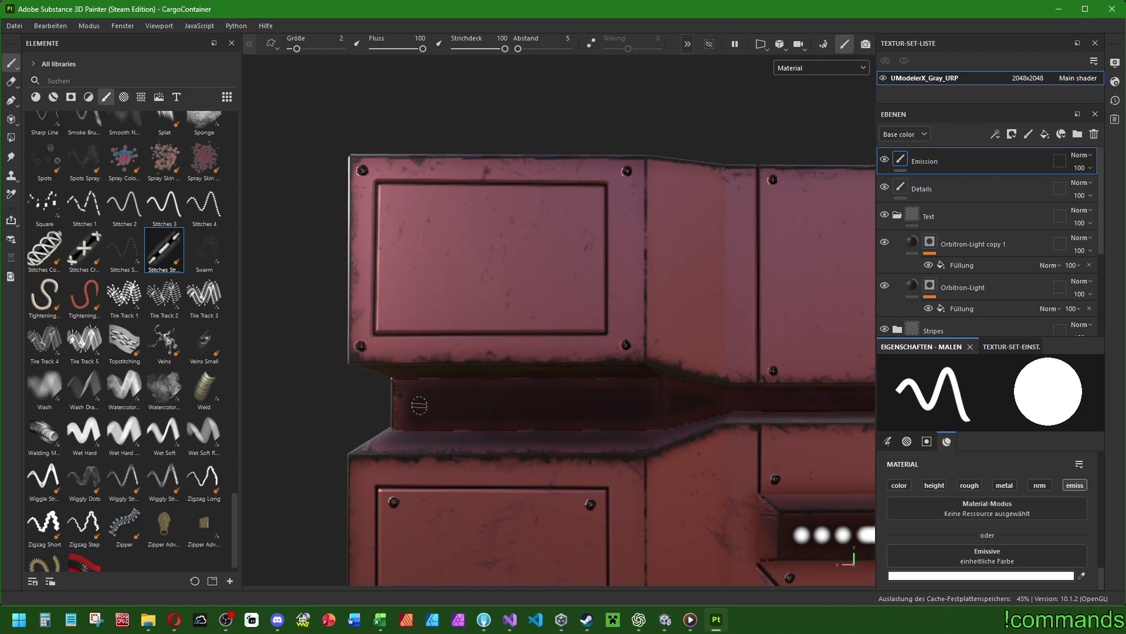
shift+click(645, 404)
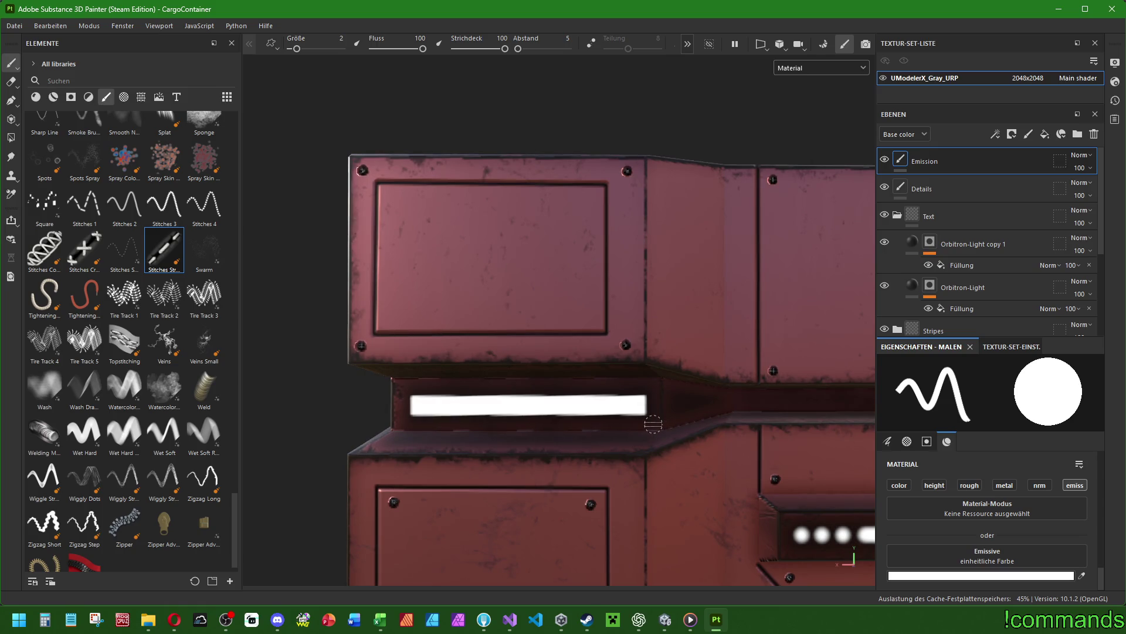
key(ctrl+z)
Switch to the Basic Soft brush painting emission only in pure white FFFFFF.
scroll(93, 389, up, 15)
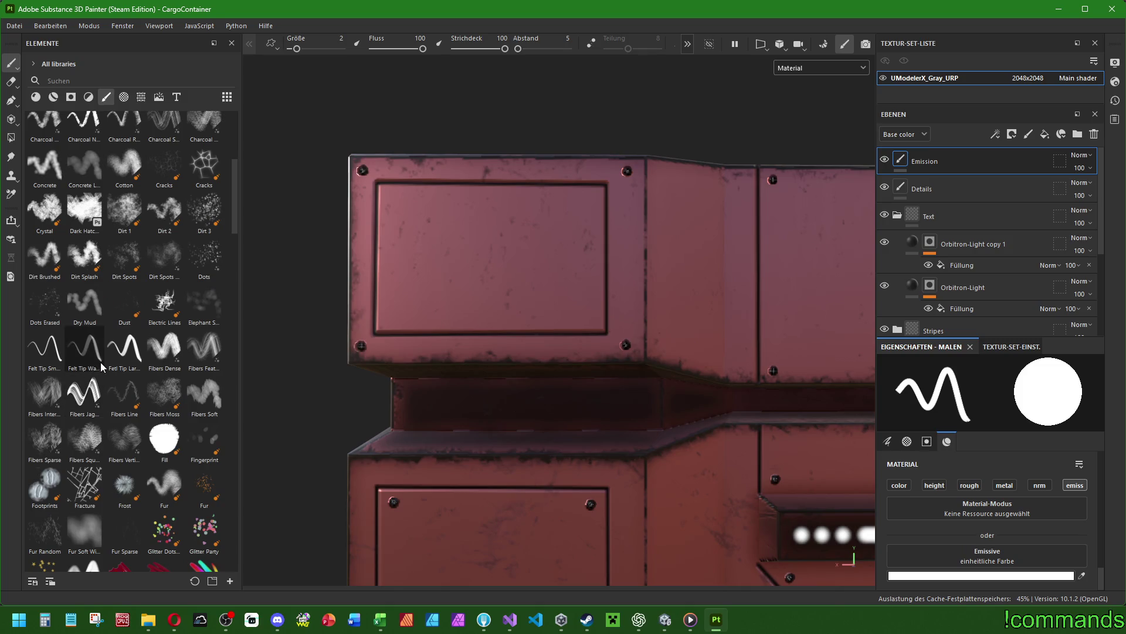
scroll(93, 390, up, 5)
click(204, 455)
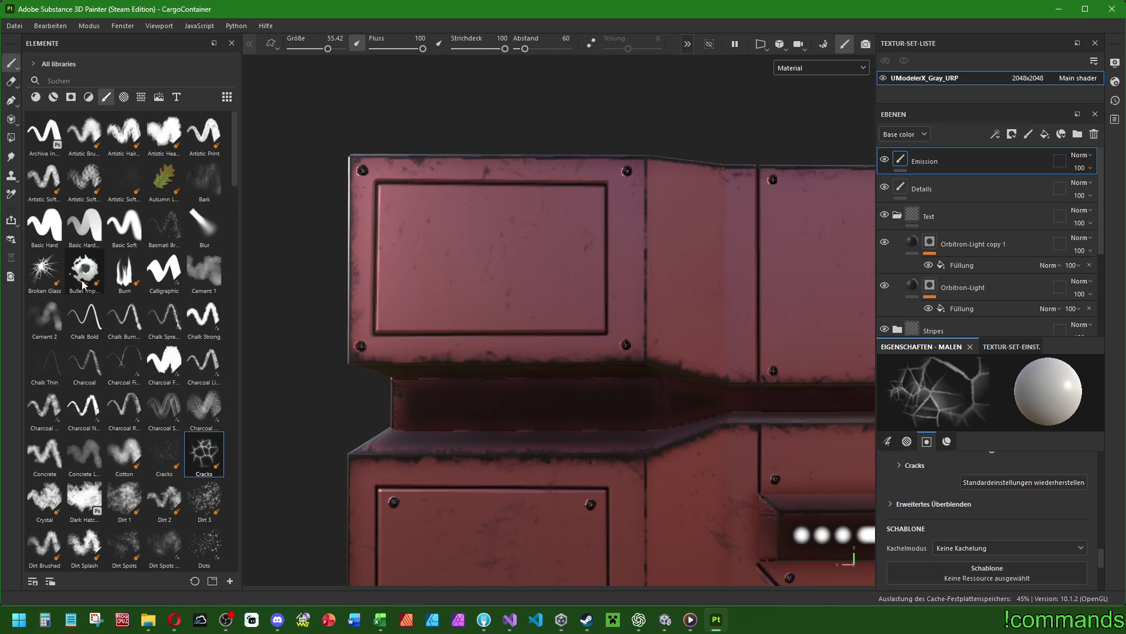
click(123, 226)
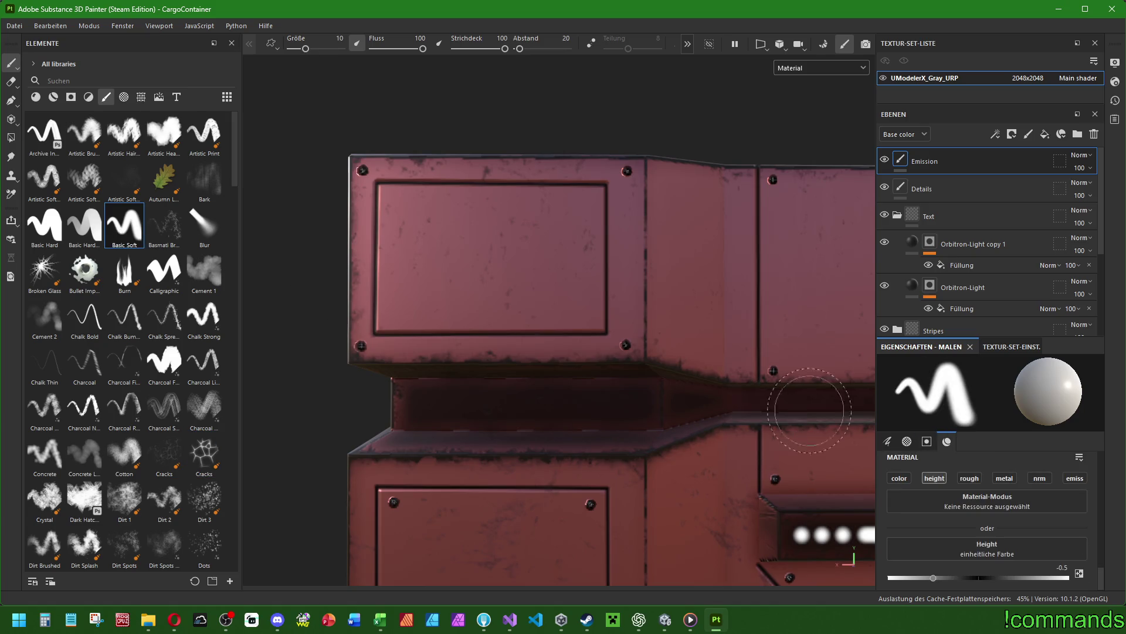
click(1075, 478)
click(992, 576)
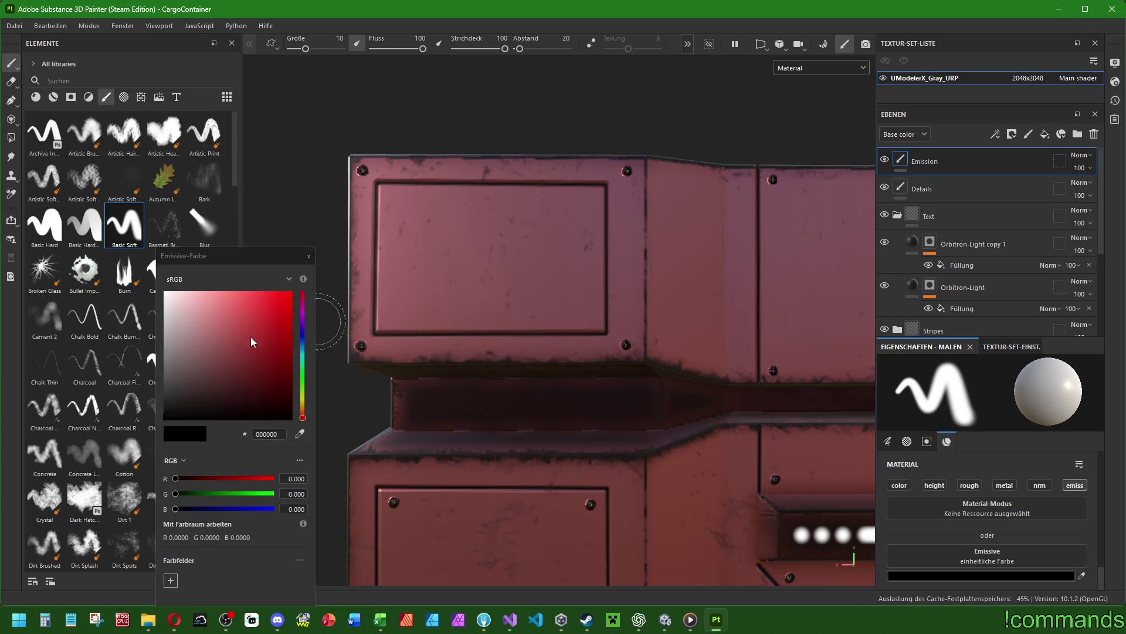
click(164, 292)
ctrl+right_drag(477, 407, 416, 411)
Shrink the brush to 0.58, test a glowing stroke across the lower panel, and undo it.
key(Escape)
drag(401, 404, 604, 404)
key(ctrl+z)
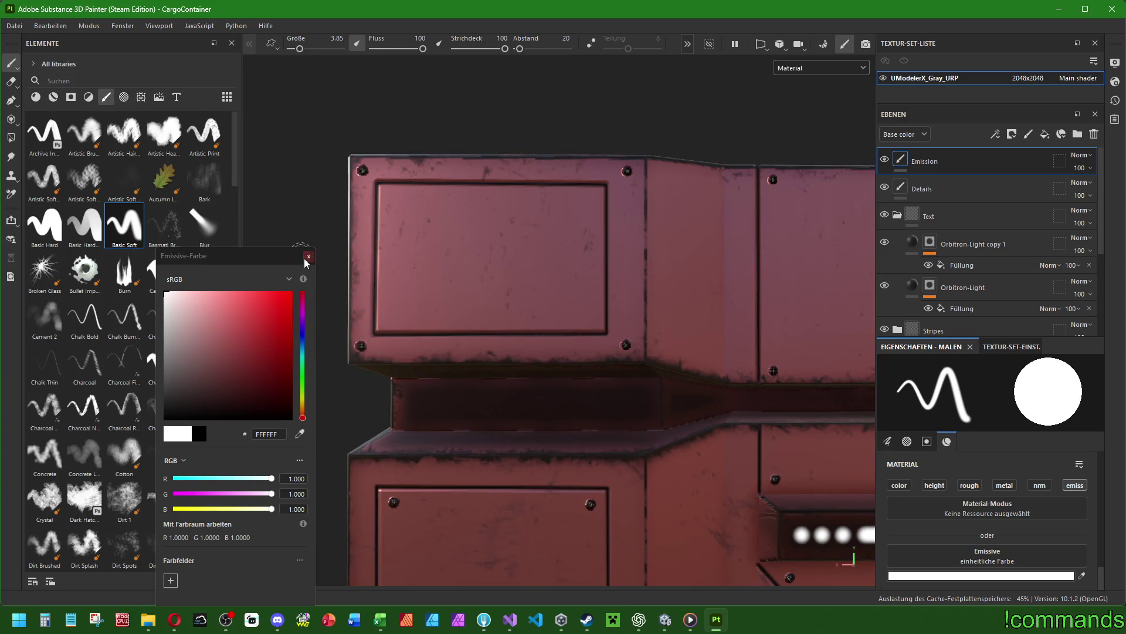
click(308, 257)
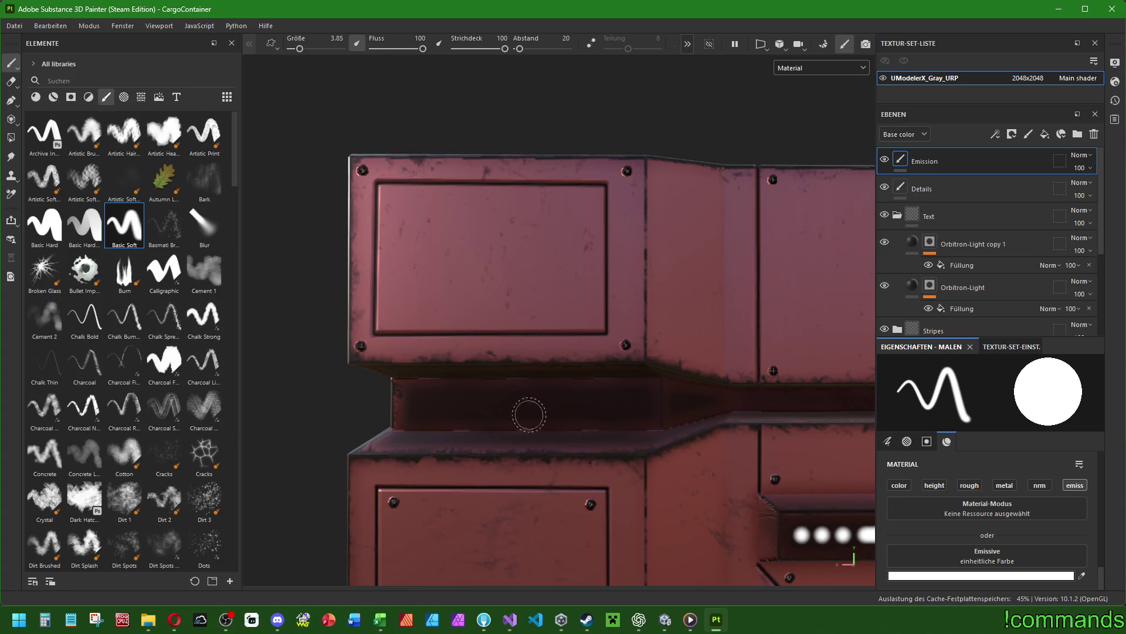
scroll(435, 402, down, 5)
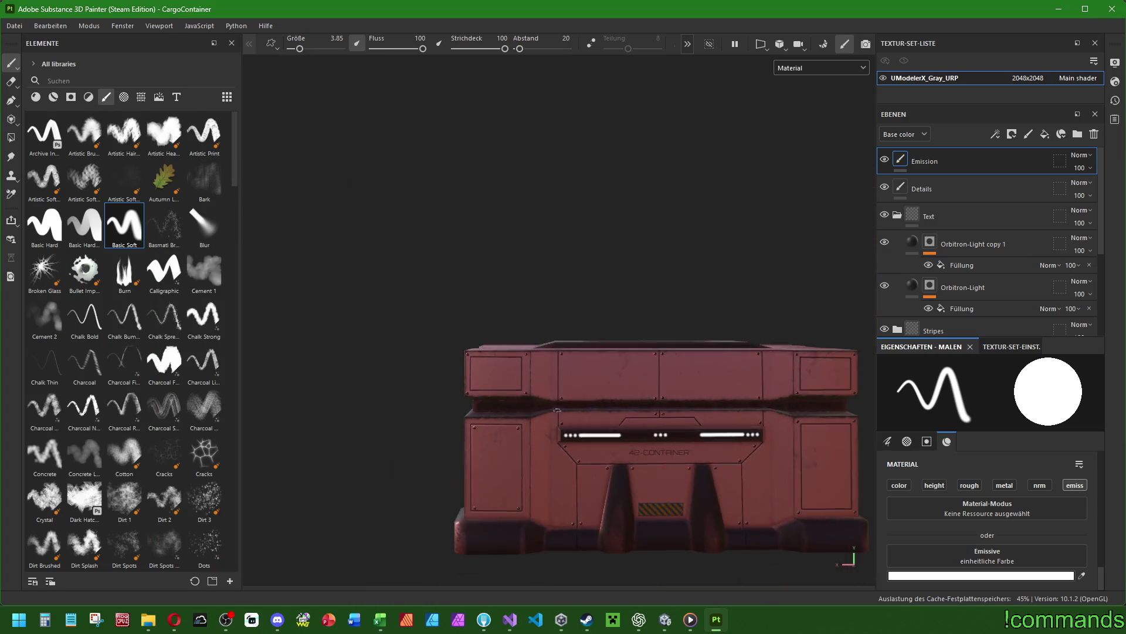
scroll(558, 409, down, 2)
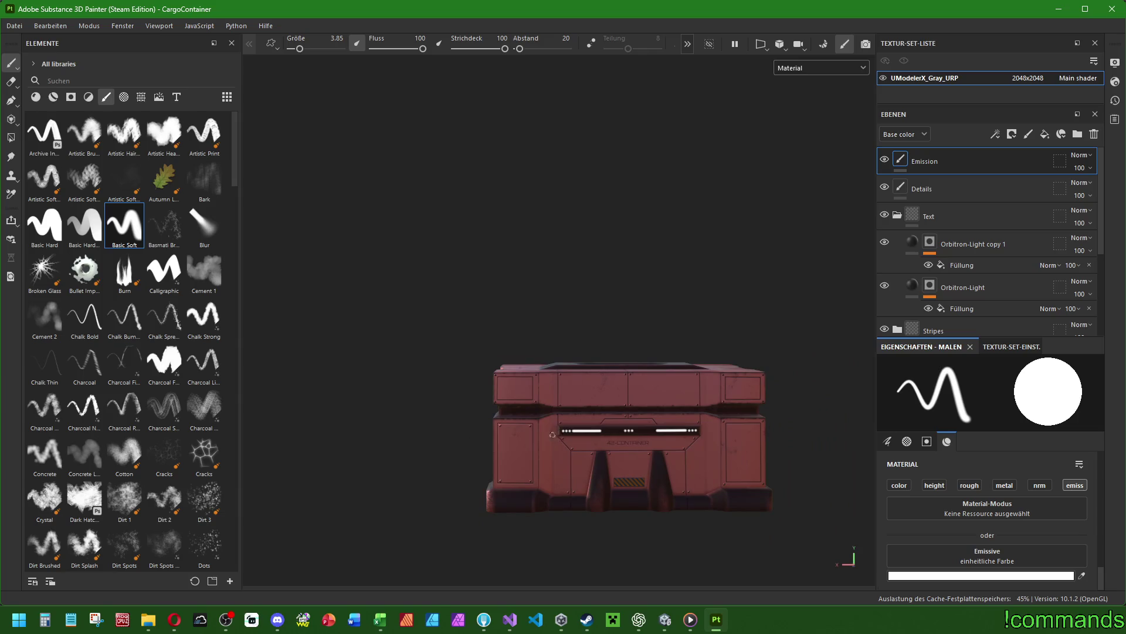
scroll(486, 409, up, 5)
Halve the brush size and paint straight glowing strips along the crate's front ledges.
mouse_move(486, 409)
alt+mouse_down()
mouse_move(551, 427)
mouse_move(433, 423)
alt+mouse_up()
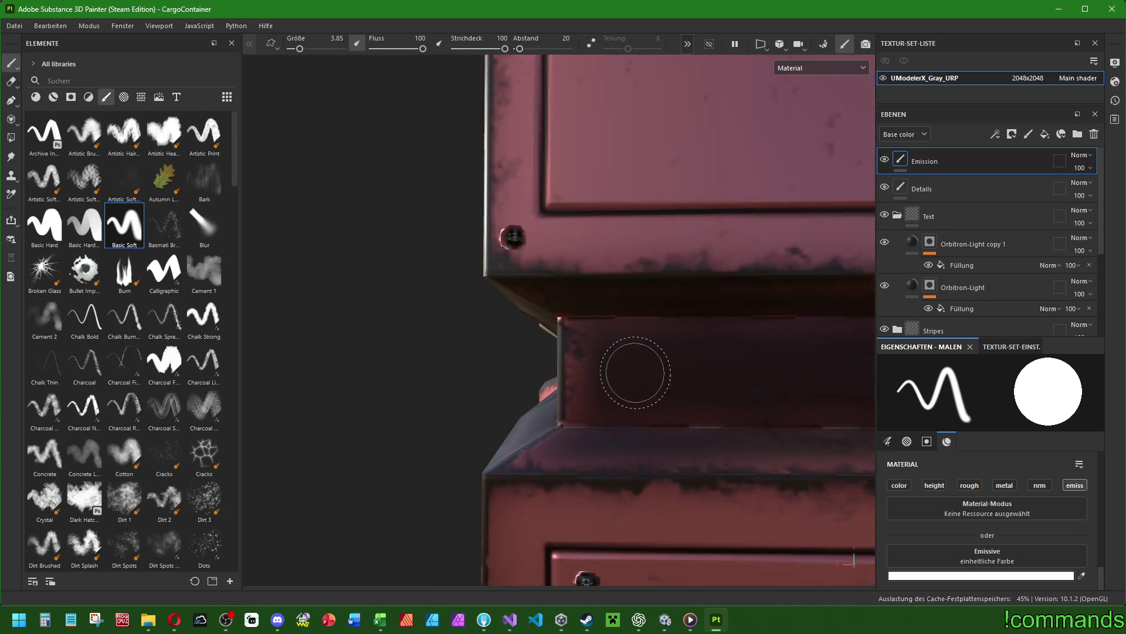
alt+drag(636, 372, 554, 414)
key(bracketleft)
key(bracketleft)
key(bracketleft)
key(bracketleft)
key(bracketleft)
key(bracketleft)
shift+click(654, 380)
key(f)
scroll(578, 387, up, 5)
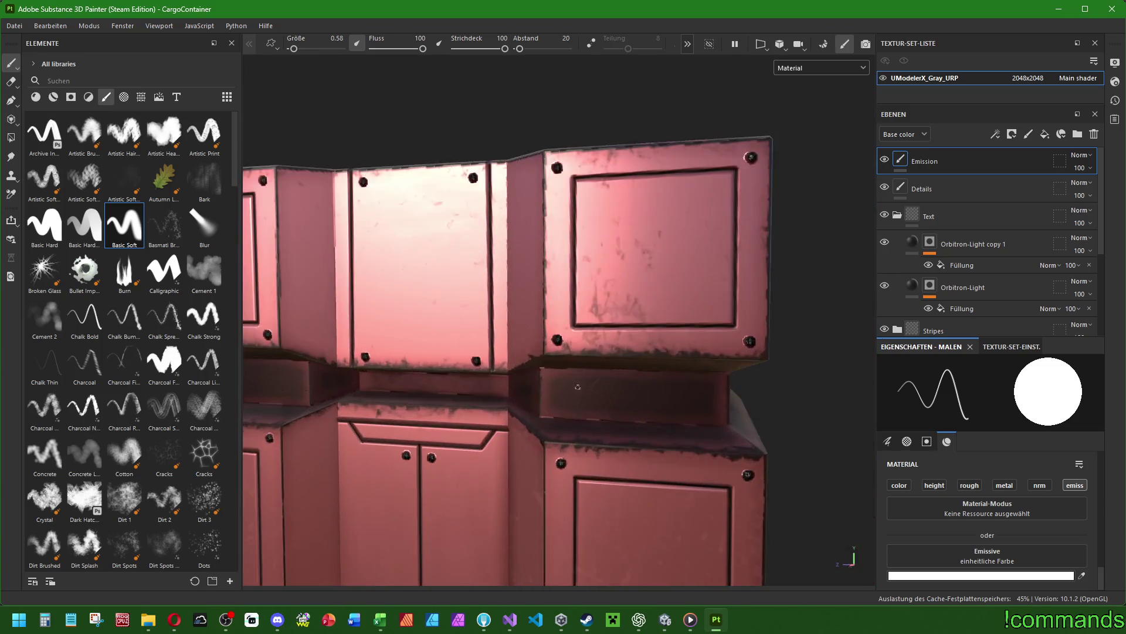
shift+click(703, 398)
alt+drag(703, 398, 461, 400)
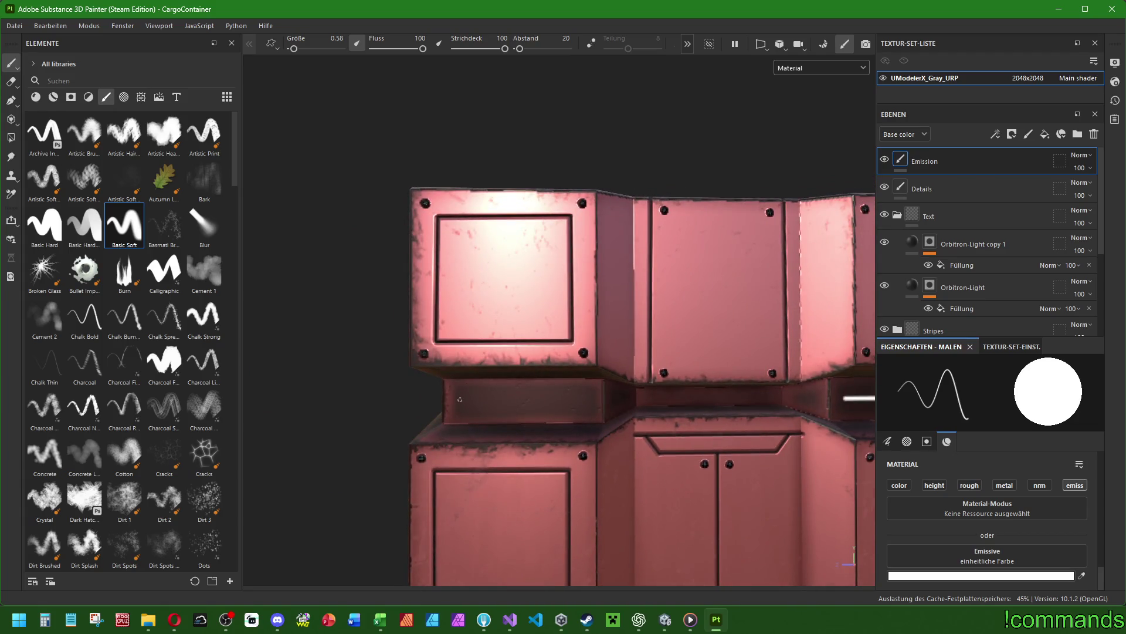
shift+click(594, 400)
Paint more straight glowing strips along the side ledges, orbiting between strokes.
mouse_move(594, 401)
alt+mouse_down()
mouse_move(467, 403)
mouse_move(586, 427)
mouse_move(428, 416)
alt+mouse_up()
shift+click(506, 413)
scroll(522, 436, up, 3)
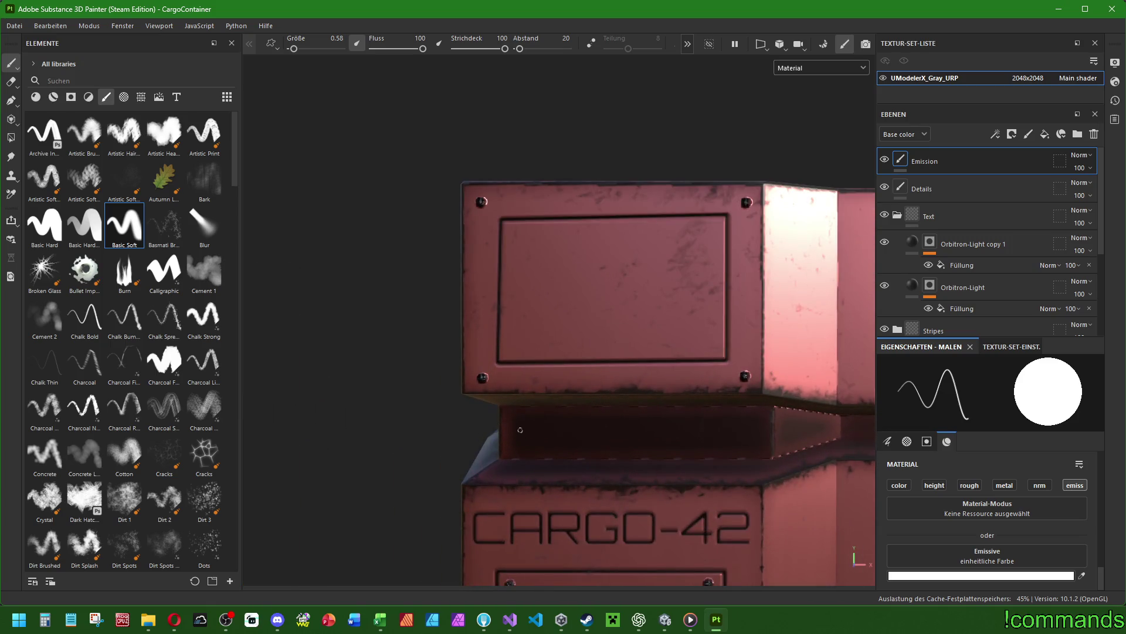
shift+click(753, 431)
alt+drag(752, 431, 493, 410)
alt+drag(615, 415, 465, 406)
shift+click(628, 405)
scroll(628, 405, down, 5)
alt+drag(628, 405, 624, 398)
scroll(624, 399, up, 10)
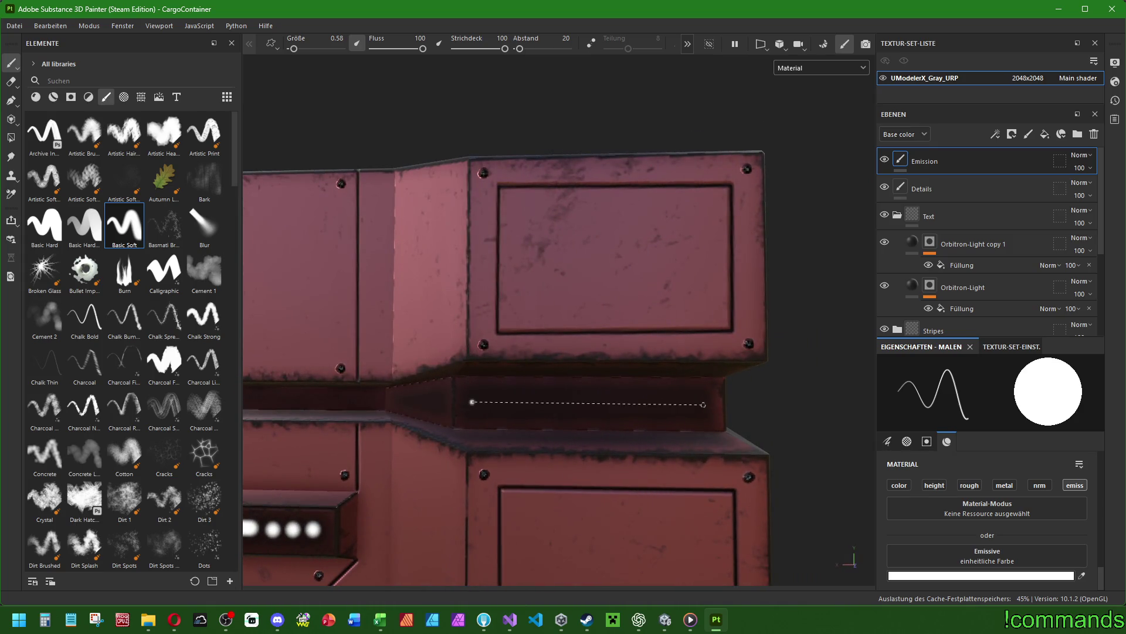
shift+click(703, 404)
scroll(703, 404, down, 10)
Check the glowing strip in the top recess, set brush size 2.3, and select the Details layer.
mouse_move(506, 399)
alt+mouse_down()
mouse_move(712, 372)
mouse_move(543, 460)
alt+mouse_up()
scroll(543, 460, up, 5)
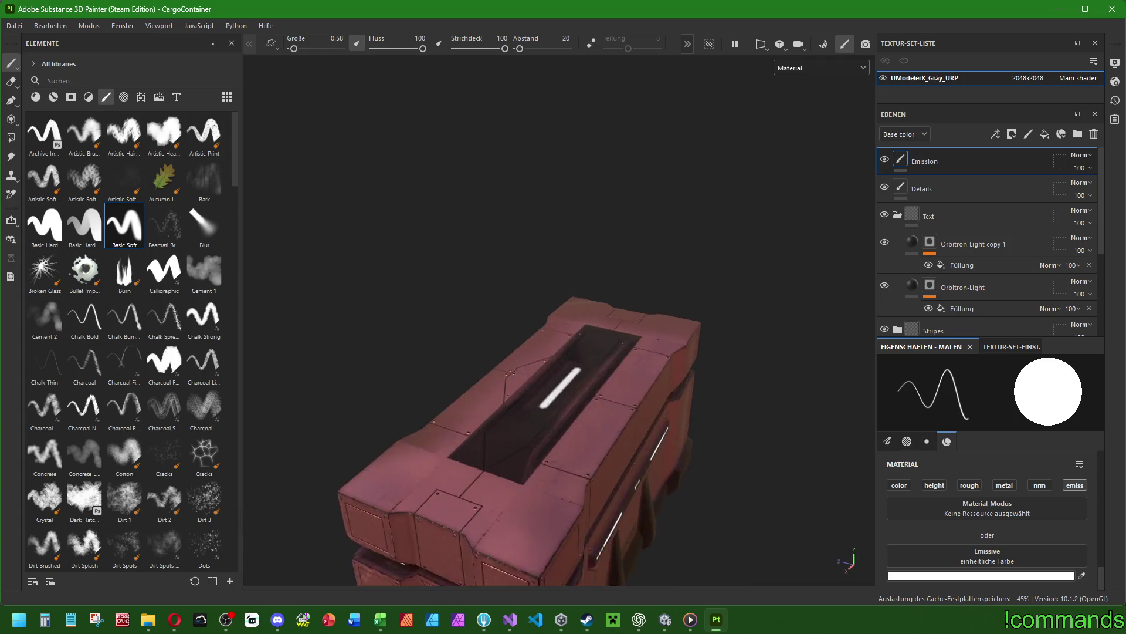
scroll(625, 348, up, 10)
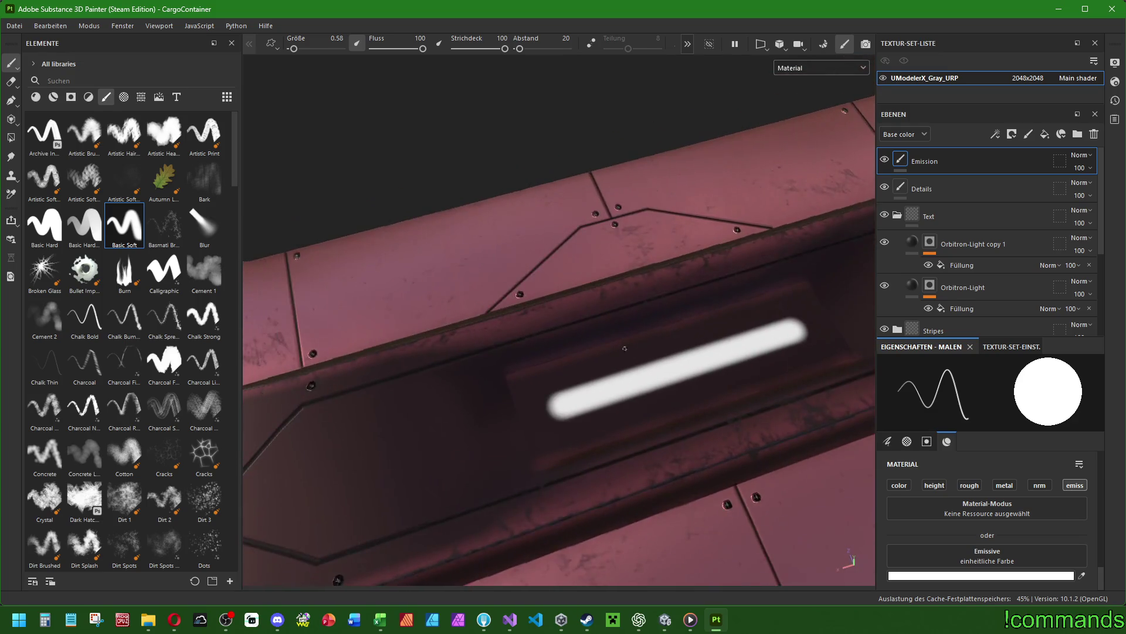
scroll(625, 348, down, 5)
mouse_move(625, 348)
alt+mouse_down()
mouse_move(657, 352)
mouse_move(640, 352)
alt+mouse_up()
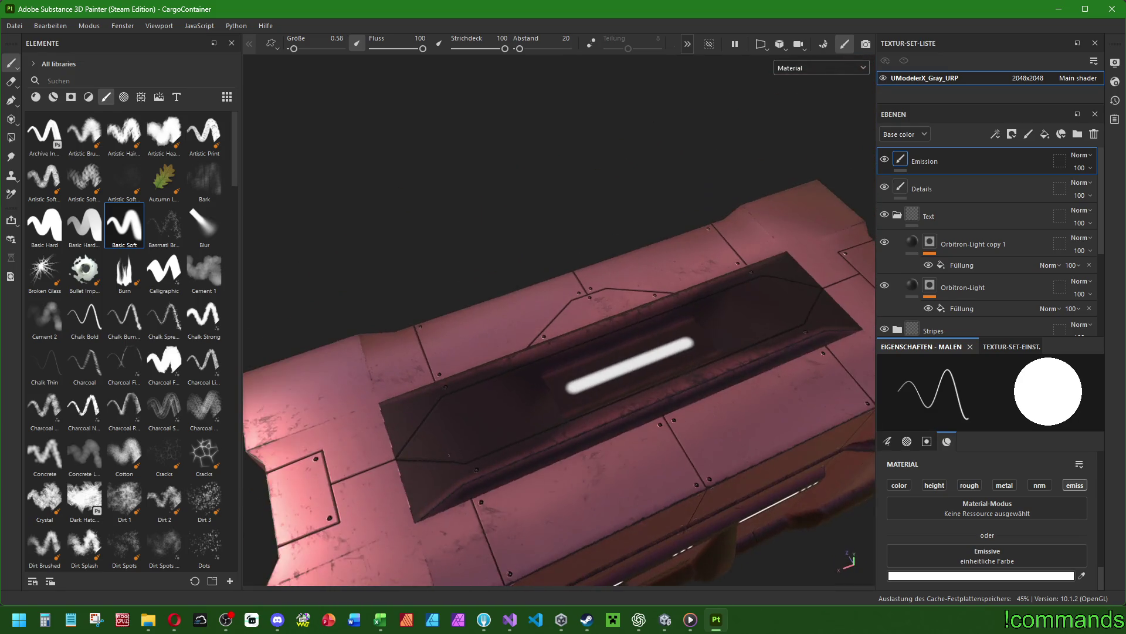
ctrl+right_drag(625, 352, 645, 352)
mouse_move(646, 352)
alt+mouse_down()
mouse_move(624, 459)
mouse_move(592, 469)
alt+mouse_up()
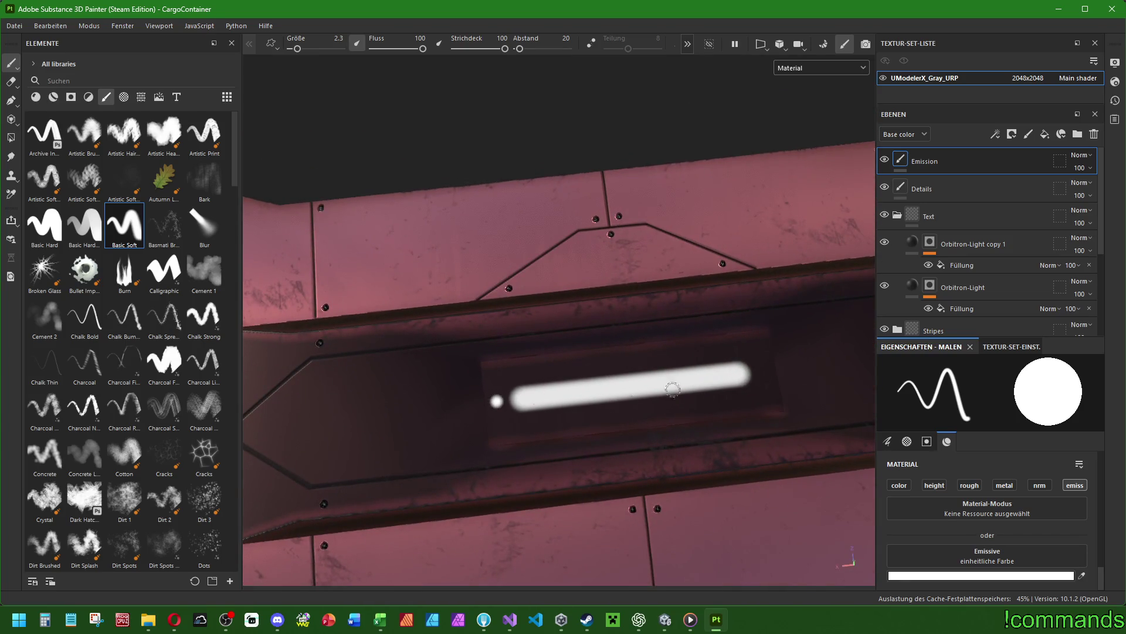
scroll(763, 370, down, 10)
alt+drag(763, 370, 692, 472)
click(891, 188)
alt+drag(709, 419, 616, 372)
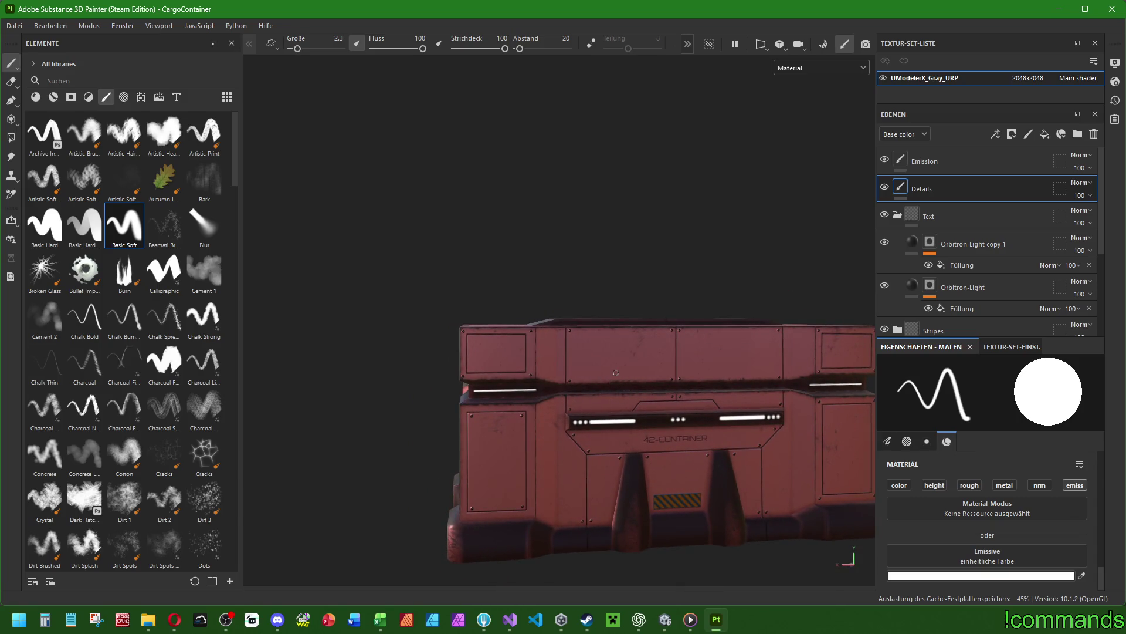
Stamp a size-3.85 Bullet Impact mark on the lower-left panel, then pick the Scratches 3 brush.
alt+drag(687, 468, 516, 434)
click(84, 272)
scroll(495, 338, up, 5)
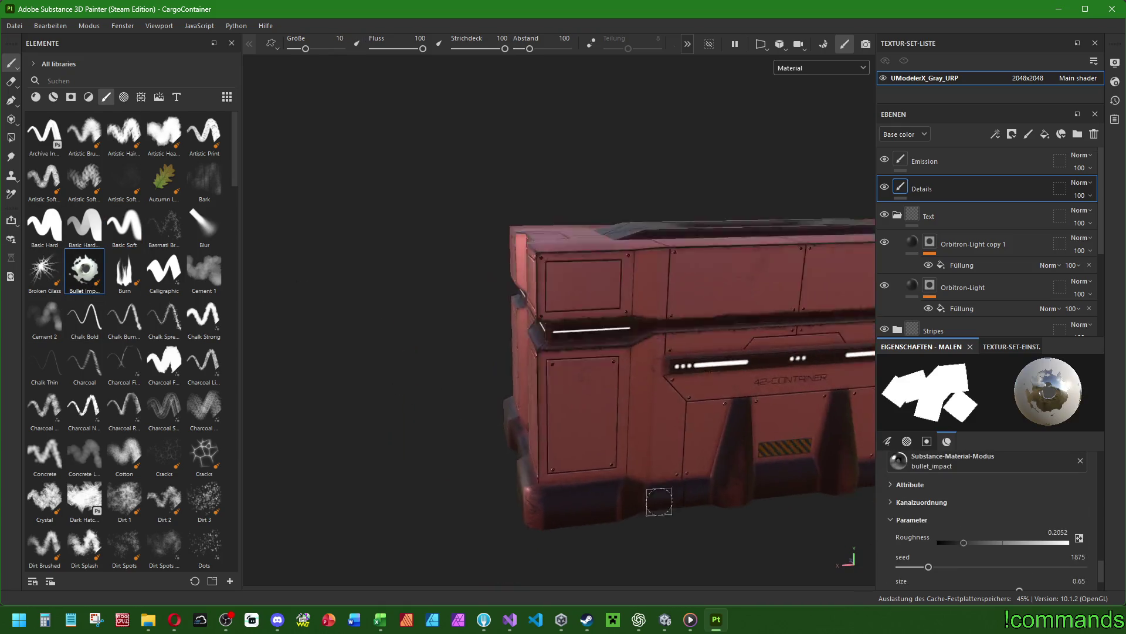
scroll(543, 402, up, 3)
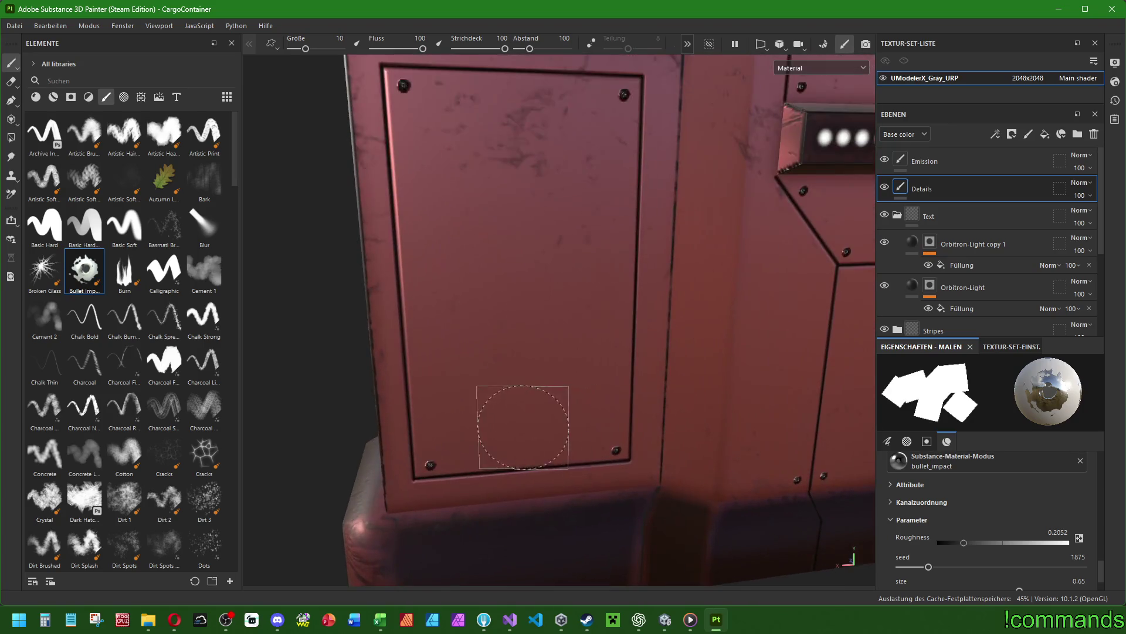
ctrl+right_drag(518, 415, 460, 448)
click(461, 448)
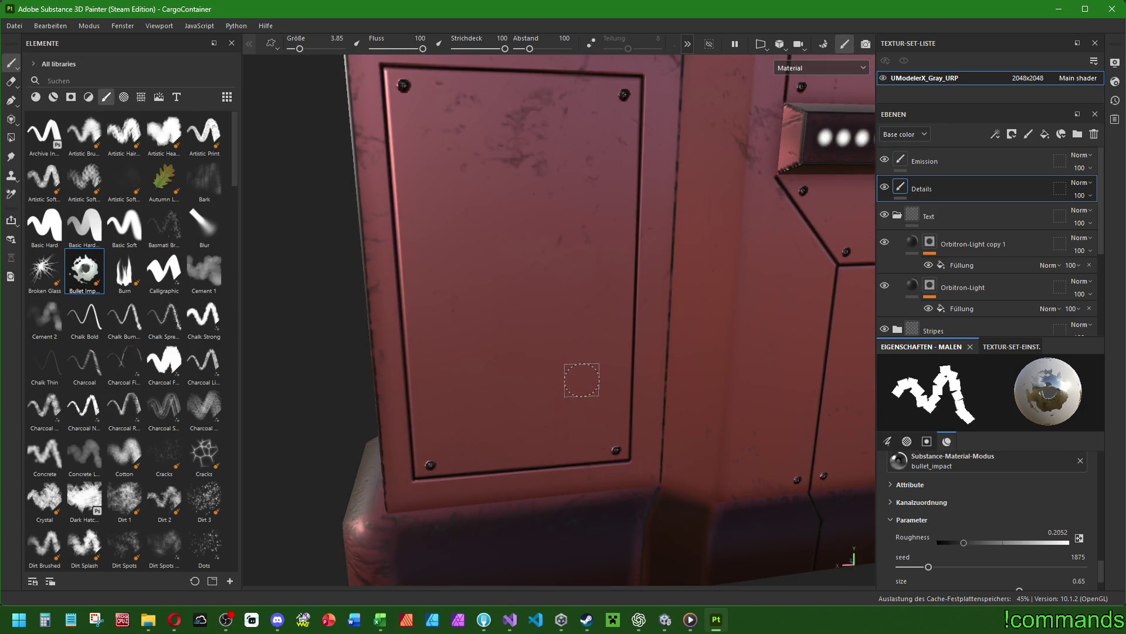
scroll(581, 377, down, 5)
scroll(645, 499, up, 3)
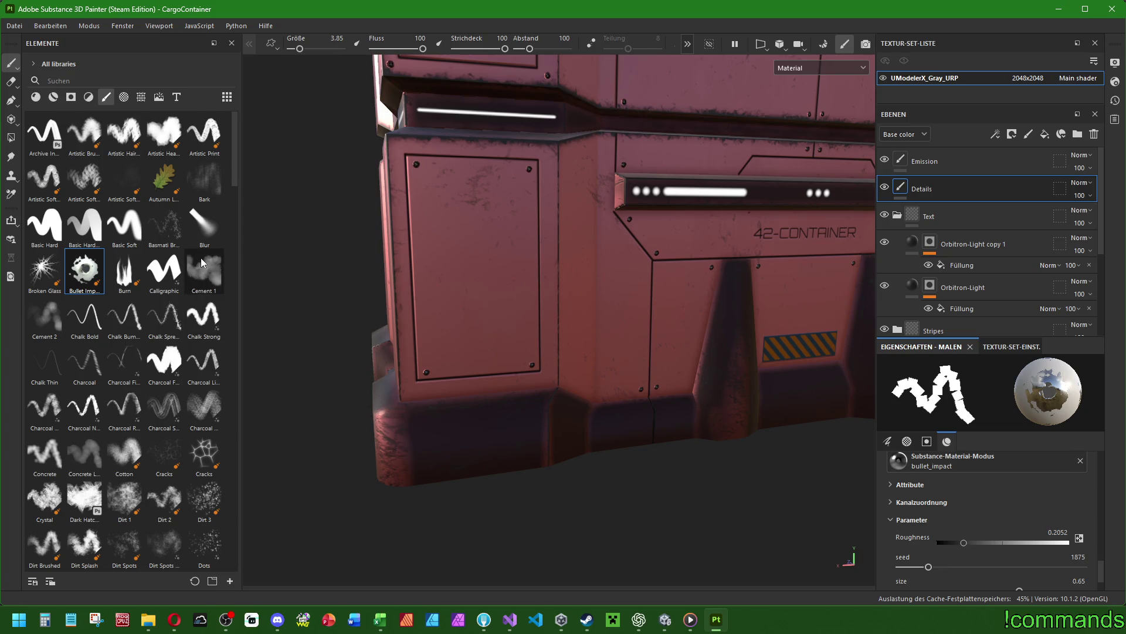
click(204, 271)
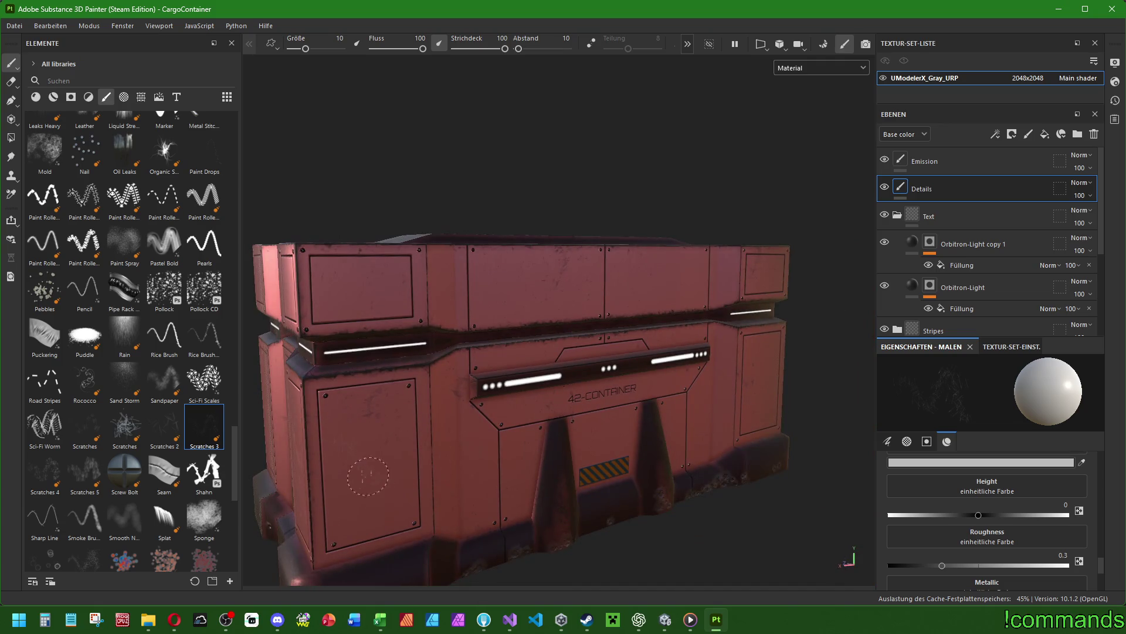
Assign MatFx Rust Weathering as the brush material and test a scratch stroke, undoing it.
scroll(368, 475, up, 5)
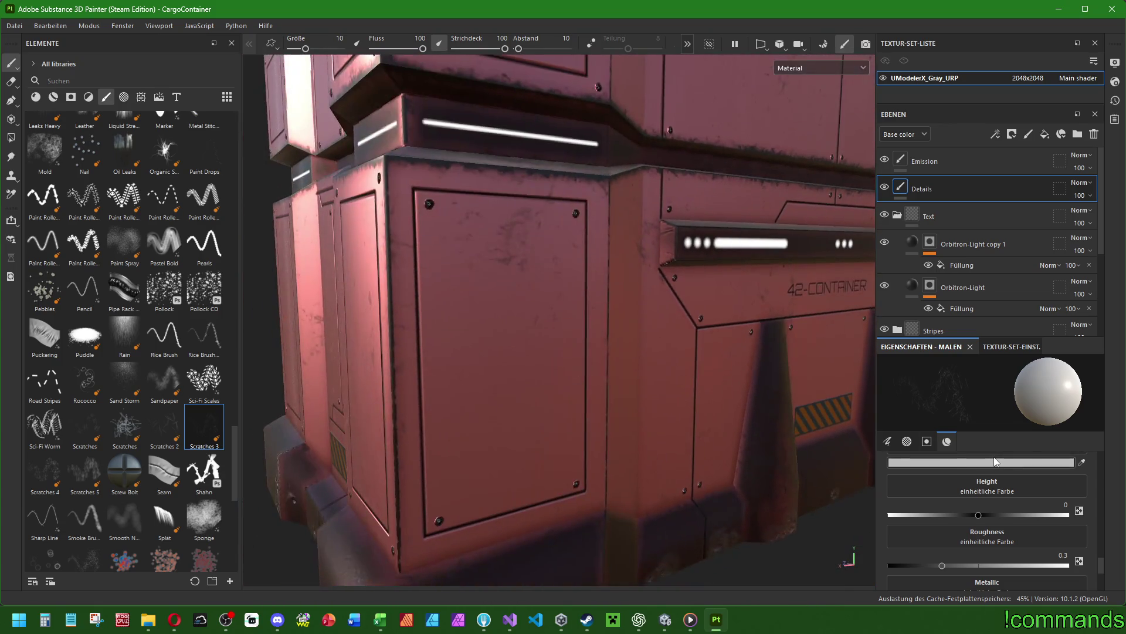
scroll(995, 468, up, 3)
click(951, 444)
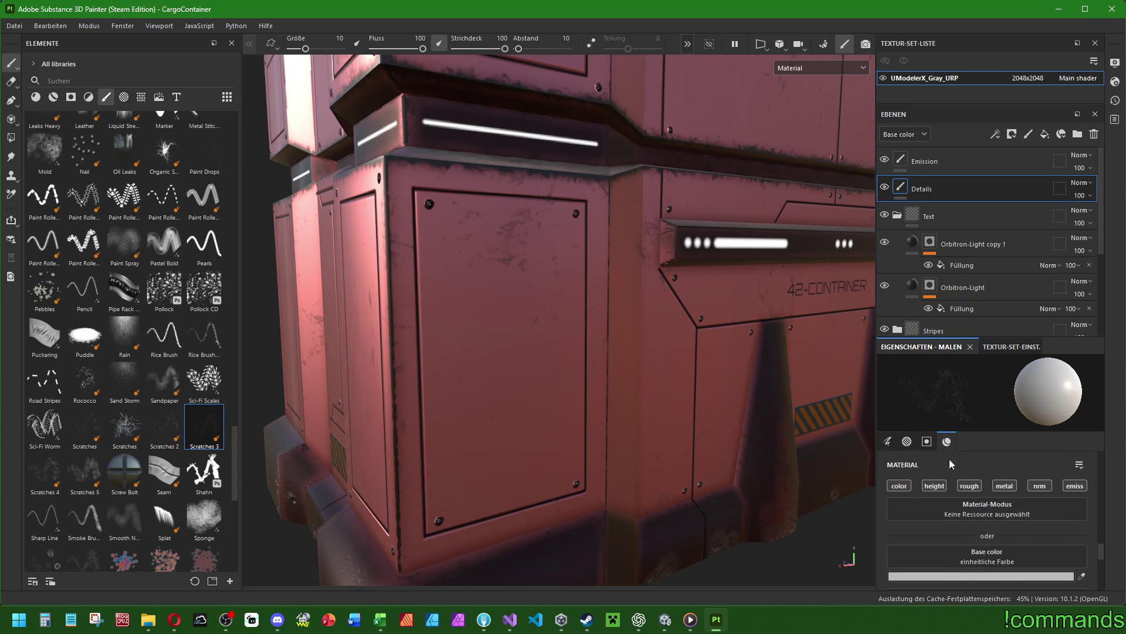
click(973, 512)
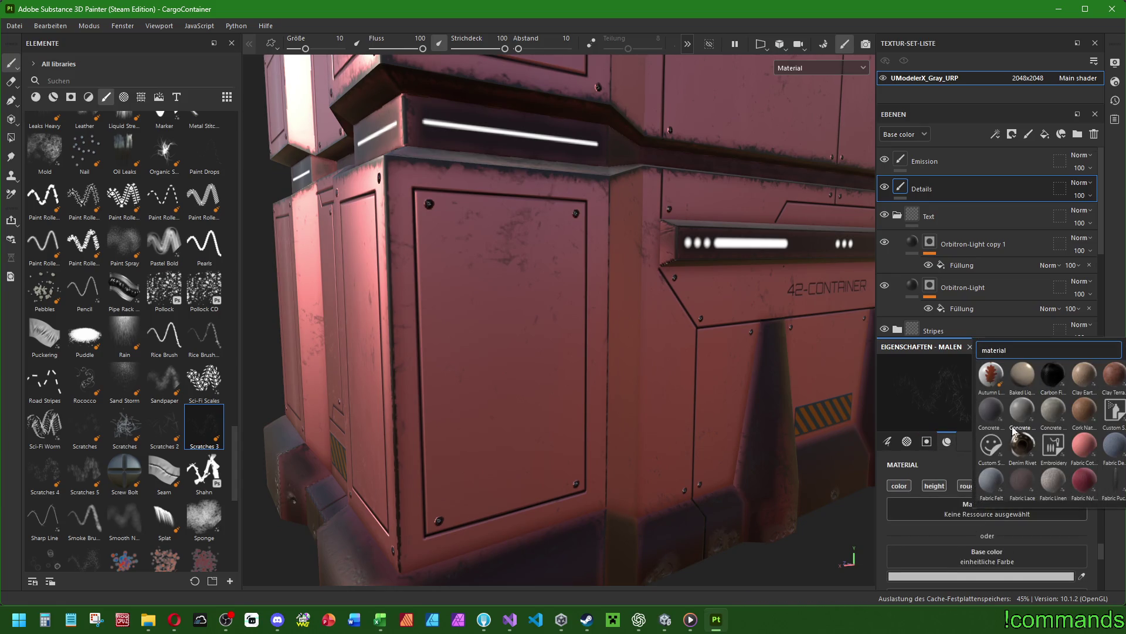
scroll(1042, 481, down, 5)
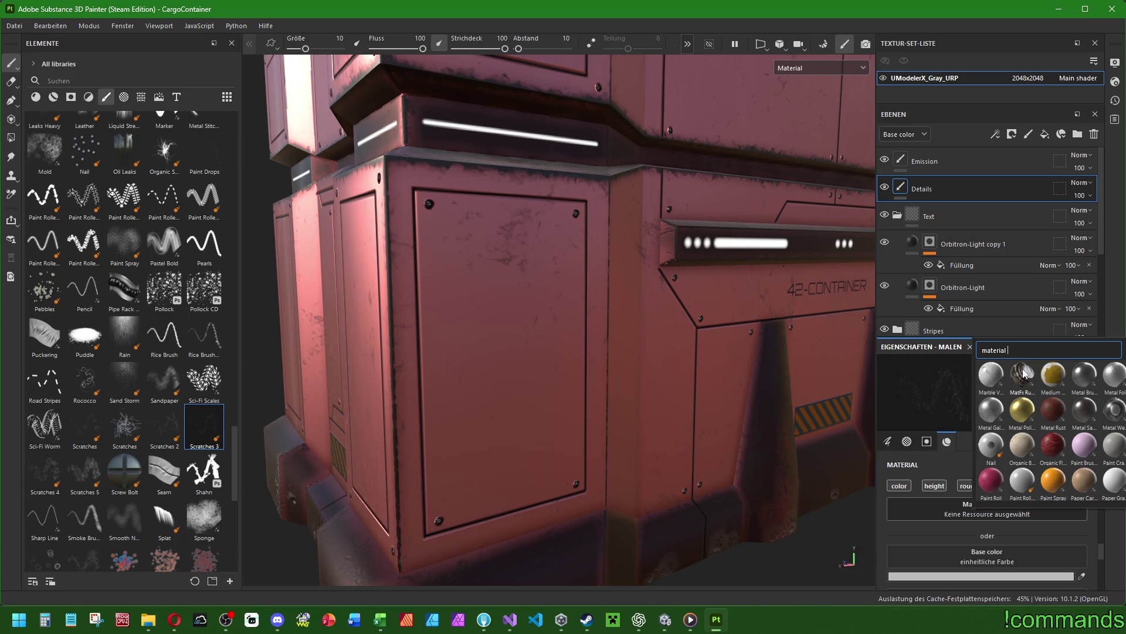
click(1023, 373)
click(965, 513)
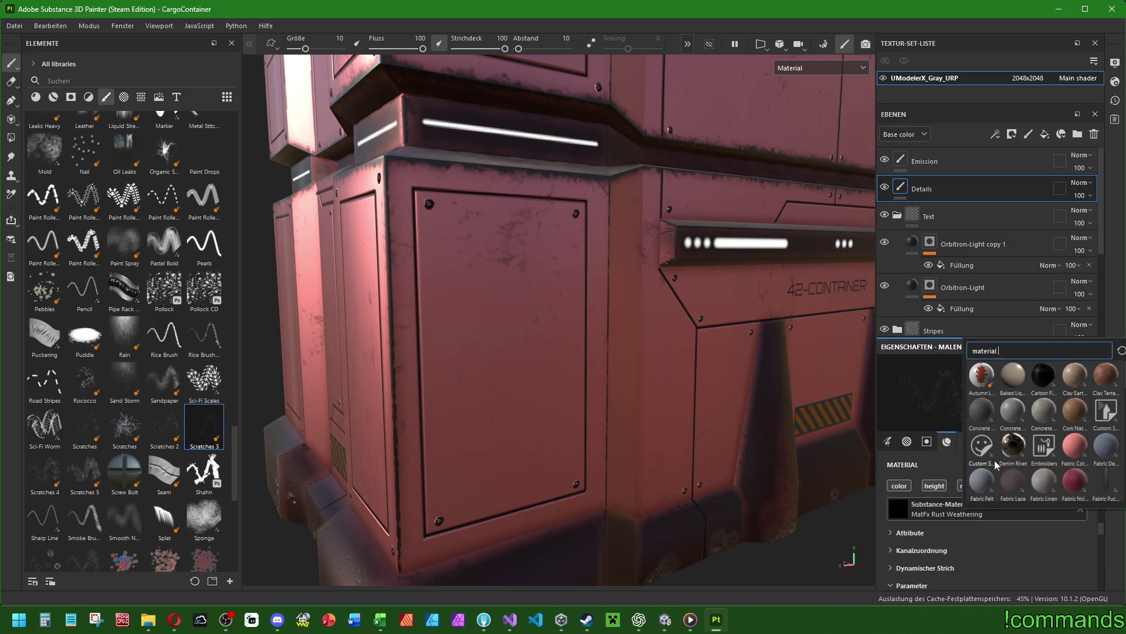
click(508, 311)
drag(445, 257, 505, 428)
key(ctrl+z)
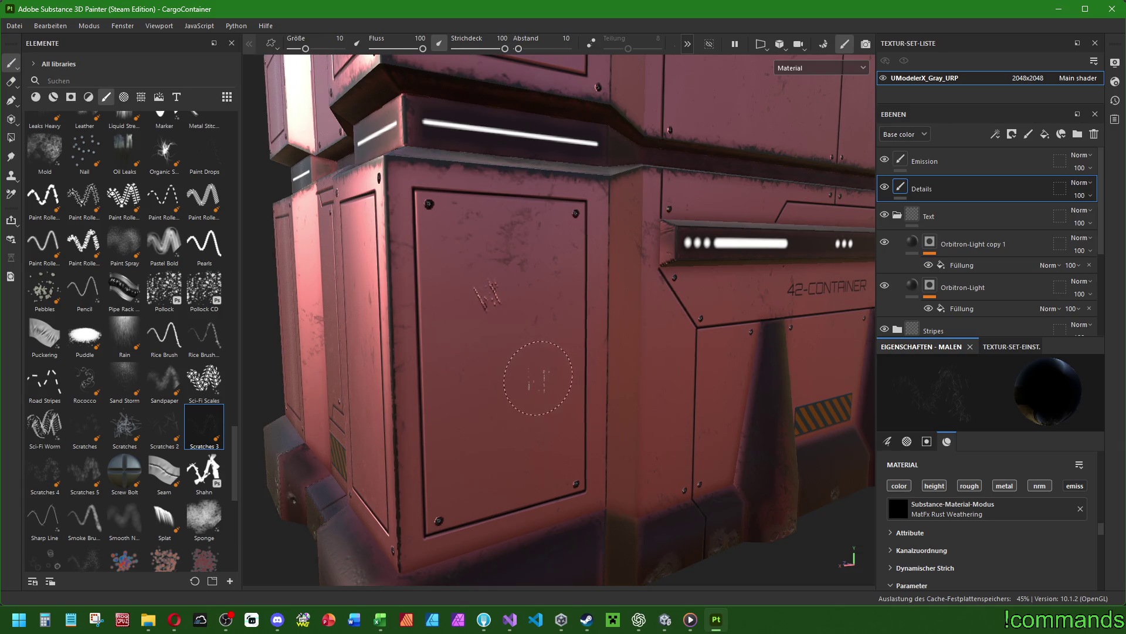
Shrink the brush to about 19, stamp a small scratch on the side panel, and undo it.
scroll(620, 391, down, 5)
ctrl+right_drag(685, 391, 721, 392)
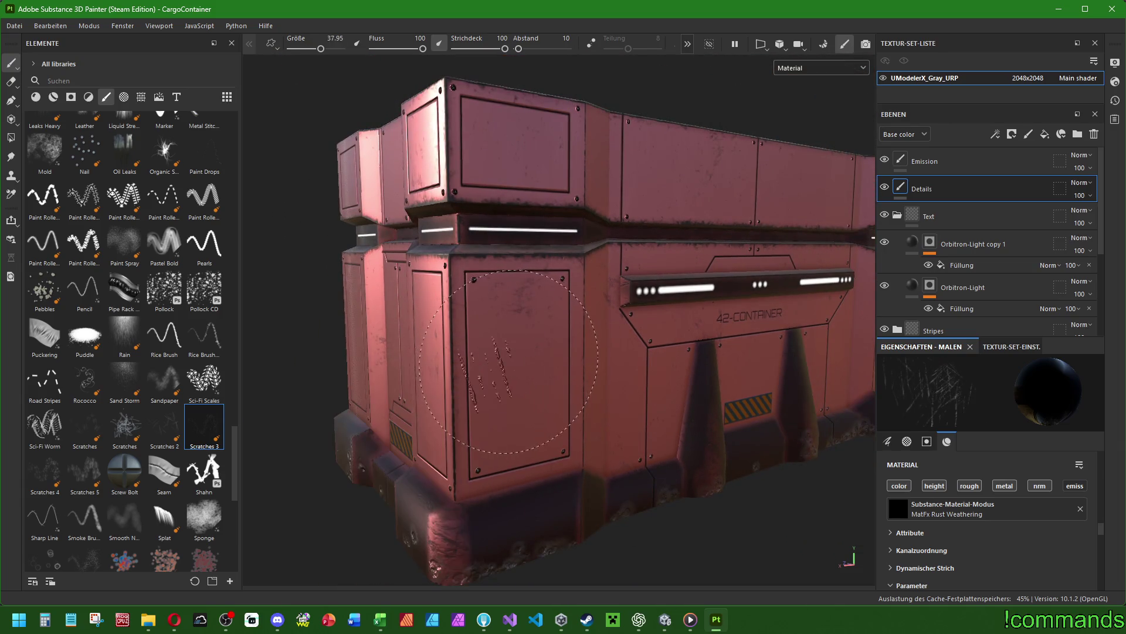
ctrl+right_drag(541, 389, 517, 389)
click(496, 317)
key(ctrl+z)
Orbit around the container's front, short end and long side, then frame it.
alt+drag(744, 407, 655, 413)
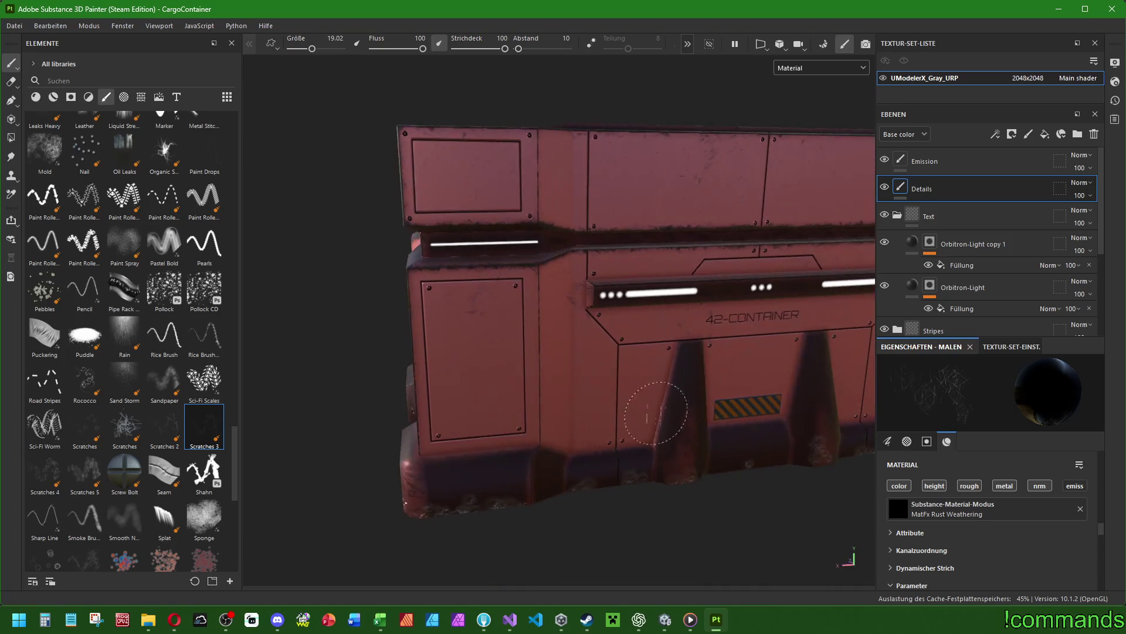
scroll(759, 444, up, 3)
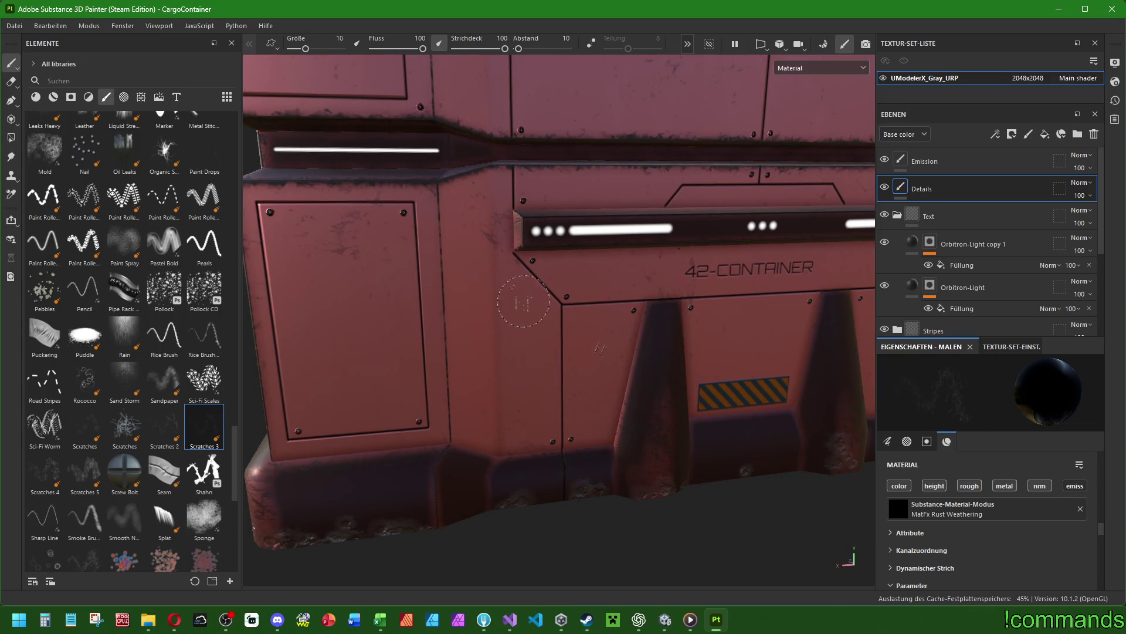
scroll(680, 374, down, 5)
mouse_move(495, 428)
alt+mouse_down()
mouse_move(586, 442)
mouse_move(560, 435)
alt+mouse_up()
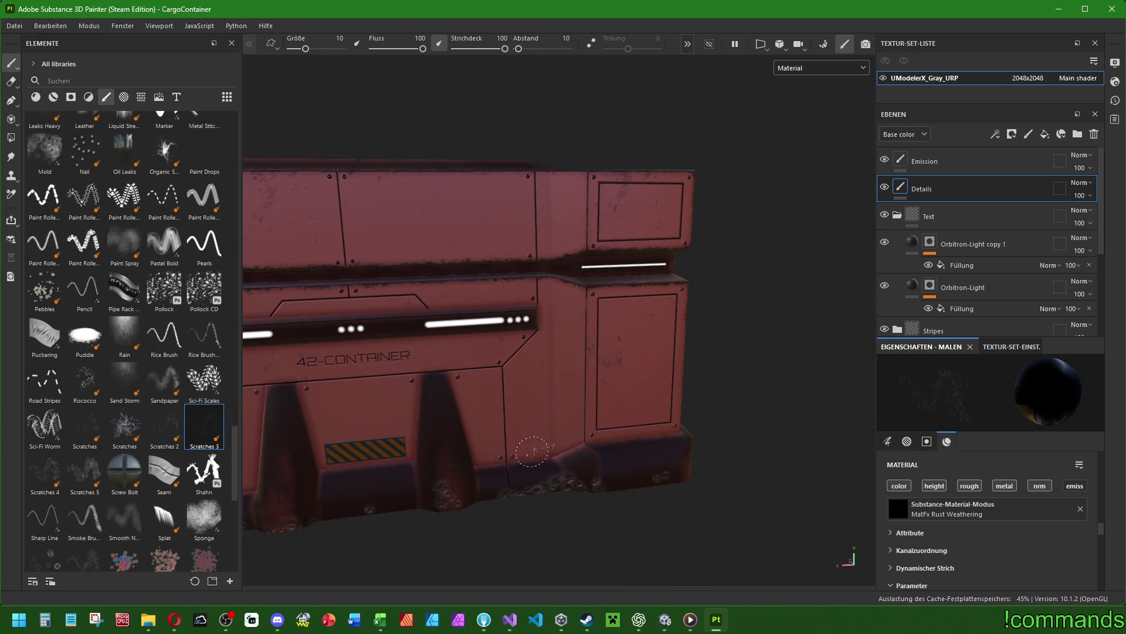
scroll(533, 451, down, 5)
alt+drag(598, 390, 466, 436)
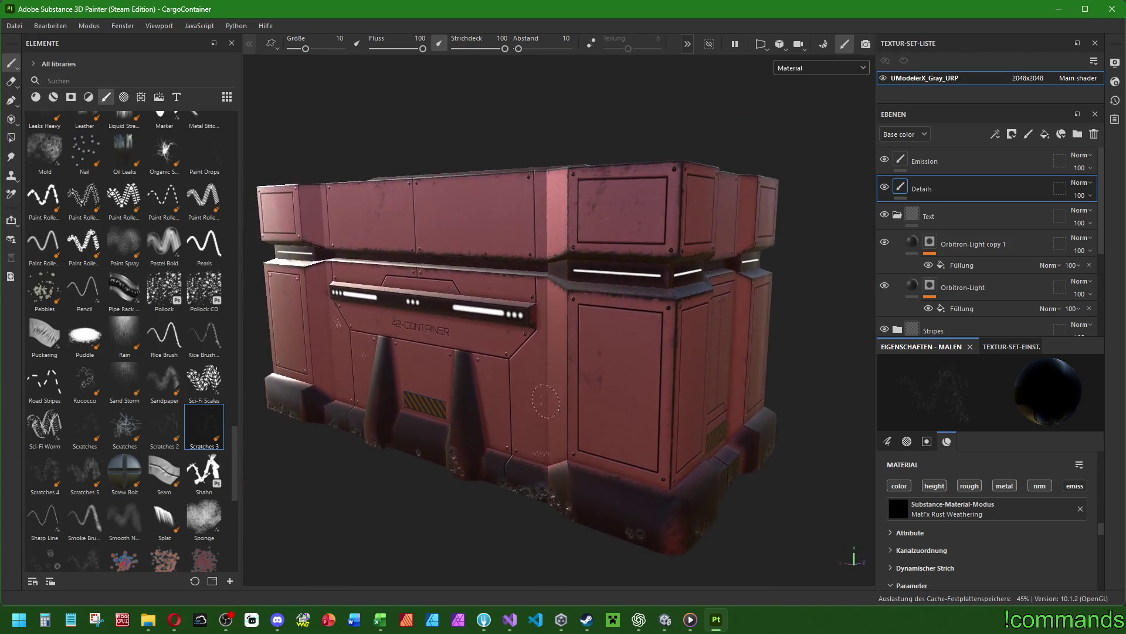
scroll(545, 402, up, 2)
alt+drag(441, 329, 639, 362)
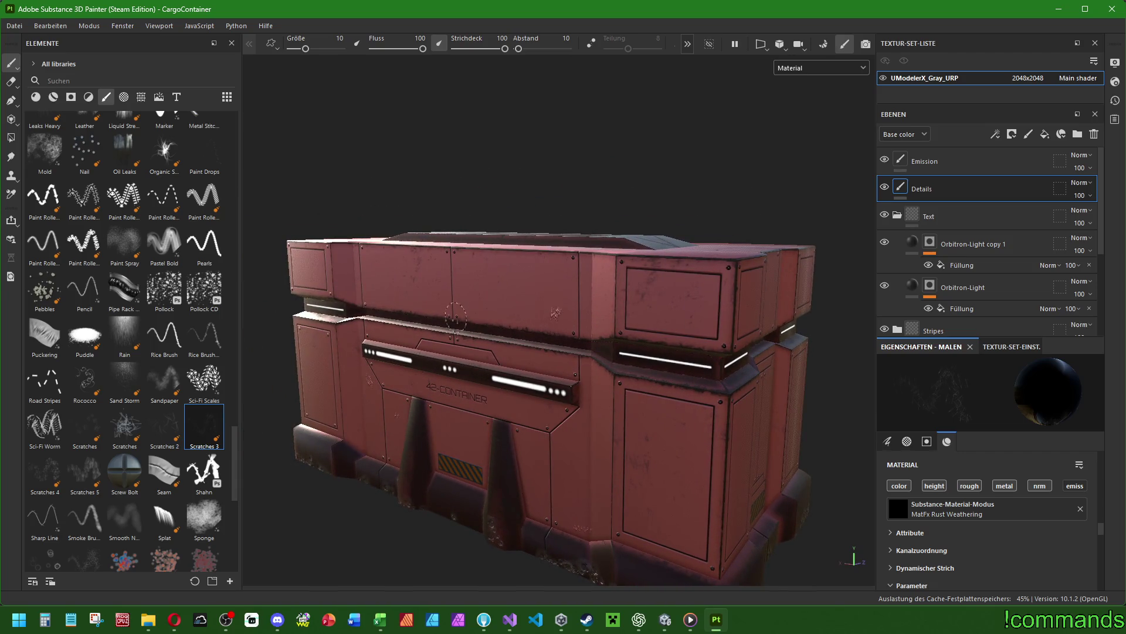
mouse_move(374, 257)
alt+mouse_down()
mouse_move(732, 385)
mouse_move(585, 367)
mouse_move(674, 443)
alt+mouse_up()
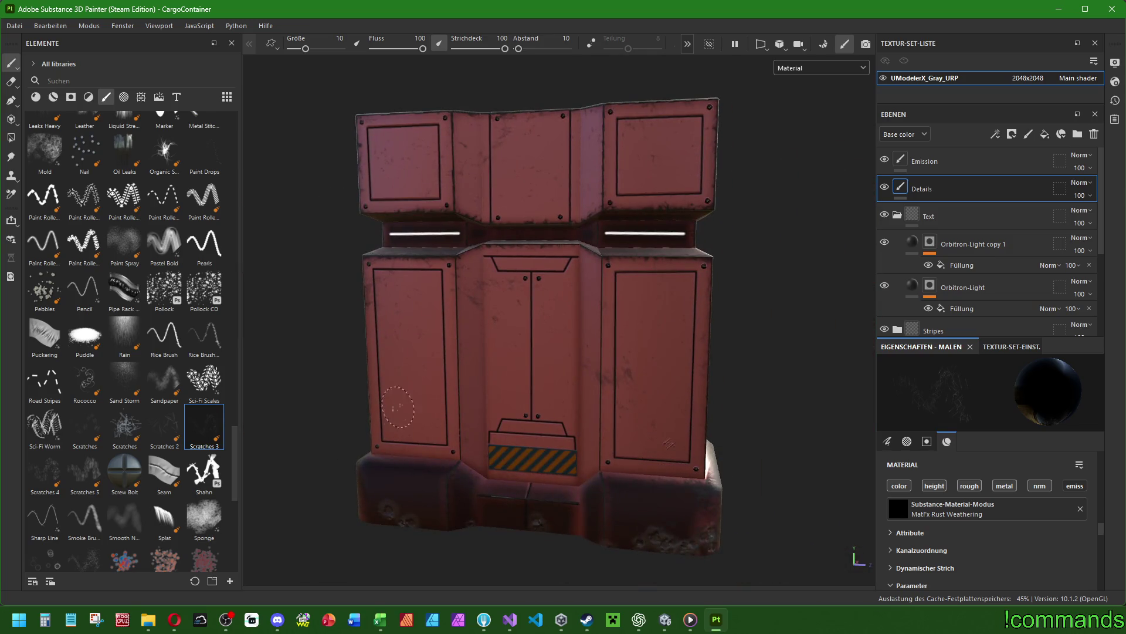
mouse_move(384, 351)
alt+mouse_down()
mouse_move(593, 379)
mouse_move(458, 352)
mouse_move(466, 331)
mouse_move(516, 293)
alt+mouse_up()
mouse_move(648, 339)
alt+mouse_down()
mouse_move(682, 364)
mouse_move(503, 372)
mouse_move(729, 360)
mouse_move(636, 336)
alt+mouse_up()
key(f)
Stamp small faint scratches on the lower-left and right panels, replacing an oversized one.
click(453, 441)
key(ctrl+z)
click(448, 440)
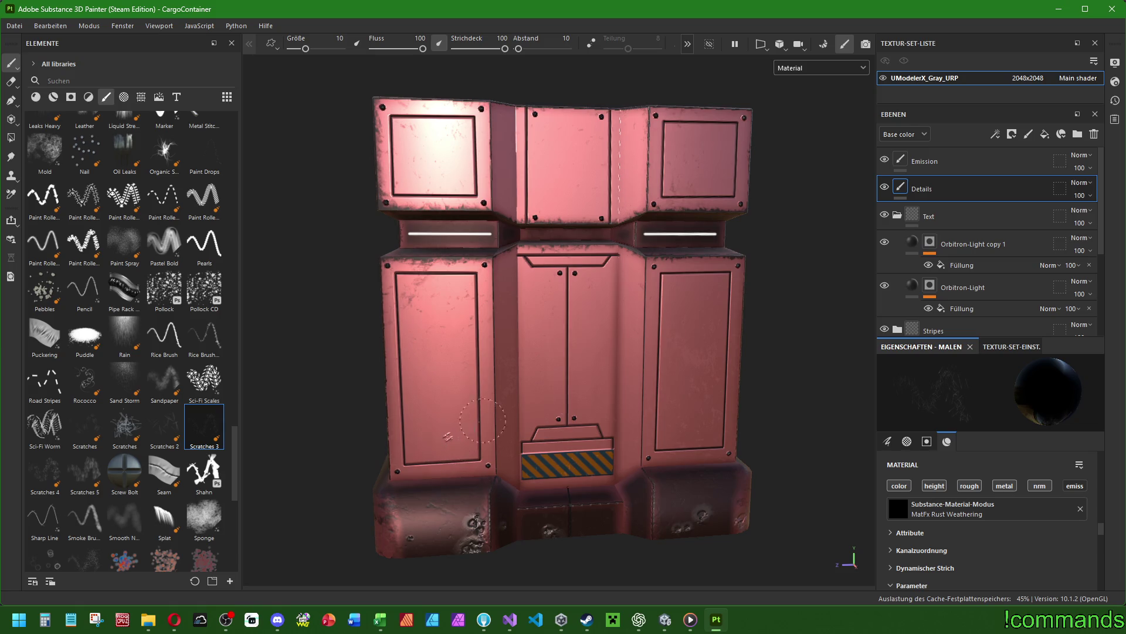
ctrl+right_drag(684, 293, 684, 293)
click(683, 293)
Orbit to inspect the container's long side and left end.
alt+drag(698, 357, 649, 365)
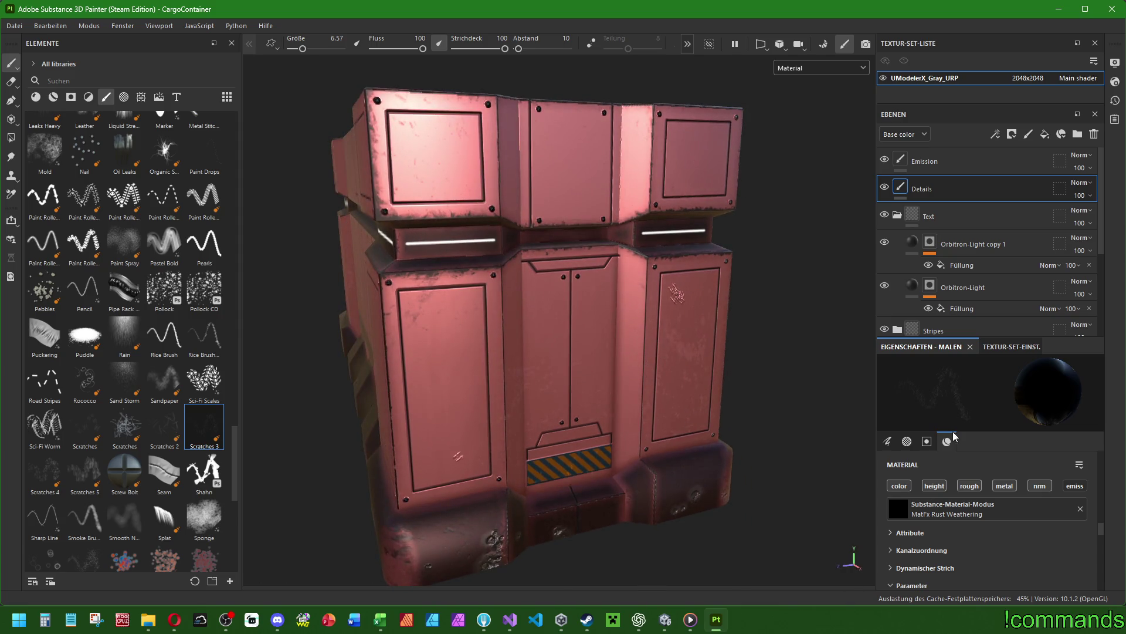
scroll(988, 495, down, 3)
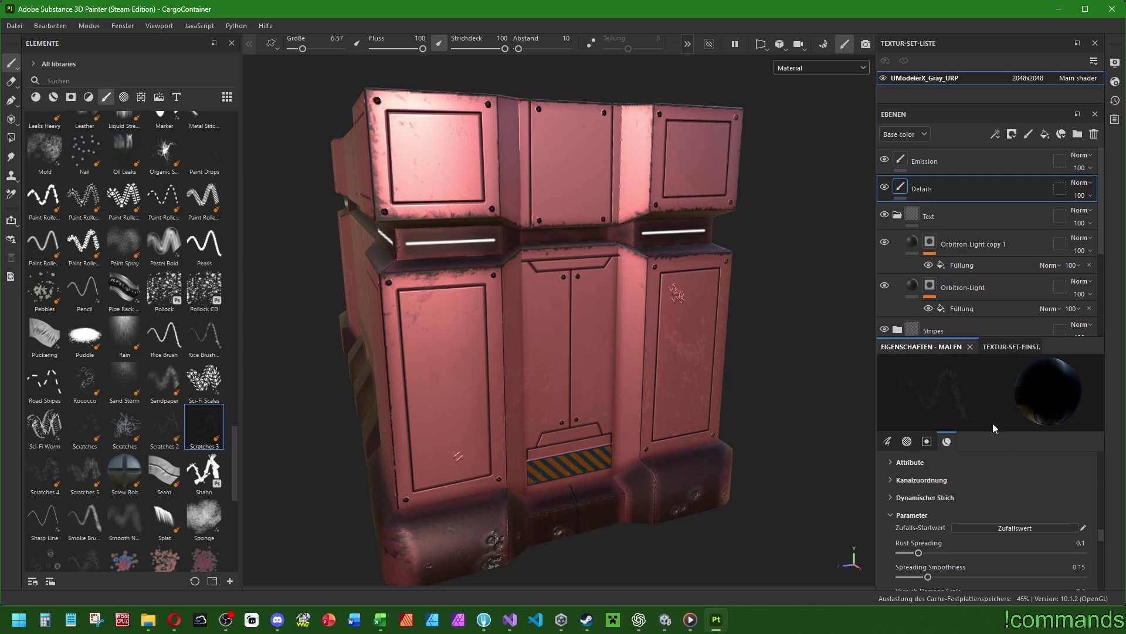
scroll(734, 342, up, 3)
scroll(734, 342, down, 3)
mouse_move(718, 329)
alt+mouse_down()
mouse_move(598, 385)
mouse_move(661, 380)
alt+mouse_up()
scroll(598, 385, up, 3)
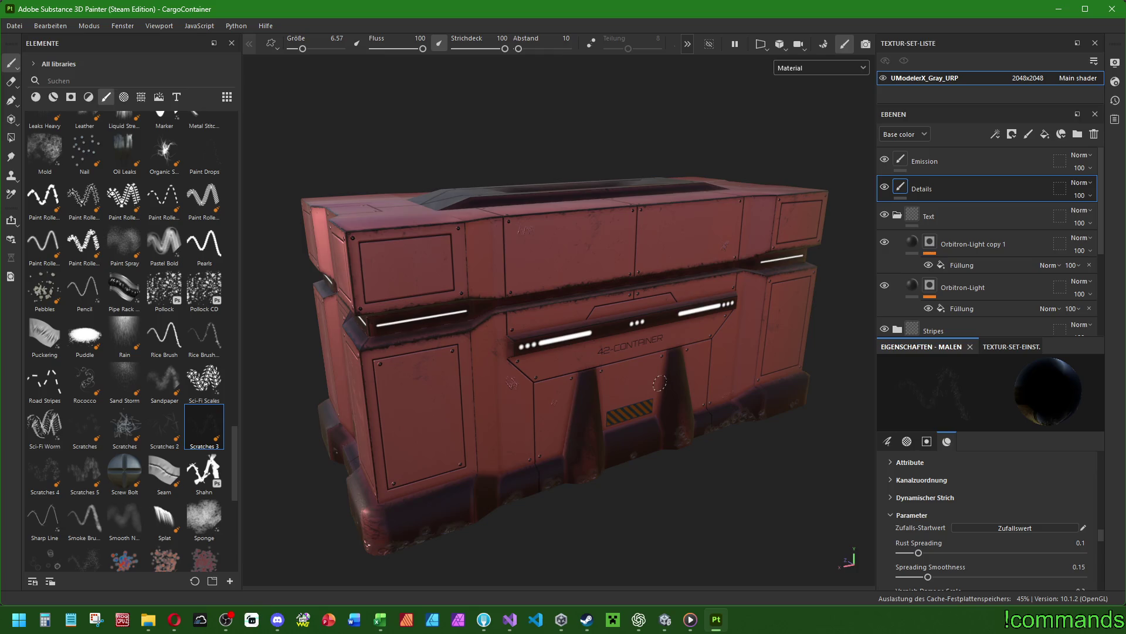
mouse_move(591, 368)
alt+mouse_down()
mouse_move(582, 369)
mouse_move(603, 367)
mouse_move(442, 447)
mouse_move(428, 349)
mouse_move(347, 347)
mouse_move(528, 305)
alt+mouse_up()
scroll(970, 248, down, 3)
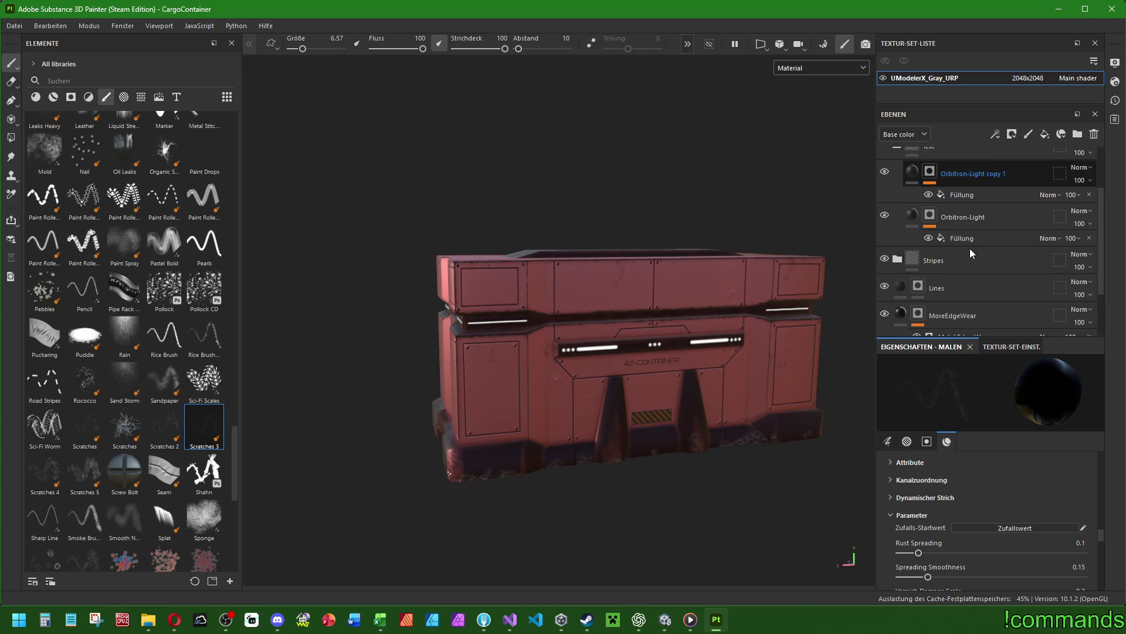
Select the Lines layer and add a new paint layer, Ebene 1, above it.
click(954, 287)
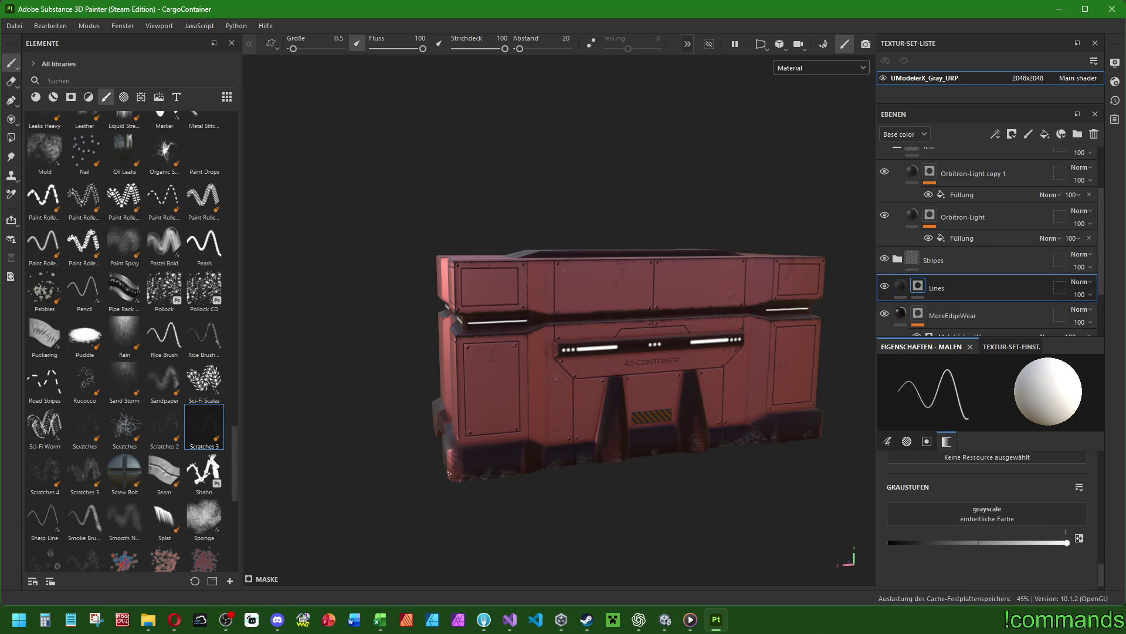
scroll(480, 428, up, 5)
scroll(590, 416, down, 5)
mouse_move(590, 417)
alt+mouse_down()
mouse_move(528, 425)
mouse_move(628, 431)
alt+mouse_up()
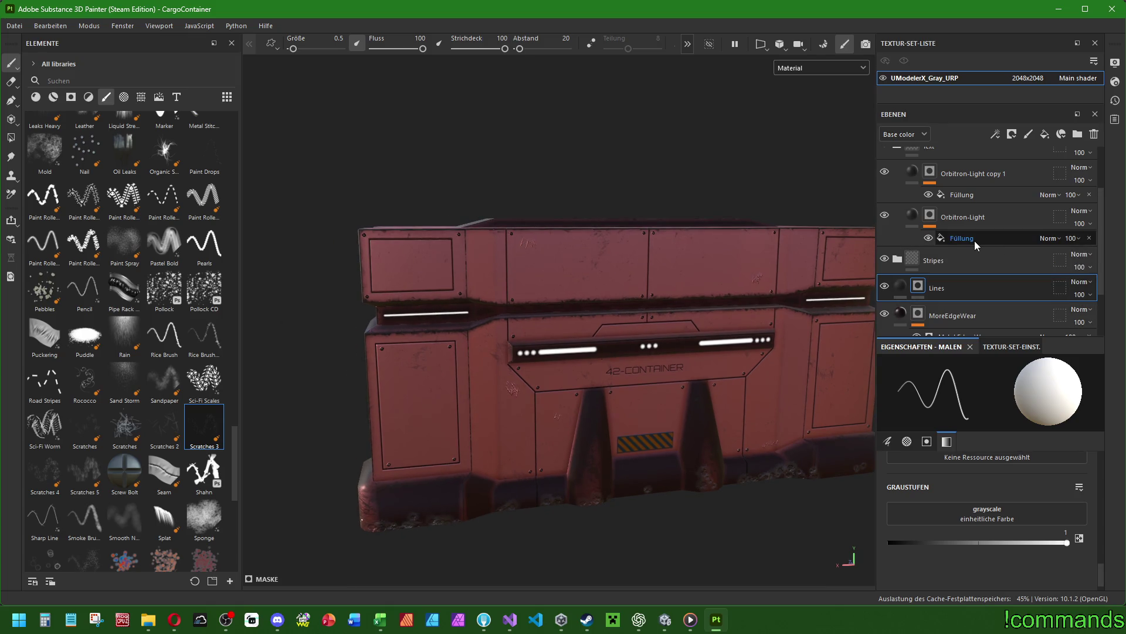
click(962, 261)
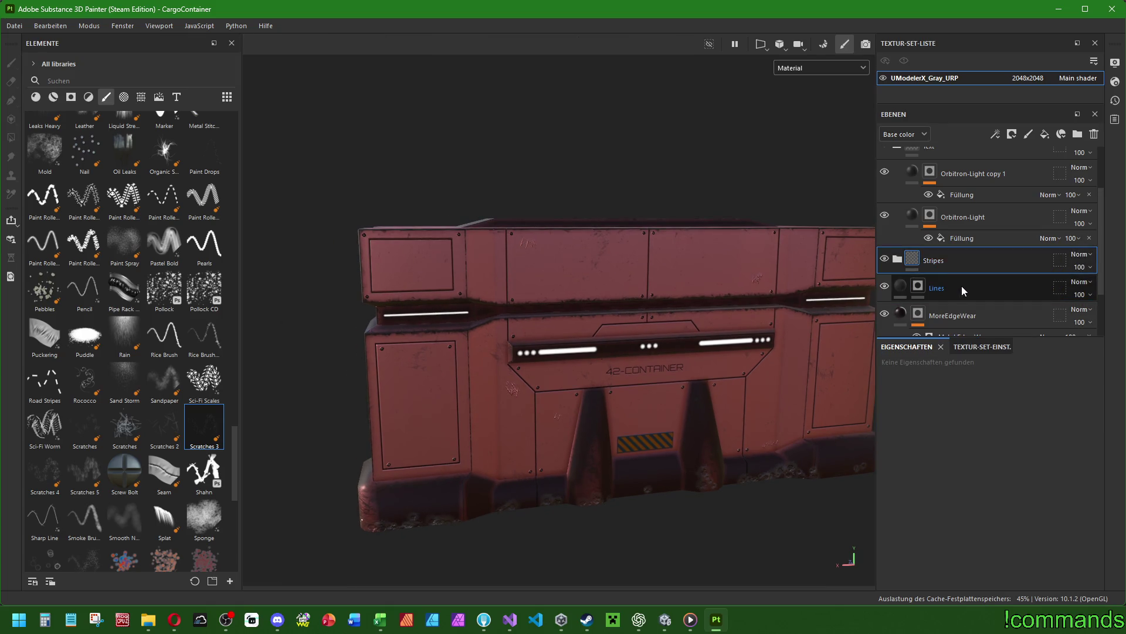
click(963, 290)
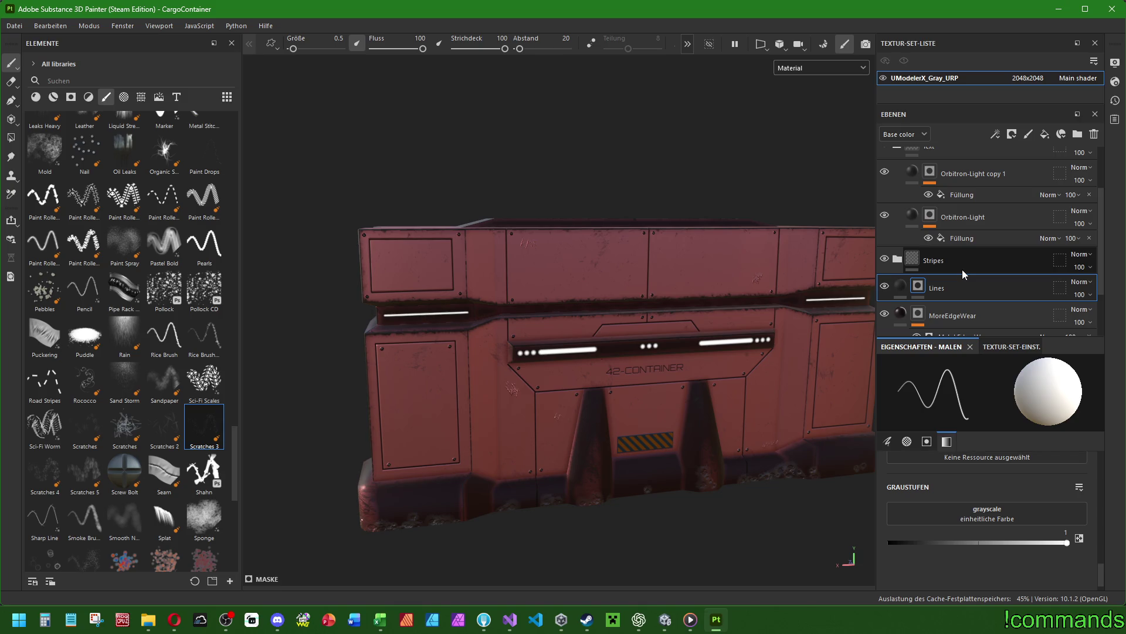
click(1029, 135)
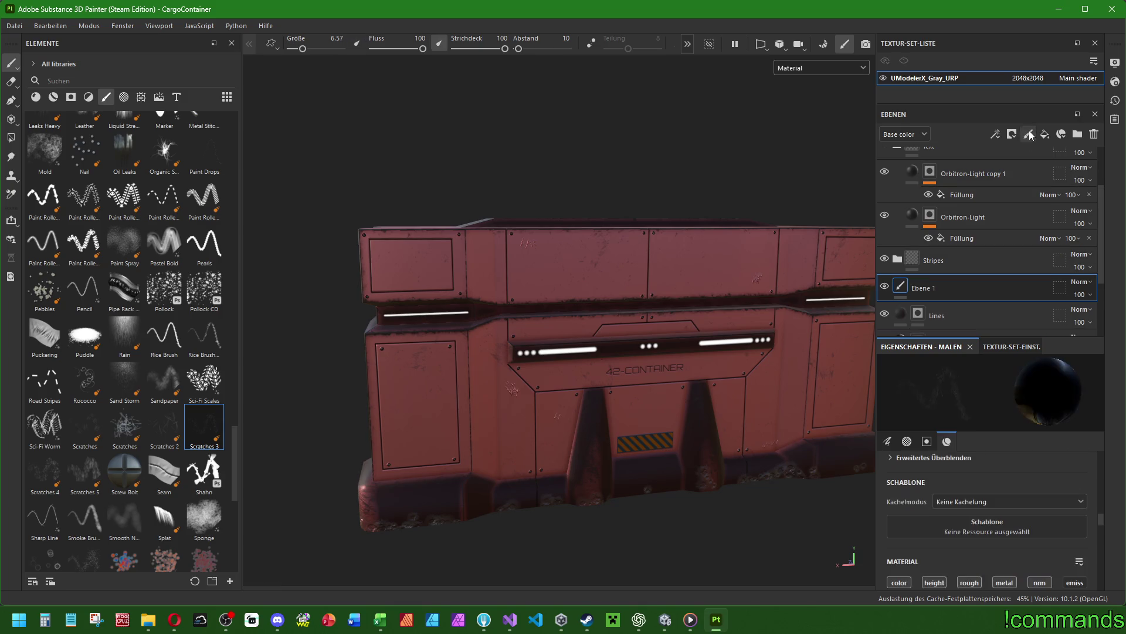
Give the new layer a white mask and drop the HexaRed material into the layer stack.
click(1012, 135)
click(1038, 169)
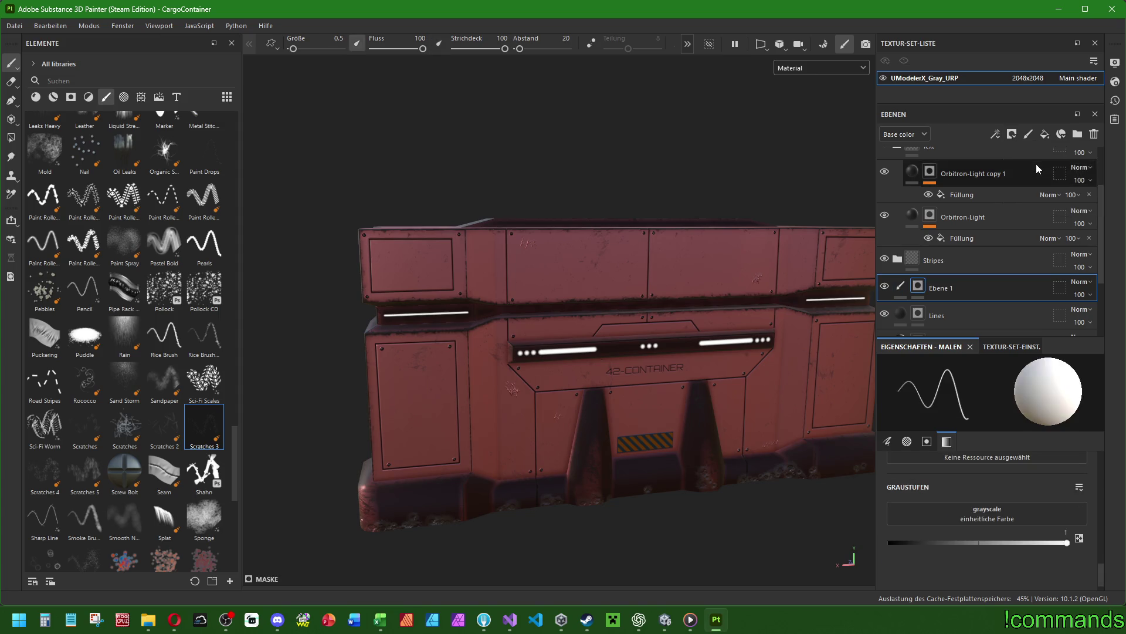
click(54, 97)
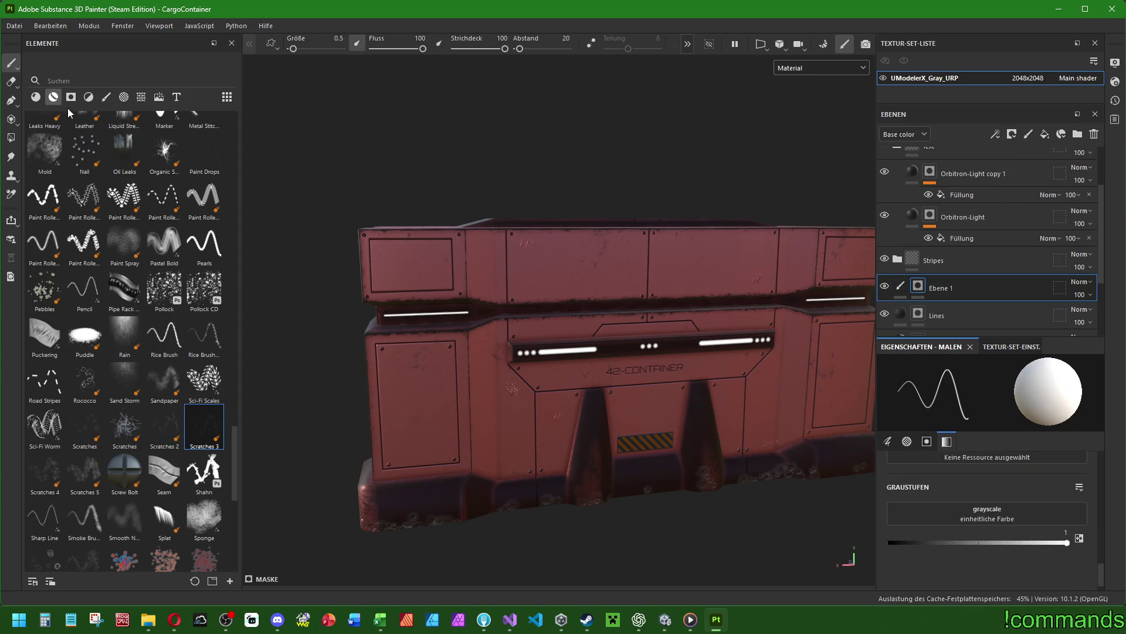
scroll(133, 273, up, 10)
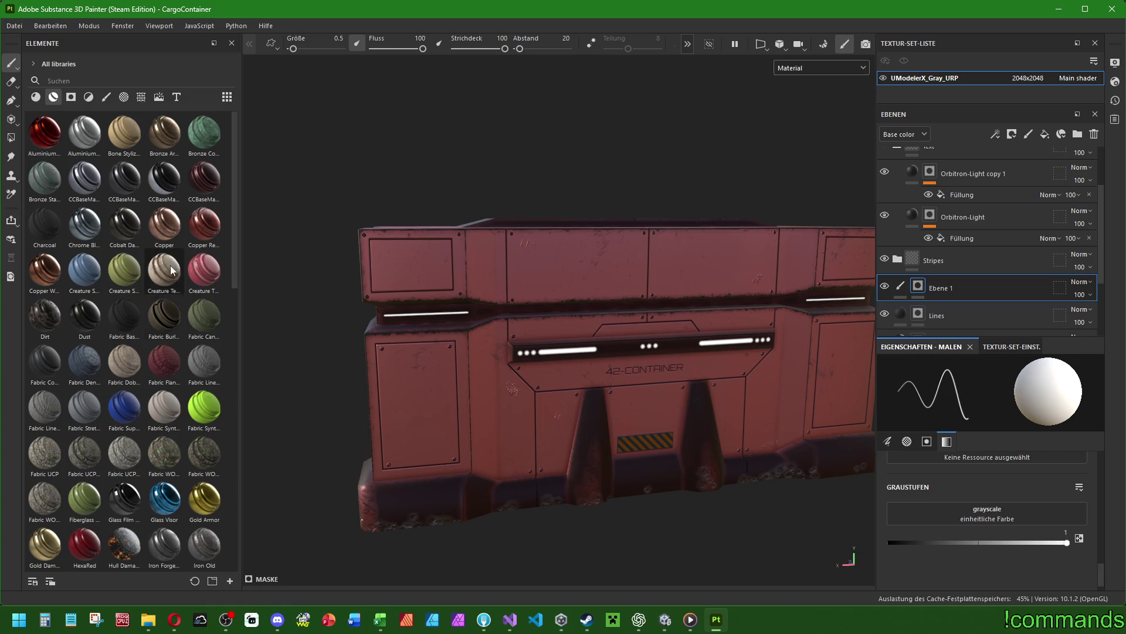
mouse_move(199, 235)
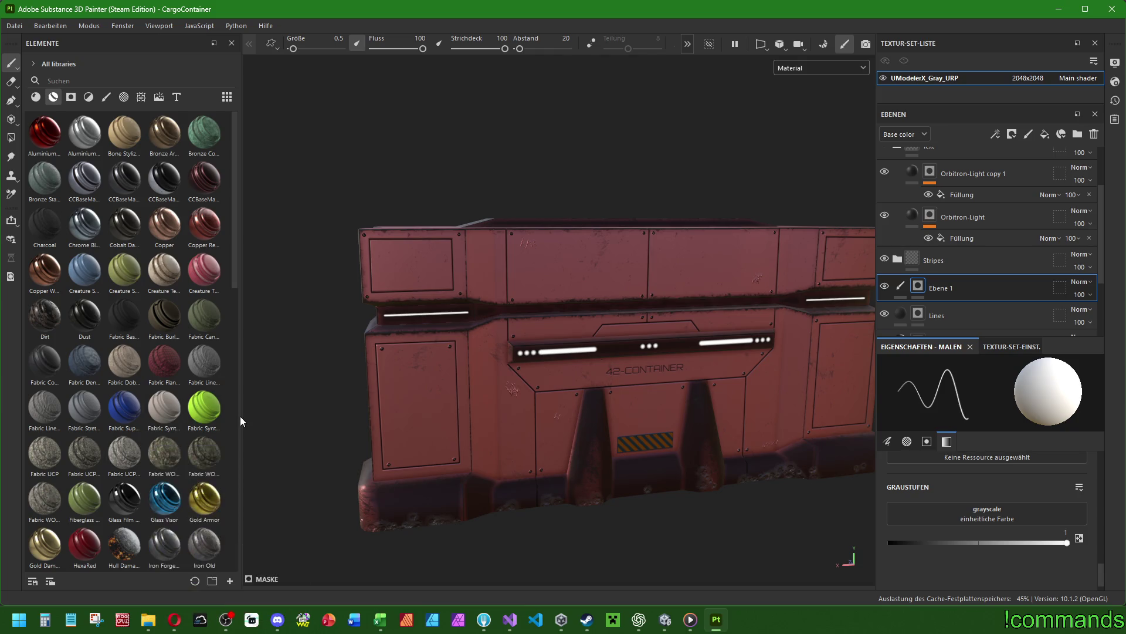
mouse_move(93, 543)
mouse_down()
mouse_move(992, 261)
mouse_move(988, 277)
mouse_up()
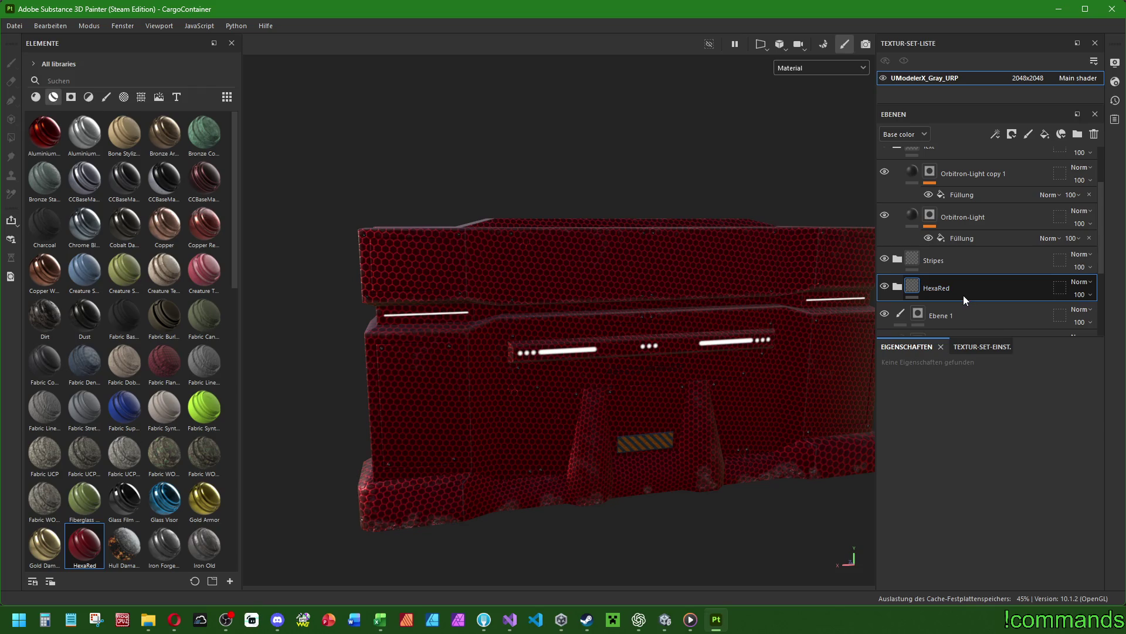
Delete the empty Ebene 1 layer and add a black mask to the HexaRed folder.
click(949, 317)
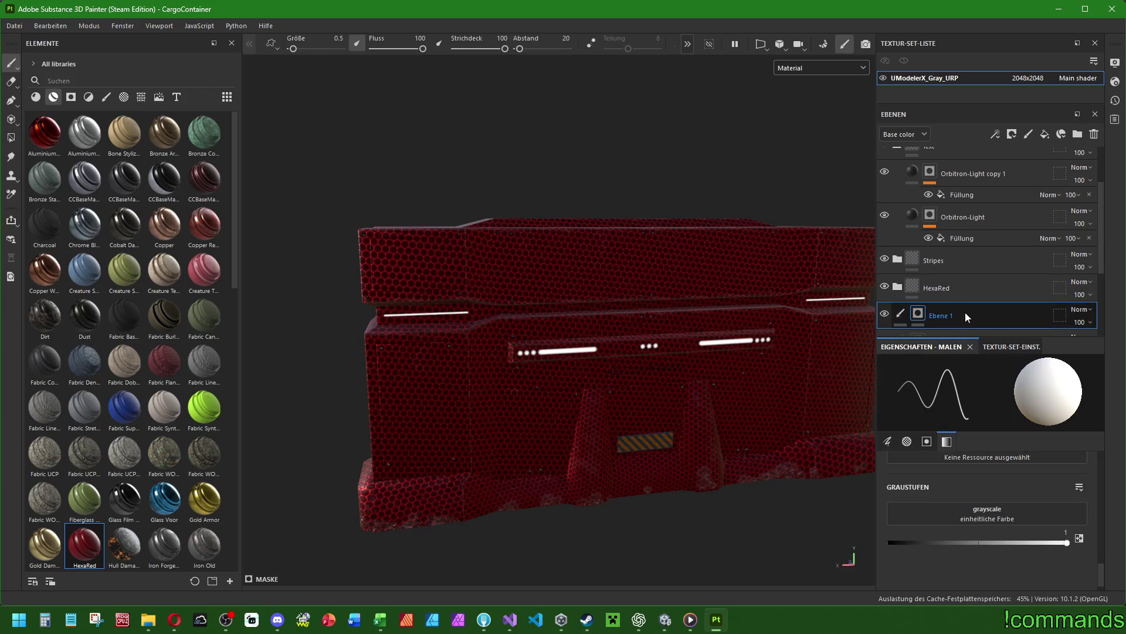
click(1094, 134)
click(930, 292)
right_click(930, 292)
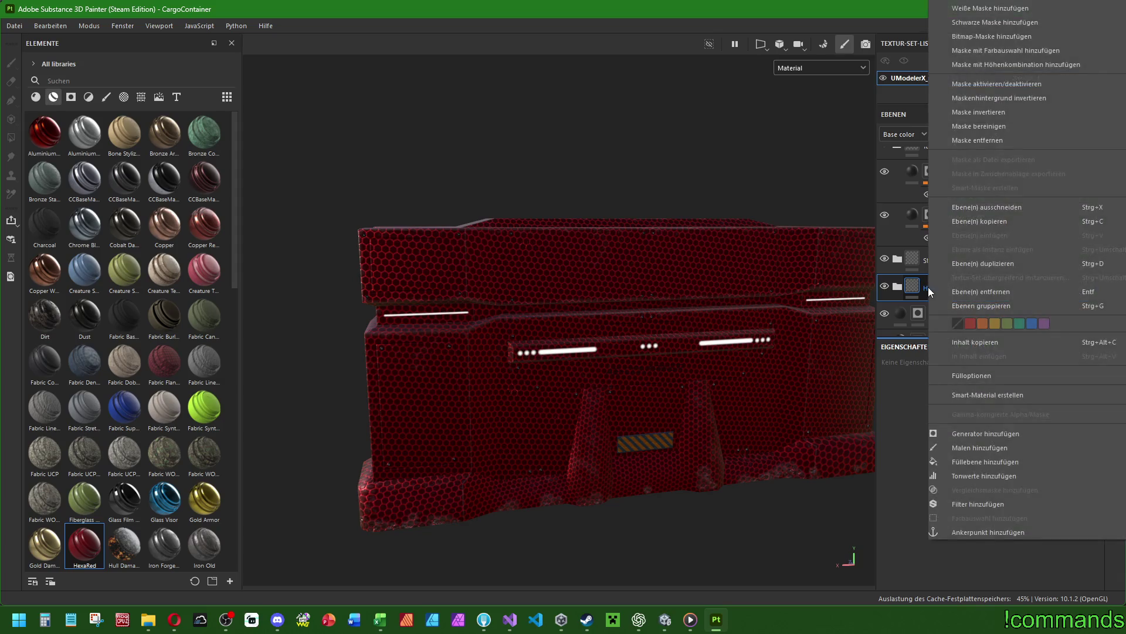
click(1001, 22)
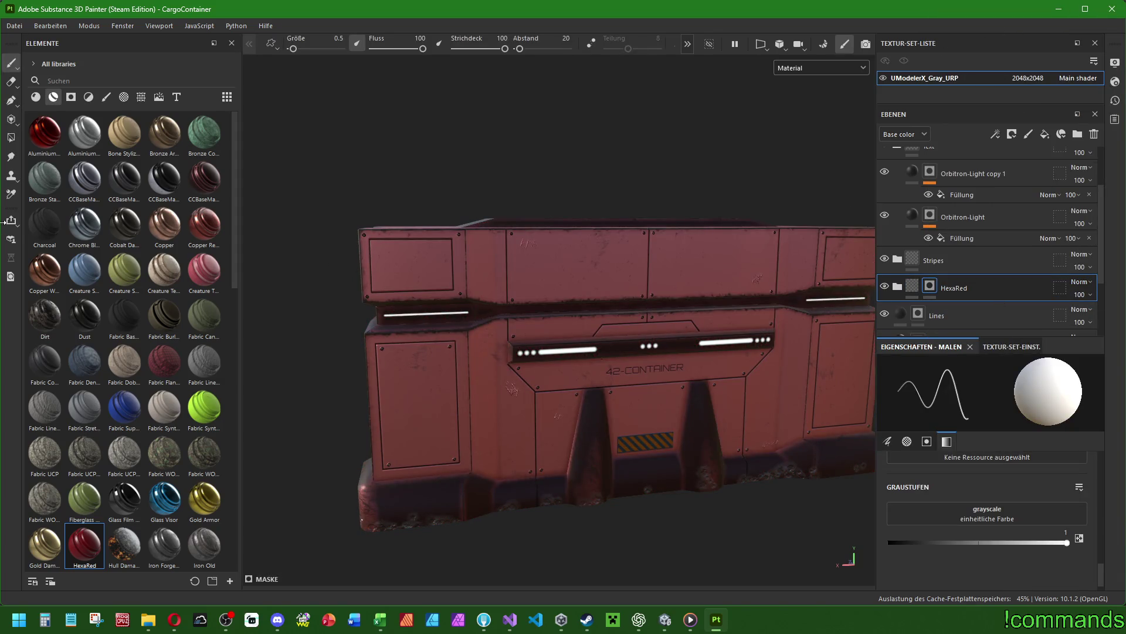
click(107, 96)
Thin the brush and draw a straight-edged diamond outline on the HexaRed mask on the left front panel.
ctrl+right_drag(358, 342, 384, 342)
mouse_move(630, 463)
alt+middle_down()
mouse_move(745, 387)
mouse_move(756, 396)
alt+middle_up()
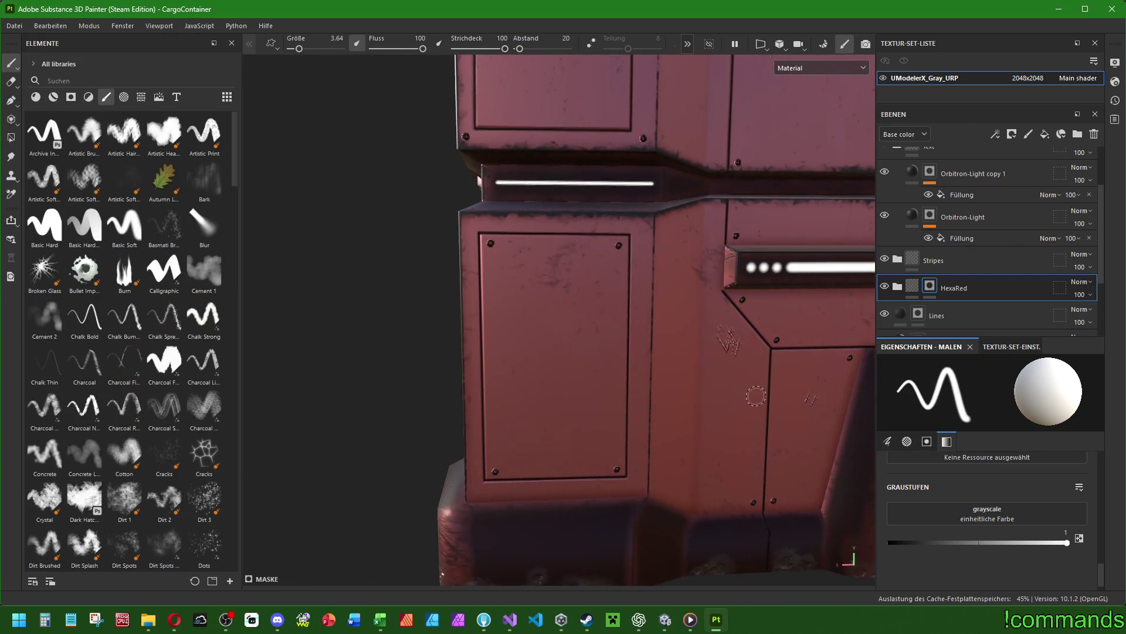
ctrl+right_drag(509, 264, 503, 260)
scroll(503, 260, up, 2)
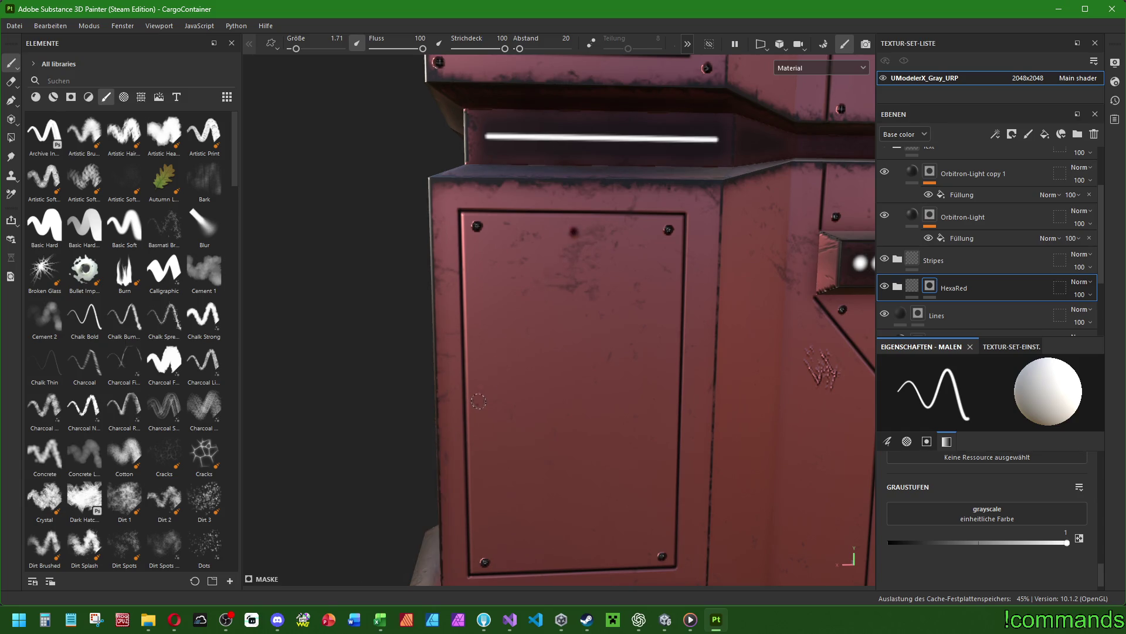
shift+click(478, 404)
shift+click(573, 557)
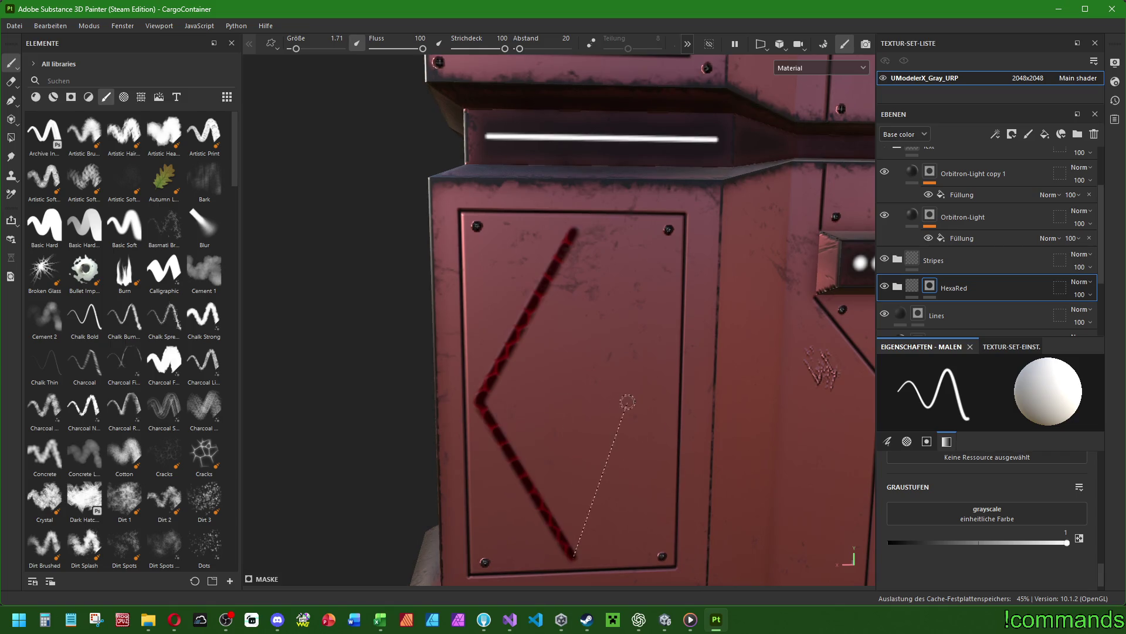
shift+click(669, 398)
shift+click(572, 231)
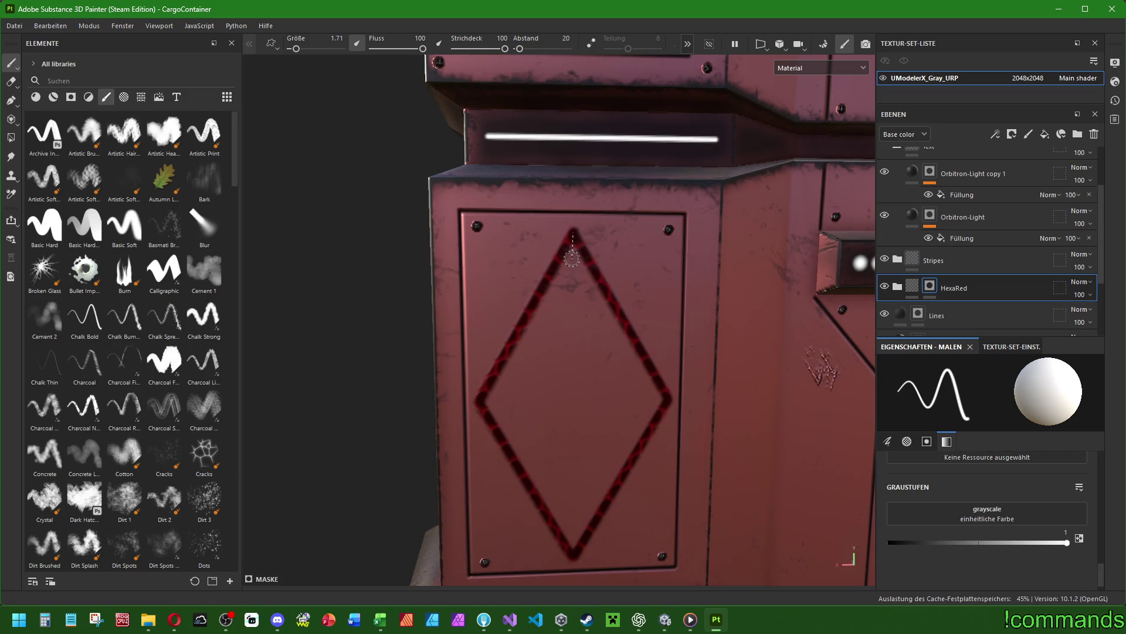
Enlarge the brush, fill the diamond with the hex pattern, and reframe the container.
ctrl+right_drag(572, 257, 558, 339)
mouse_move(558, 340)
mouse_down()
mouse_move(564, 389)
mouse_move(531, 381)
mouse_move(520, 408)
mouse_move(572, 466)
mouse_move(612, 401)
mouse_move(557, 316)
mouse_move(549, 370)
mouse_move(549, 306)
mouse_move(504, 311)
mouse_up()
scroll(505, 311, down, 3)
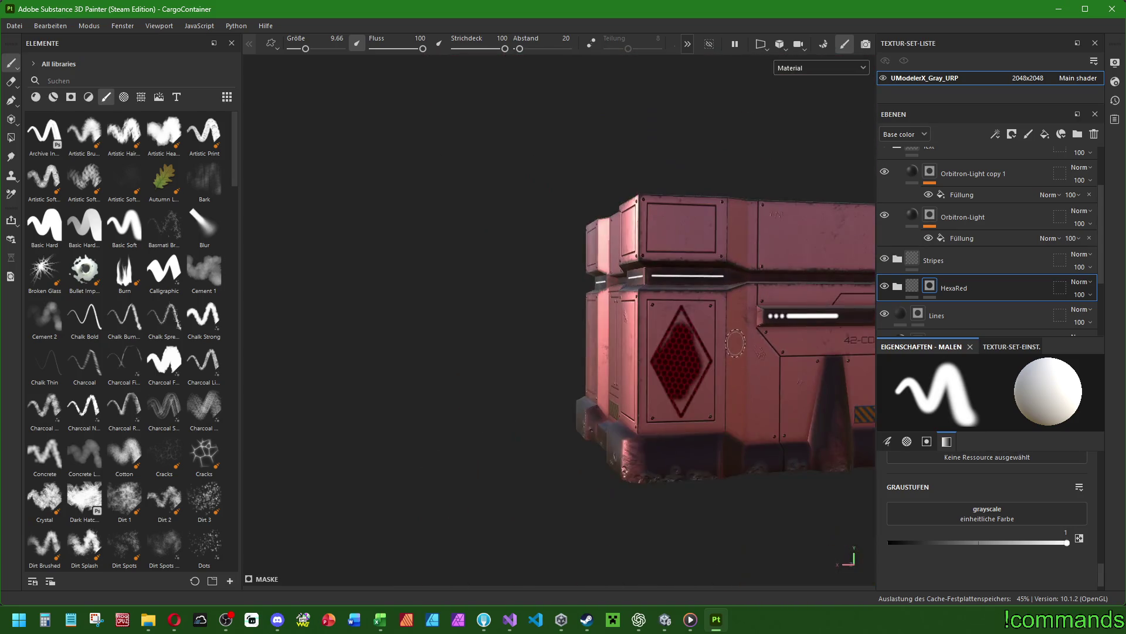
alt+middle_drag(716, 352, 463, 368)
alt+drag(462, 367, 605, 333)
alt+middle_drag(605, 333, 631, 353)
alt+drag(630, 353, 650, 356)
scroll(650, 357, up, 5)
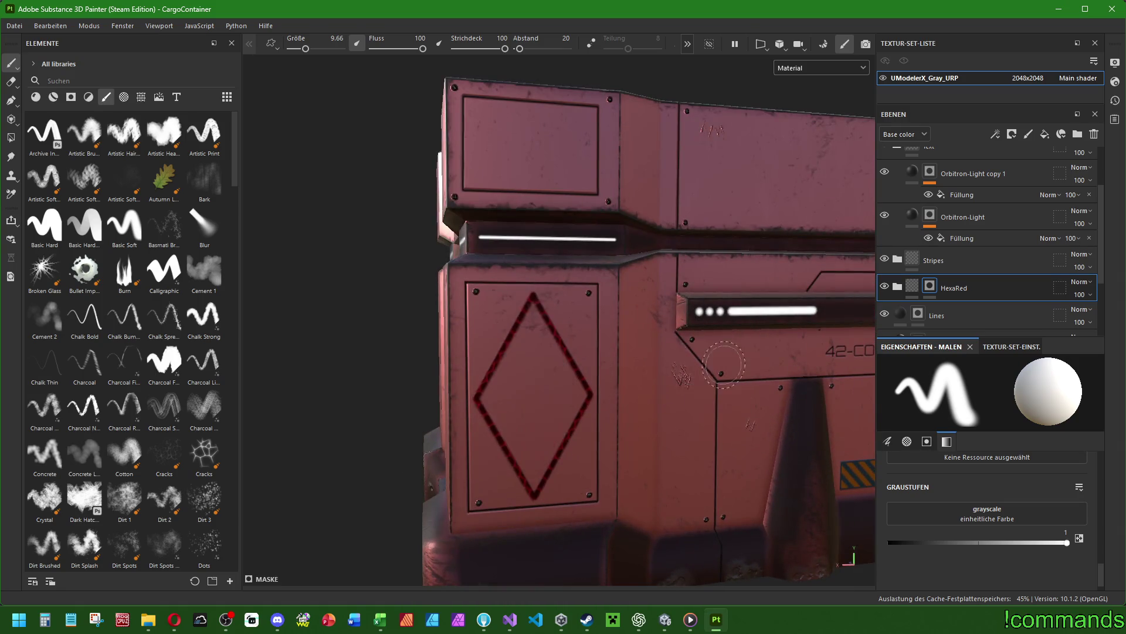
Reveal the hex pattern on the door panel with Polygon Fill, then undo it.
click(10, 137)
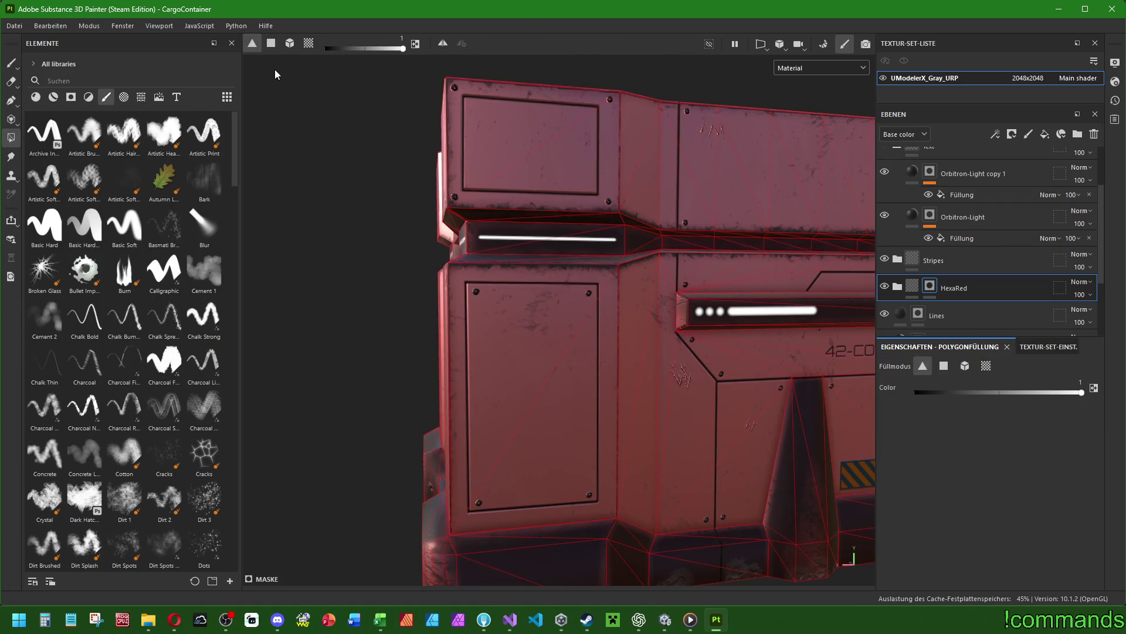
click(522, 339)
scroll(550, 409, down, 5)
mouse_move(550, 410)
alt+mouse_down()
mouse_move(513, 336)
mouse_move(646, 318)
mouse_move(527, 335)
mouse_move(483, 330)
mouse_move(572, 339)
alt+mouse_up()
scroll(527, 335, up, 4)
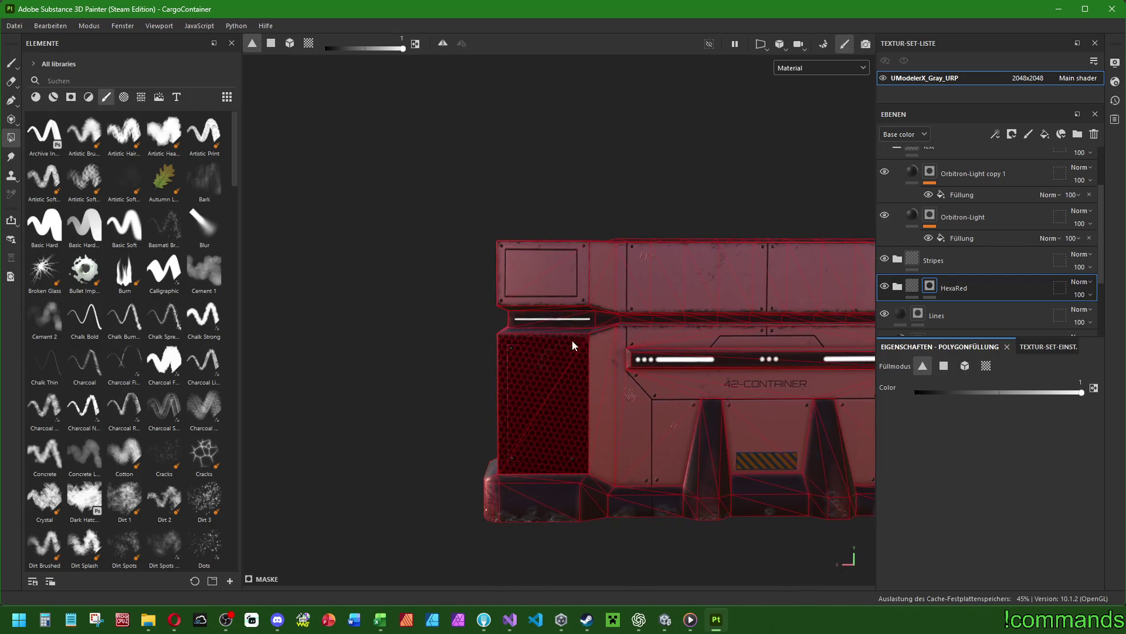
key(ctrl+z)
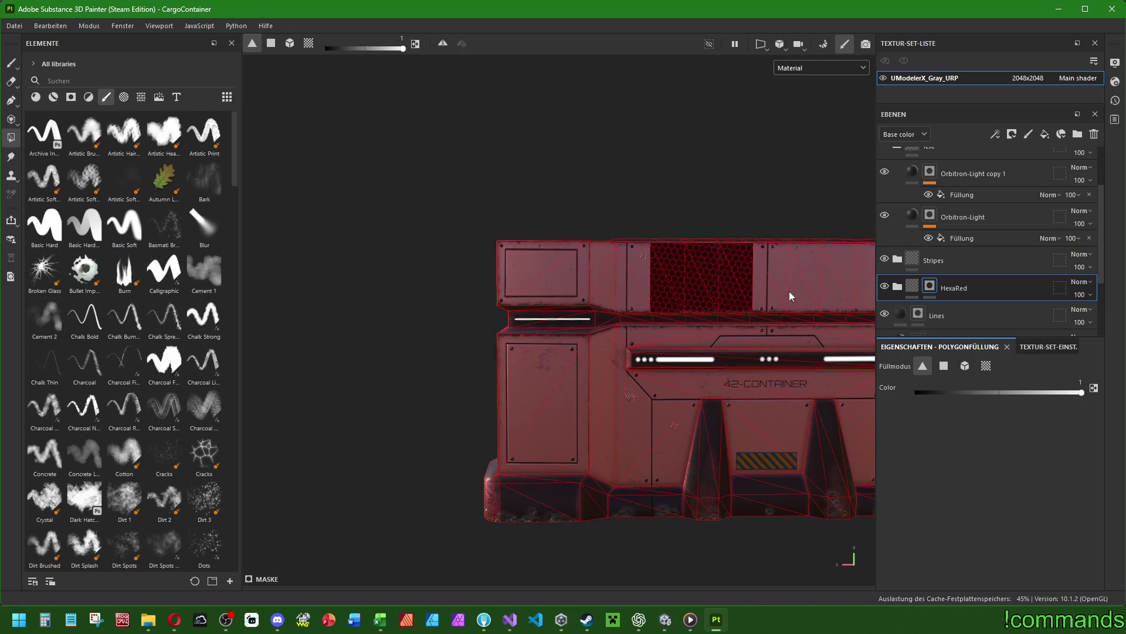
Orbit to a side-front view and return to the Paint brush at size 9.66.
scroll(790, 291, down, 3)
mouse_move(593, 335)
alt+mouse_down()
mouse_move(554, 347)
mouse_move(661, 354)
mouse_move(652, 347)
mouse_move(616, 385)
mouse_move(611, 420)
alt+mouse_up()
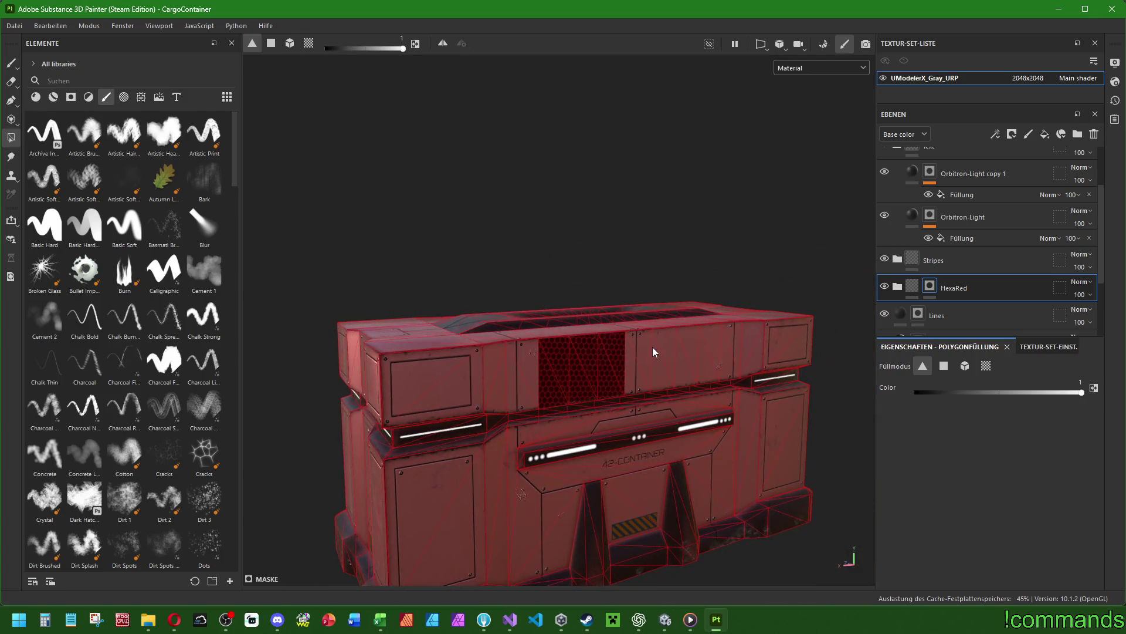
mouse_move(611, 420)
alt+mouse_down()
mouse_move(737, 299)
mouse_move(738, 310)
mouse_move(726, 282)
mouse_move(674, 332)
mouse_move(695, 298)
mouse_move(565, 340)
mouse_move(533, 327)
mouse_move(611, 322)
mouse_move(714, 346)
alt+mouse_up()
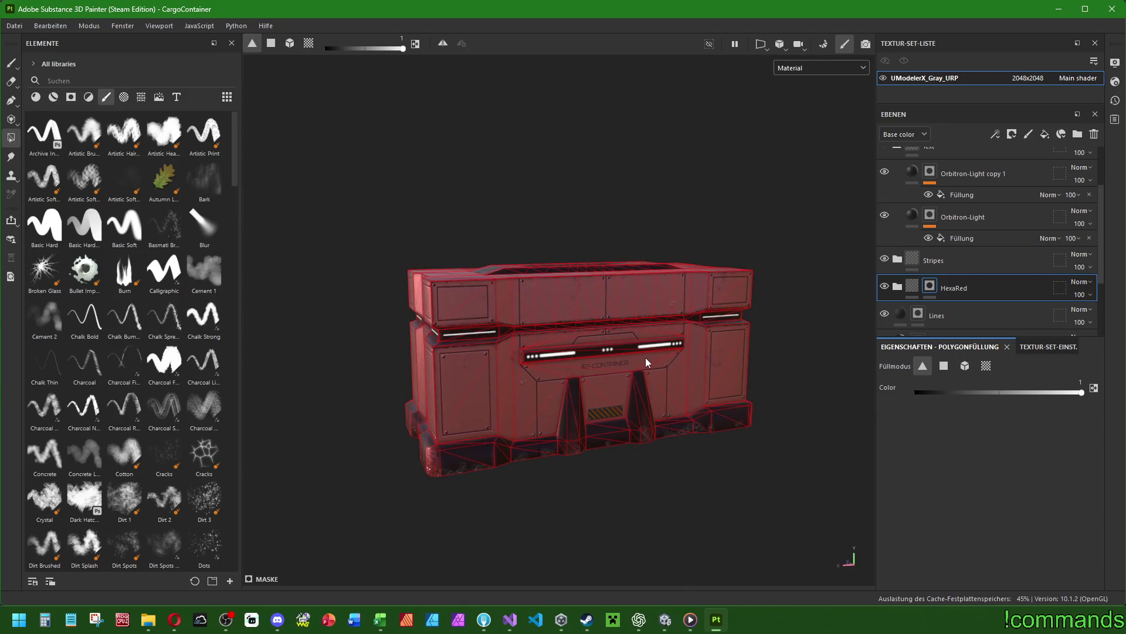
scroll(563, 373, up, 5)
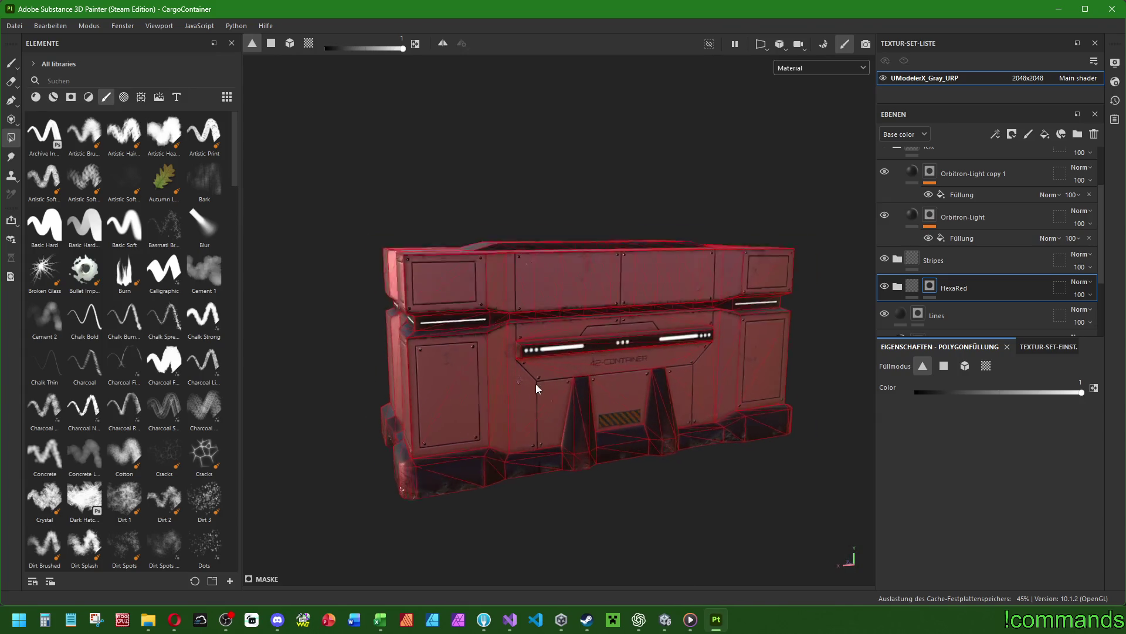
click(11, 63)
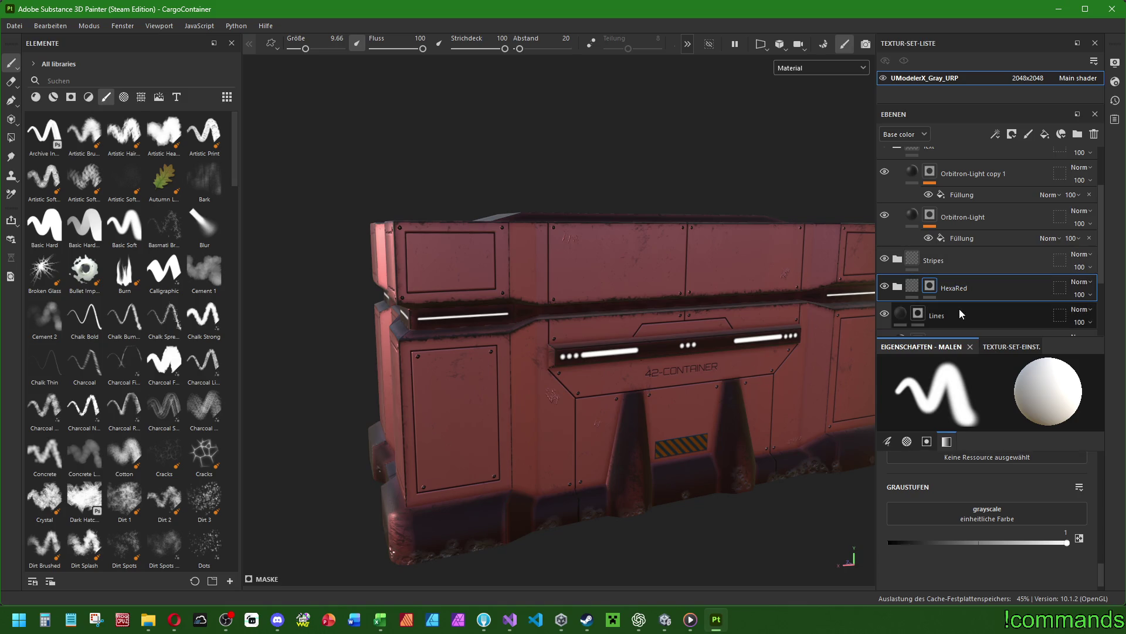
Move the Lines layer above HexaRed and make it the paint target.
scroll(956, 310, down, 2)
click(951, 239)
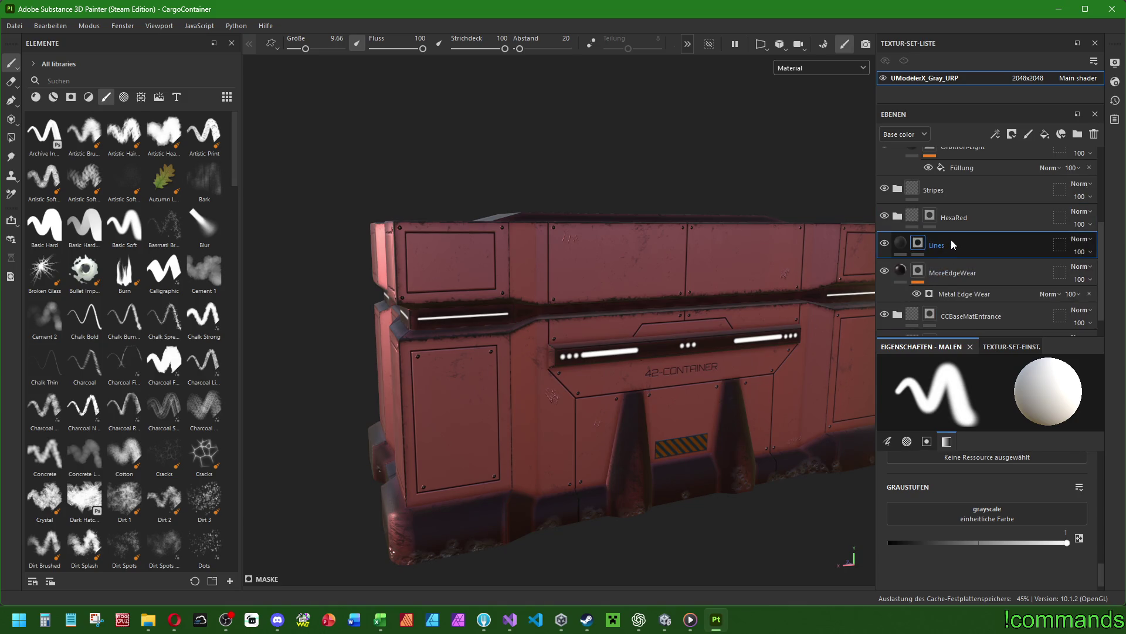
drag(951, 240, 975, 216)
click(952, 255)
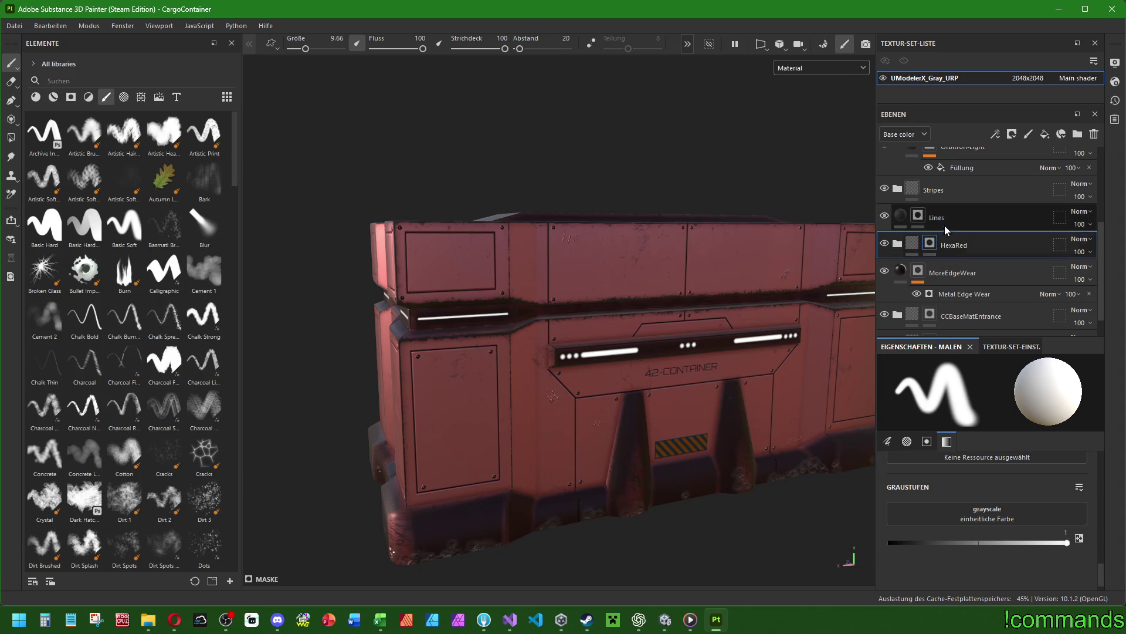
click(944, 229)
Shrink the brush to size 0.75, undoing a trial straight stroke.
ctrl+right_drag(440, 389, 411, 389)
scroll(941, 474, up, 5)
click(1043, 505)
text(1)
key(Delete)
key(Delete)
key(Delete)
key(Return)
scroll(512, 348, up, 5)
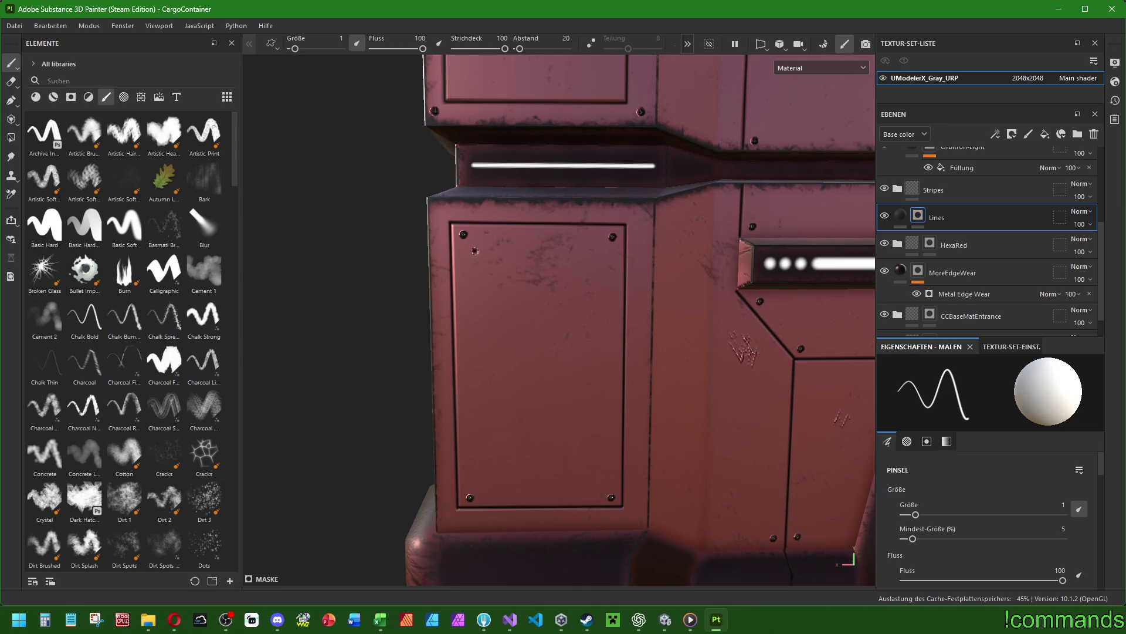
shift+click(602, 251)
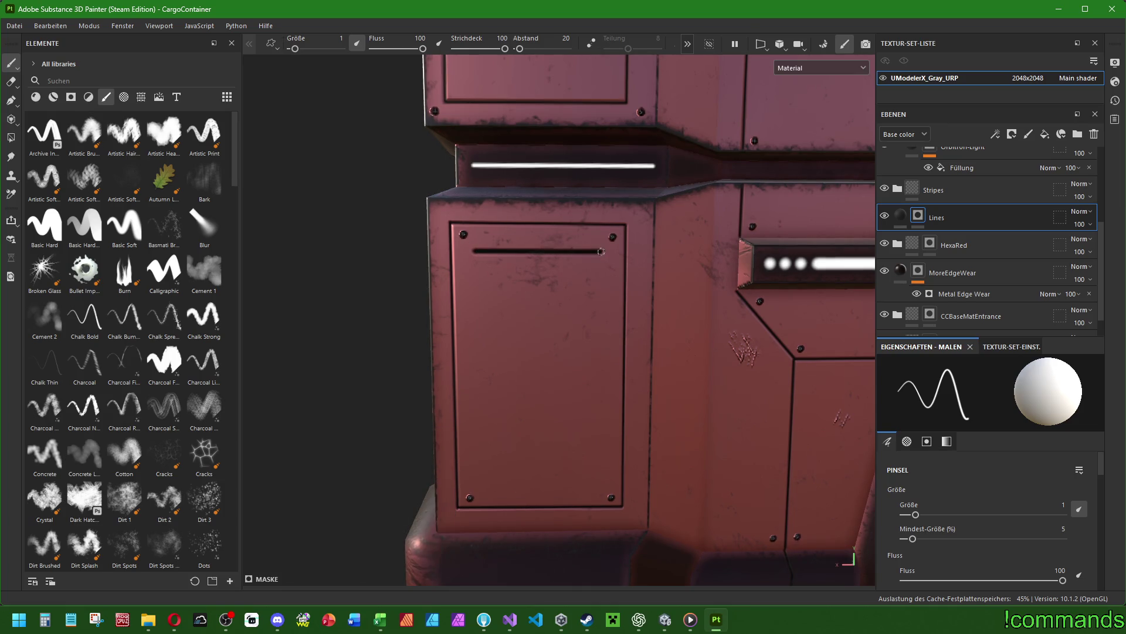
key(ctrl+z)
text(0.75)
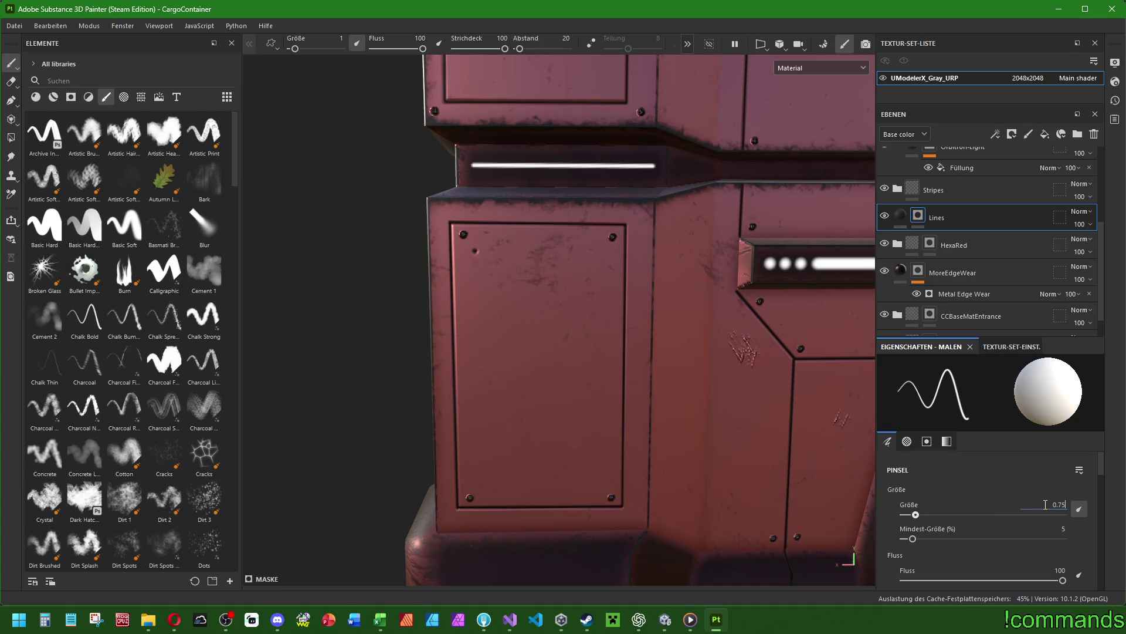
key(Return)
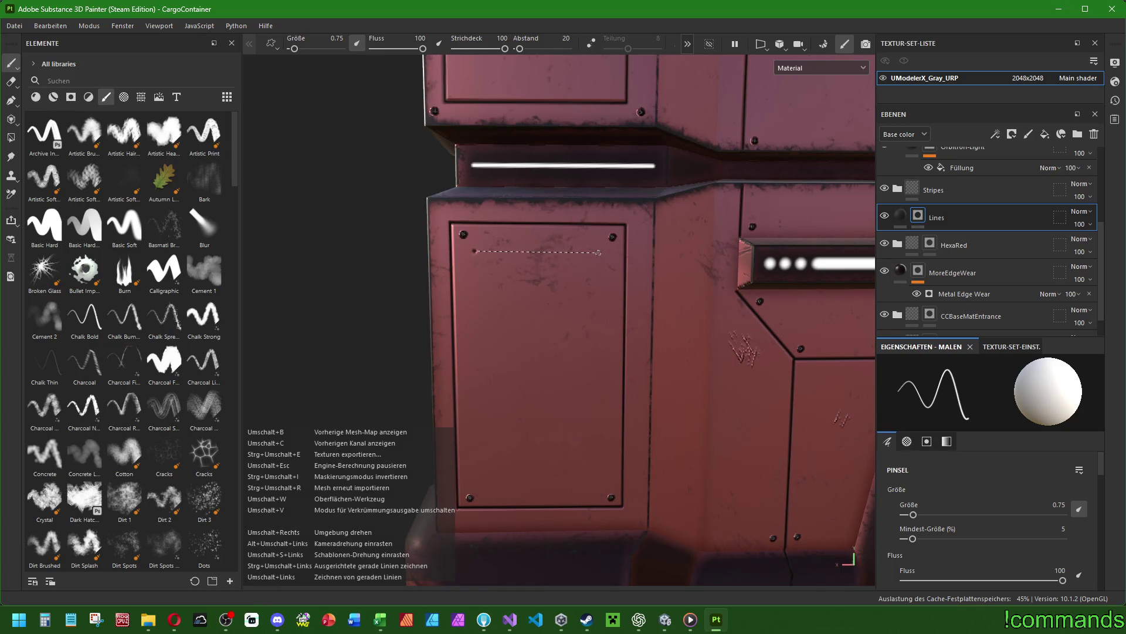
Paint four straight edges forming a thin inset rectangle on the left door panel.
shift+click(599, 252)
shift+click(597, 483)
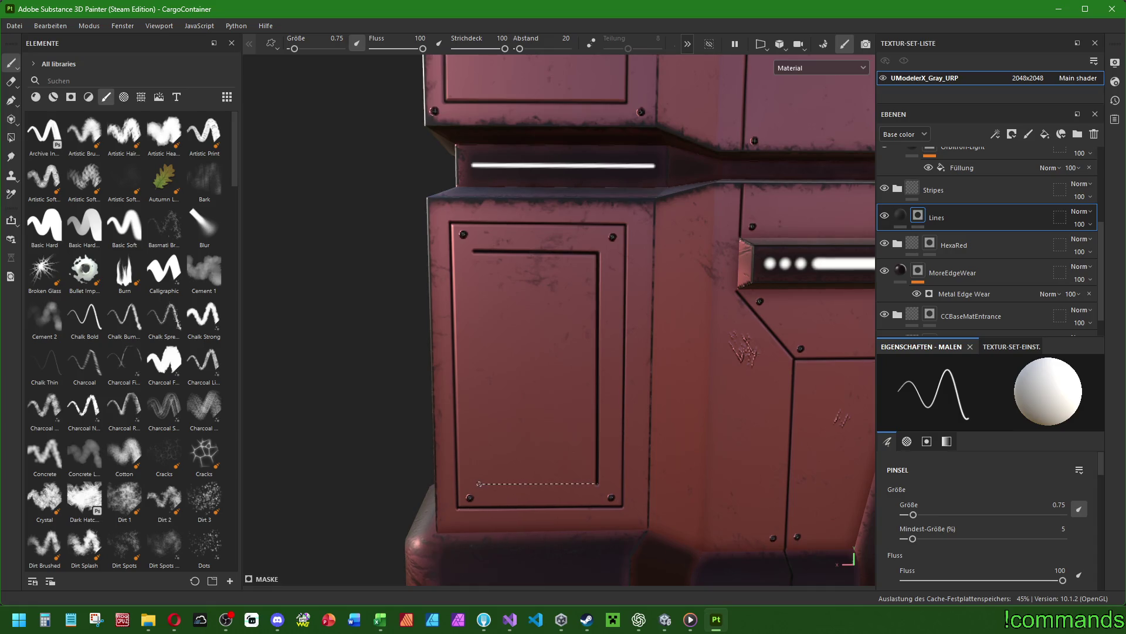
shift+click(482, 483)
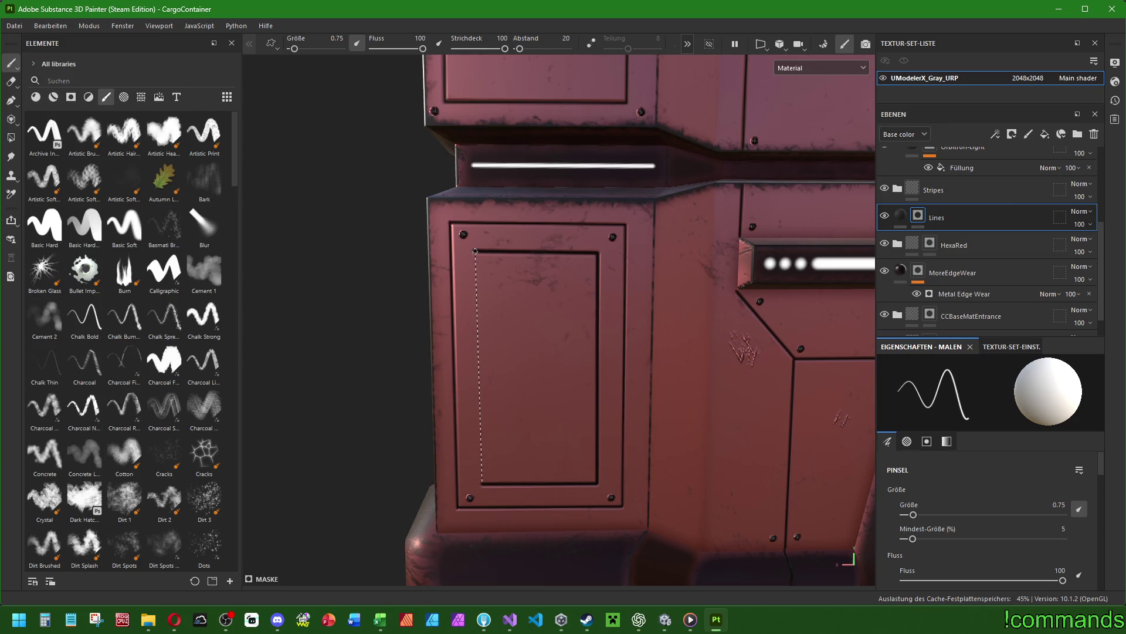
shift+click(475, 251)
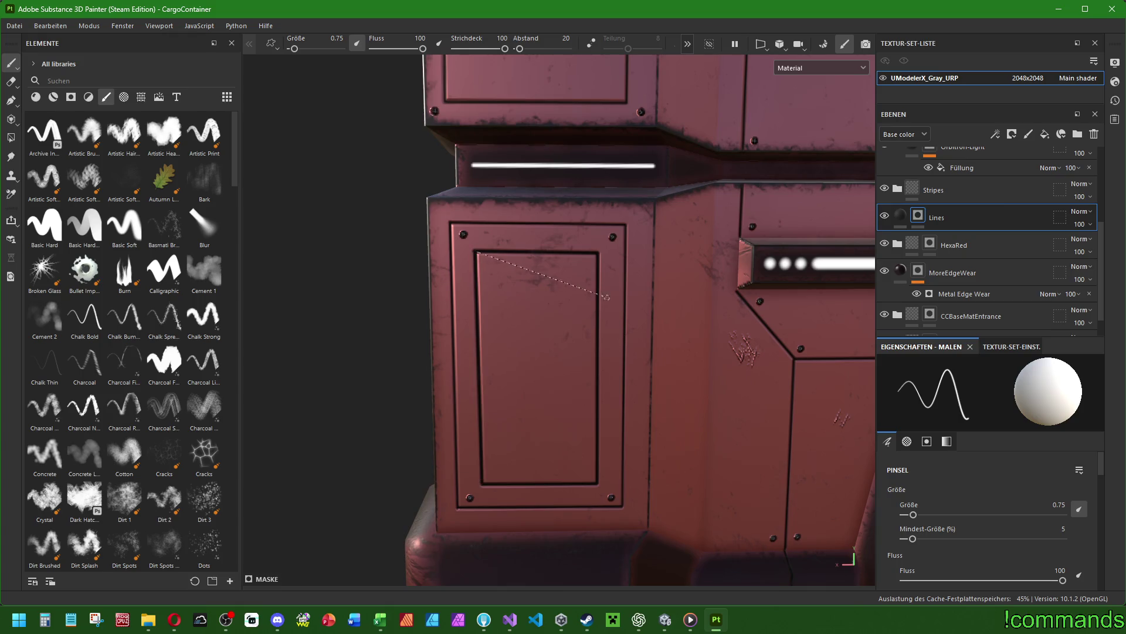
Look over the container, undo the last stroke, and select the Details layer.
scroll(639, 319, down, 5)
mouse_move(630, 317)
alt+mouse_down()
mouse_move(629, 331)
mouse_move(428, 377)
mouse_move(528, 352)
alt+mouse_up()
scroll(528, 352, up, 3)
alt+middle_drag(528, 352, 679, 348)
mouse_move(679, 348)
alt+mouse_down()
mouse_move(629, 359)
mouse_move(552, 267)
alt+mouse_up()
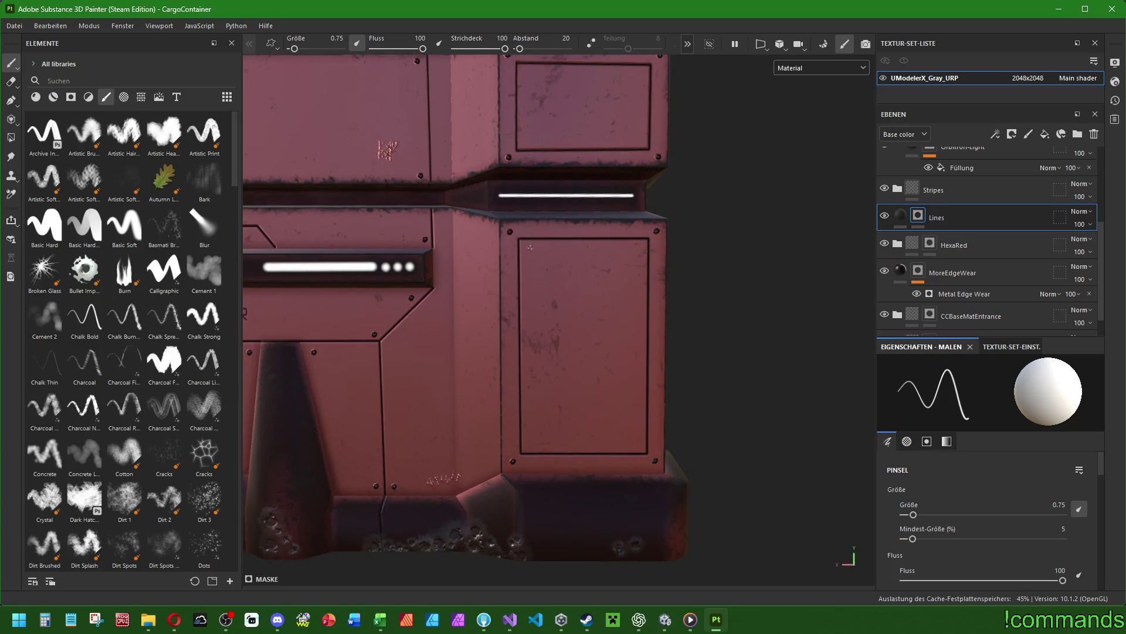
key(f)
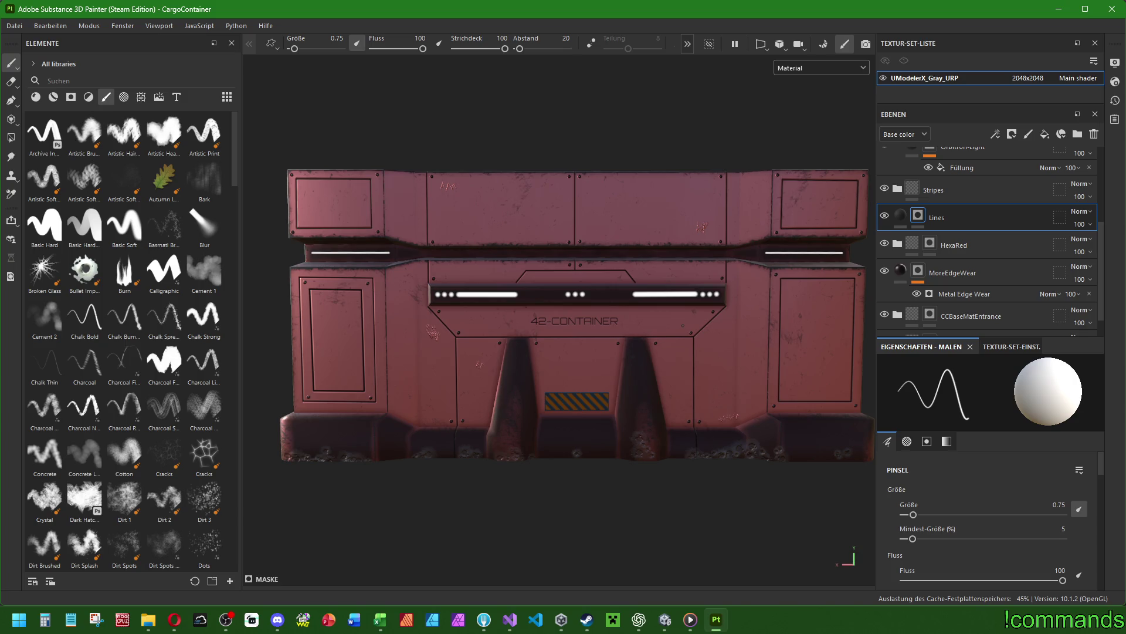
key(ctrl+z)
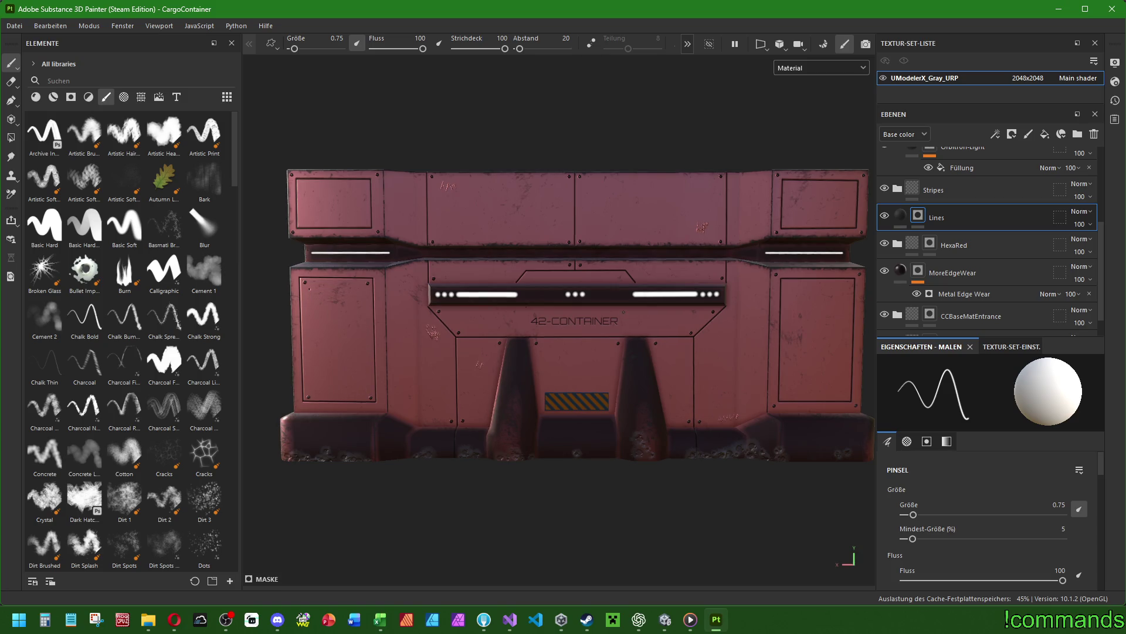
scroll(974, 229, up, 3)
click(936, 187)
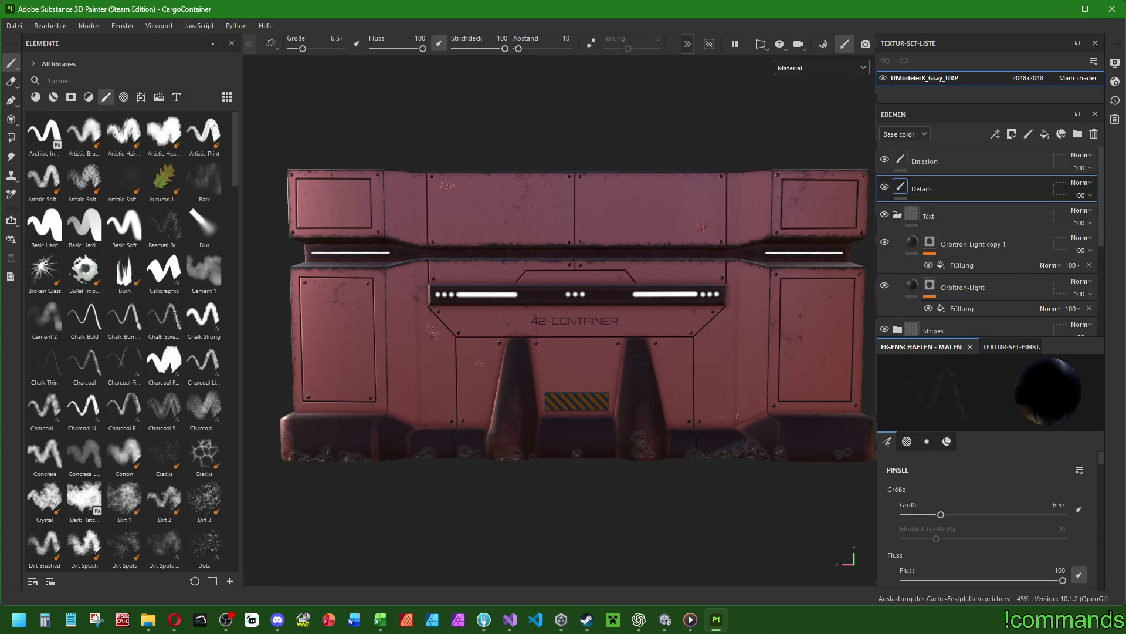
Erase the screw at the door panel's lower-left corner with the Eraser.
scroll(477, 308, up, 5)
click(11, 81)
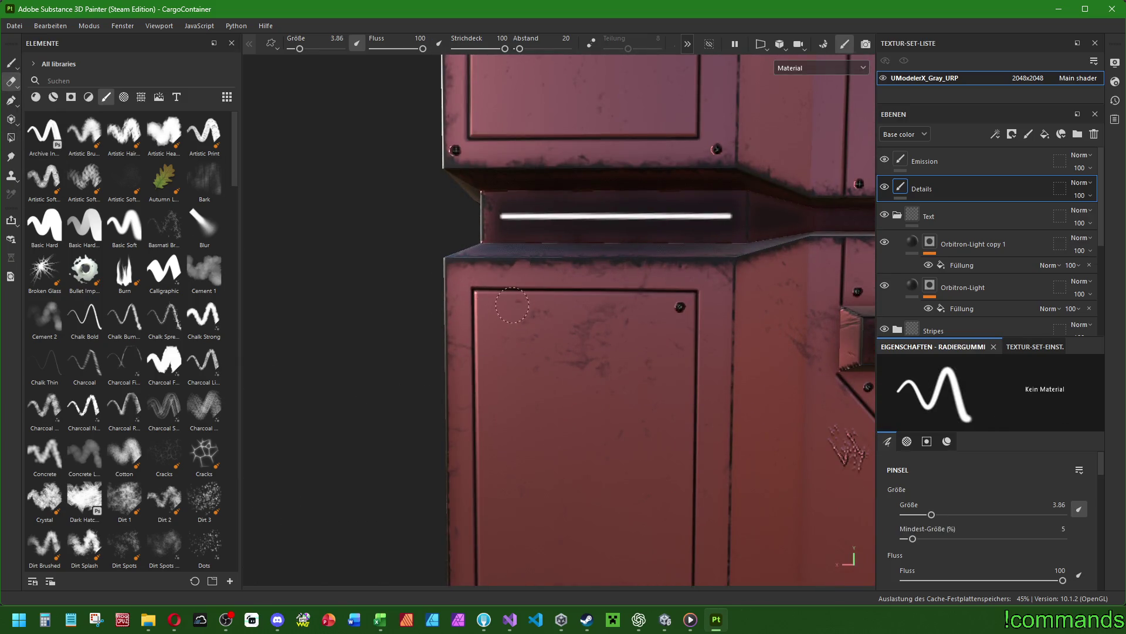
mouse_move(678, 303)
middle_down()
mouse_move(674, 216)
mouse_move(694, 457)
middle_up()
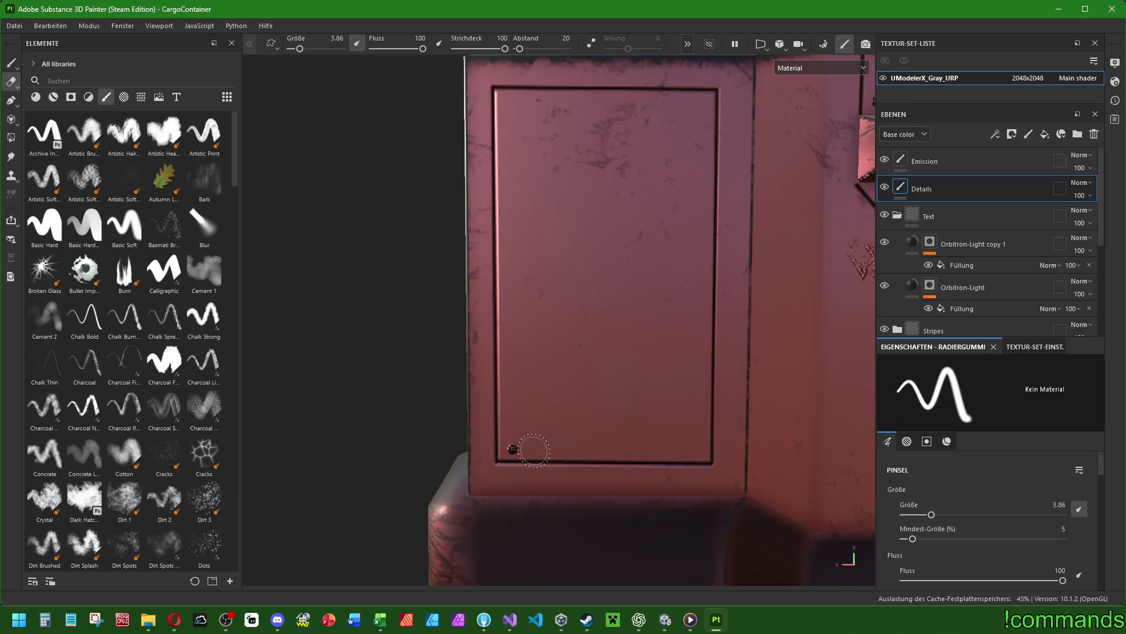
Return to the Paint tool and choose the Screw Bolt brush.
click(10, 62)
scroll(168, 238, down, 10)
scroll(167, 238, down, 15)
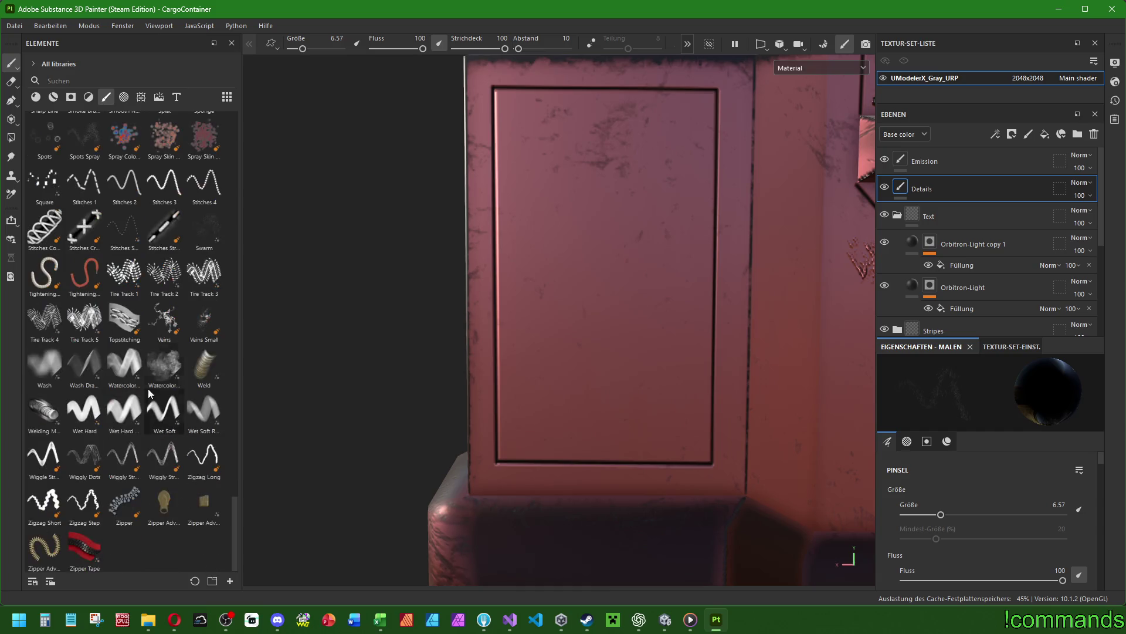
scroll(157, 352, up, 6)
click(124, 329)
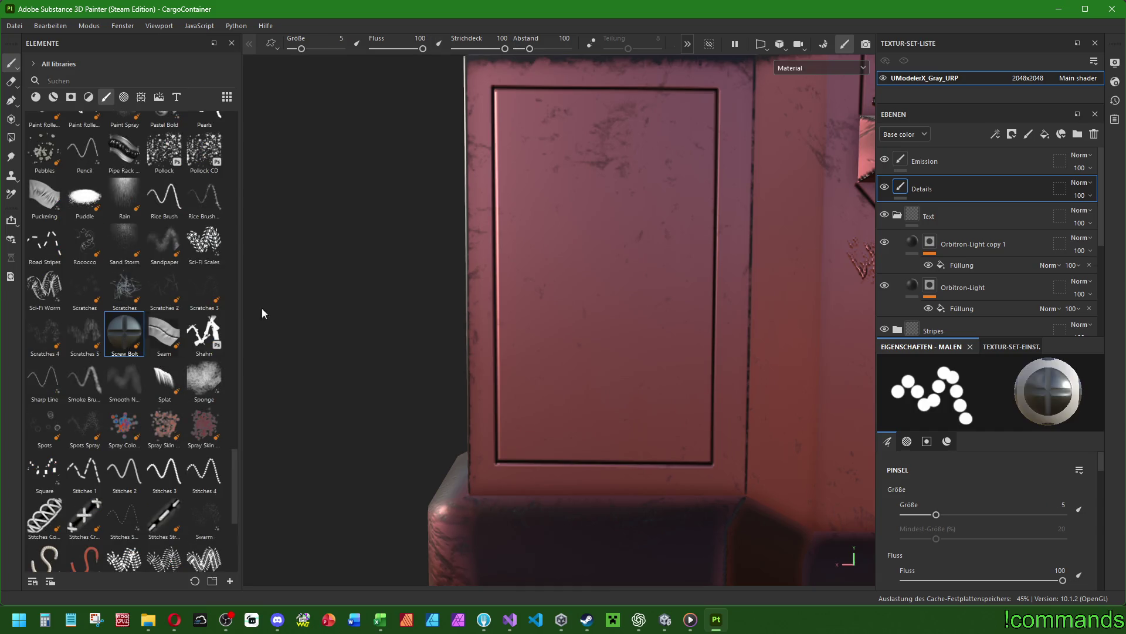
Set the Screw Bolt brush to 1.07, then orbit across the CARGO-42 and 42-CONTAINER sides.
middle_drag(868, 123, 733, 241)
ctrl+right_drag(733, 240, 709, 214)
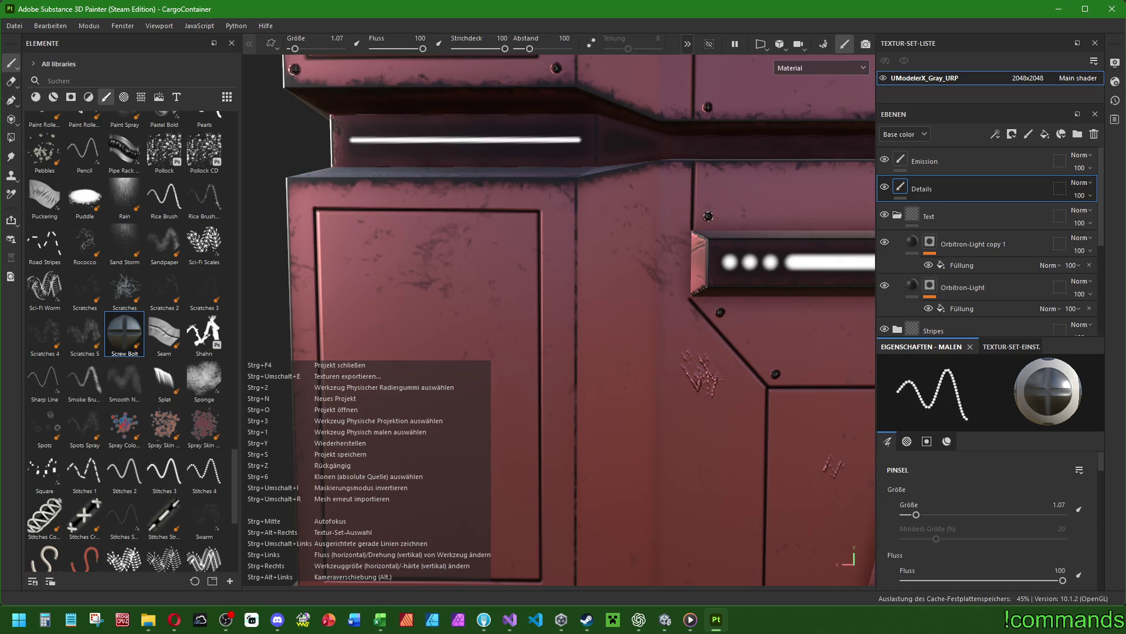
mouse_move(559, 197)
middle_down()
mouse_move(603, 182)
mouse_move(580, 461)
middle_up()
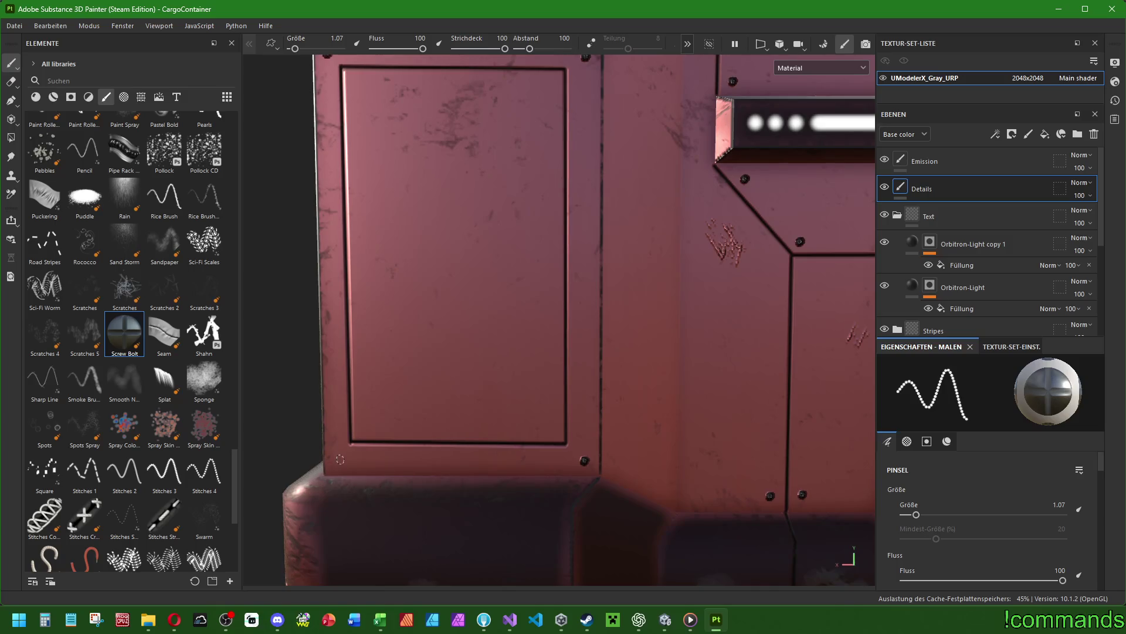
scroll(619, 339, down, 10)
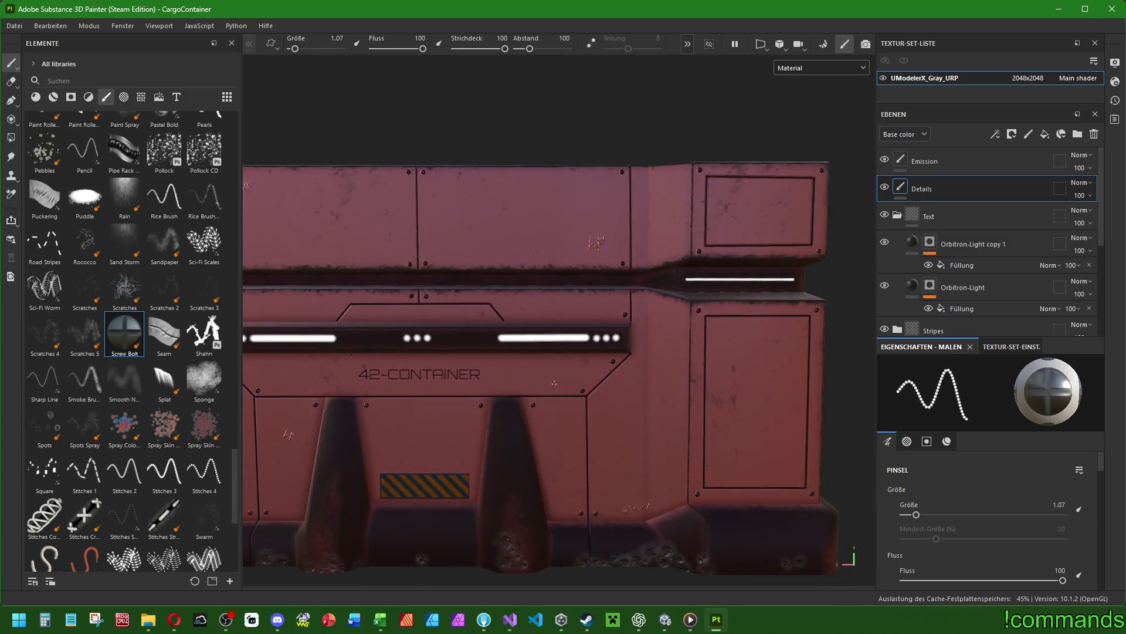
mouse_move(619, 339)
alt+mouse_down()
mouse_move(390, 372)
mouse_move(525, 332)
mouse_move(624, 342)
mouse_move(622, 361)
alt+mouse_up()
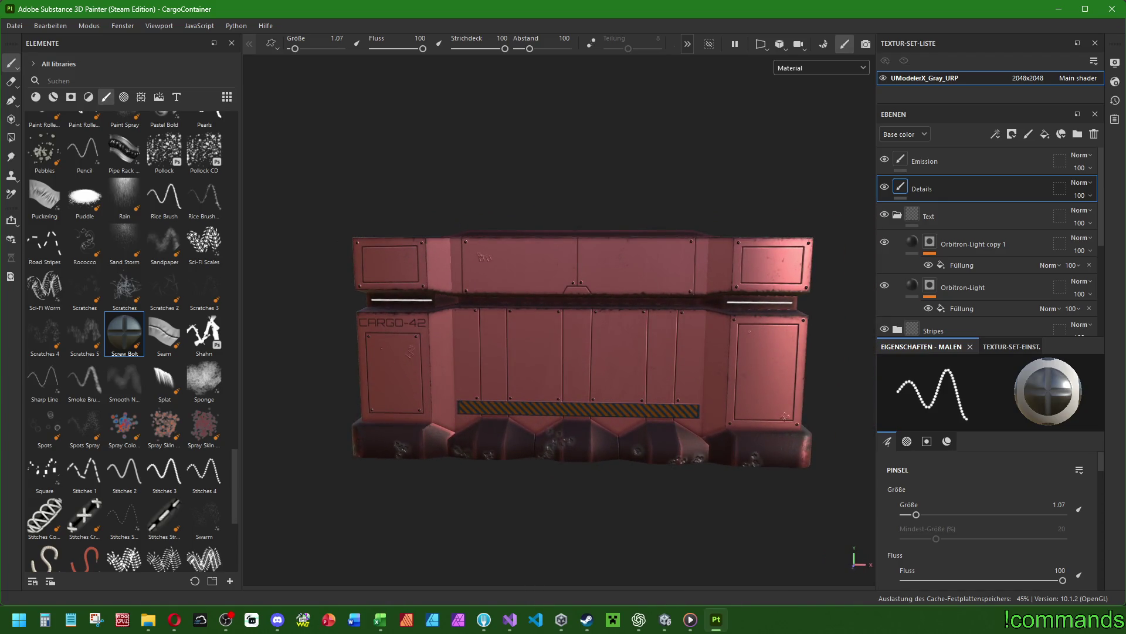
mouse_move(622, 361)
alt+mouse_down()
mouse_move(505, 339)
mouse_move(435, 343)
alt+mouse_up()
key(f)
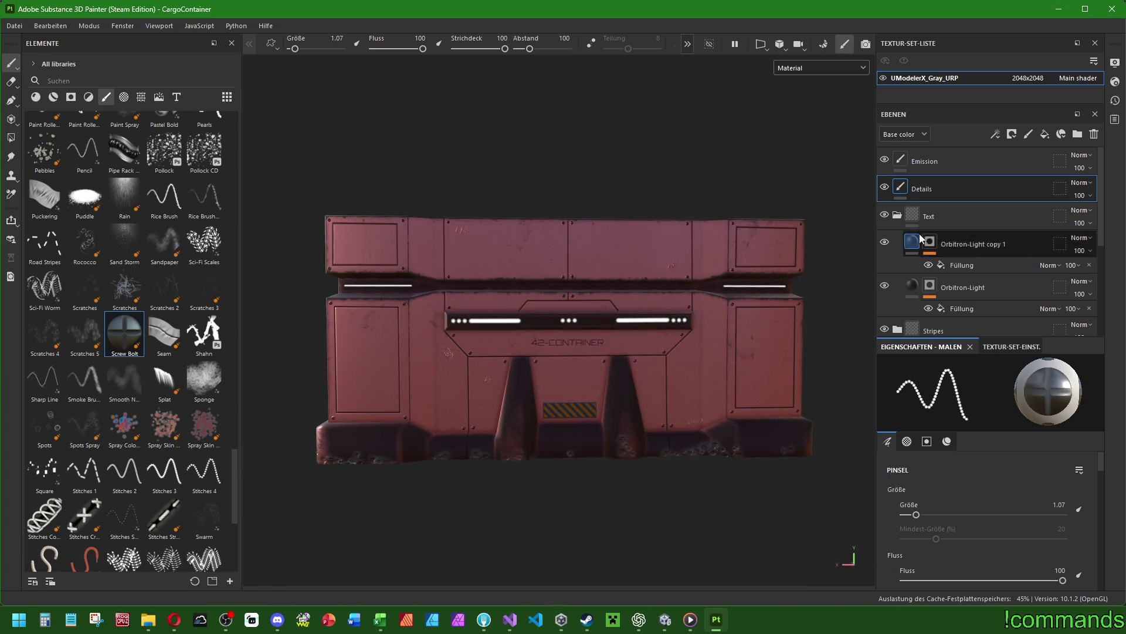
Select the Lines layer and zoom in on the left door panel.
scroll(989, 241, down, 3)
click(918, 286)
alt+right_drag(448, 353, 502, 287)
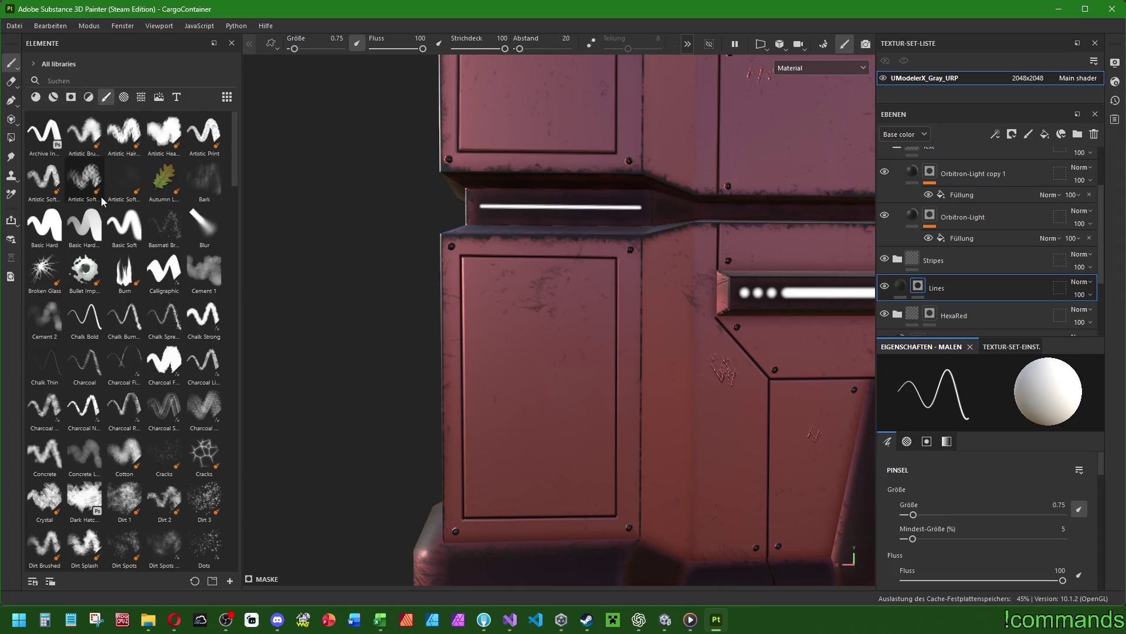
With Basic Soft at size 0.75, paint a four-sided inset outline on the left door panel.
click(124, 226)
drag(1020, 514, 913, 515)
key(shift)
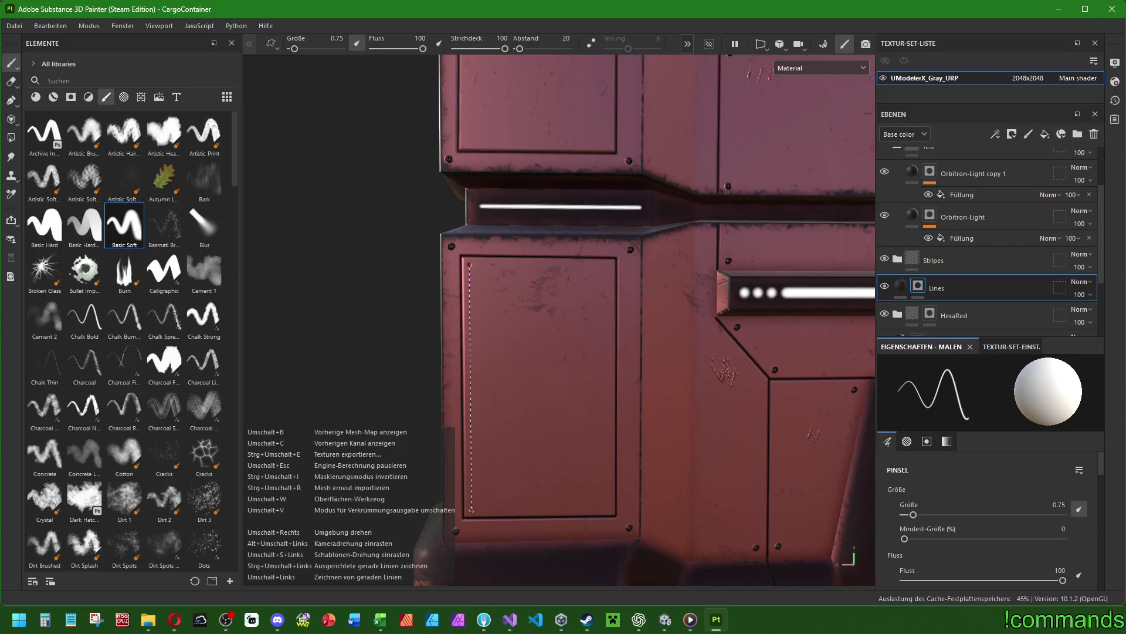
shift+click(471, 509)
shift+click(607, 506)
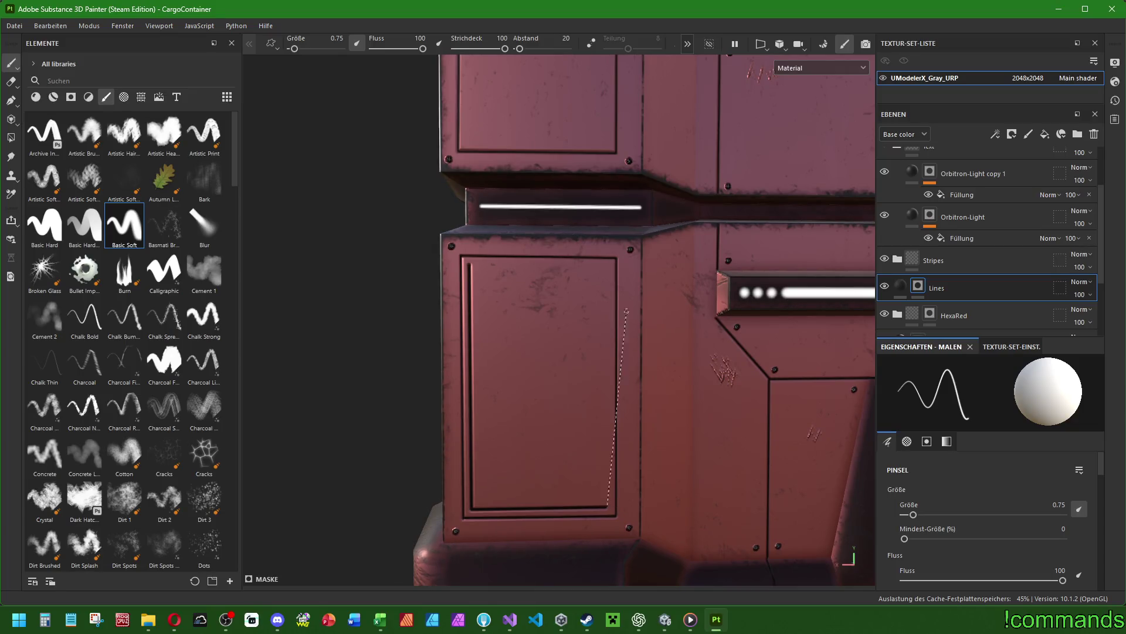
shift+click(607, 267)
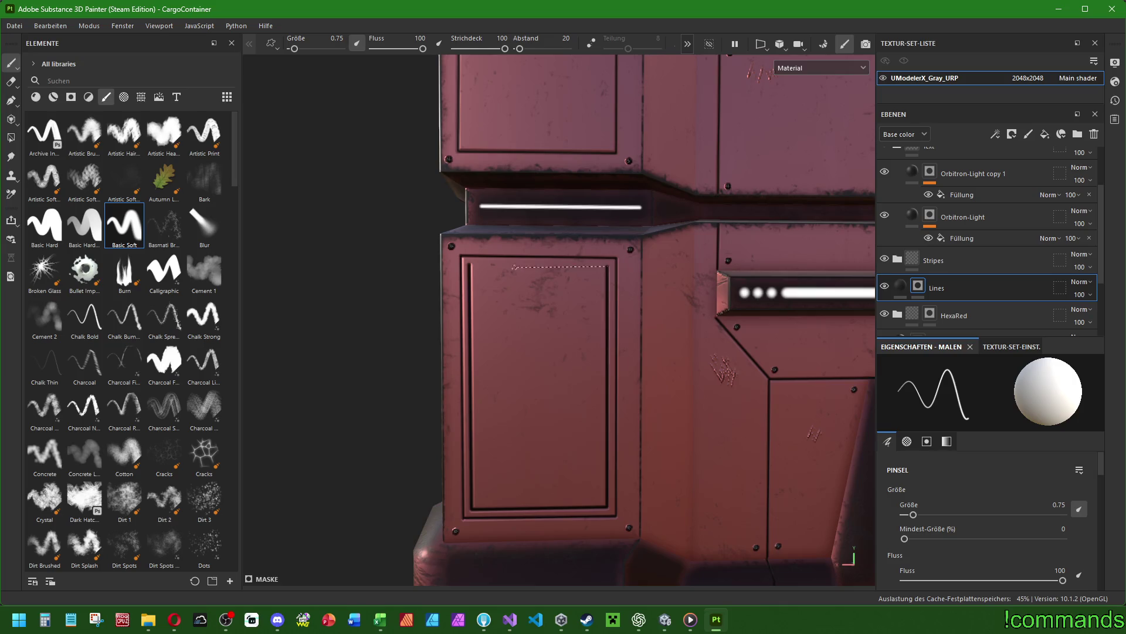
shift+click(470, 266)
Orbit to a three-quarter view and select the HexaRed layer.
scroll(470, 267, down, 5)
alt+drag(469, 267, 563, 293)
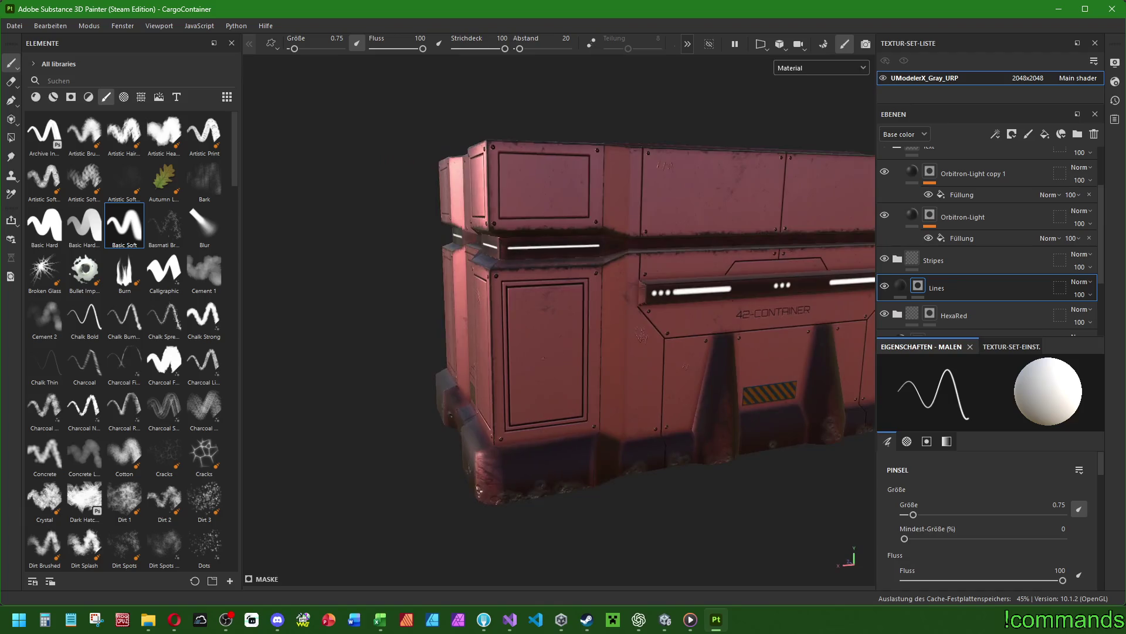
scroll(616, 354, up, 5)
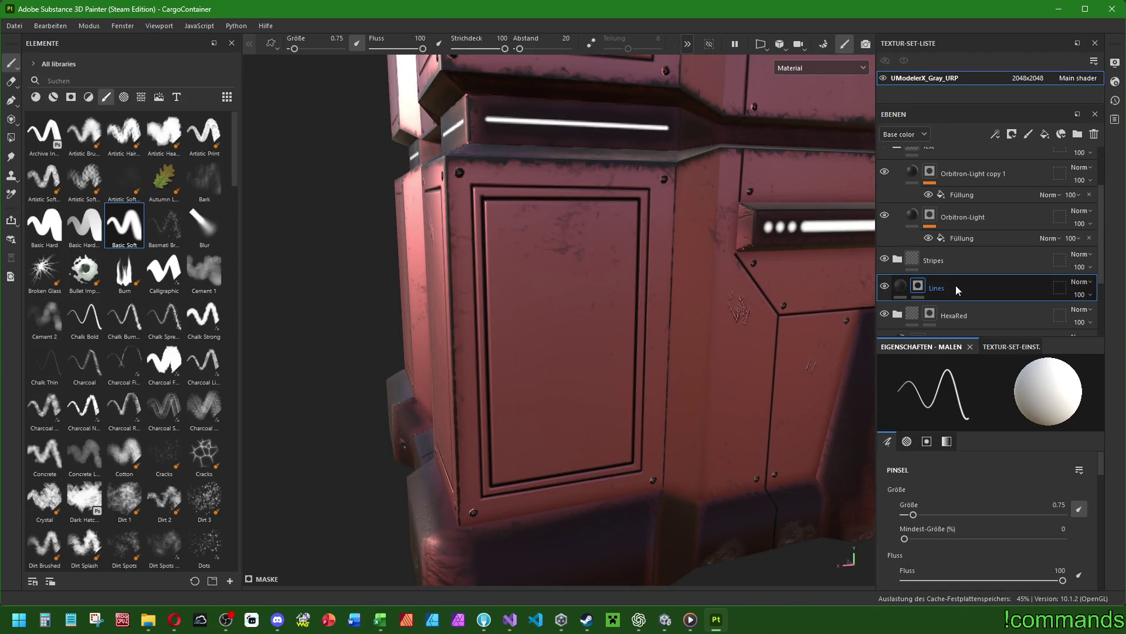
scroll(956, 285, down, 2)
click(961, 247)
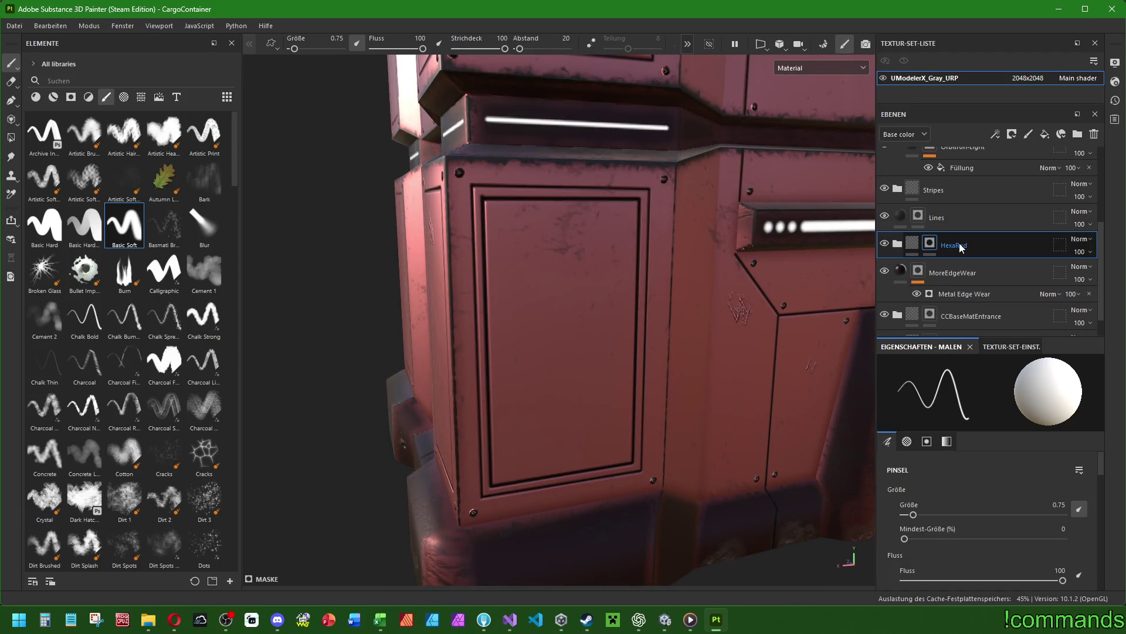
Paint a straight red frame along the door panel's four inner edges, twice over.
alt+drag(587, 264, 499, 205)
scroll(480, 193, up, 3)
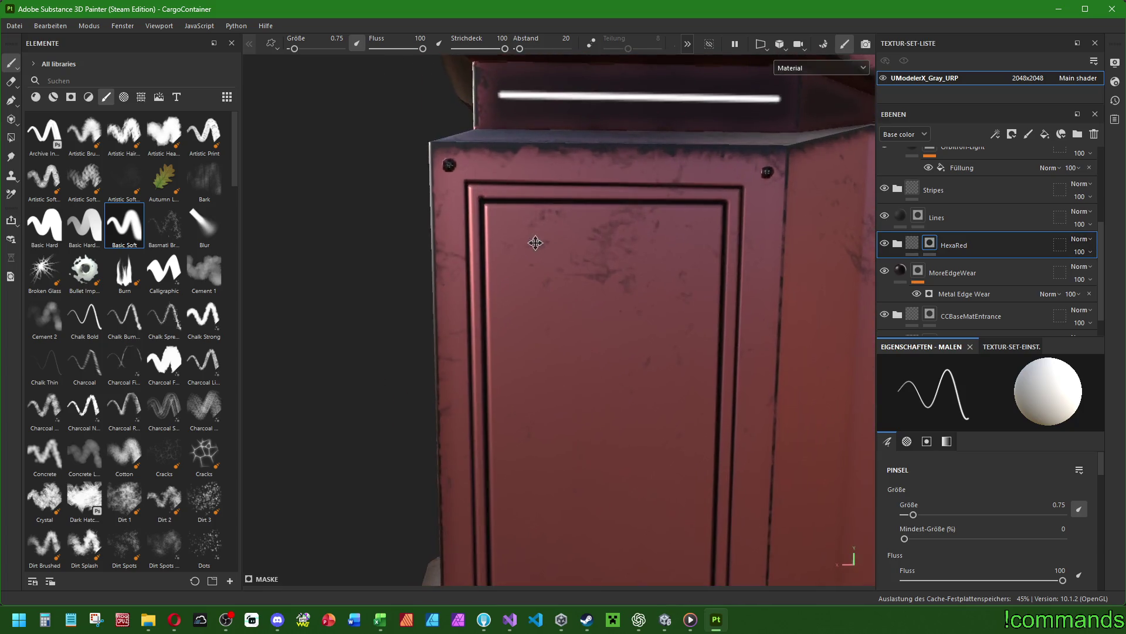
alt+middle_drag(536, 244, 451, 155)
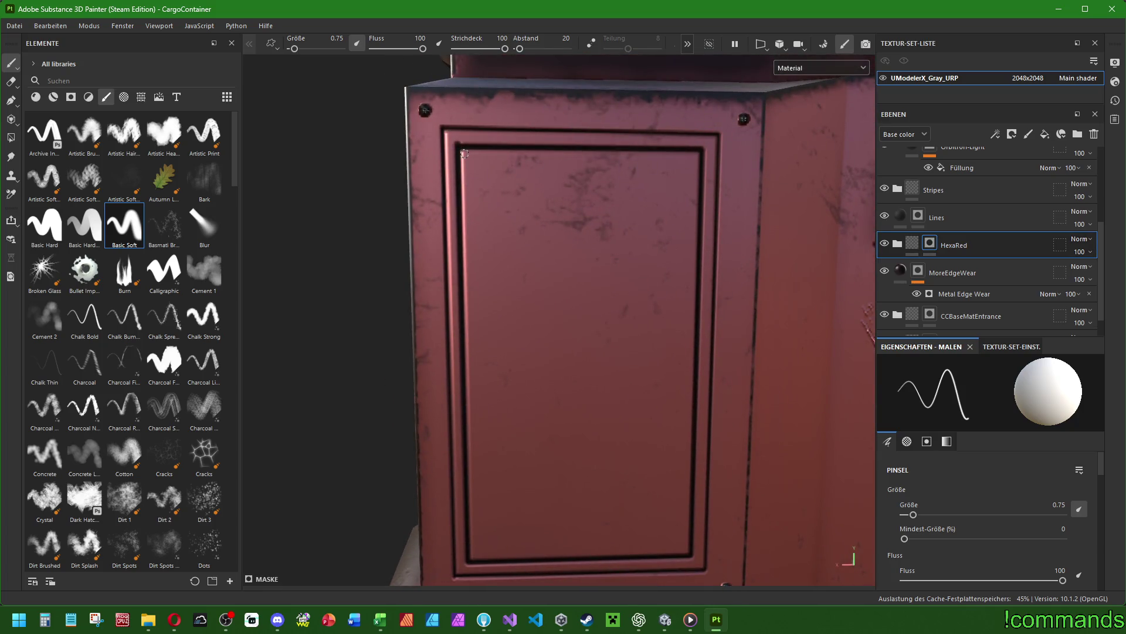
shift+click(472, 554)
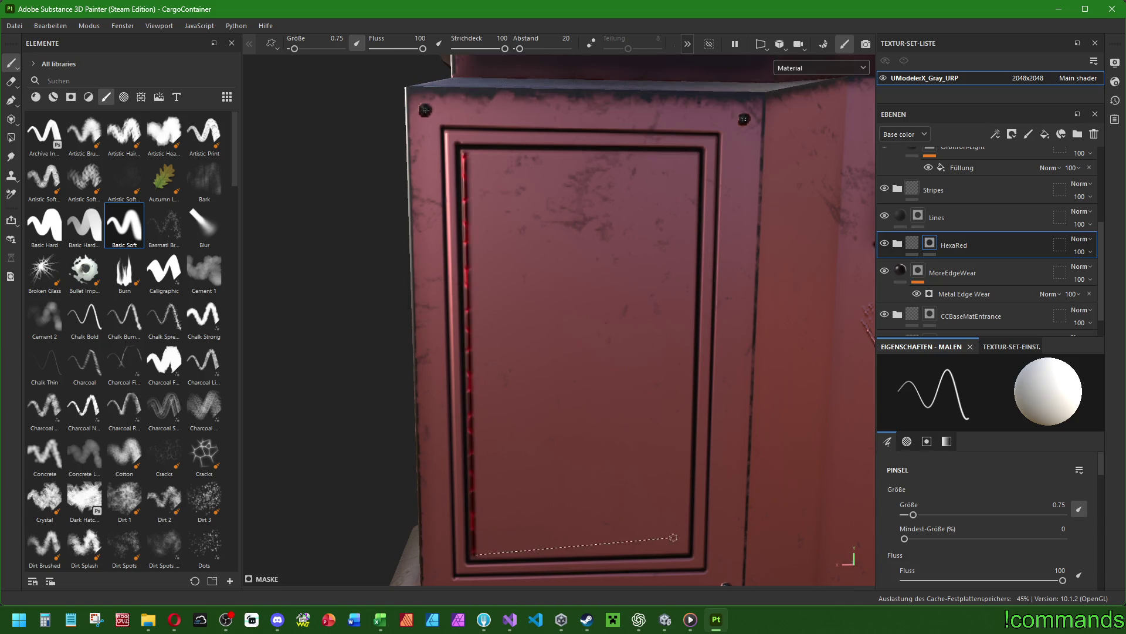
shift+click(684, 548)
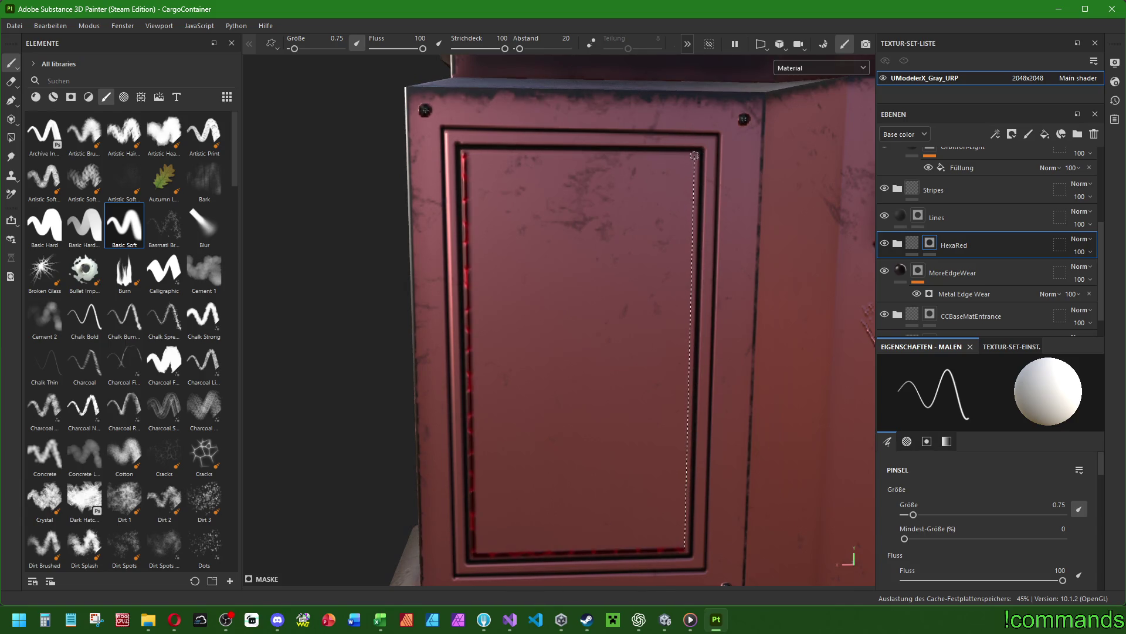
shift+click(695, 156)
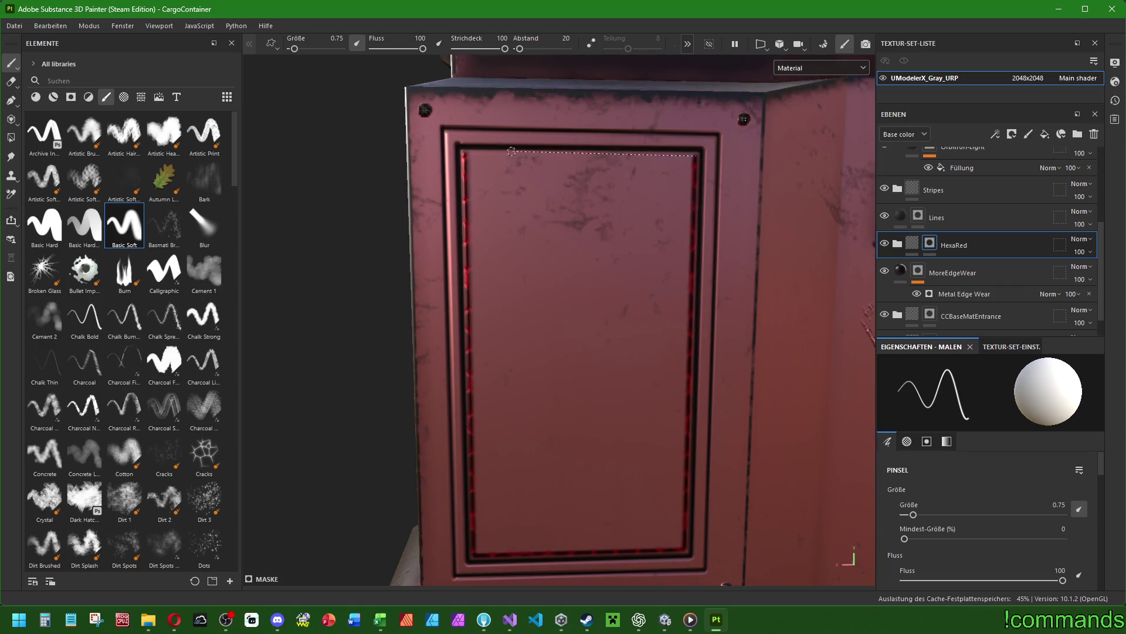
shift+click(465, 154)
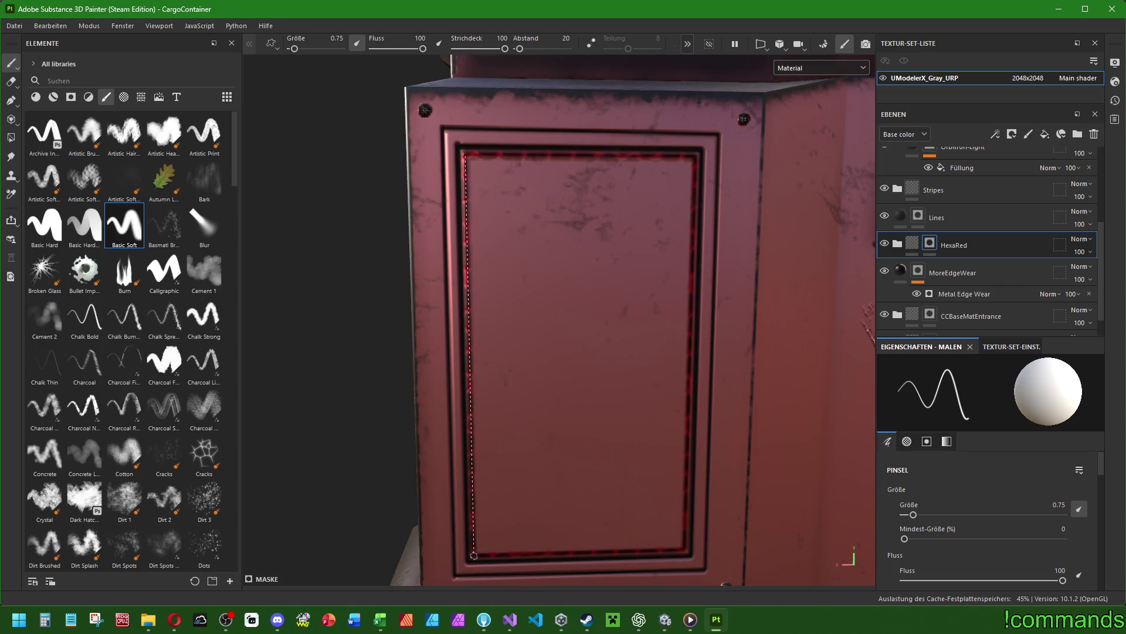
shift+click(475, 554)
shift+click(683, 549)
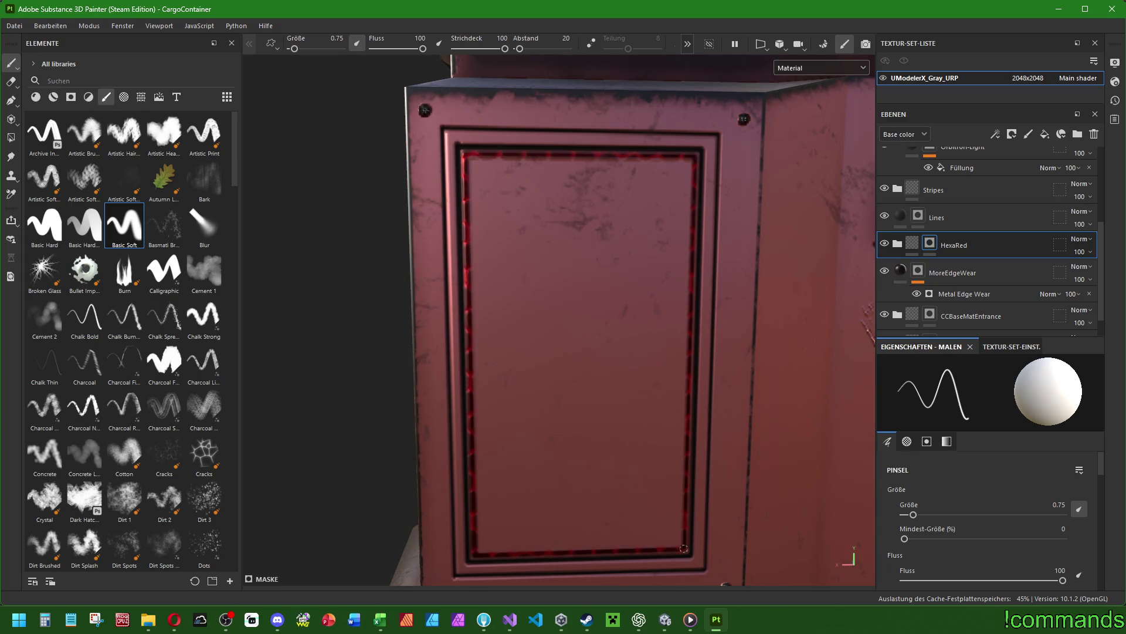
shift+click(695, 156)
shift+click(465, 154)
At brush size 2.15, paint hexagon bands along the frame's four edges.
key(bracketright)
key(bracketright)
key(bracketright)
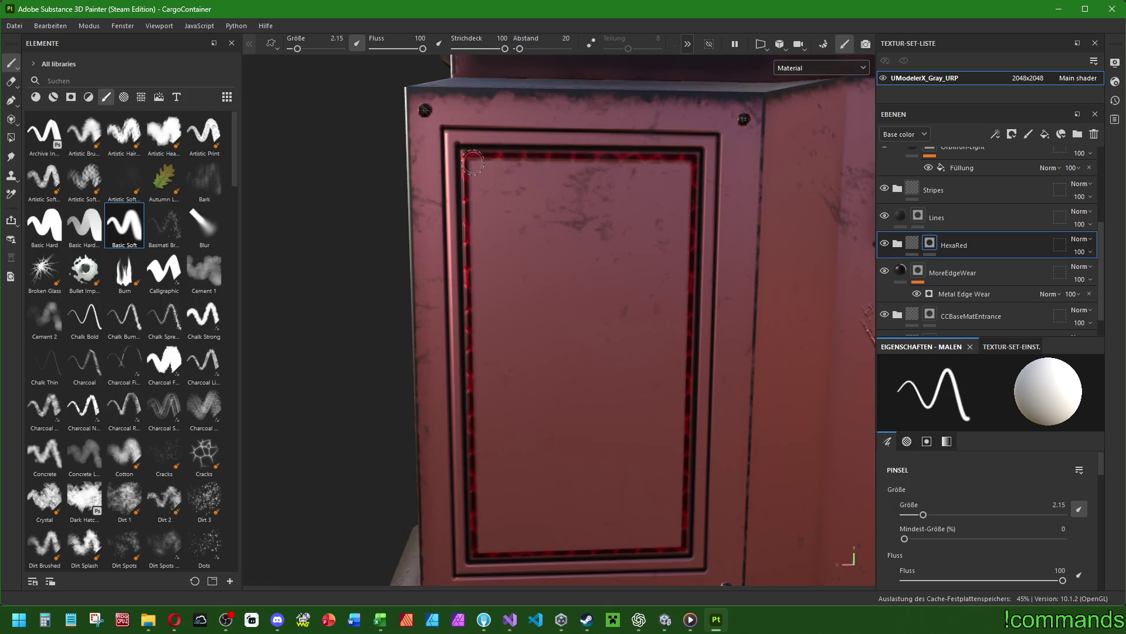
key(shift)
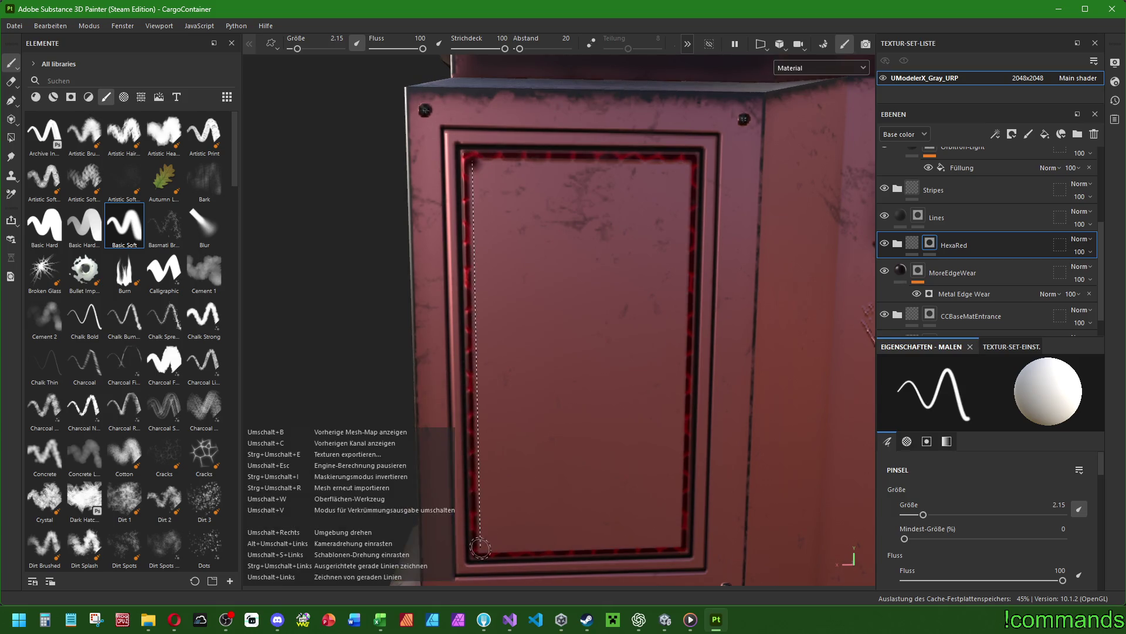
shift+click(480, 548)
shift+click(677, 540)
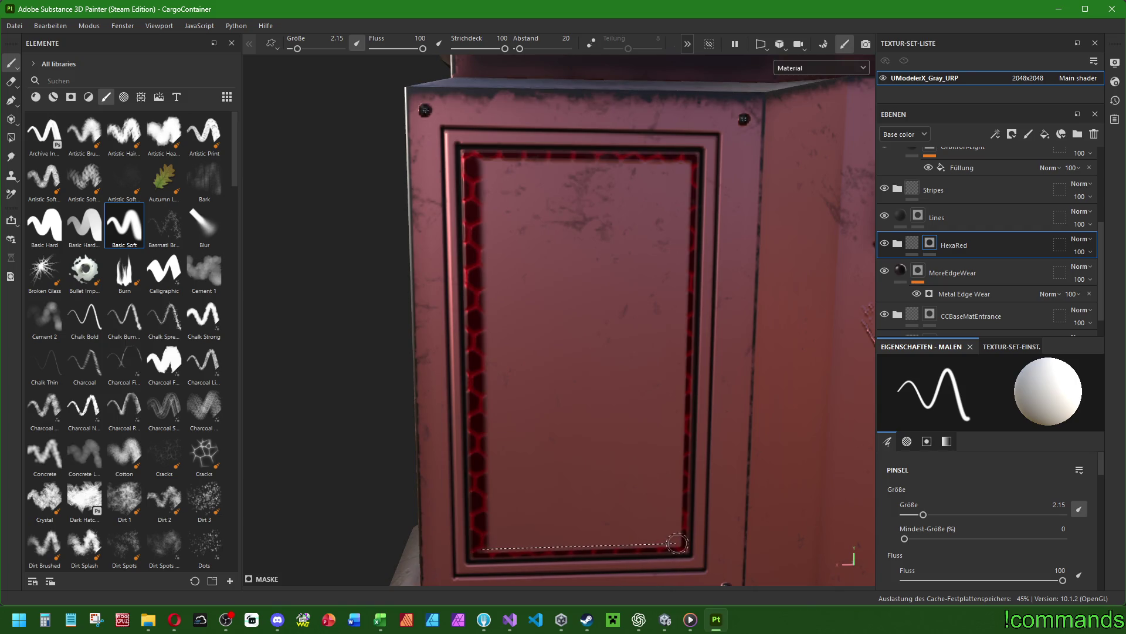
shift+click(685, 163)
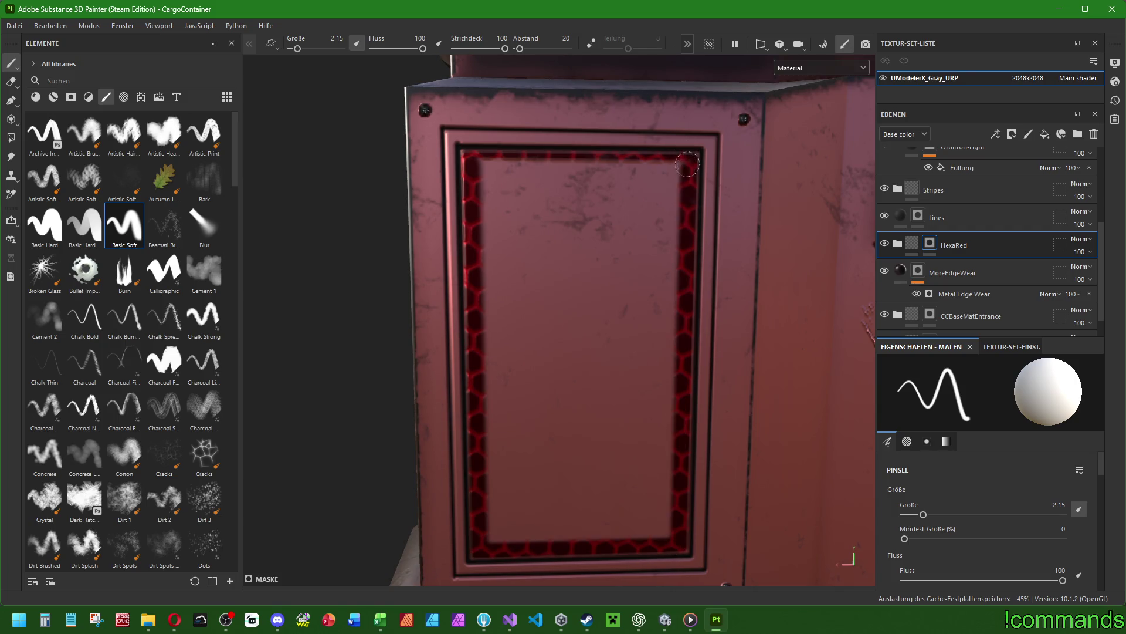
shift+click(472, 159)
shift+click(483, 546)
shift+click(682, 540)
shift+click(685, 165)
At size 4.27, paint wider hexagon bands around the panel's edges.
ctrl+right_drag(496, 182, 522, 182)
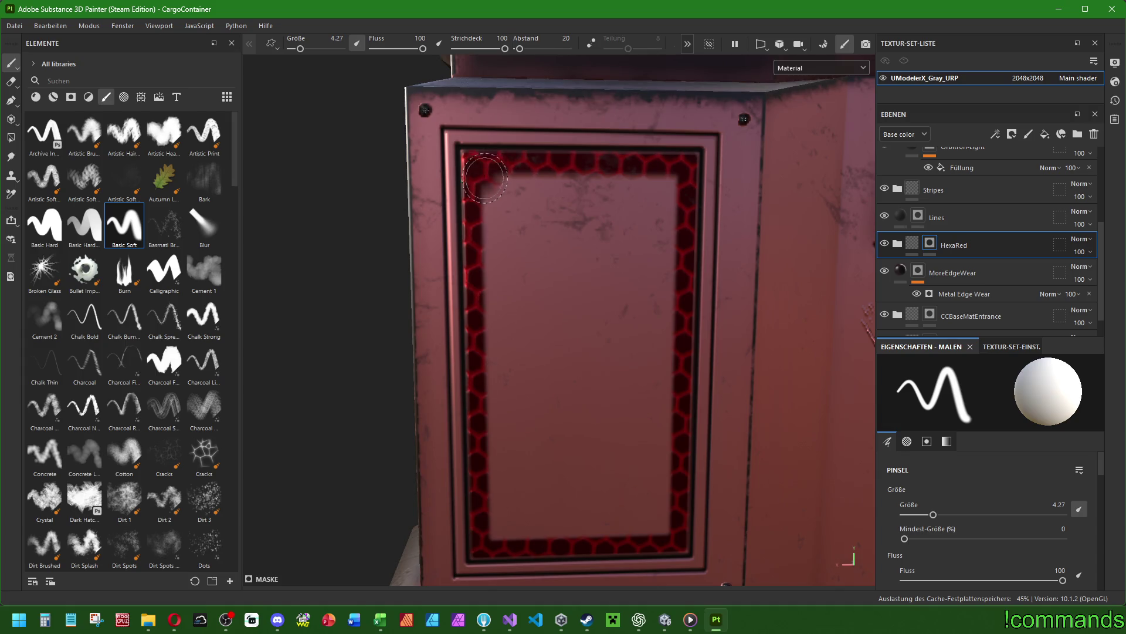
key(shift)
shift+click(491, 537)
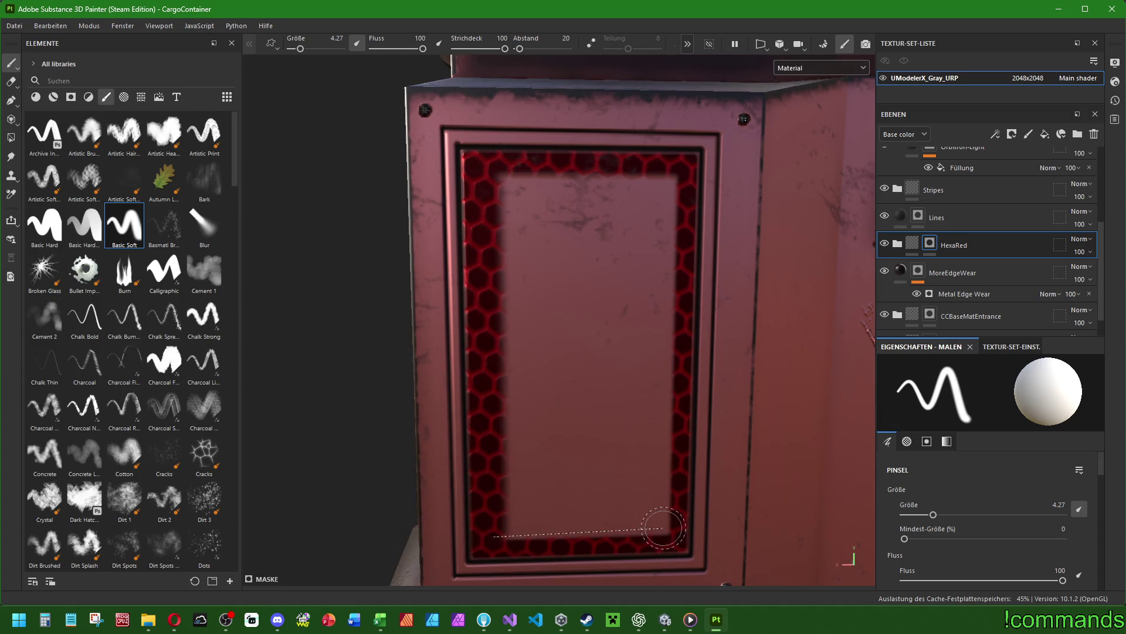
shift+click(666, 531)
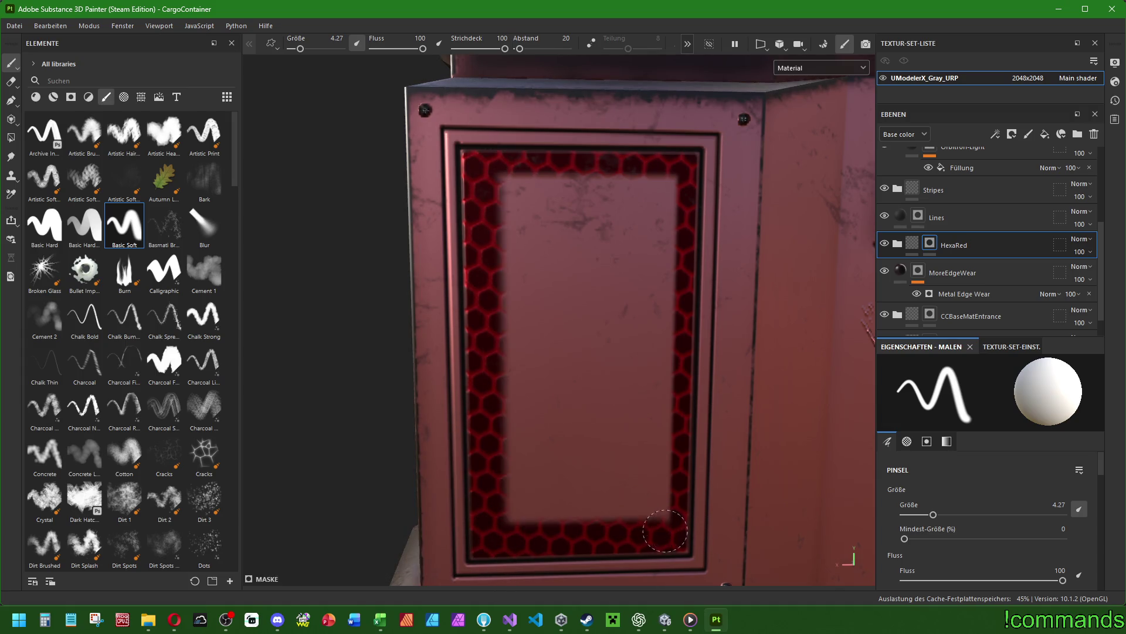
shift+click(671, 176)
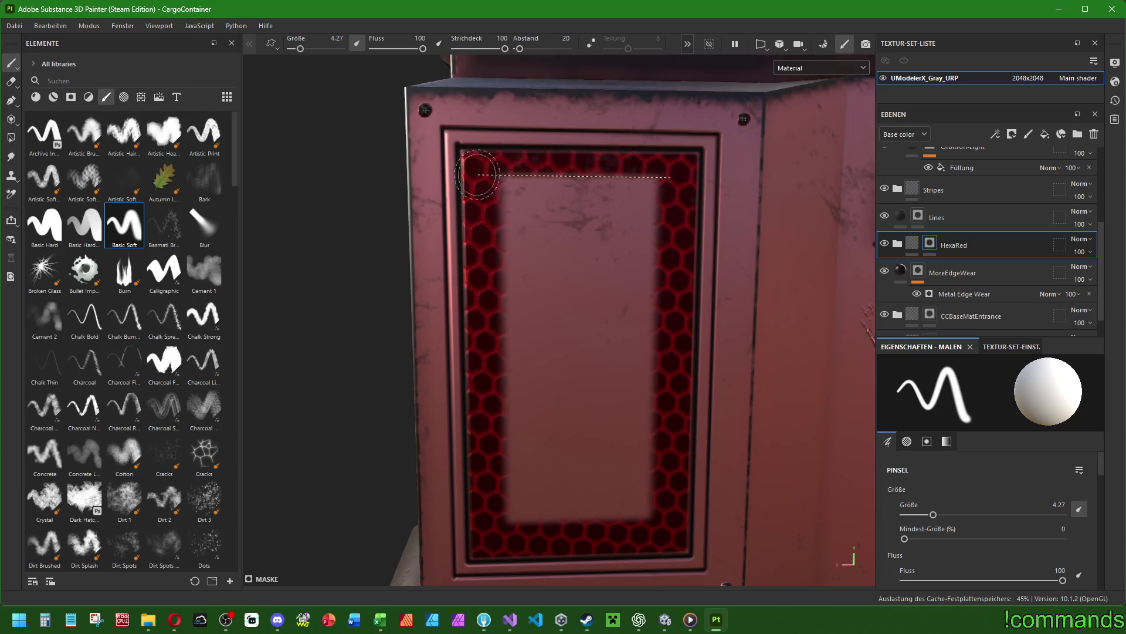
shift+click(485, 174)
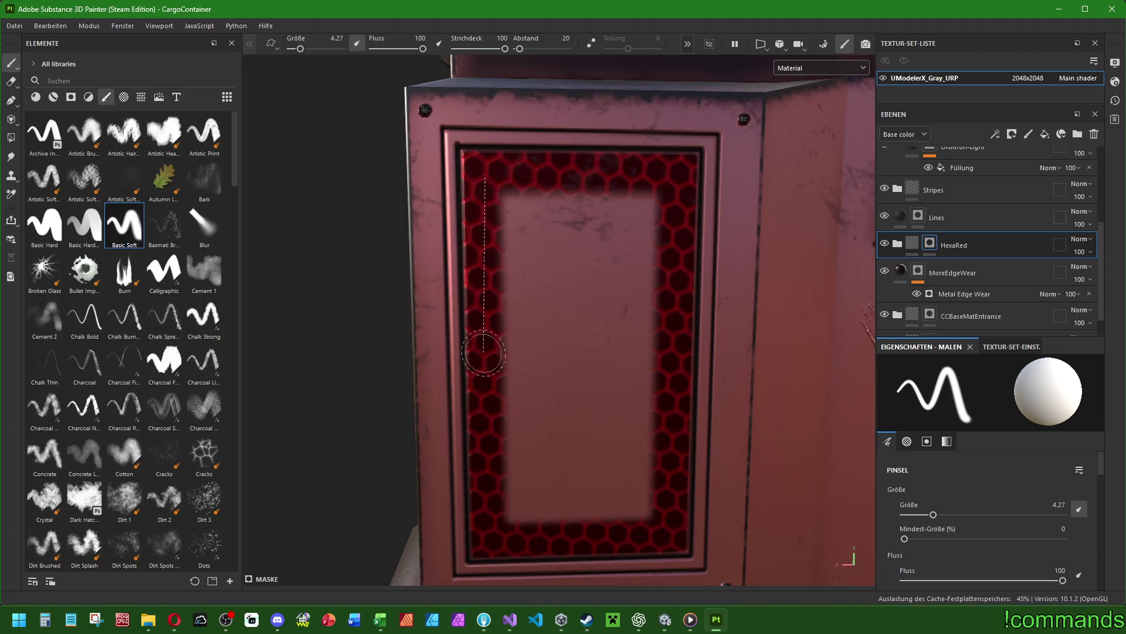
shift+click(492, 537)
shift+click(664, 525)
shift+click(671, 179)
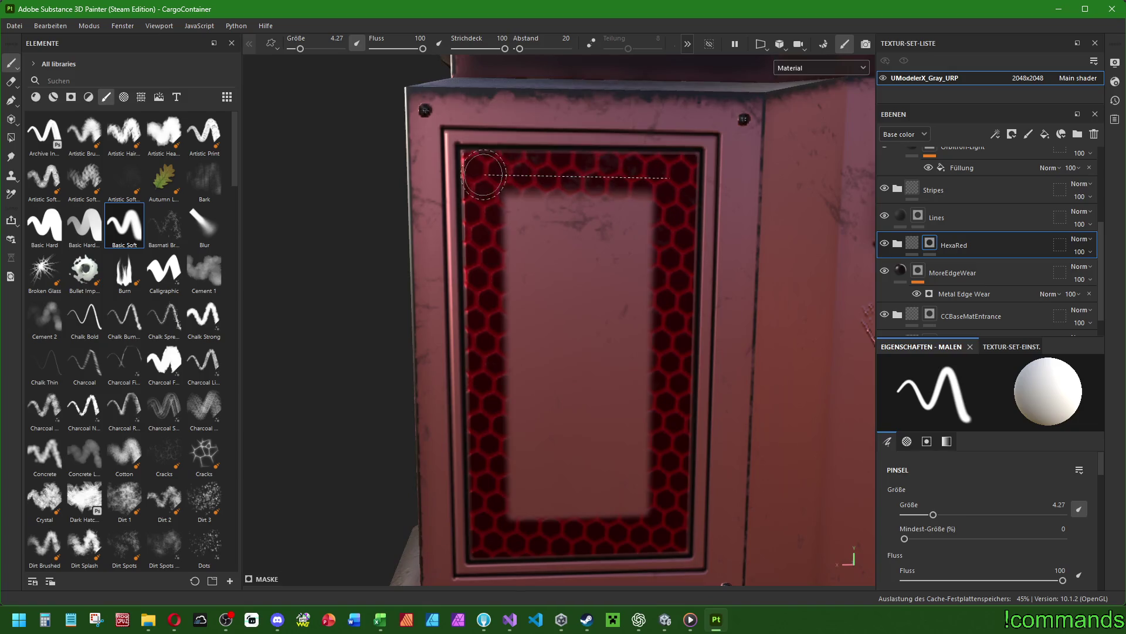
Raise the brush to 7.11 and fill the panel's remaining centre with hexagons.
ctrl+right_drag(522, 208, 531, 208)
mouse_move(528, 187)
mouse_down()
mouse_move(537, 234)
mouse_move(515, 304)
mouse_move(519, 498)
mouse_move(534, 505)
mouse_move(631, 492)
mouse_move(642, 482)
mouse_move(628, 429)
mouse_move(624, 299)
mouse_move(642, 221)
mouse_move(587, 217)
mouse_move(535, 376)
mouse_move(589, 458)
mouse_move(591, 261)
mouse_move(603, 243)
mouse_up()
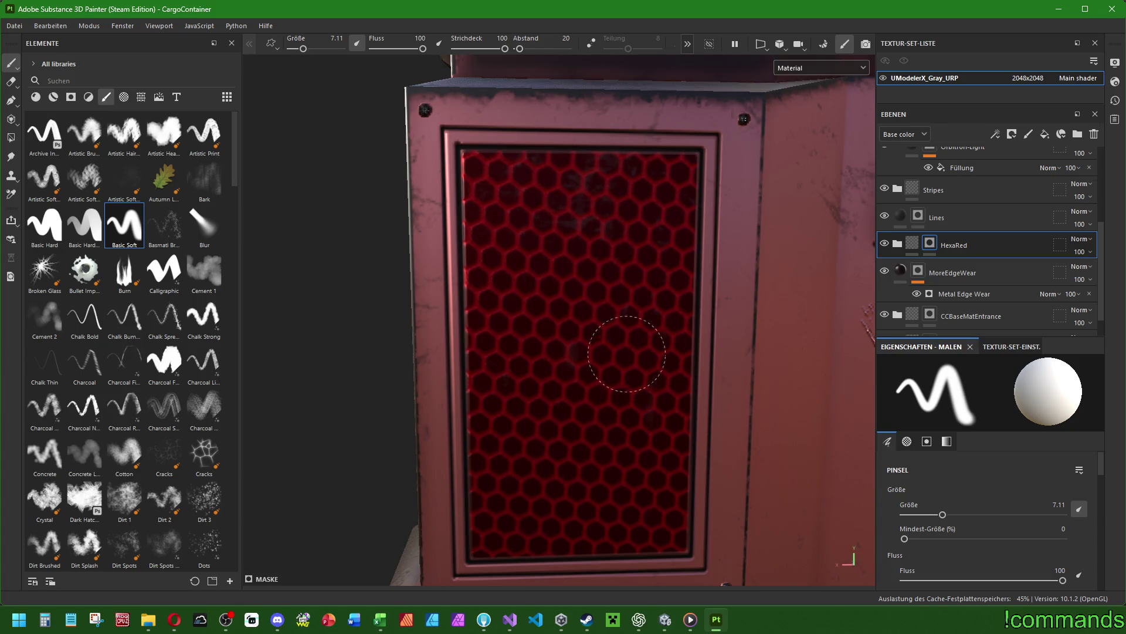
scroll(536, 247, down, 5)
Orbit to a straight front view of the container and select the Lines layer.
mouse_move(537, 247)
alt+mouse_down()
mouse_move(586, 327)
mouse_move(593, 310)
mouse_move(379, 327)
mouse_move(650, 348)
mouse_move(586, 352)
mouse_move(645, 358)
mouse_move(621, 370)
alt+mouse_up()
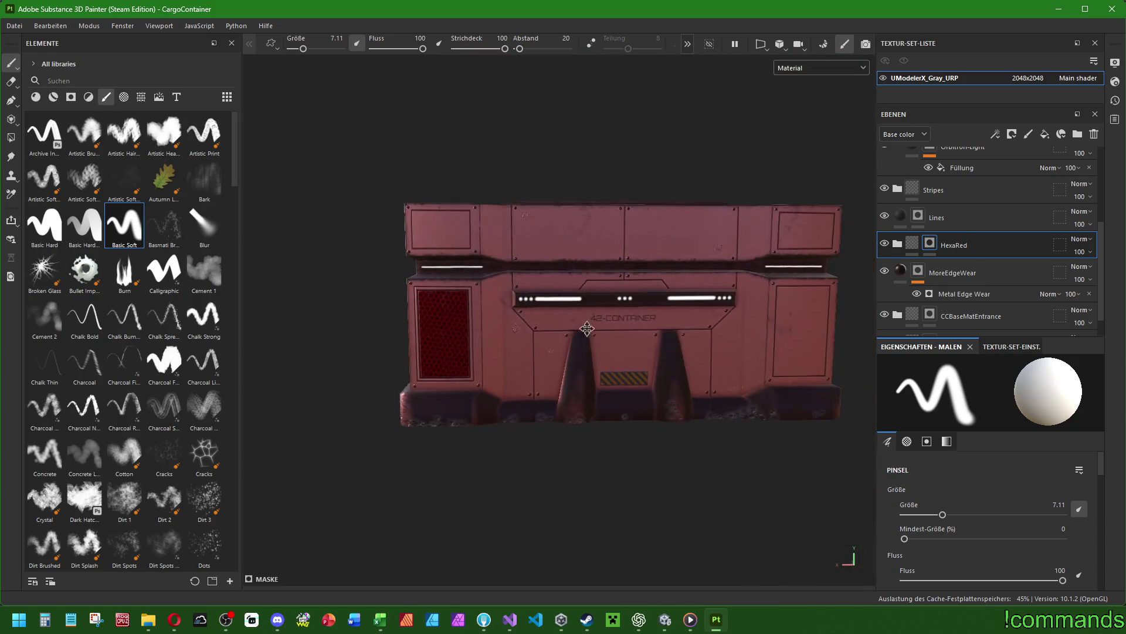
scroll(593, 311, up, 5)
scroll(583, 313, up, 3)
scroll(651, 348, down, 5)
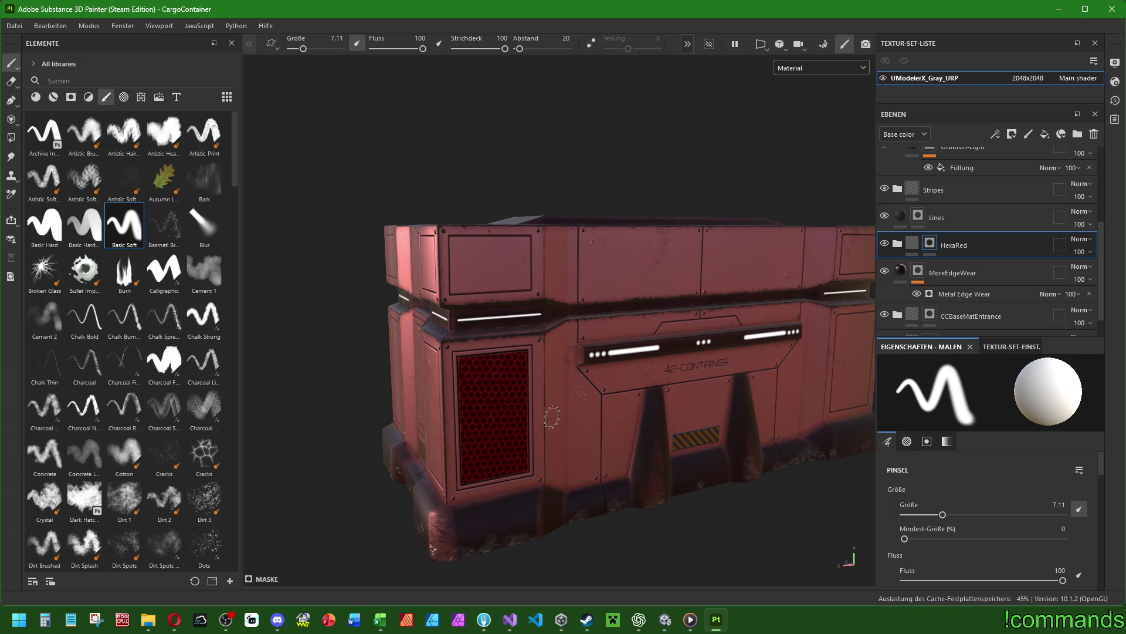
mouse_move(619, 412)
alt+mouse_down()
mouse_move(625, 381)
mouse_move(789, 241)
alt+mouse_up()
scroll(625, 381, down, 3)
scroll(629, 347, up, 6)
scroll(629, 347, up, 2)
click(937, 218)
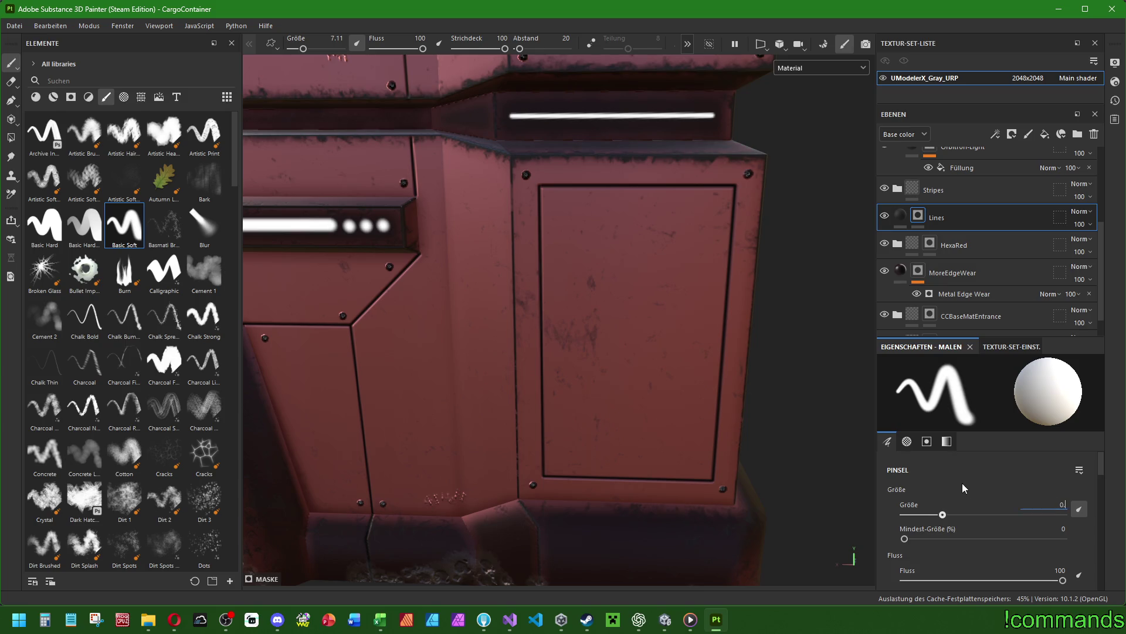
At brush size 0.75, paint four dark lines along the right door panel's inner edges.
text(75)
key(Return)
alt+drag(603, 316, 620, 255)
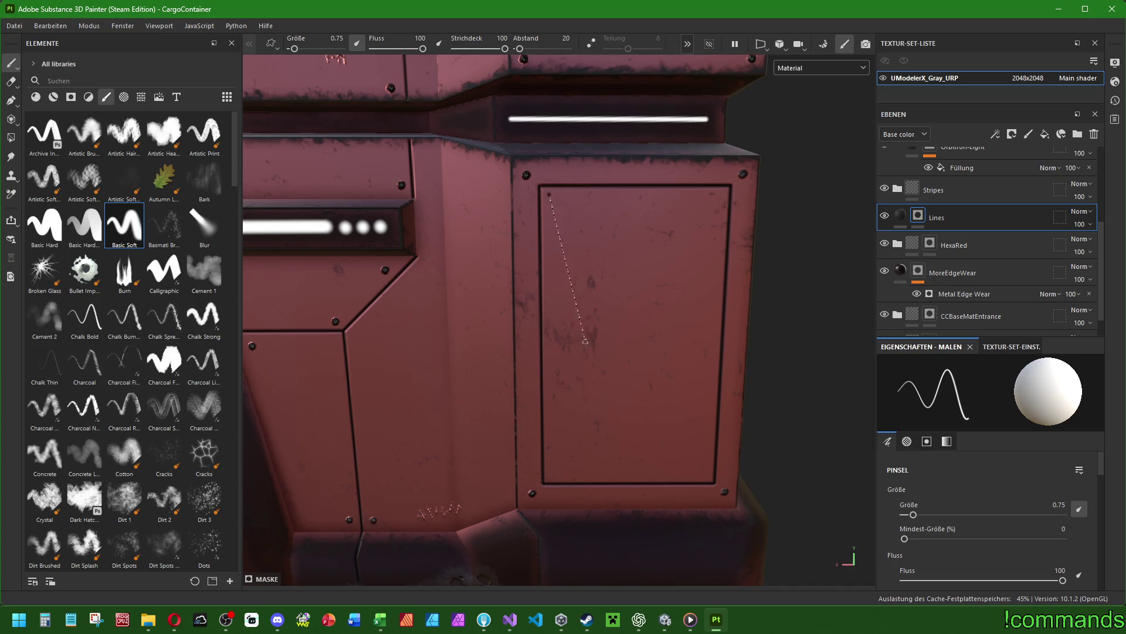
shift+click(551, 475)
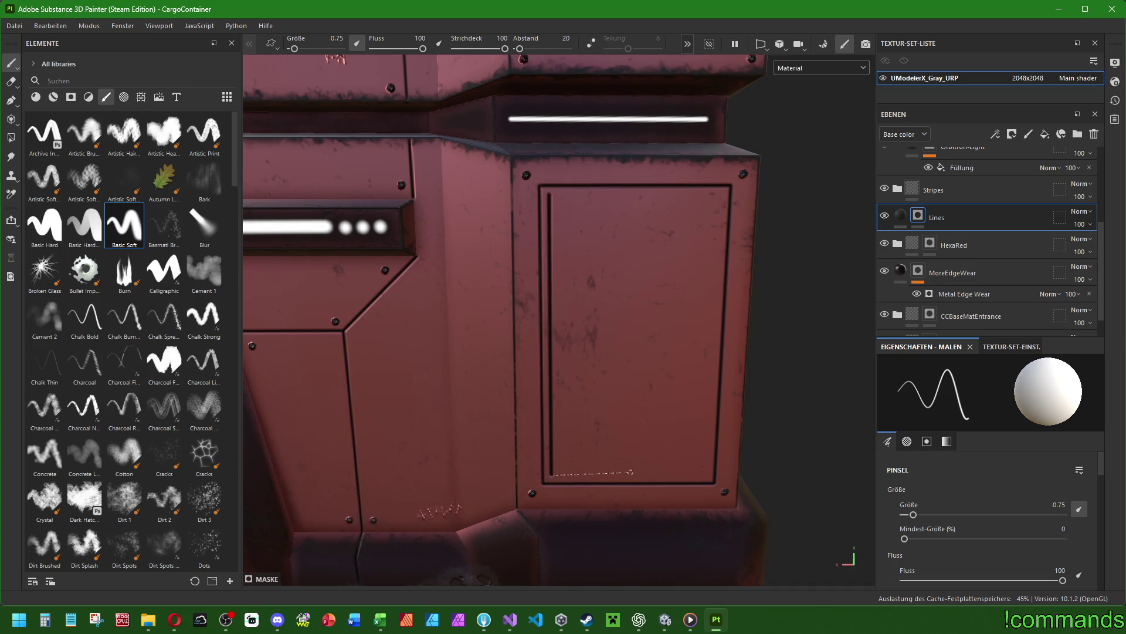
shift+click(705, 475)
shift+click(721, 195)
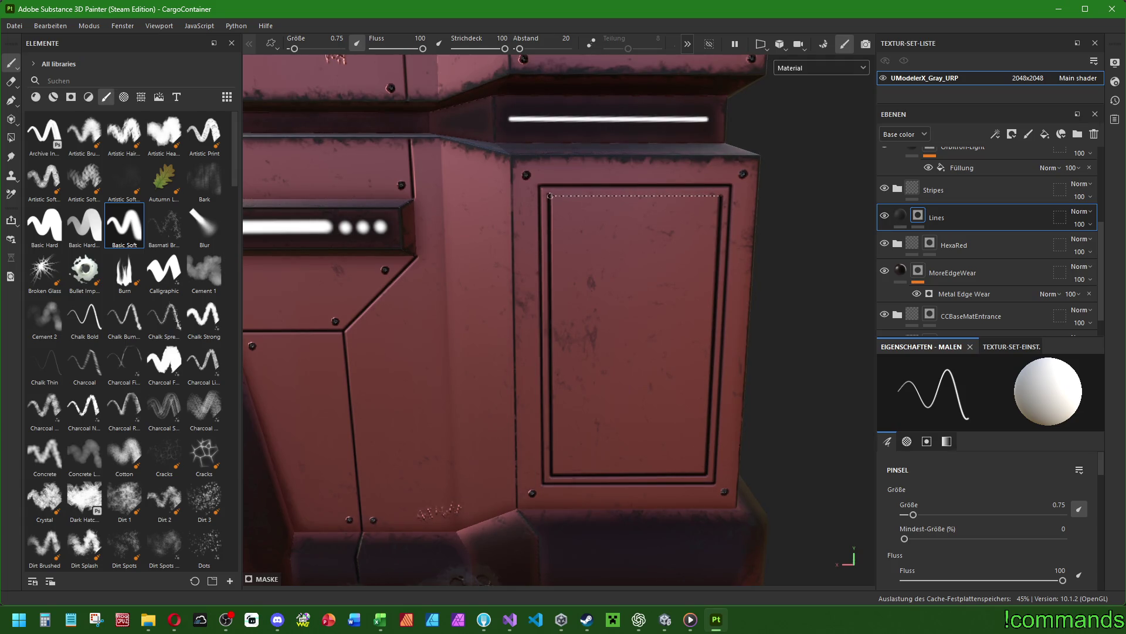
shift+click(550, 196)
scroll(550, 196, down, 5)
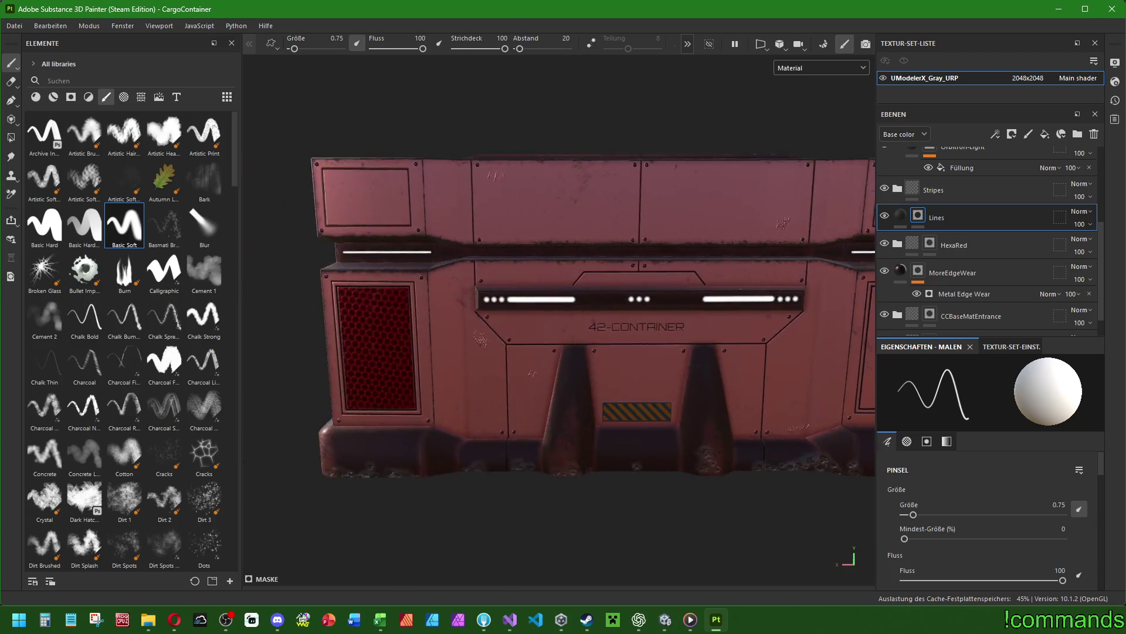
scroll(593, 317, down, 5)
mouse_move(645, 276)
alt+mouse_down()
mouse_move(693, 281)
mouse_move(669, 278)
mouse_move(684, 281)
mouse_move(593, 307)
mouse_move(616, 328)
mouse_move(575, 390)
mouse_move(680, 384)
mouse_move(503, 373)
alt+mouse_up()
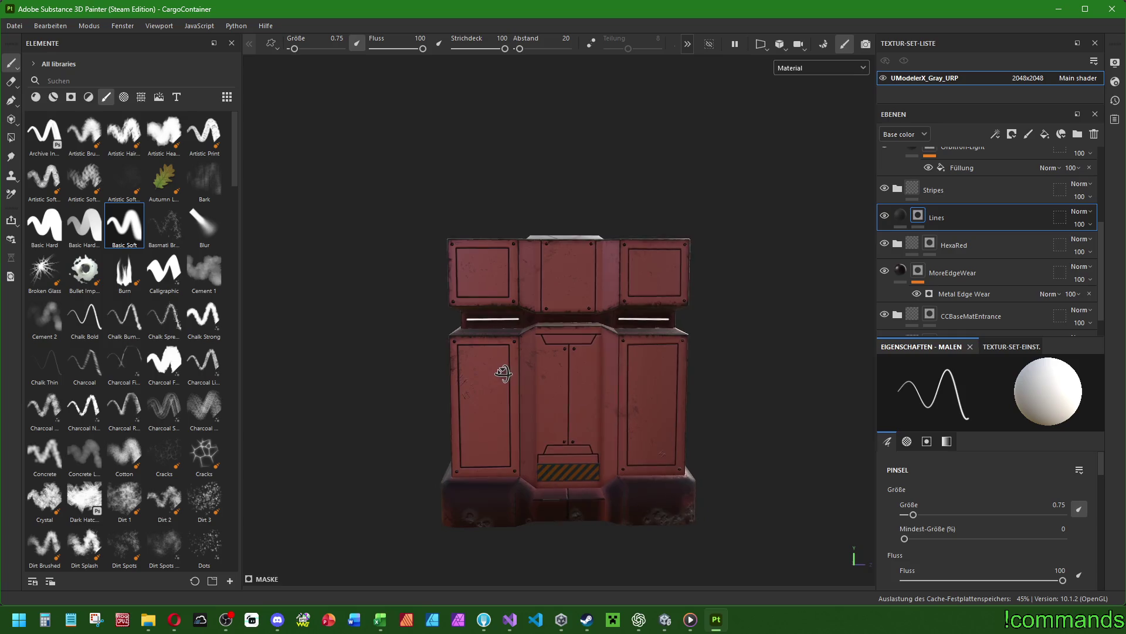
Orbit round to the container's end face and zoom in on its upper middle panel.
scroll(582, 399, up, 5)
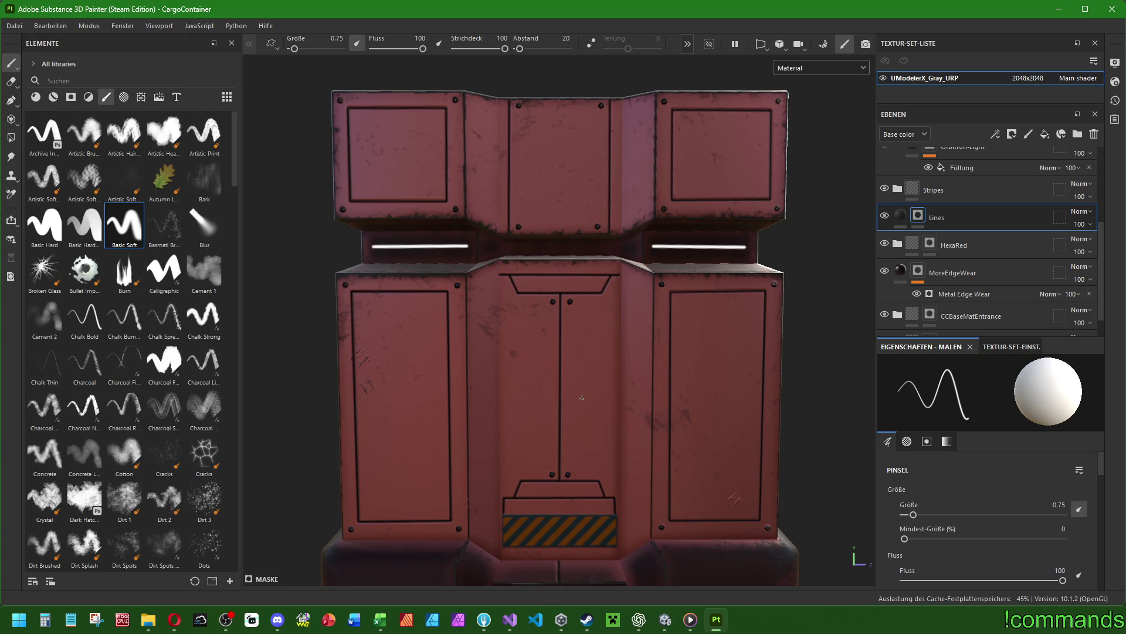
scroll(582, 398, down, 3)
mouse_move(582, 398)
alt+mouse_down()
mouse_move(547, 384)
mouse_move(686, 379)
mouse_move(673, 389)
alt+mouse_up()
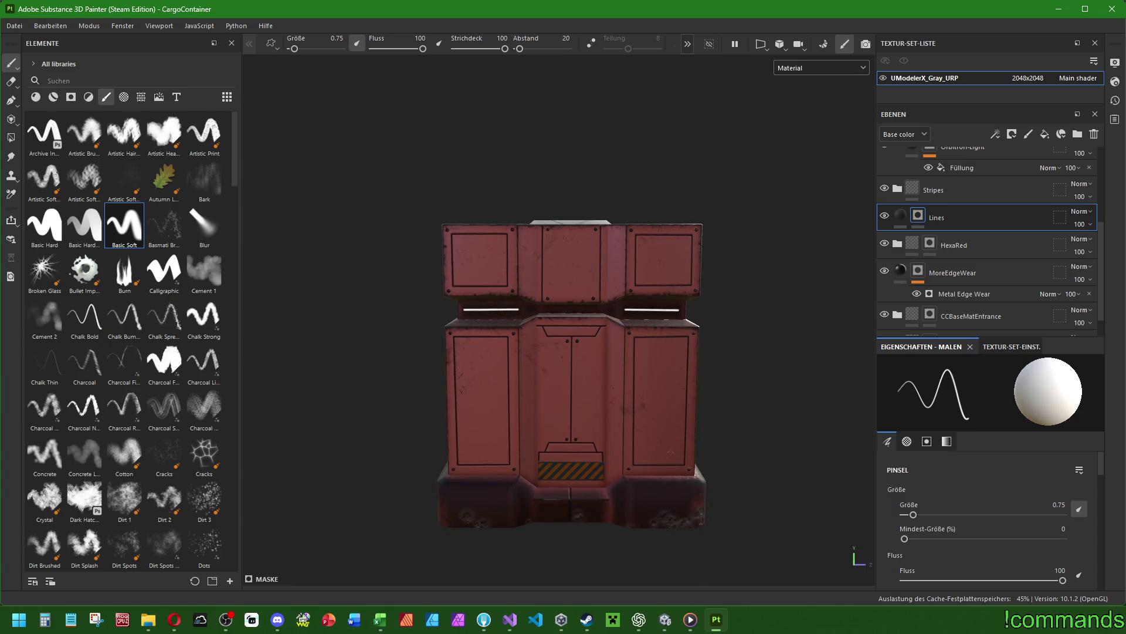
scroll(584, 261, up, 5)
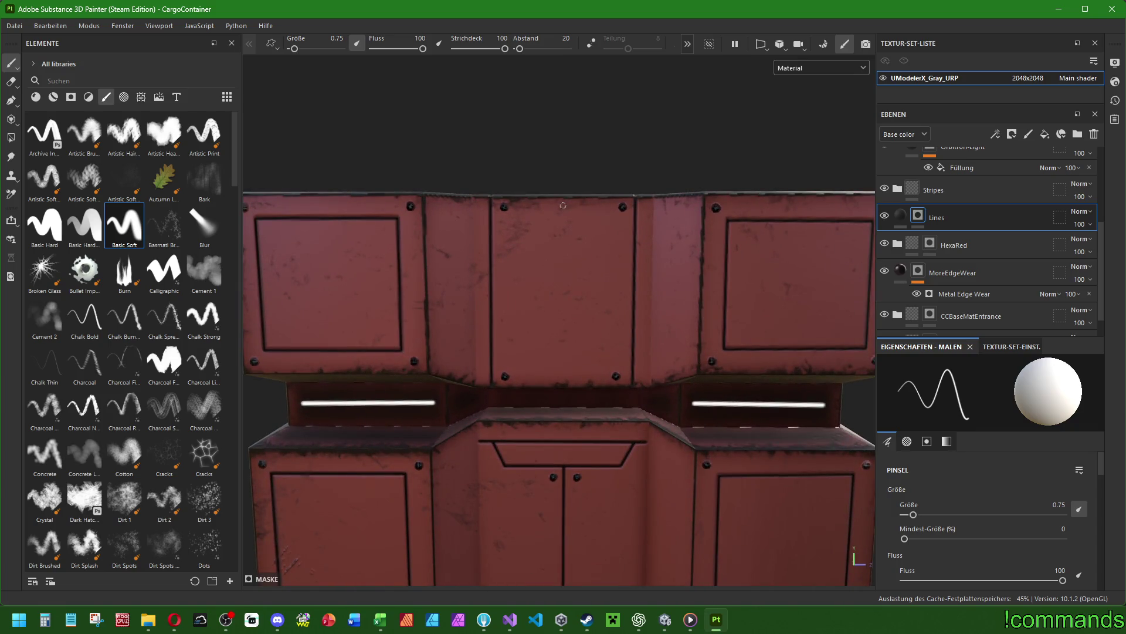
Paint a diamond outline with four straight strokes on the end-face panel.
key(shift)
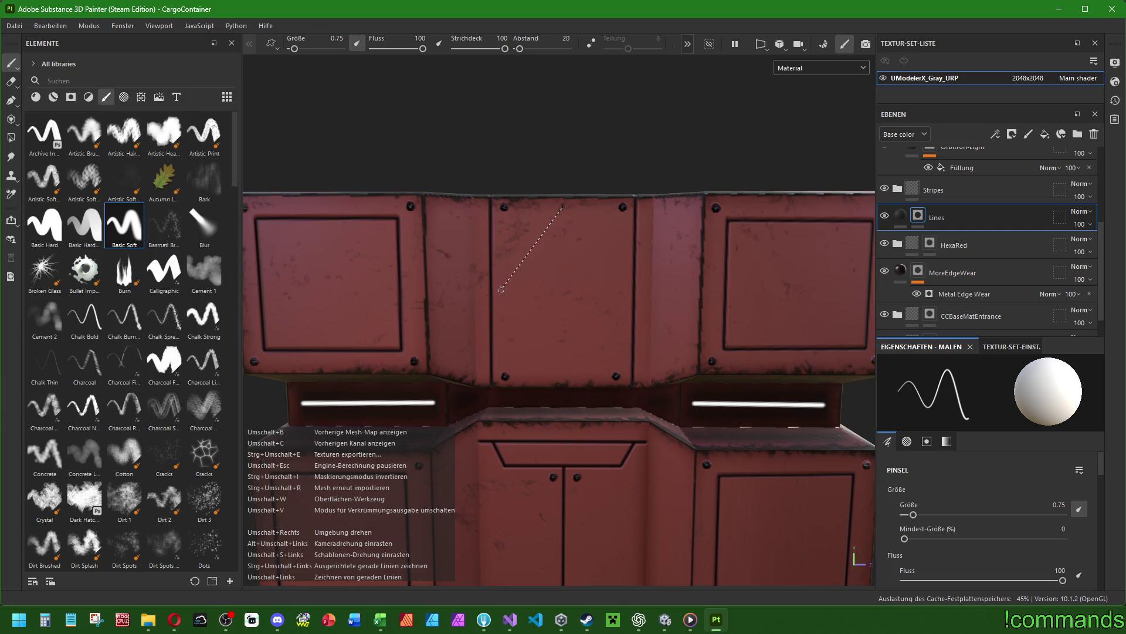
shift+click(501, 290)
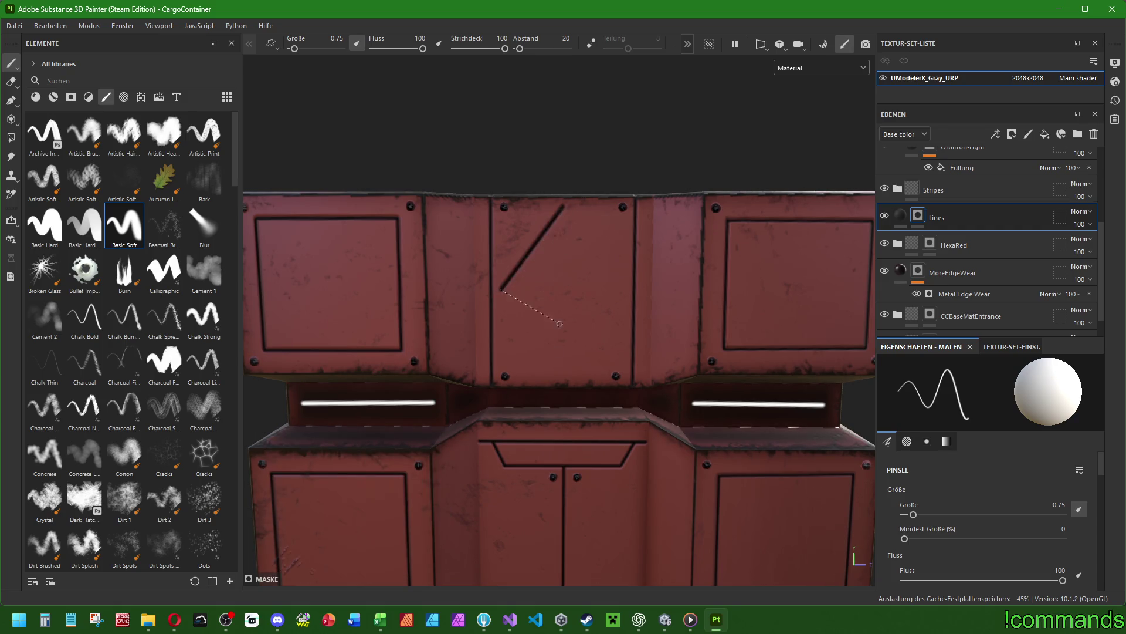
shift+click(561, 377)
shift+click(624, 289)
shift+click(564, 206)
Outline the crate side's right inset panel with four straight lines.
scroll(564, 206, down, 5)
mouse_move(565, 205)
alt+mouse_down()
mouse_move(706, 330)
mouse_move(622, 344)
alt+mouse_up()
alt+middle_drag(622, 343, 538, 335)
scroll(538, 334, up, 4)
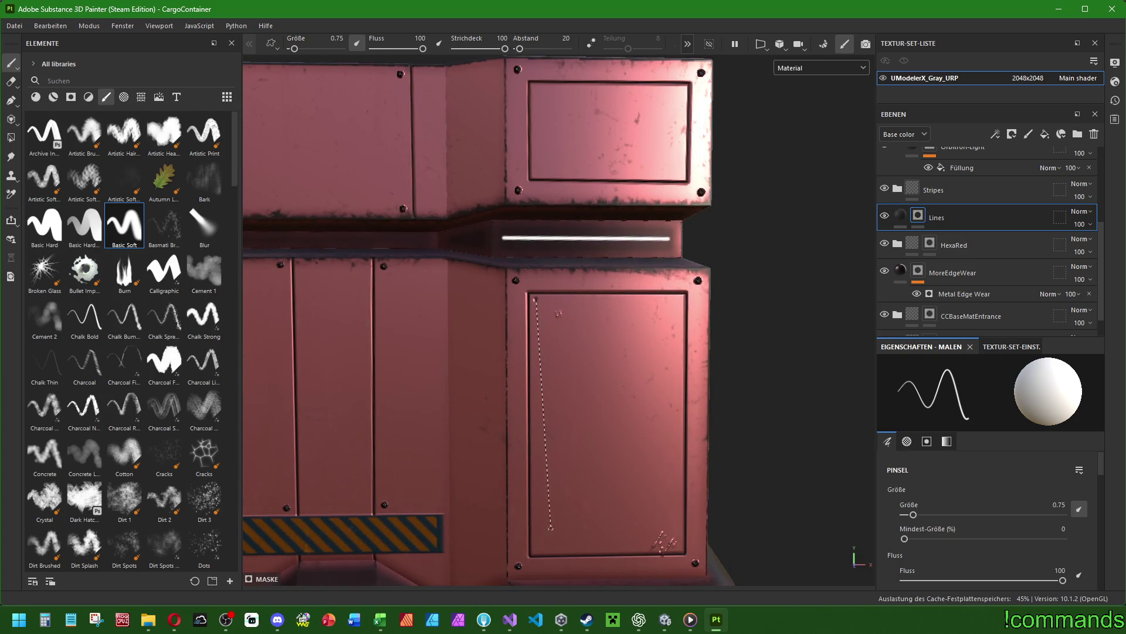
key(ctrl)
ctrl+shift+click(537, 549)
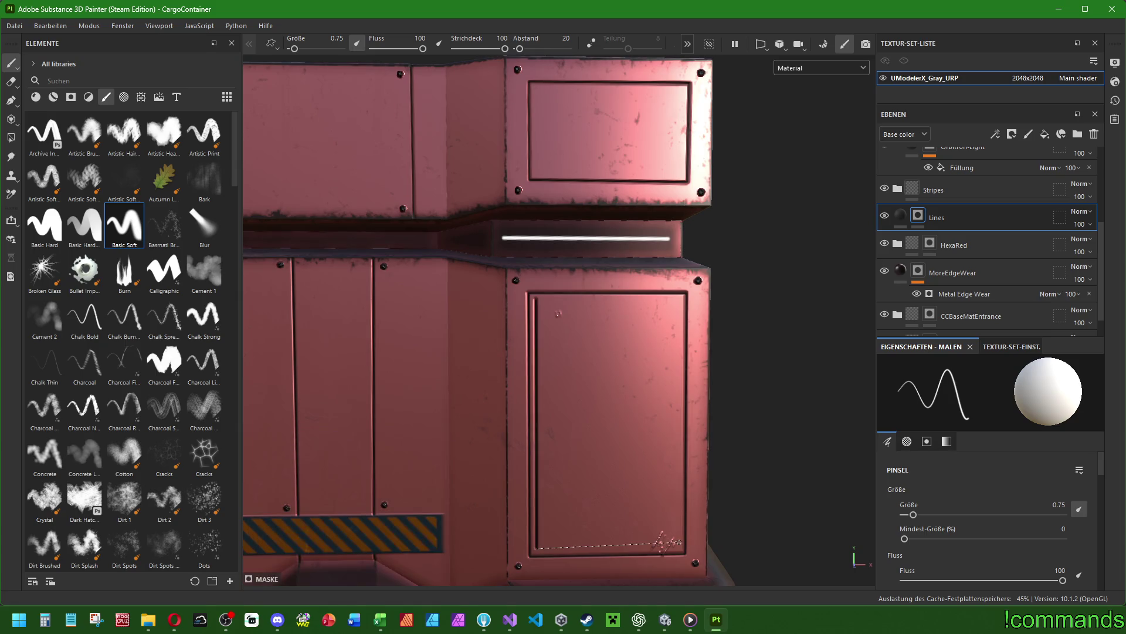
ctrl+shift+click(662, 546)
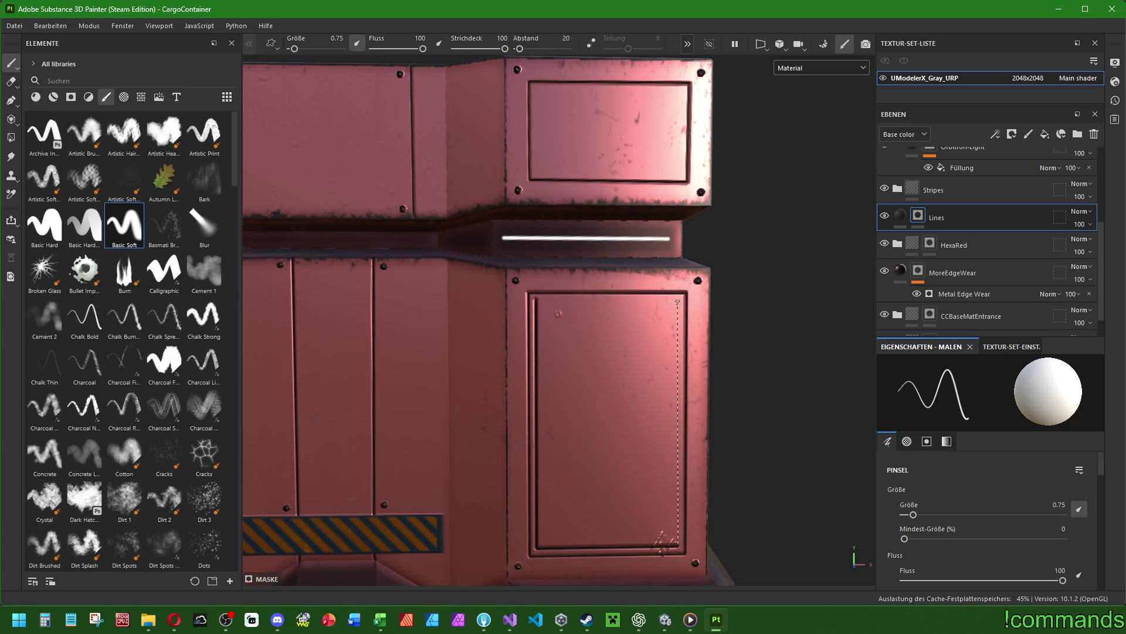
ctrl+shift+click(679, 298)
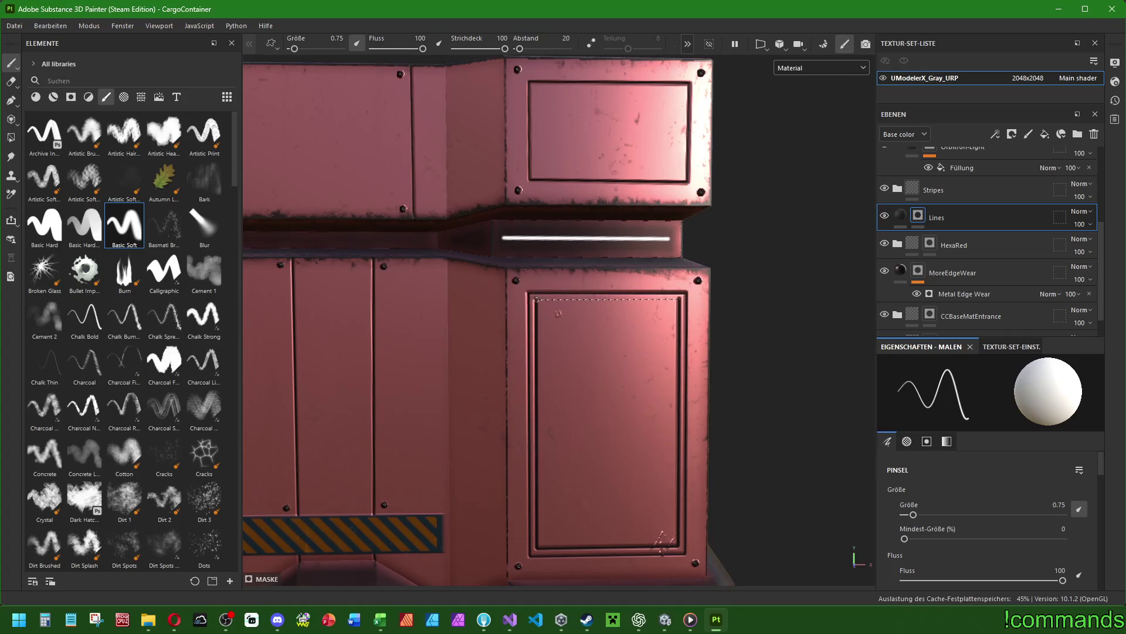
ctrl+shift+click(536, 300)
Paint the bottom and top lines of a small rectangle beneath CARGO-42.
scroll(535, 300, down, 5)
mouse_move(536, 300)
alt+mouse_down()
mouse_move(596, 371)
mouse_move(519, 362)
alt+mouse_up()
scroll(520, 361, up, 5)
scroll(568, 356, up, 2)
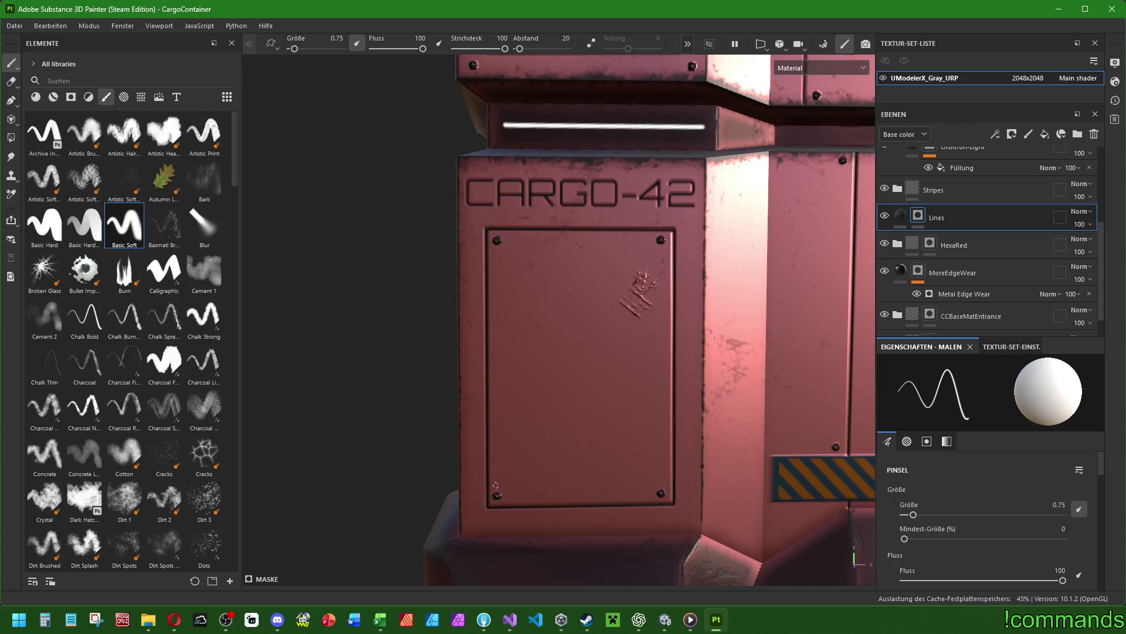
key(shift)
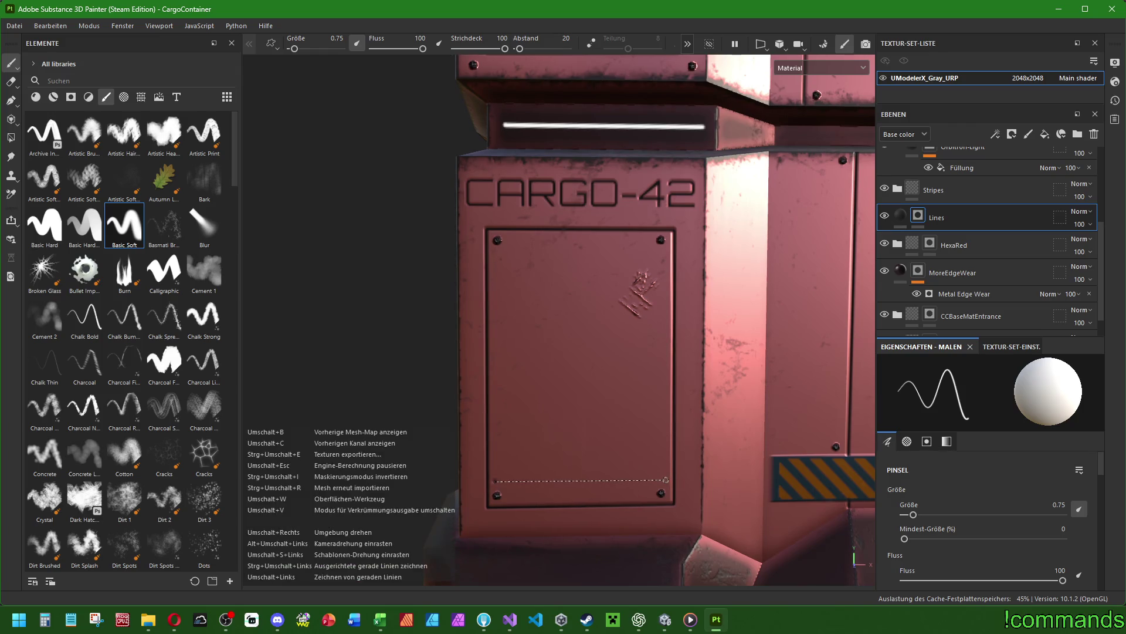
shift+click(665, 479)
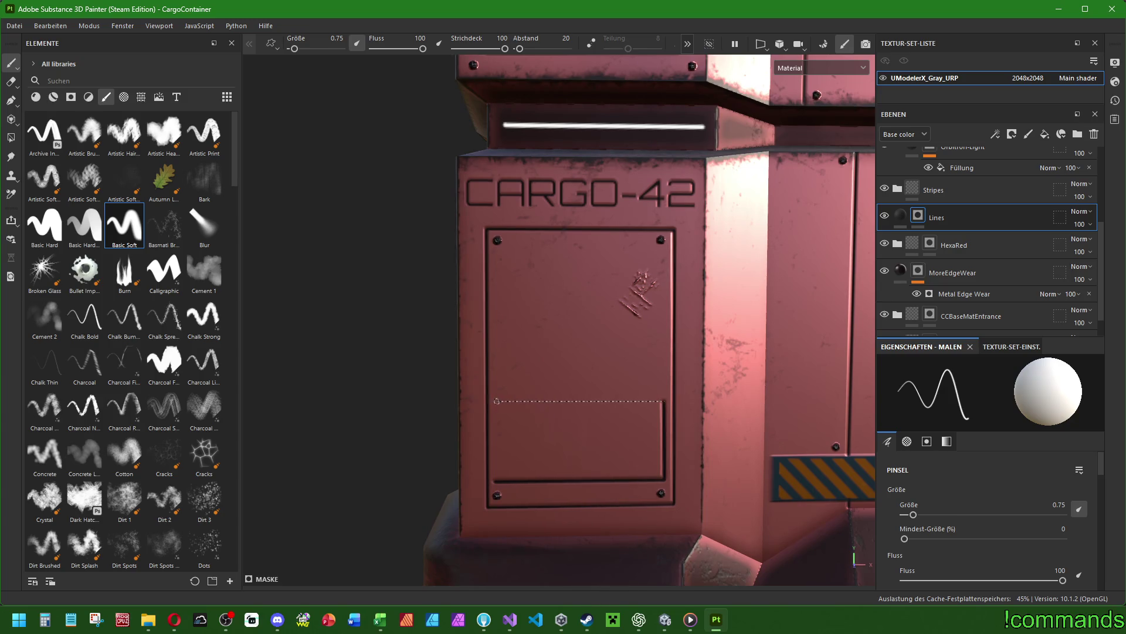
shift+click(494, 403)
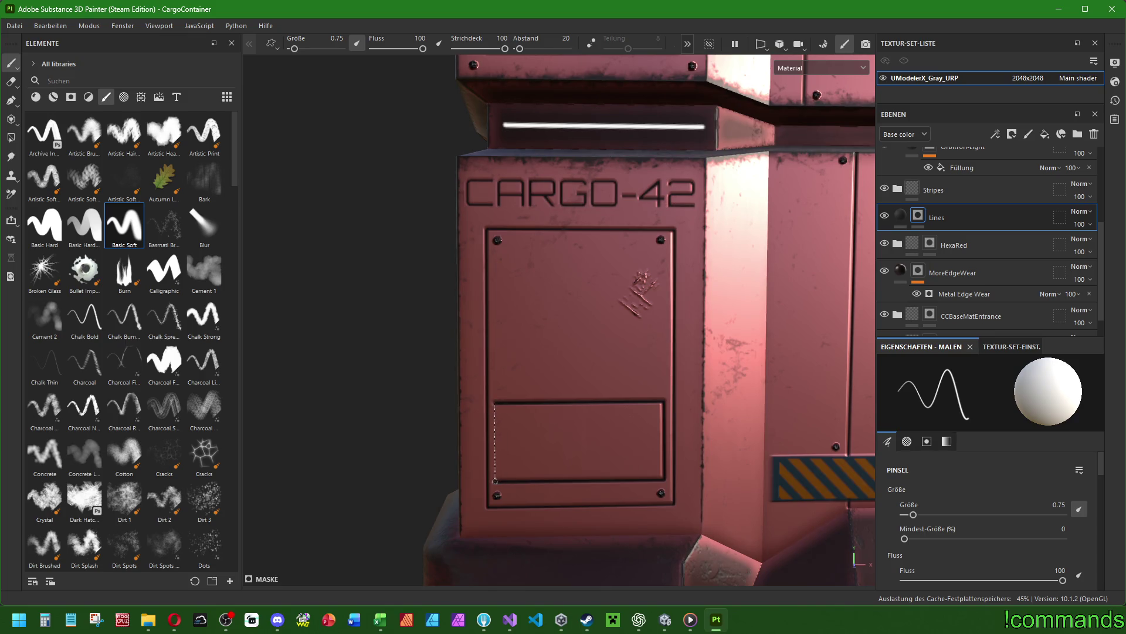
scroll(599, 434, down, 5)
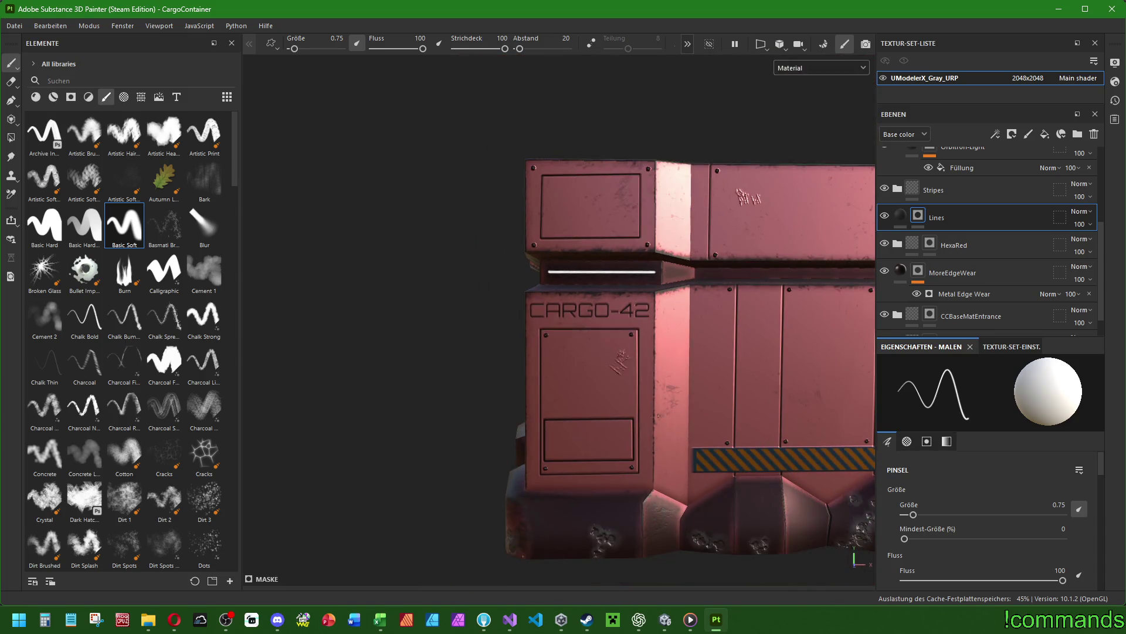
Draw a recessed diamond outline on the front's upper middle panel with straight Lines-layer strokes.
scroll(587, 352, down, 5)
mouse_move(529, 352)
alt+mouse_down()
mouse_move(646, 352)
mouse_move(540, 352)
alt+mouse_up()
scroll(630, 247, up, 6)
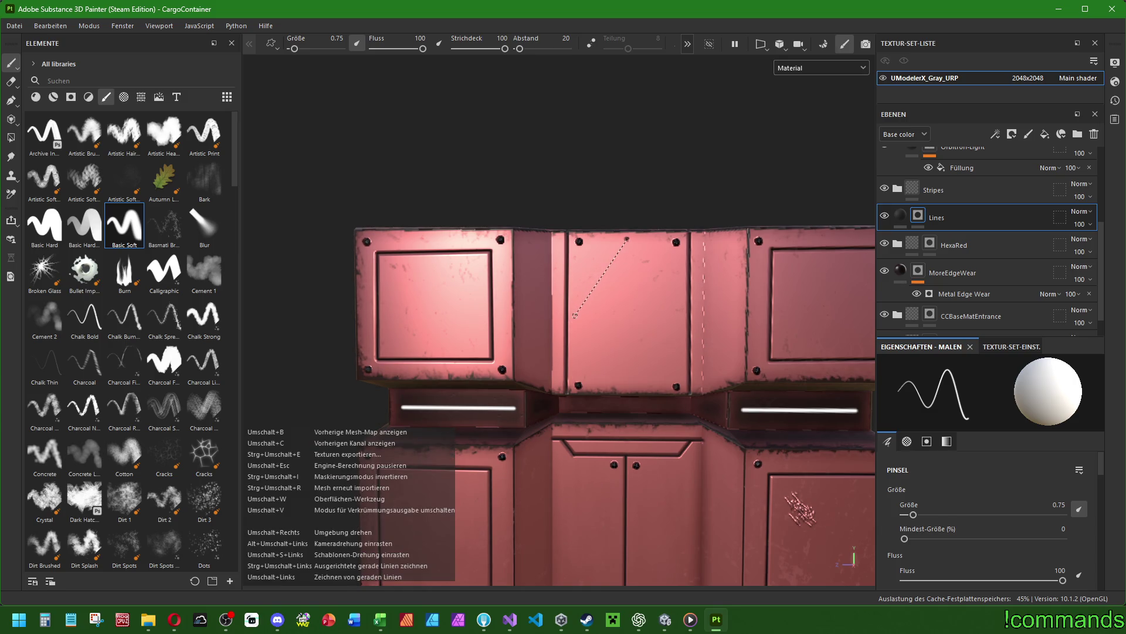
shift+click(575, 315)
shift+click(626, 387)
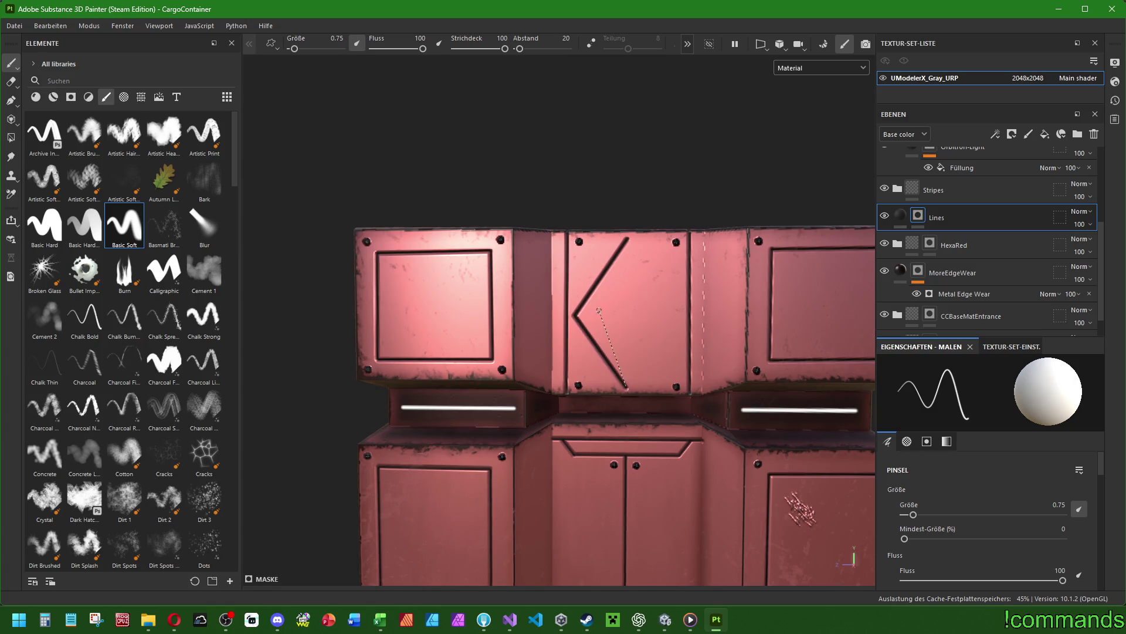
shift+click(681, 315)
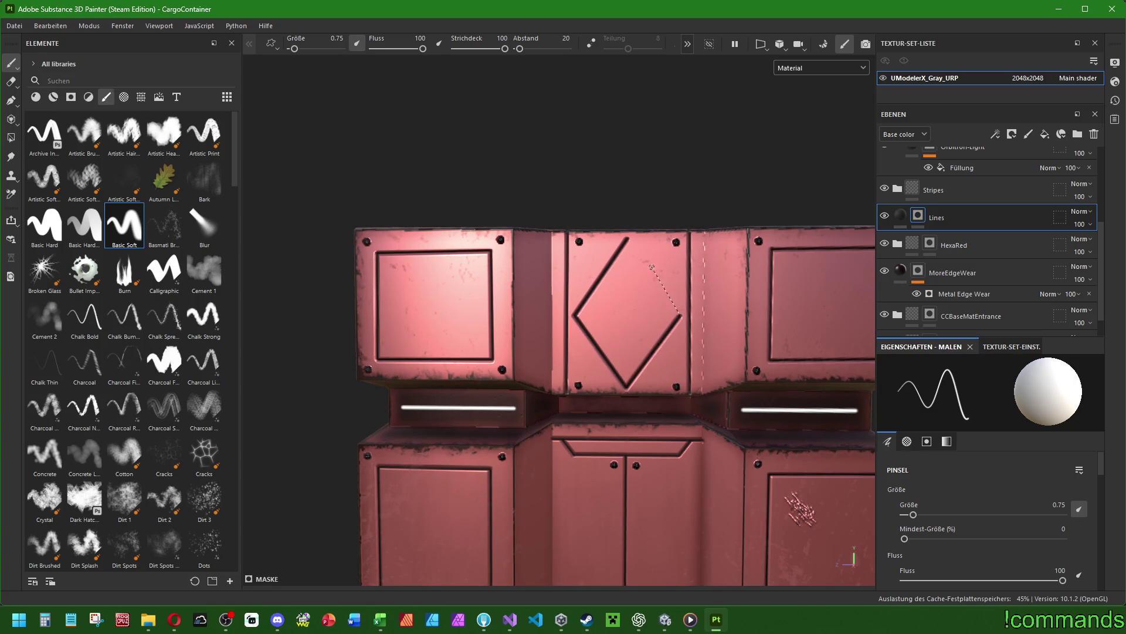
scroll(627, 239, down, 5)
alt+drag(627, 239, 763, 253)
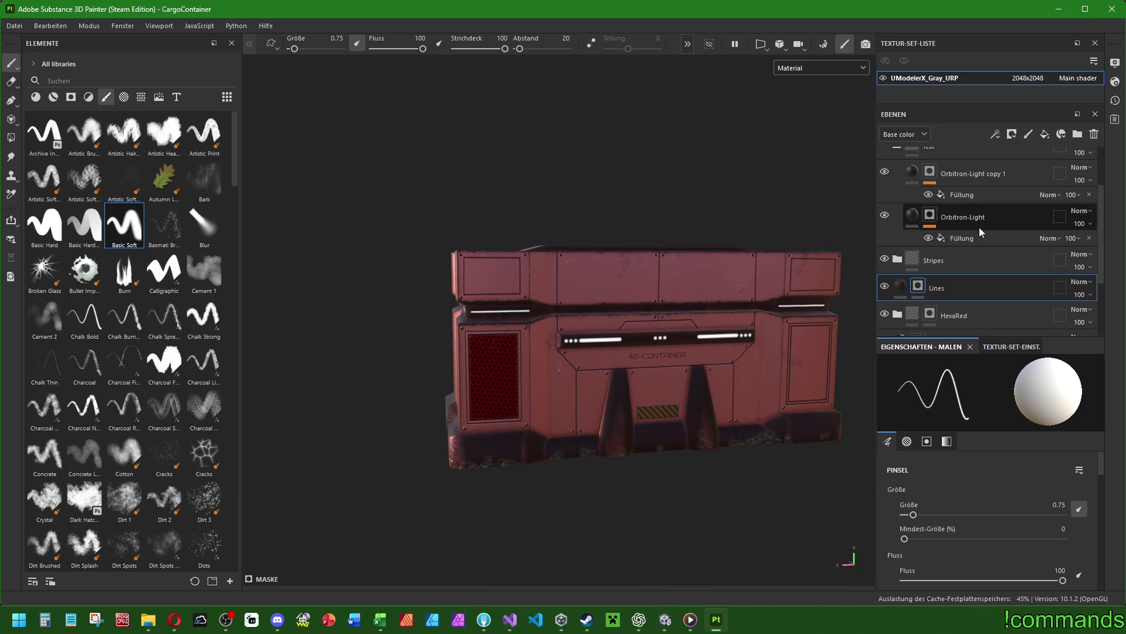
Select the HexaRed layer and set the brush size to 1.
click(924, 250)
alt+drag(575, 328, 597, 335)
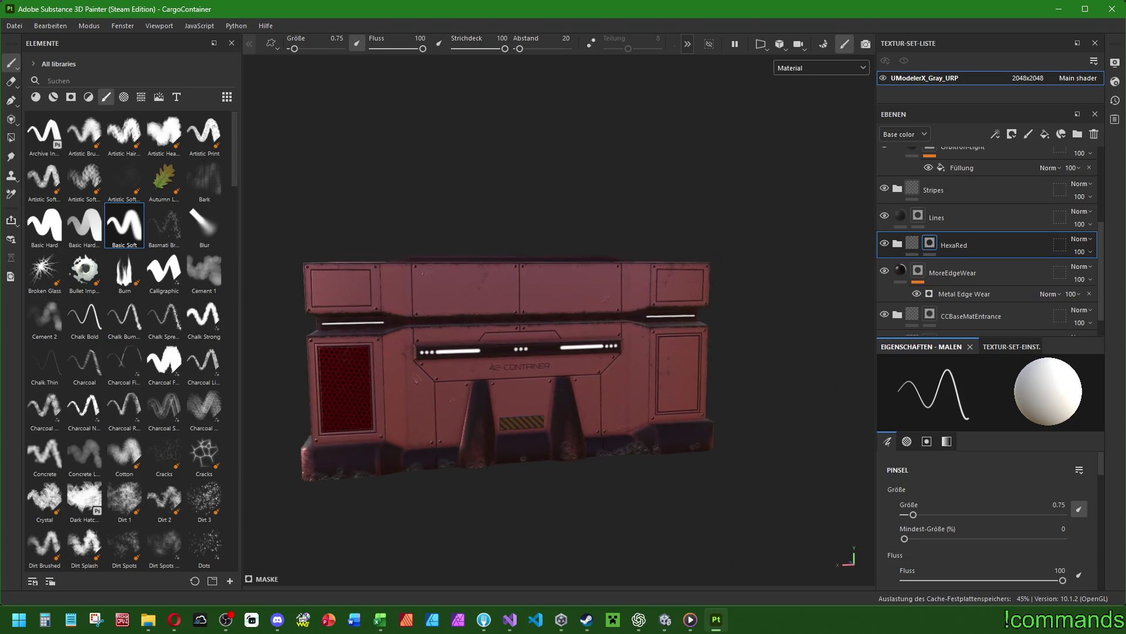
scroll(597, 334, up, 6)
scroll(596, 334, up, 2)
key(ctrl)
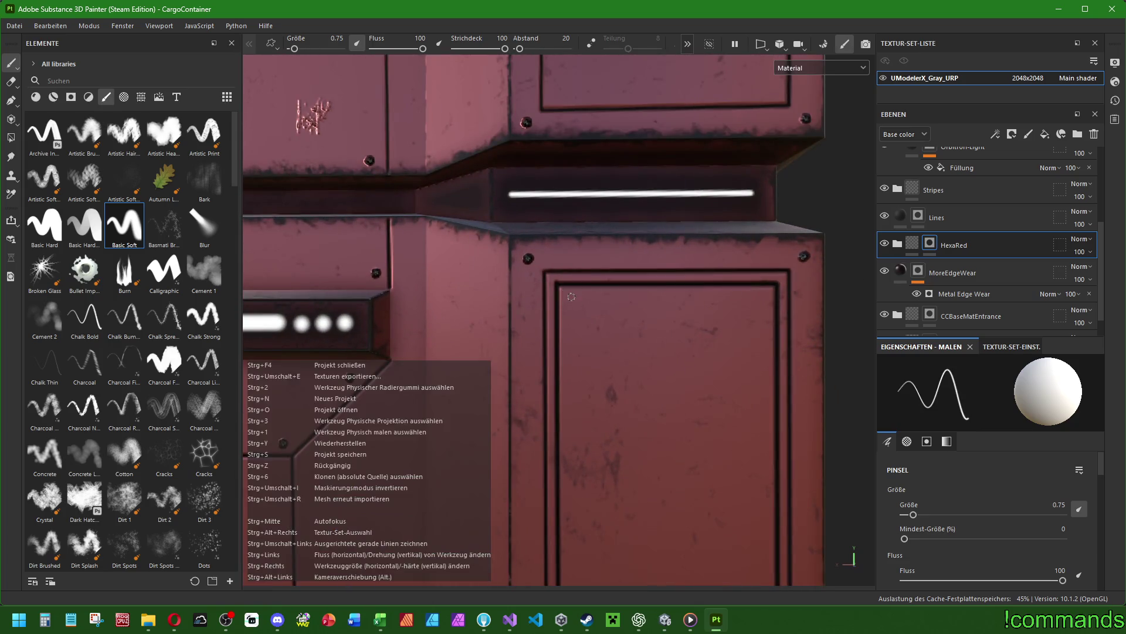
key(Return)
mouse_move(642, 340)
alt+mouse_down()
mouse_move(654, 296)
mouse_move(611, 234)
mouse_move(617, 248)
alt+mouse_up()
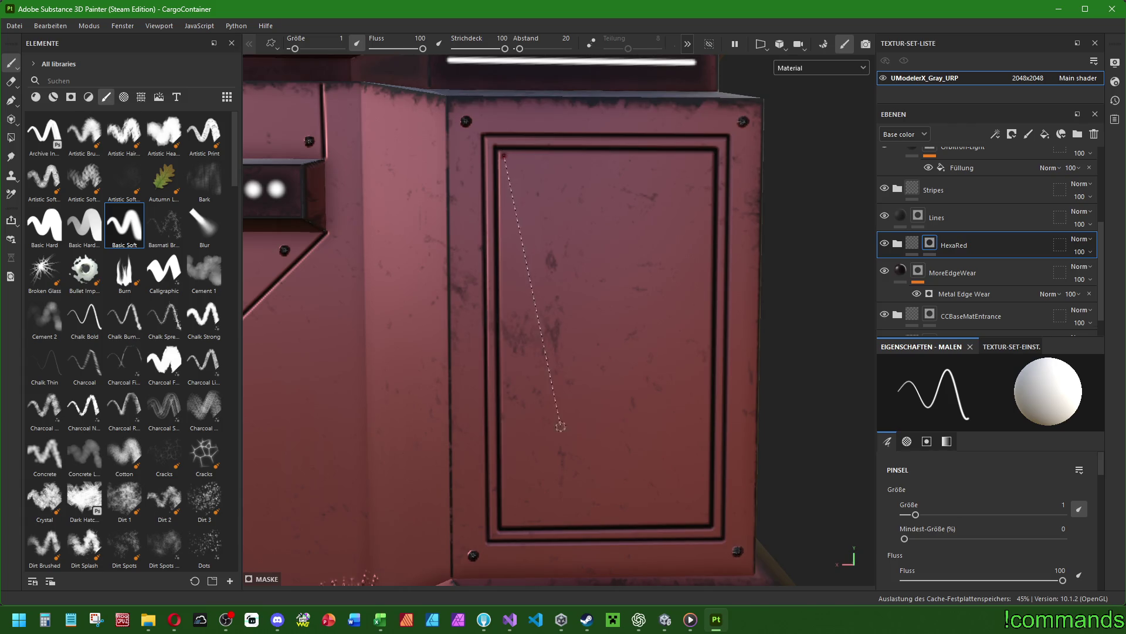
Outline the door inset in red hexagons with thin straight strokes around all four edges.
shift+click(506, 520)
shift+click(707, 517)
shift+click(709, 157)
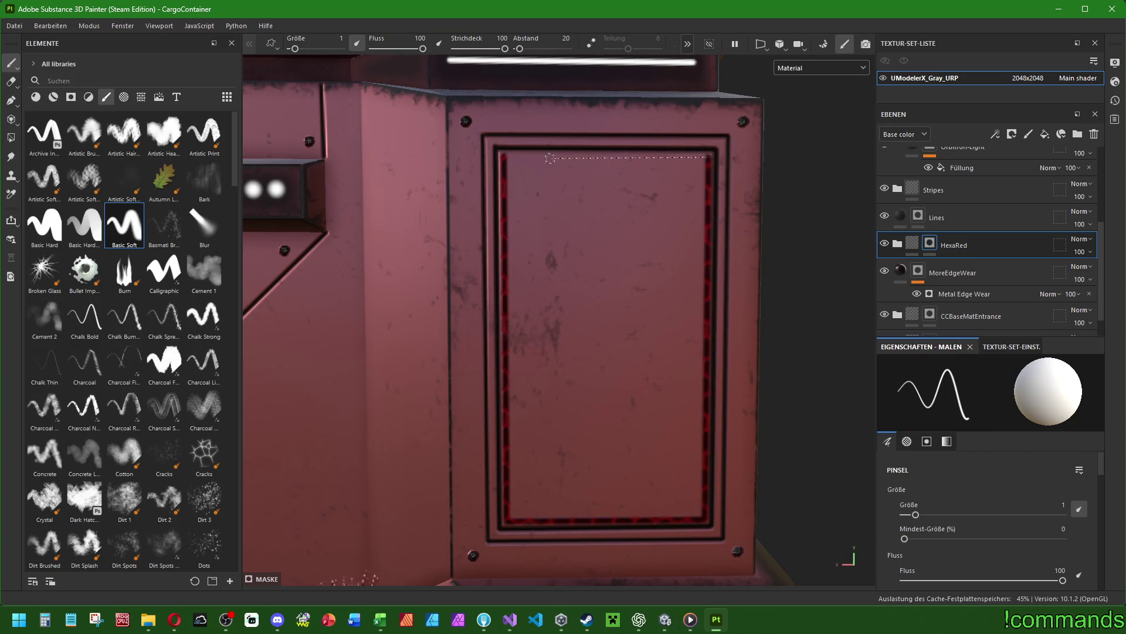
shift+click(503, 156)
shift+click(510, 520)
shift+click(704, 518)
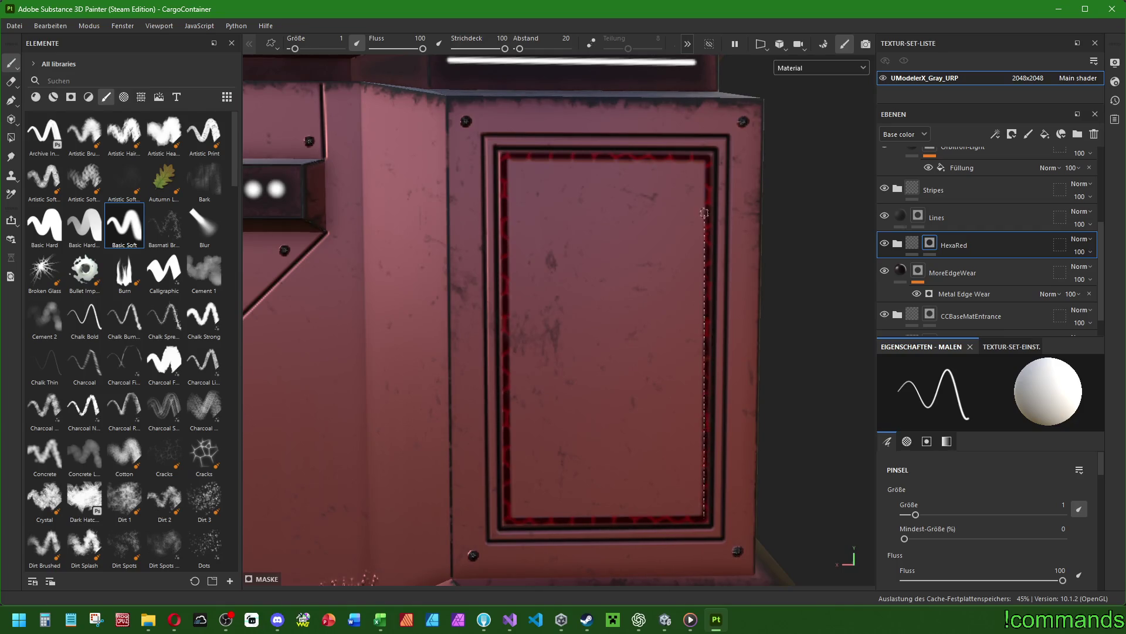
shift+click(708, 157)
shift+click(504, 156)
Widen the hexagon border around the door inset using brush size about 2.56.
ctrl+right_drag(512, 160, 511, 165)
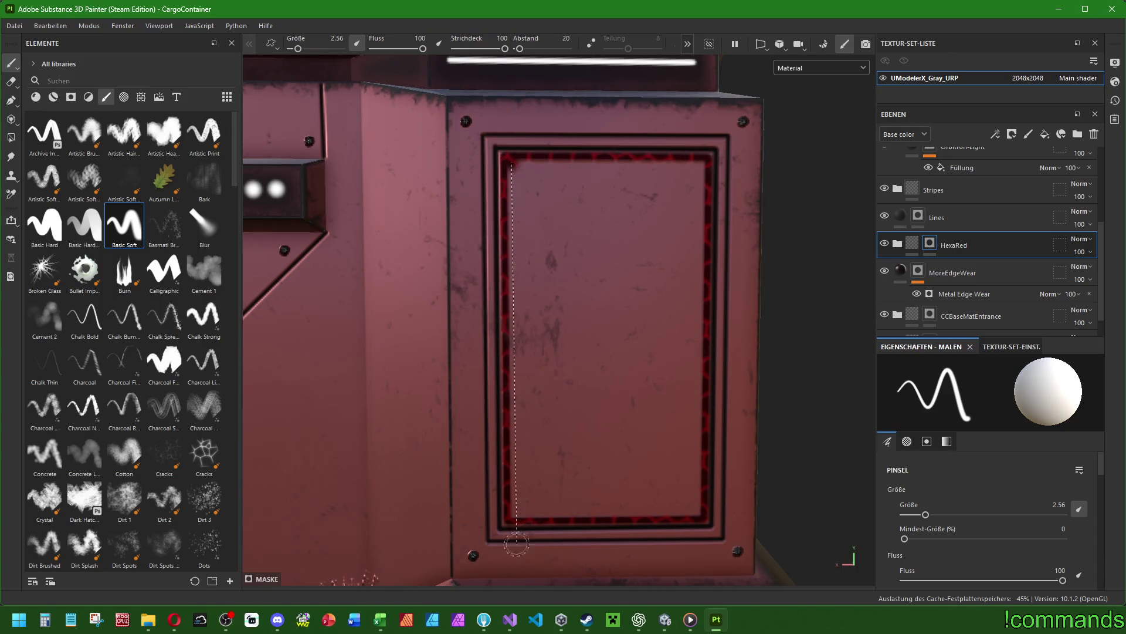
shift+click(514, 514)
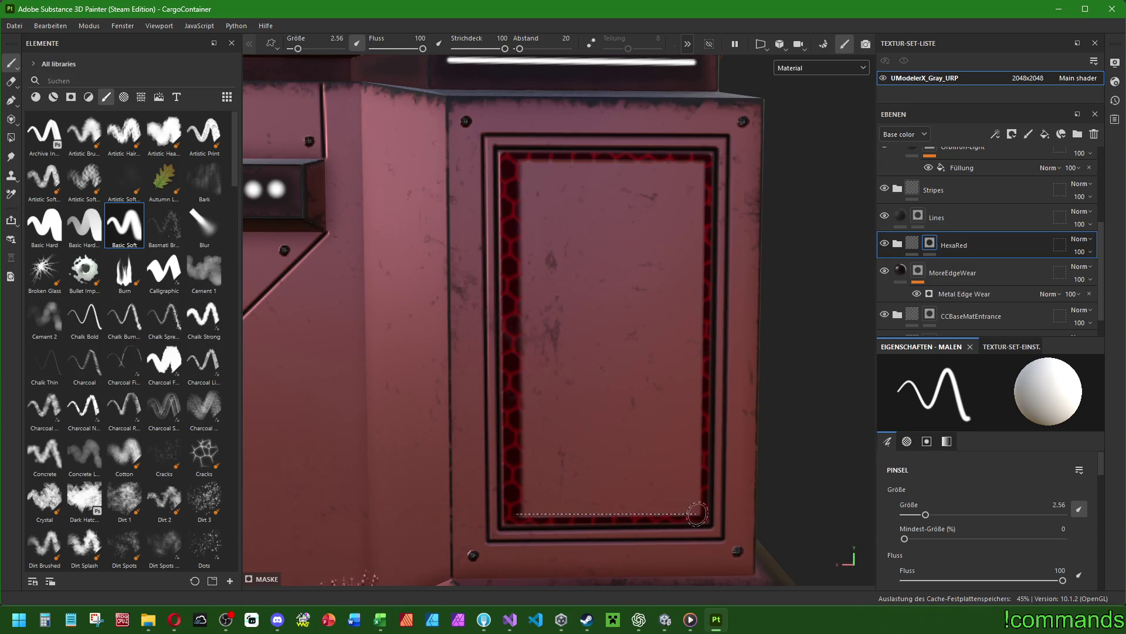
shift+click(698, 513)
shift+click(702, 162)
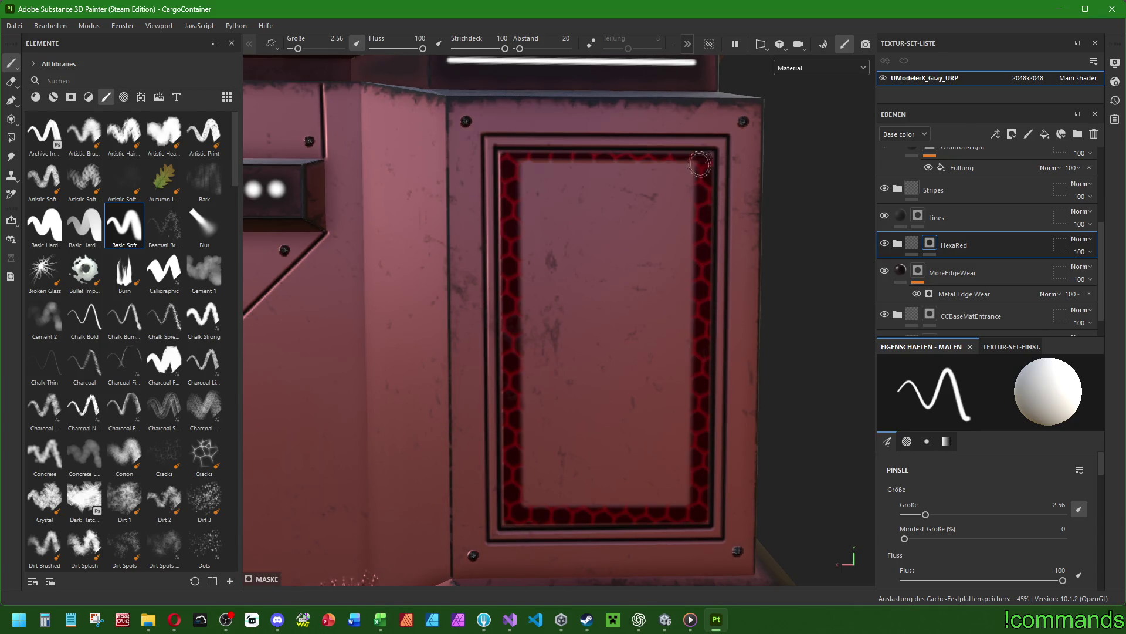
shift+click(509, 162)
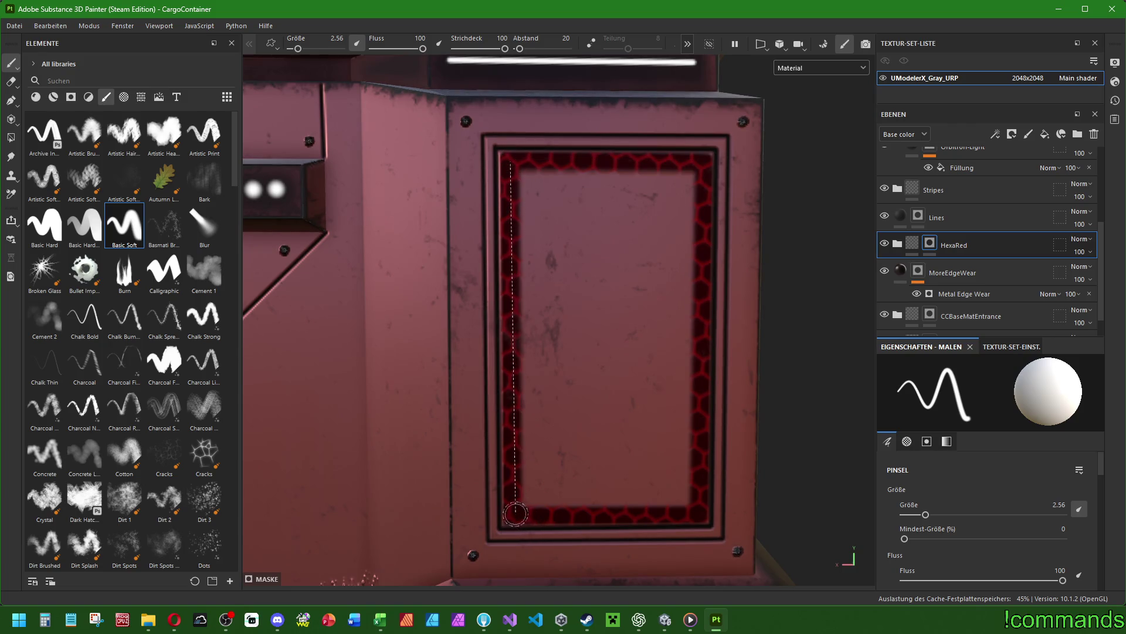
shift+click(517, 511)
shift+click(696, 512)
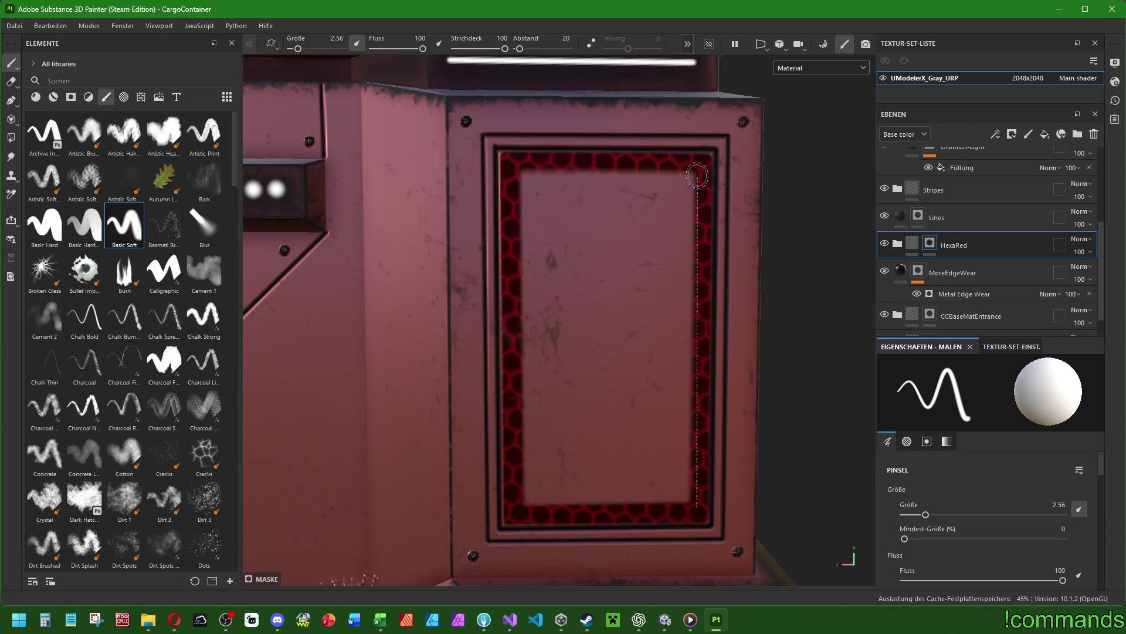
shift+click(700, 165)
Paint a wider hexagon band around the inset edges at brush size about 4.84.
ctrl+right_drag(514, 164, 524, 176)
click(524, 176)
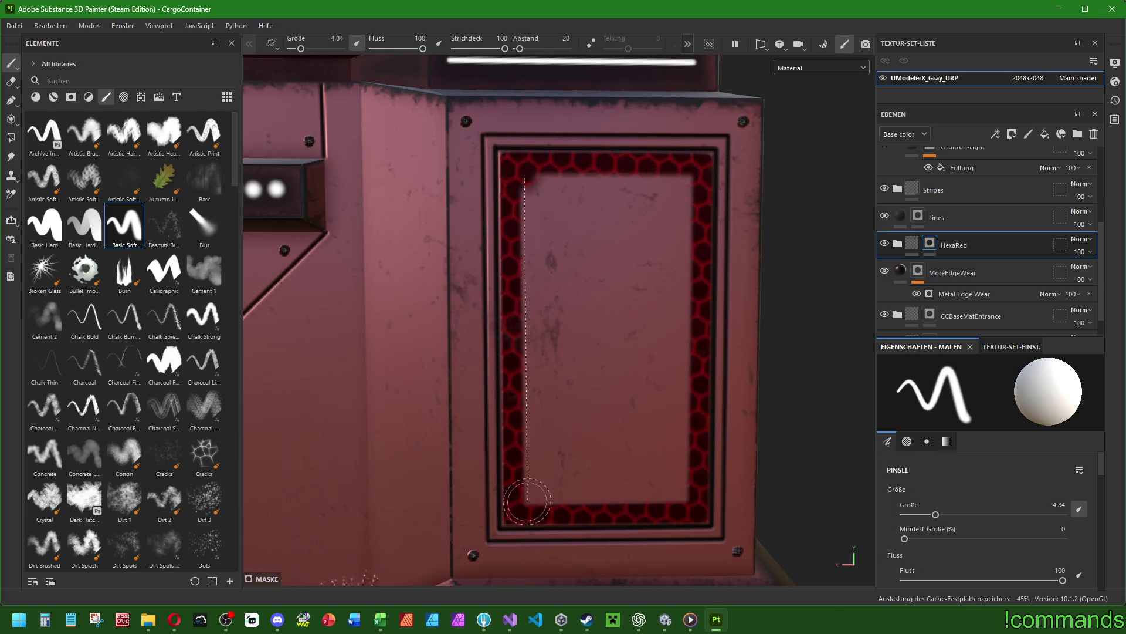
shift+click(527, 500)
shift+click(686, 500)
shift+click(691, 175)
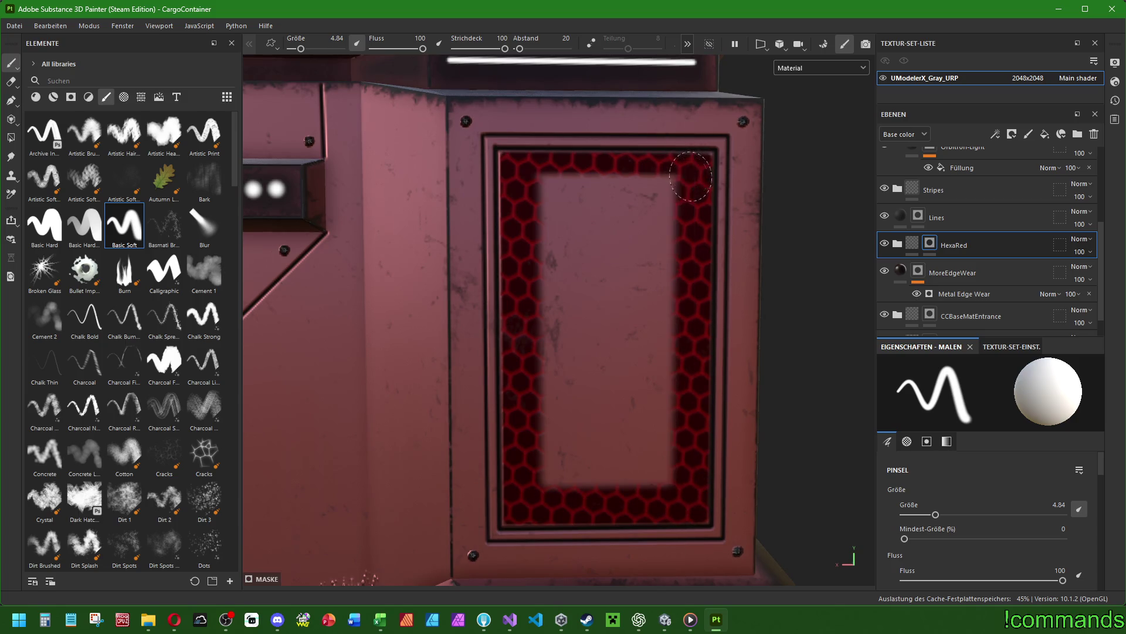
shift+click(527, 175)
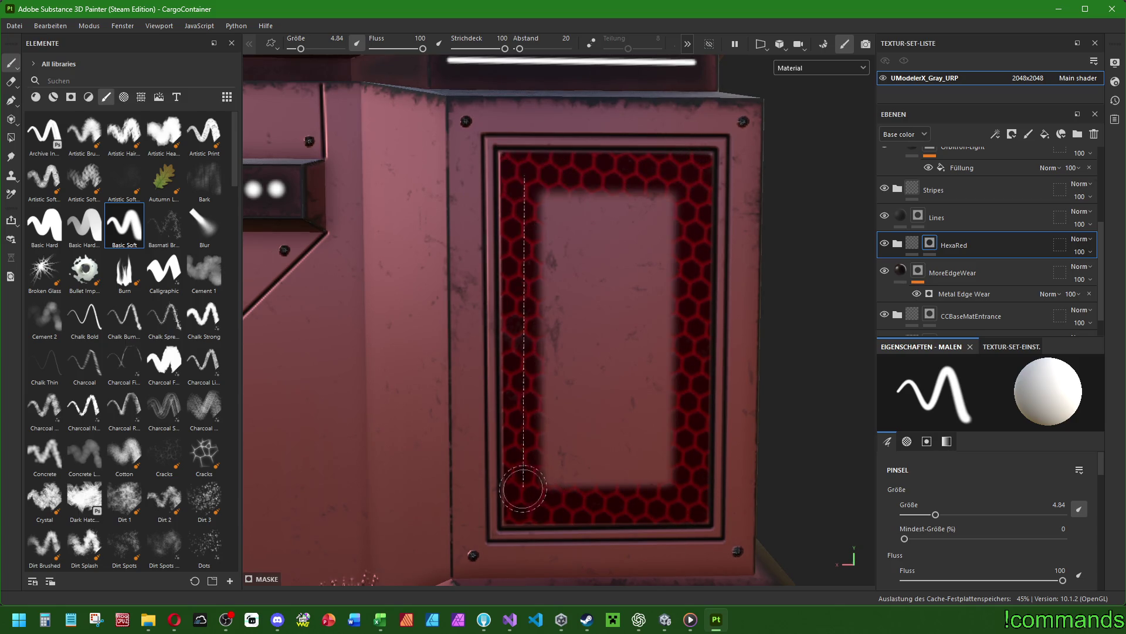
shift+click(527, 500)
shift+click(693, 500)
shift+click(691, 173)
shift+click(559, 189)
Fill the inset's remaining centre with hexagons and enlarge the brush to about 7.84.
mouse_move(559, 189)
mouse_down()
mouse_move(546, 446)
mouse_move(587, 478)
mouse_move(644, 458)
mouse_move(560, 379)
mouse_move(561, 220)
mouse_move(672, 222)
mouse_move(662, 418)
mouse_move(578, 440)
mouse_move(578, 226)
mouse_move(657, 305)
mouse_move(602, 422)
mouse_move(611, 258)
mouse_move(642, 264)
mouse_move(634, 244)
mouse_up()
key(bracketright)
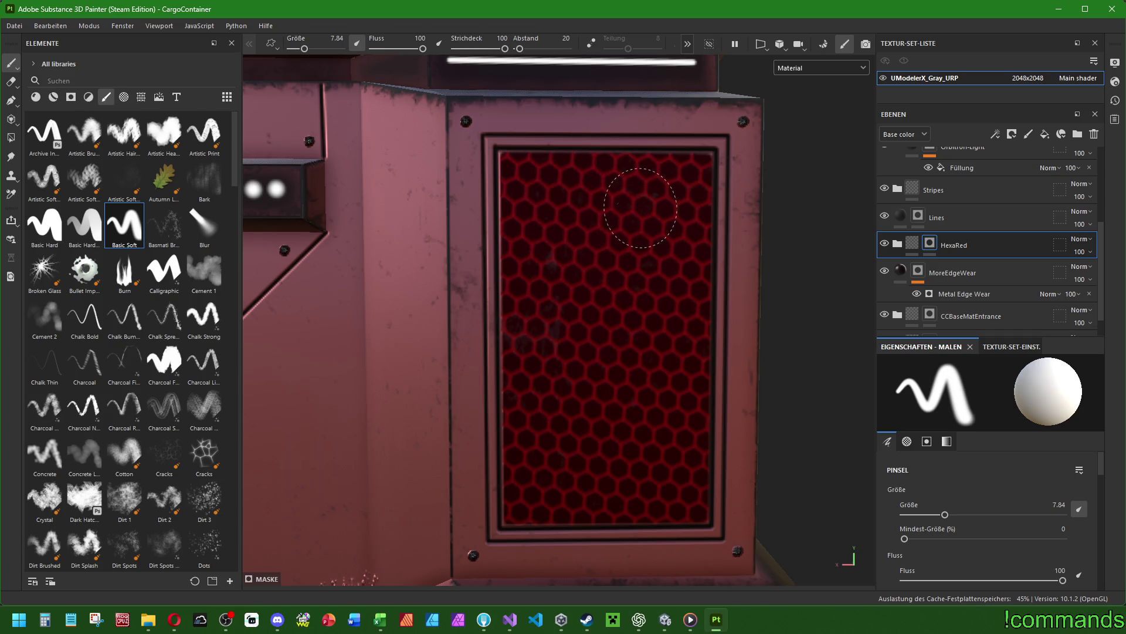
scroll(641, 433, down, 10)
mouse_move(631, 352)
alt+mouse_down()
mouse_move(641, 354)
mouse_move(551, 357)
mouse_move(646, 352)
mouse_move(488, 389)
mouse_move(551, 255)
alt+mouse_up()
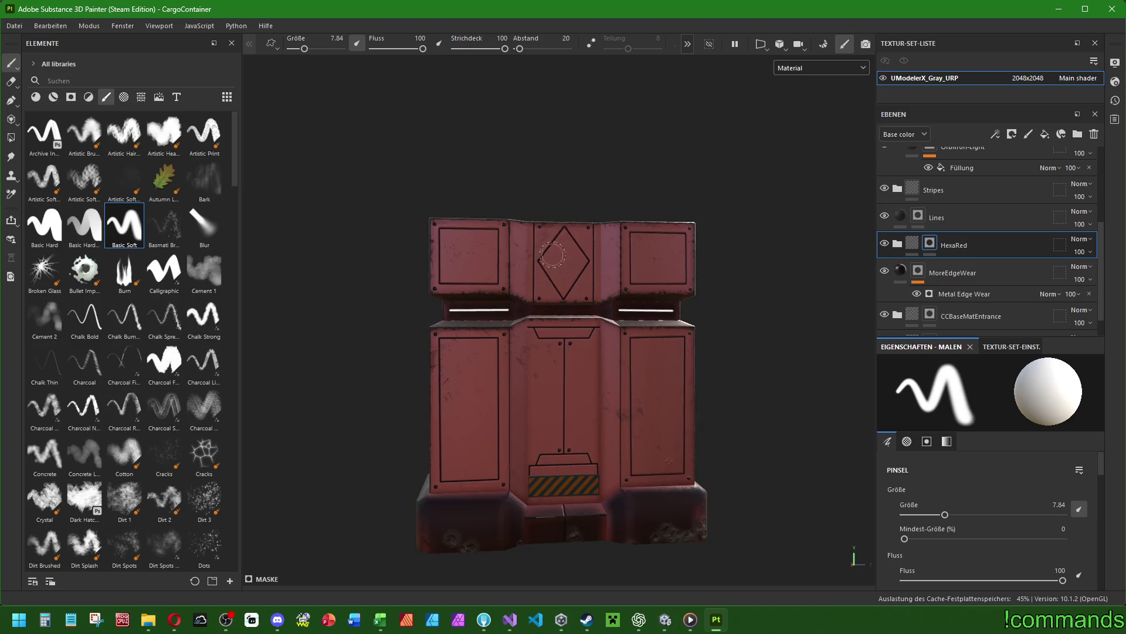
Trace the diamond's four edges in red hexagons with thin straight strokes.
scroll(552, 254, up, 10)
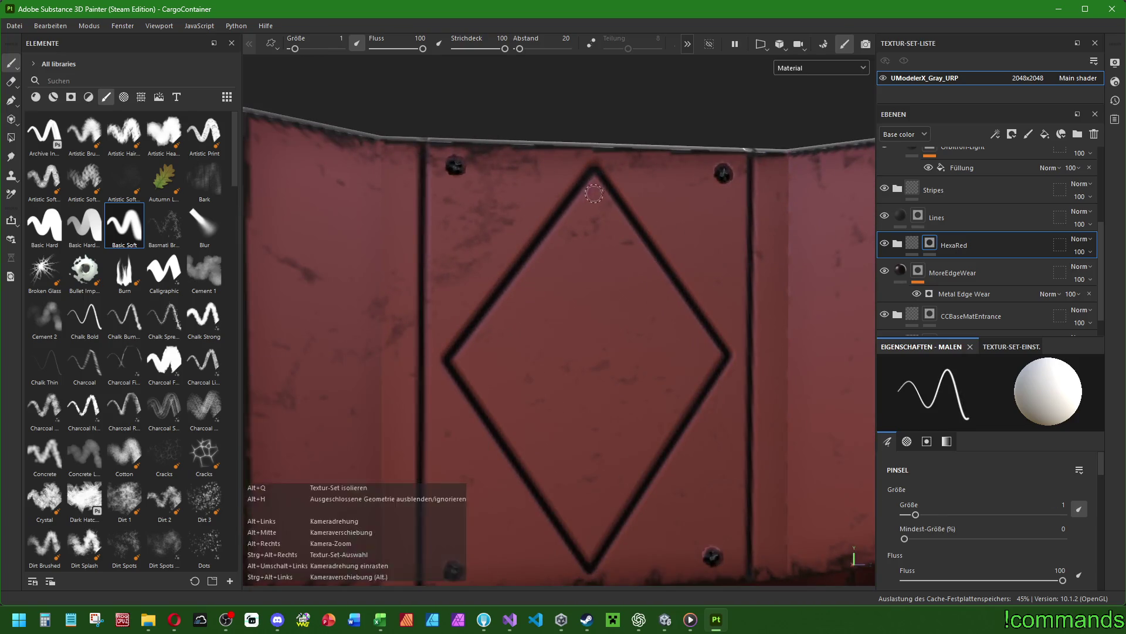
scroll(594, 194, down, 2)
scroll(594, 191, up, 2)
click(595, 188)
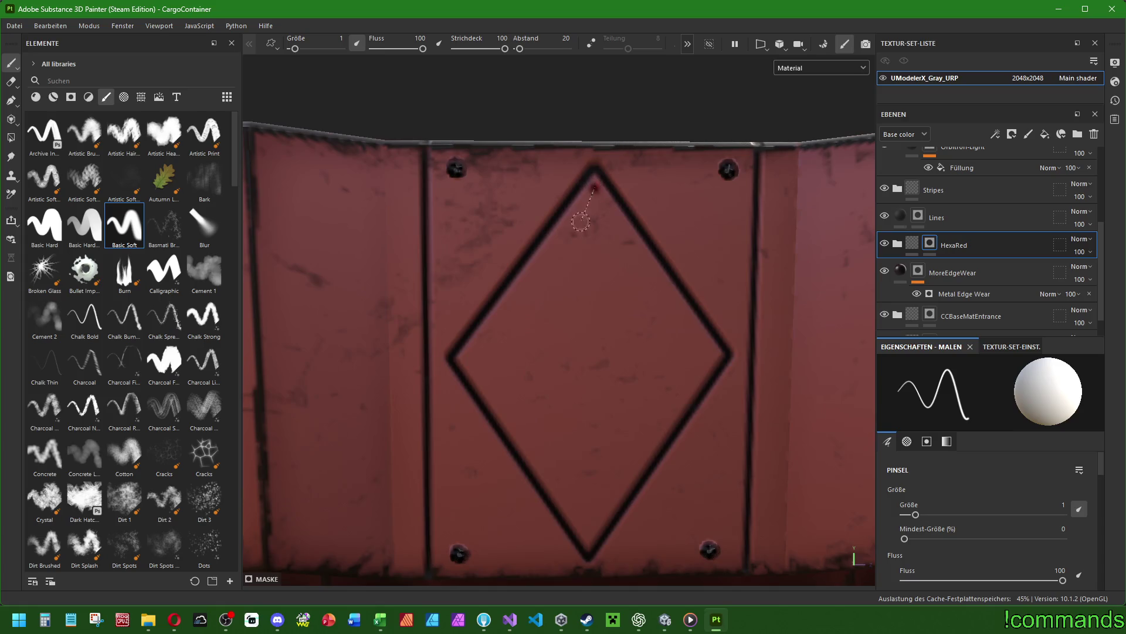
shift+click(464, 358)
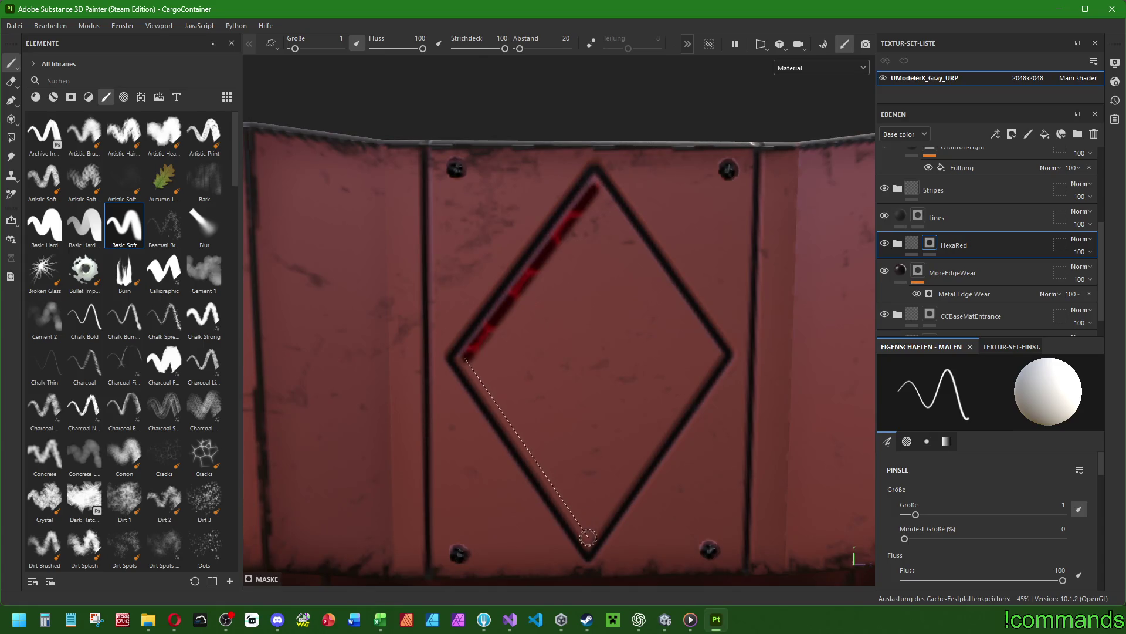
shift+click(591, 535)
shift+click(715, 355)
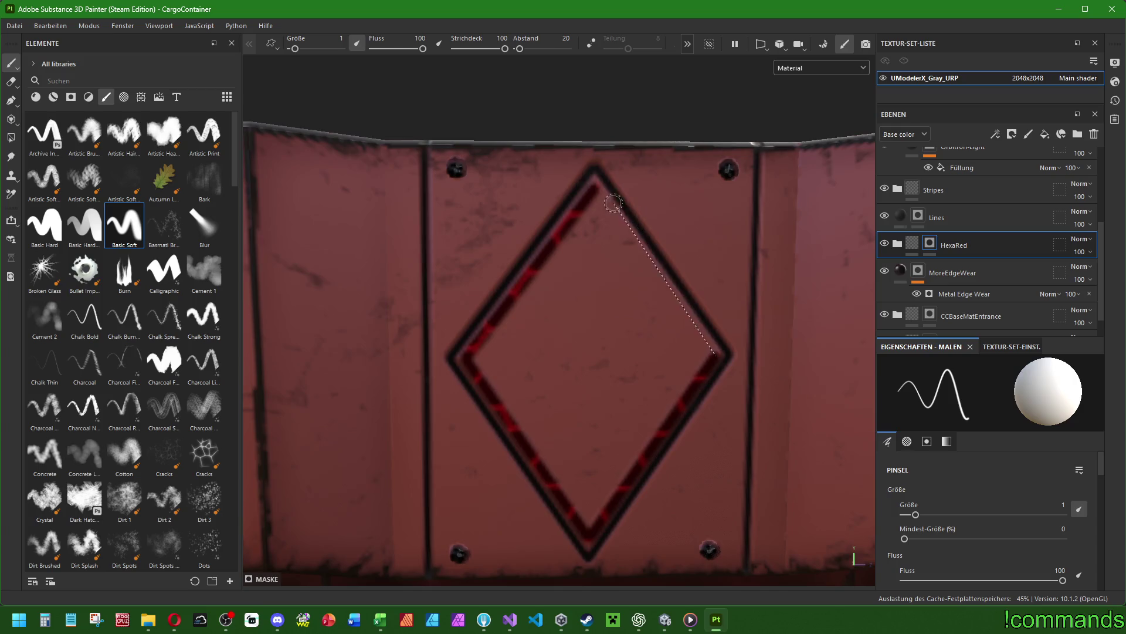
shift+click(595, 188)
Restroke the diamond's edges twice more to solidify the thin red outline.
shift+click(468, 361)
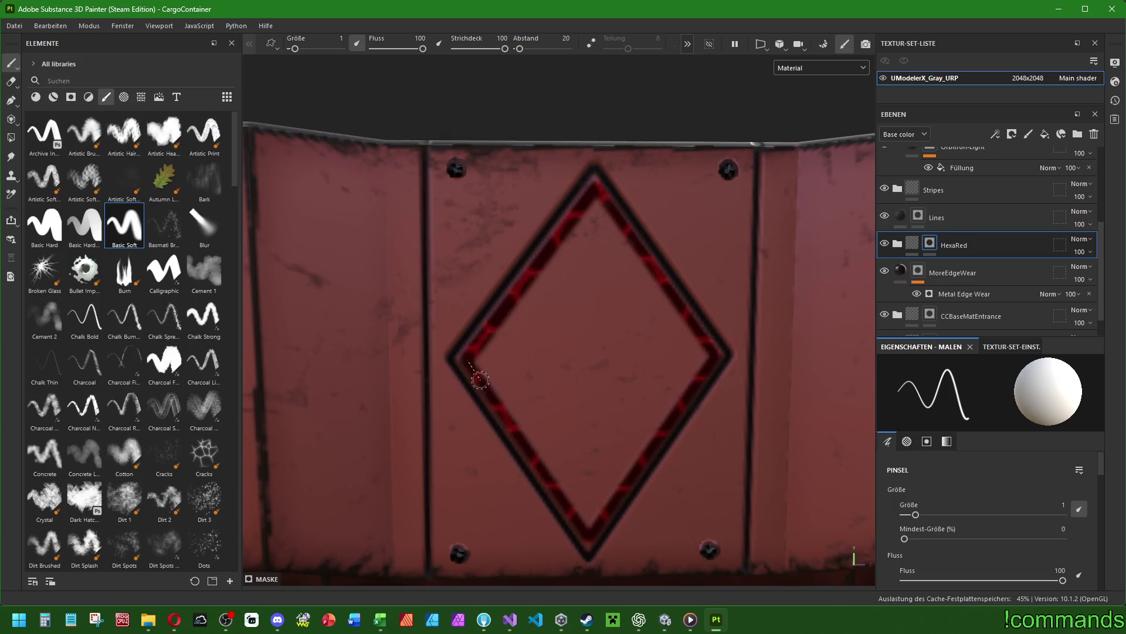
shift+click(590, 530)
shift+click(717, 355)
shift+click(594, 187)
shift+click(468, 360)
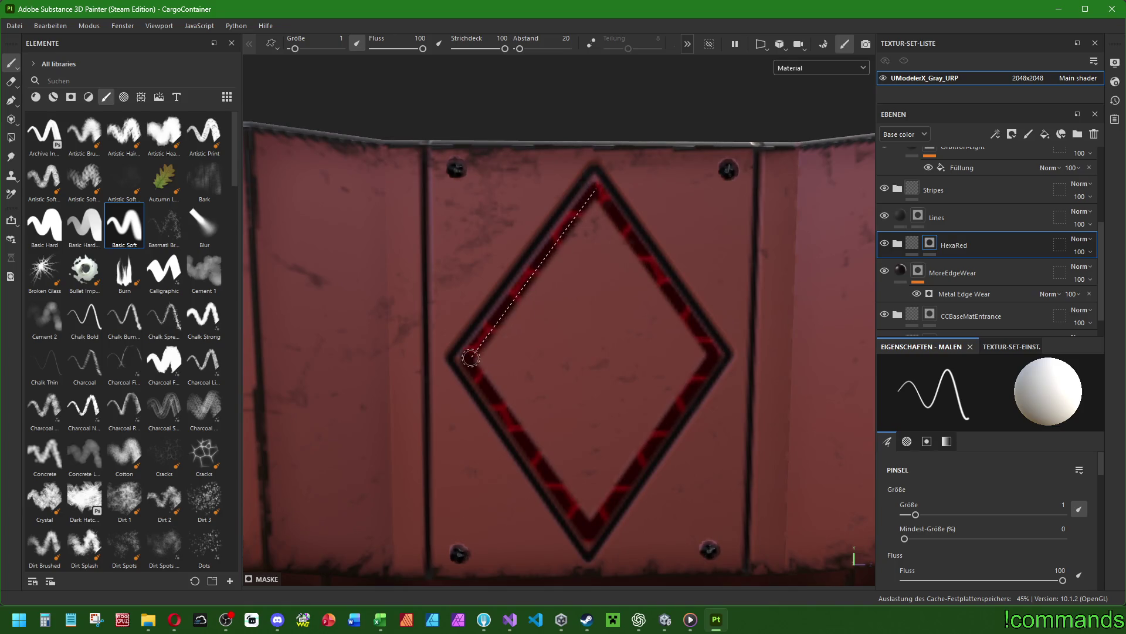
shift+click(590, 522)
shift+click(717, 355)
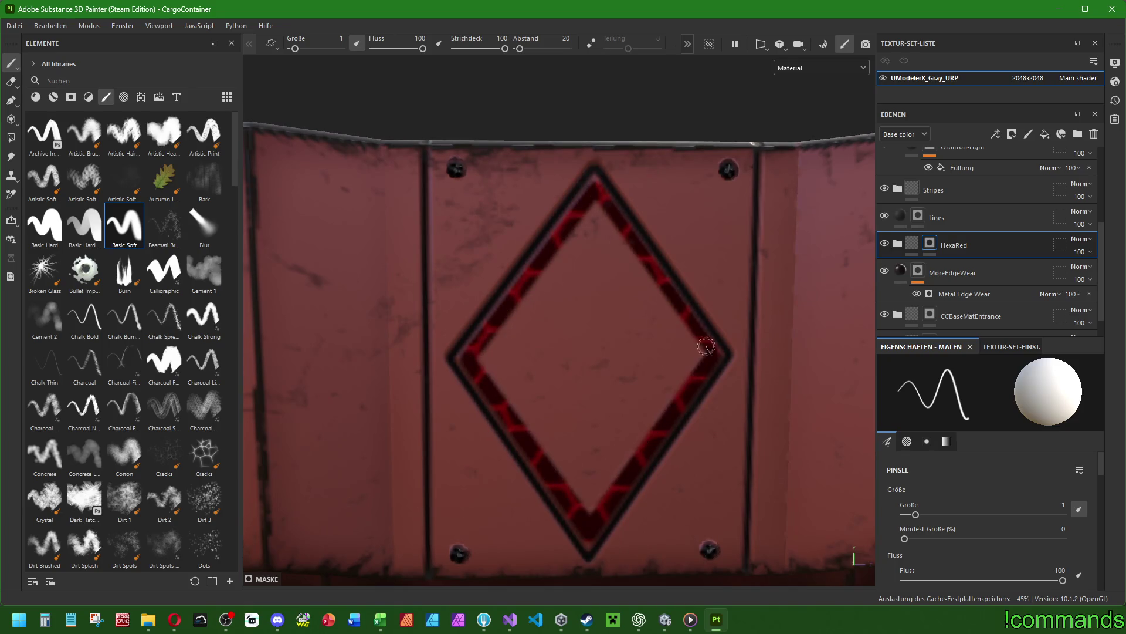
shift+click(594, 189)
Widen the hexagon band along the diamond edges at brush size about 2.56, undoing one stray dab.
ctrl+right_drag(596, 206, 610, 205)
click(596, 212)
key(ctrl+z)
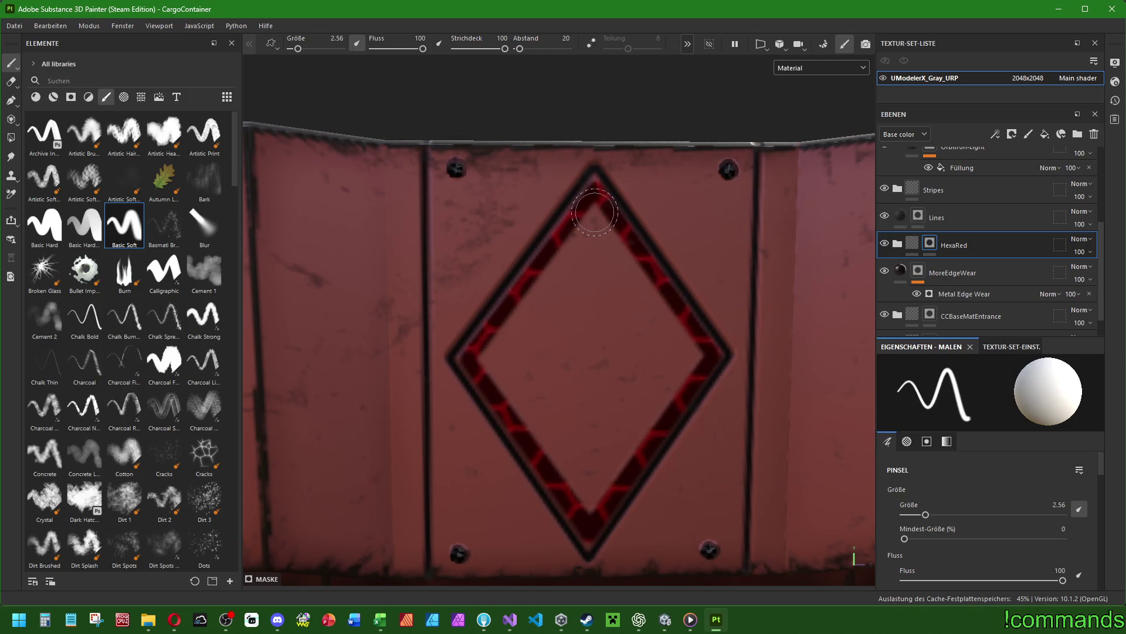
shift+click(480, 363)
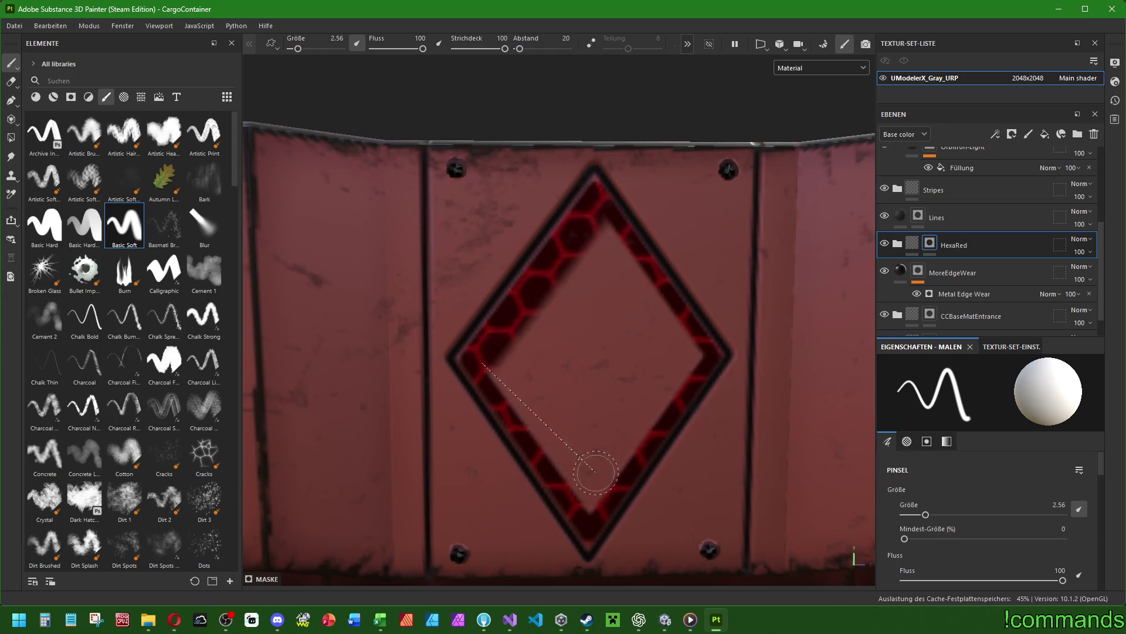
shift+click(589, 510)
shift+click(699, 353)
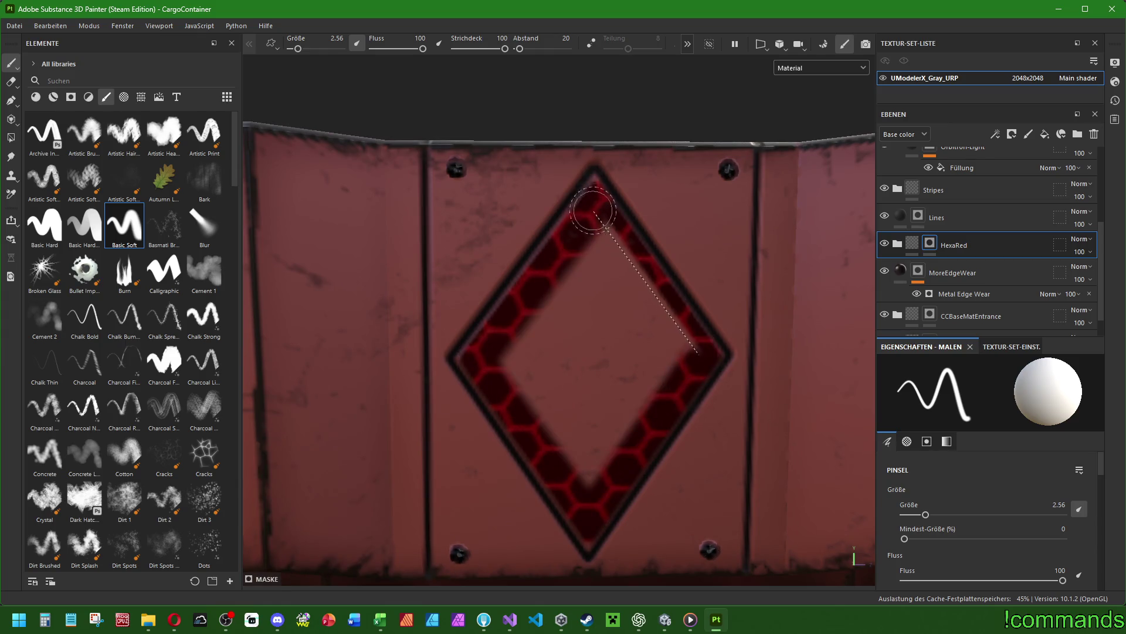
shift+click(593, 206)
shift+click(485, 362)
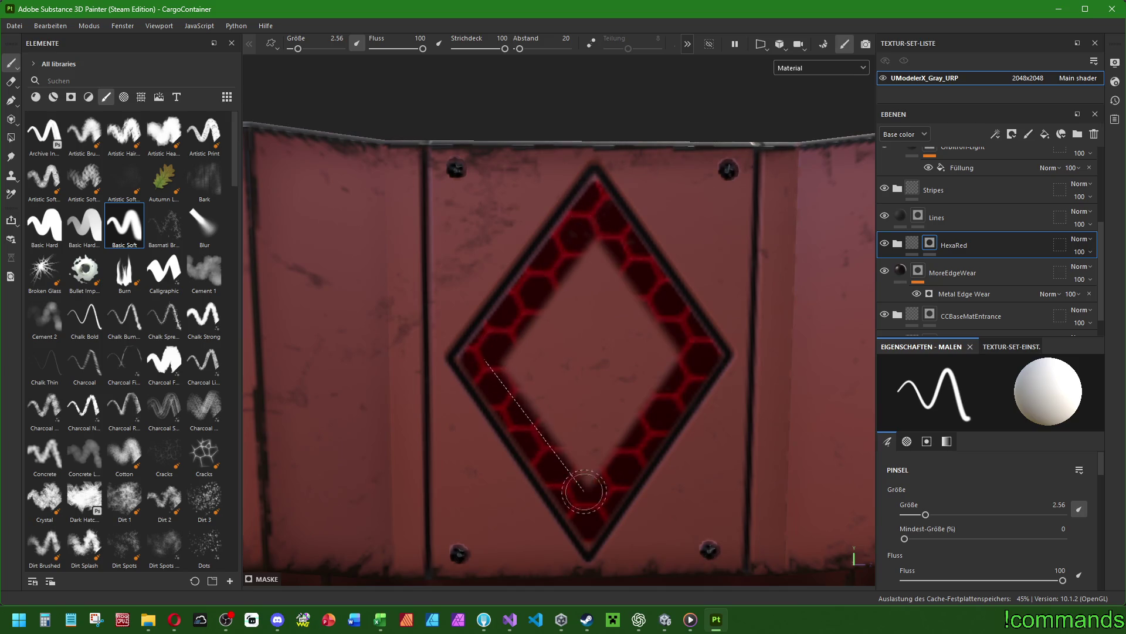
shift+click(590, 510)
shift+click(698, 353)
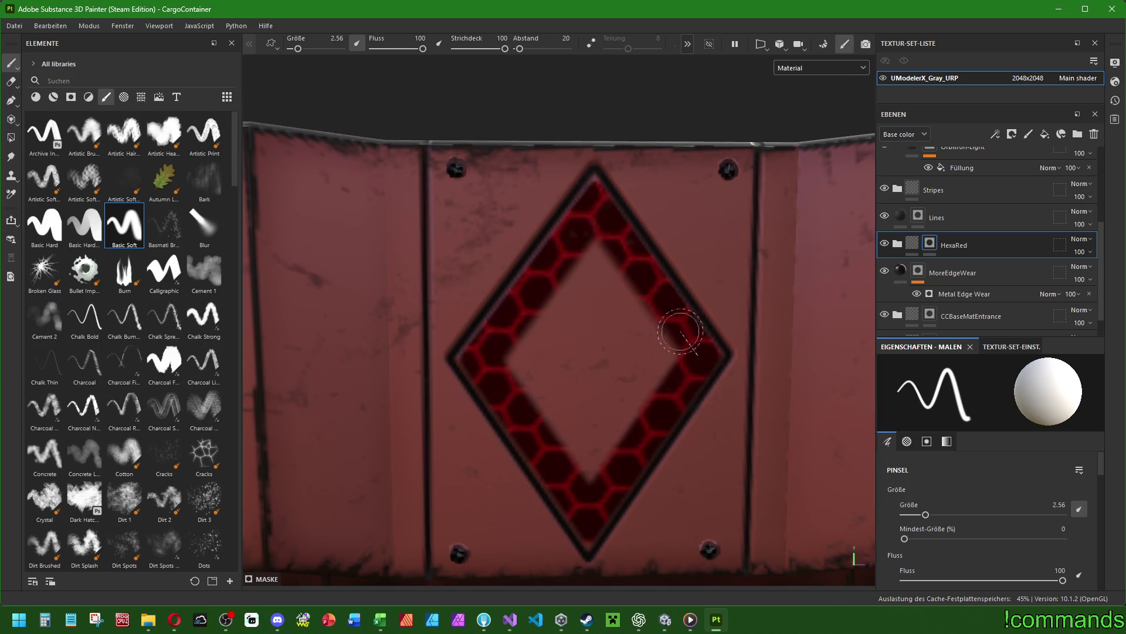
shift+click(592, 211)
Fill the diamond's interior with hexagons at brush size about 4.84.
ctrl+right_drag(593, 221, 595, 265)
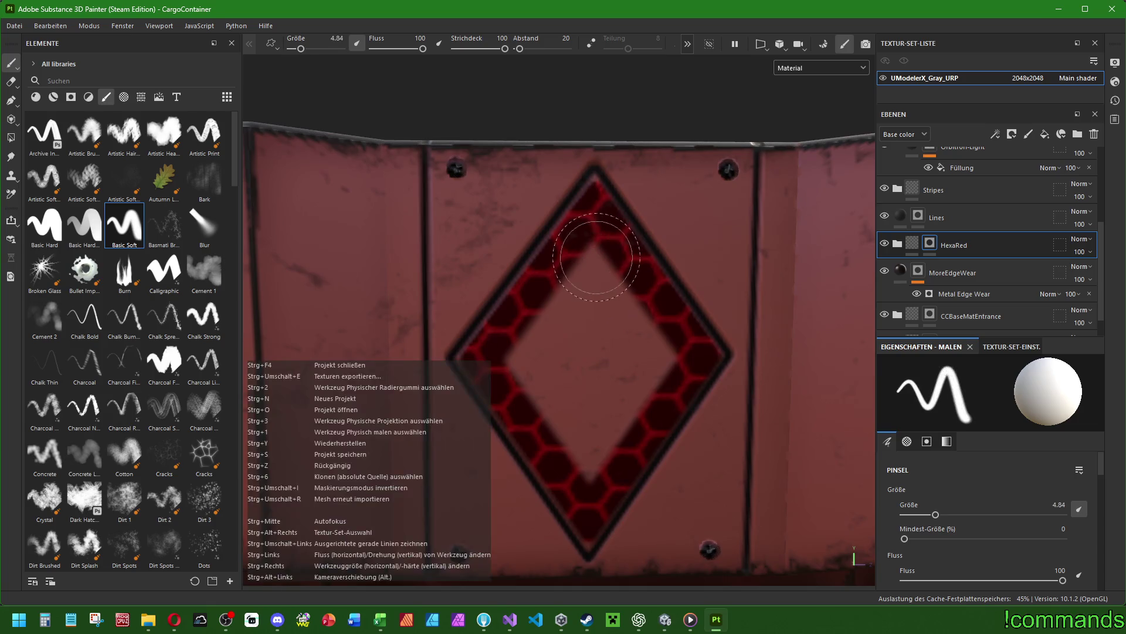
mouse_move(594, 265)
mouse_down()
mouse_move(546, 334)
mouse_move(560, 411)
mouse_move(604, 440)
mouse_move(591, 461)
mouse_move(646, 352)
mouse_move(616, 311)
mouse_move(566, 364)
mouse_up()
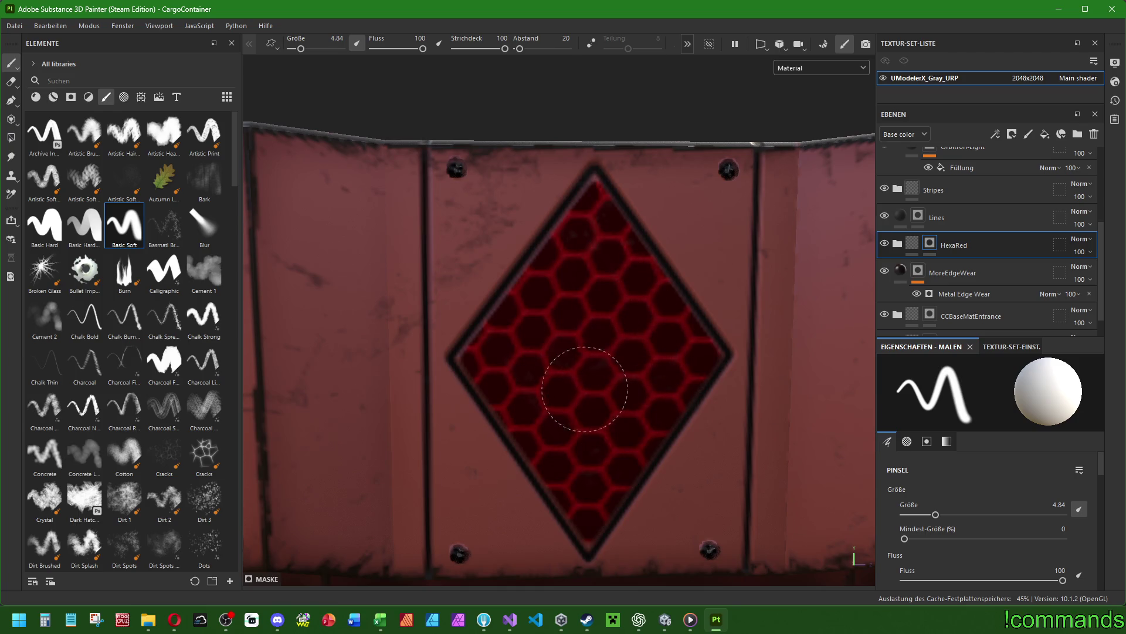
drag(596, 252, 575, 291)
scroll(604, 387, down, 5)
mouse_move(581, 231)
alt+mouse_down()
mouse_move(505, 293)
mouse_move(446, 387)
alt+mouse_up()
scroll(434, 403, up, 5)
scroll(451, 385, up, 1)
Stroke thin red hexagon lines around the panel's inner edges at brush size 1.
ctrl+right_drag(463, 357, 440, 354)
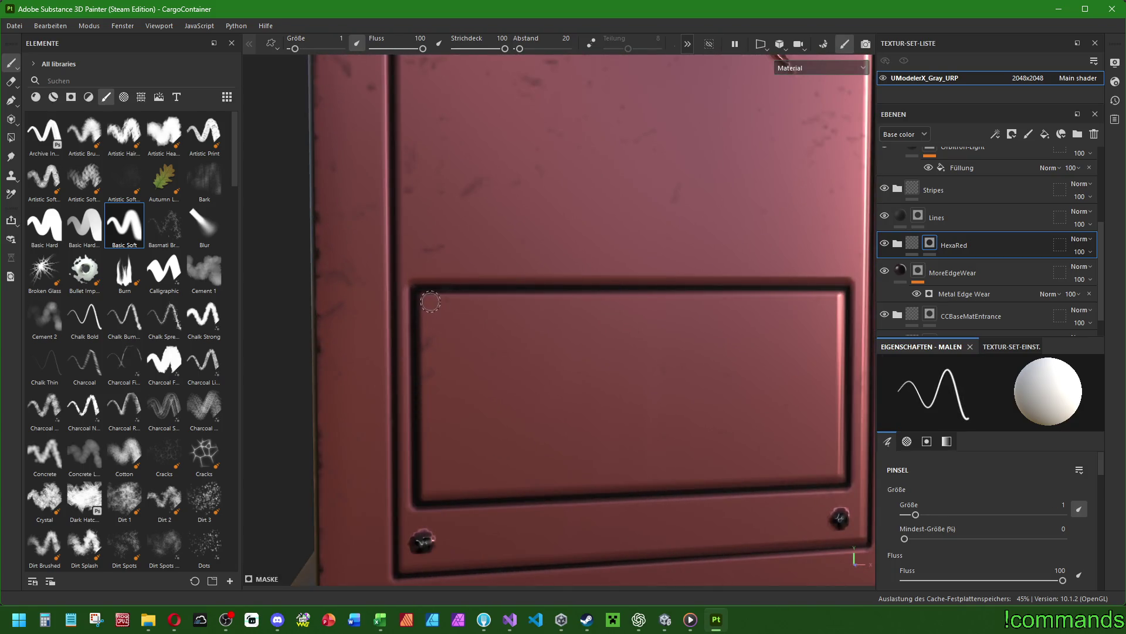
shift+click(429, 490)
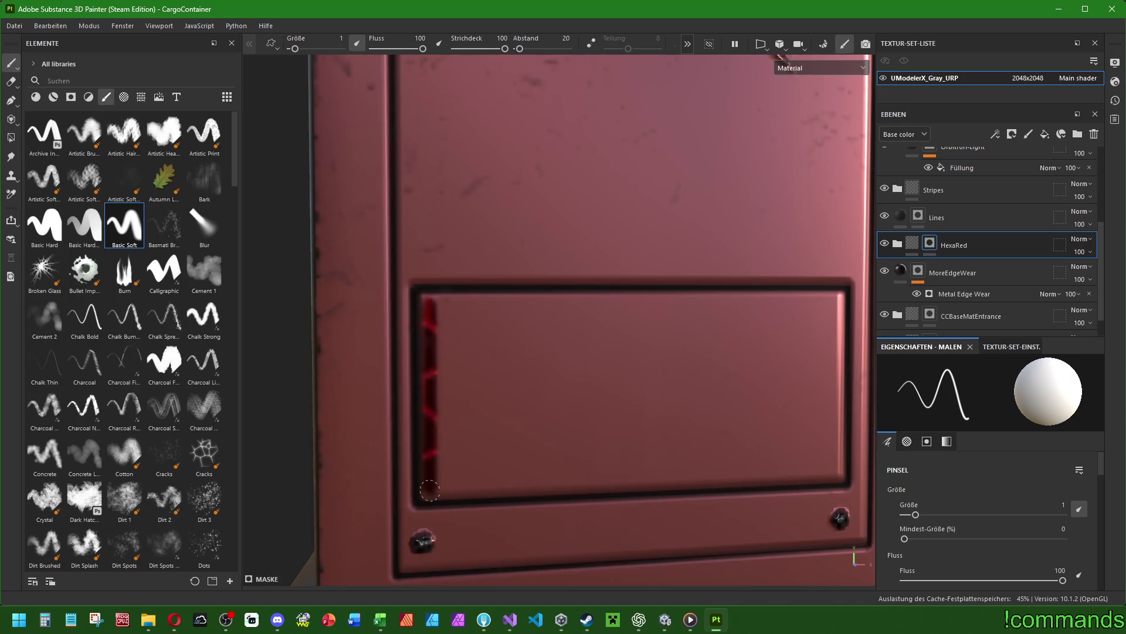
shift+click(837, 470)
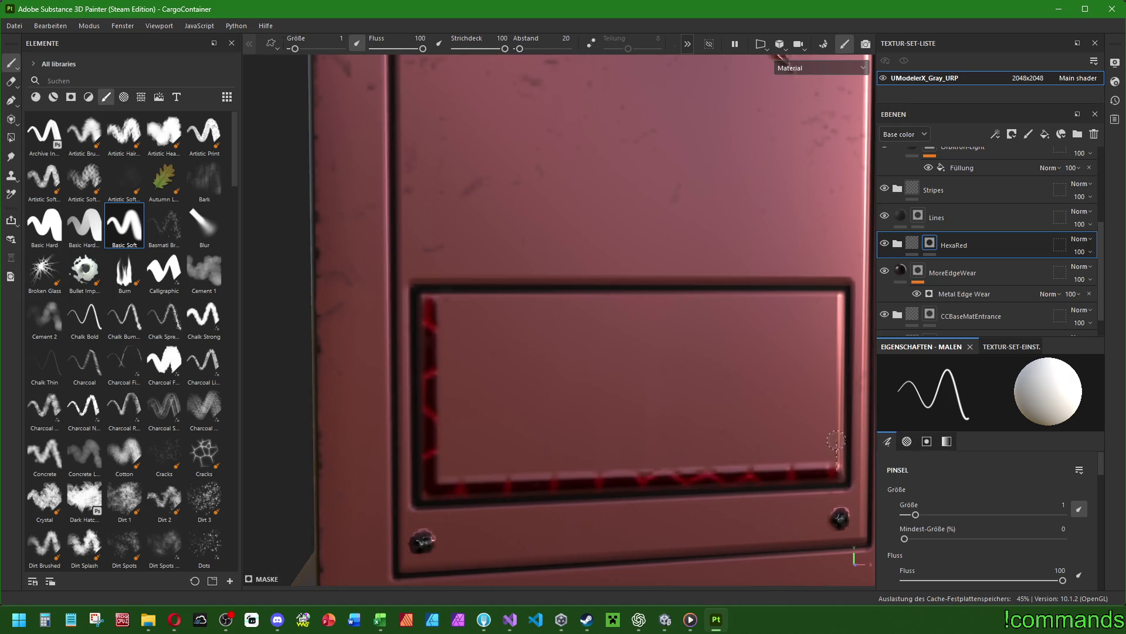
shift+click(836, 300)
shift+click(431, 302)
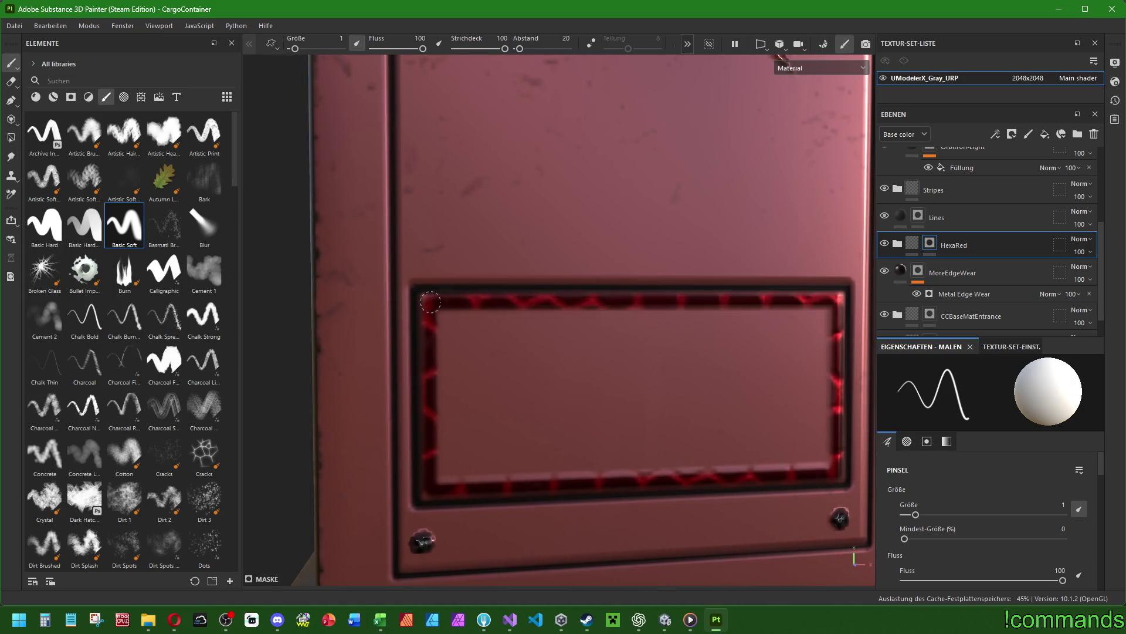
Restroke all four inner edges of the panel twice to solidify the outline.
shift+click(432, 485)
shift+click(837, 469)
shift+click(836, 302)
shift+click(431, 302)
shift+click(437, 479)
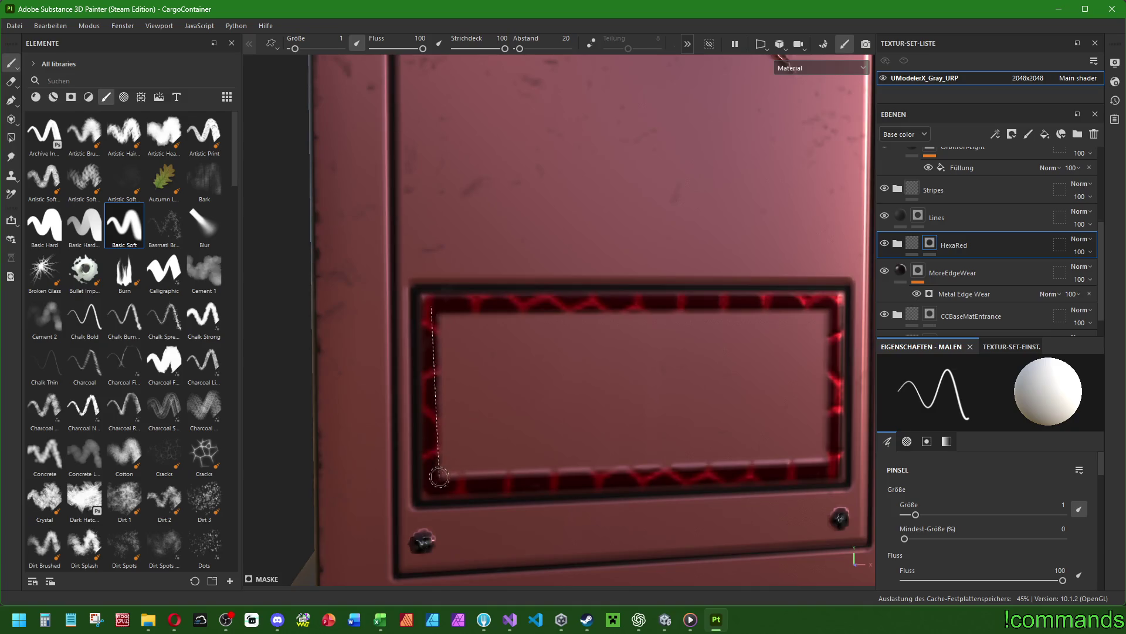
shift+click(830, 463)
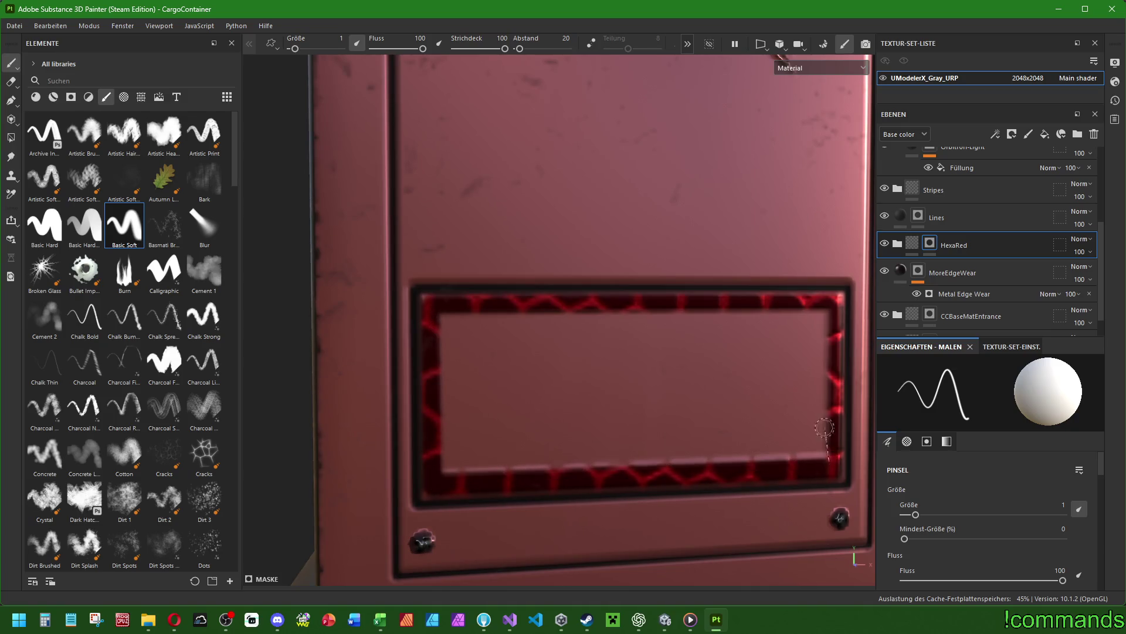
shift+click(830, 308)
shift+click(432, 305)
shift+click(437, 479)
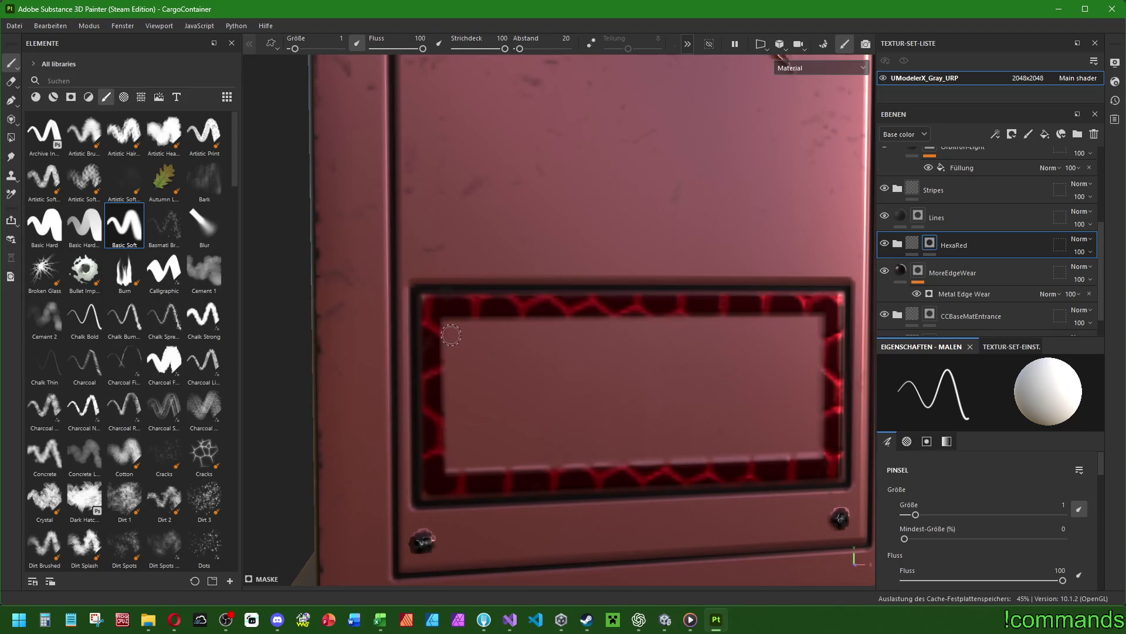
Widen the hexagon band around the panel at brush size about 2.56.
ctrl+right_drag(450, 335, 469, 335)
shift+click(817, 321)
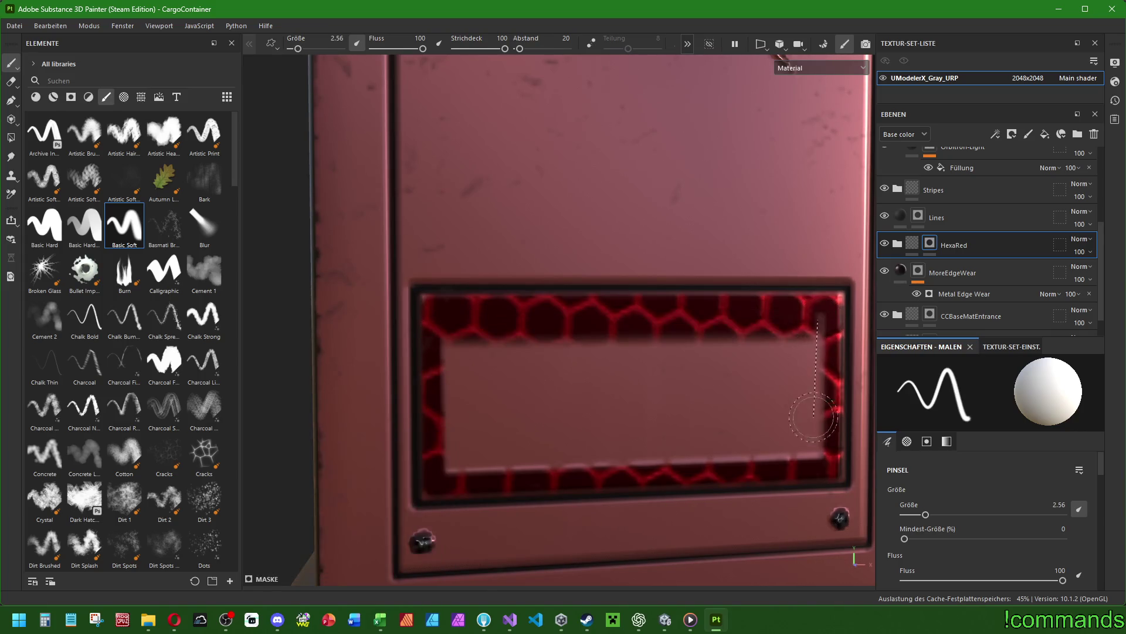
shift+click(819, 464)
shift+click(447, 466)
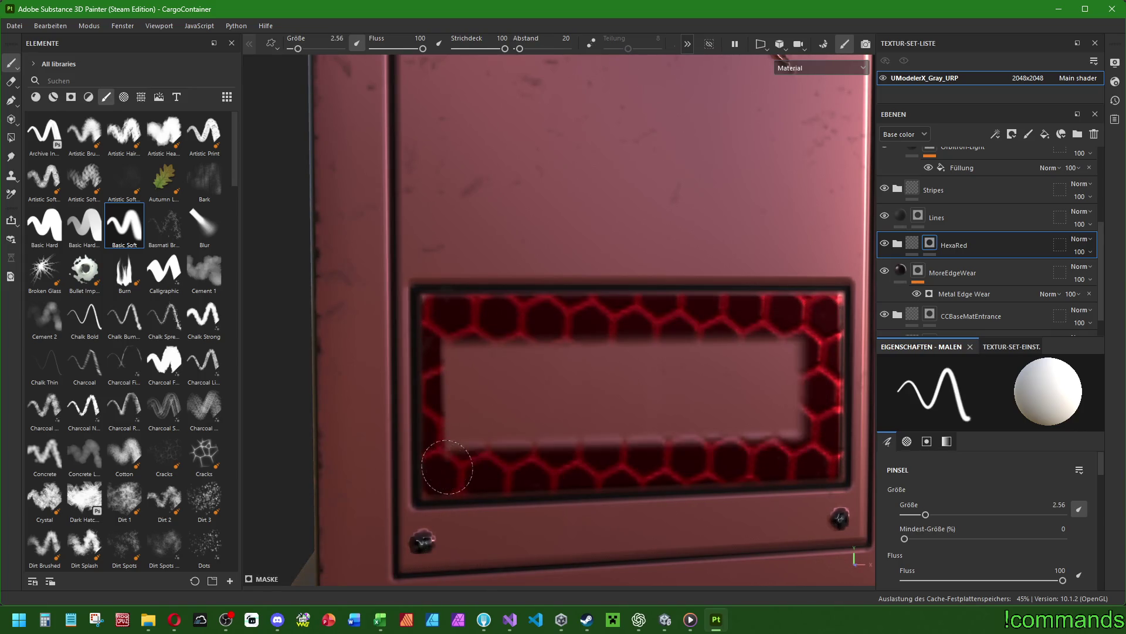
shift+click(446, 328)
shift+click(811, 324)
shift+click(808, 447)
shift+click(449, 449)
shift+click(449, 331)
shift+click(800, 337)
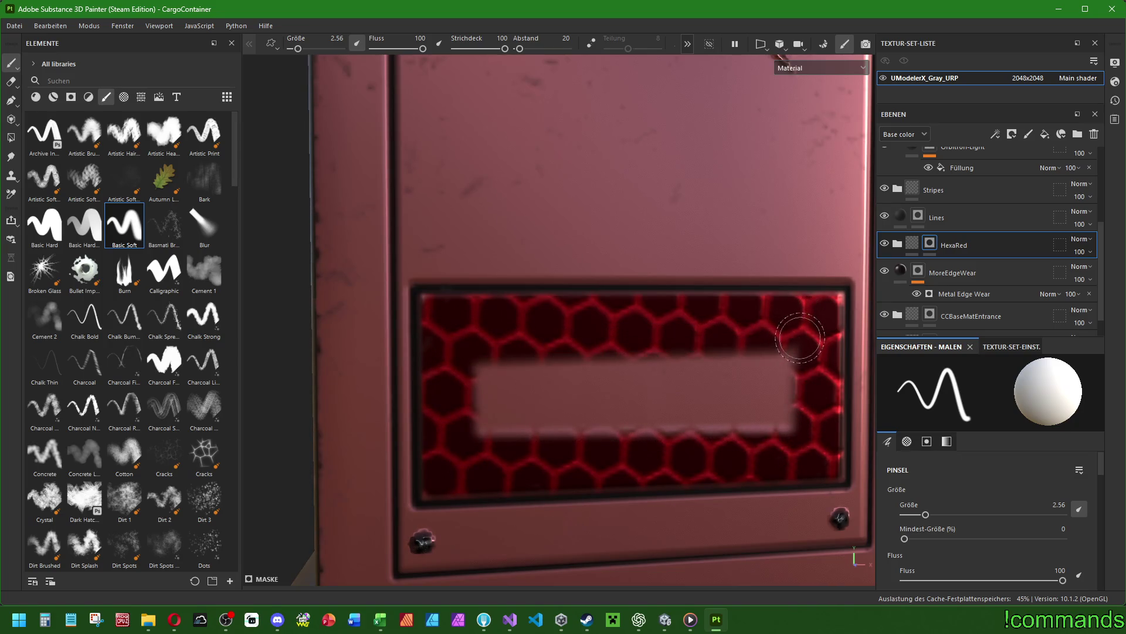
Fill the panel's remaining centre with hexagons at brush size about 4.84.
ctrl+right_drag(800, 337, 786, 380)
mouse_move(786, 380)
mouse_down()
mouse_move(528, 381)
mouse_move(544, 405)
mouse_up()
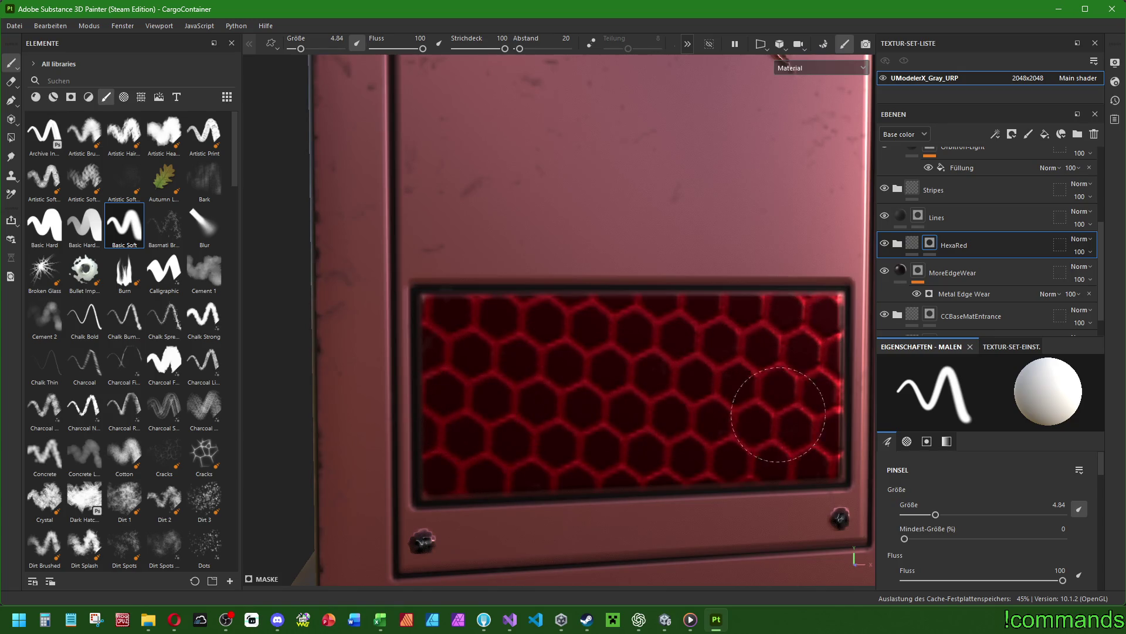
key(f)
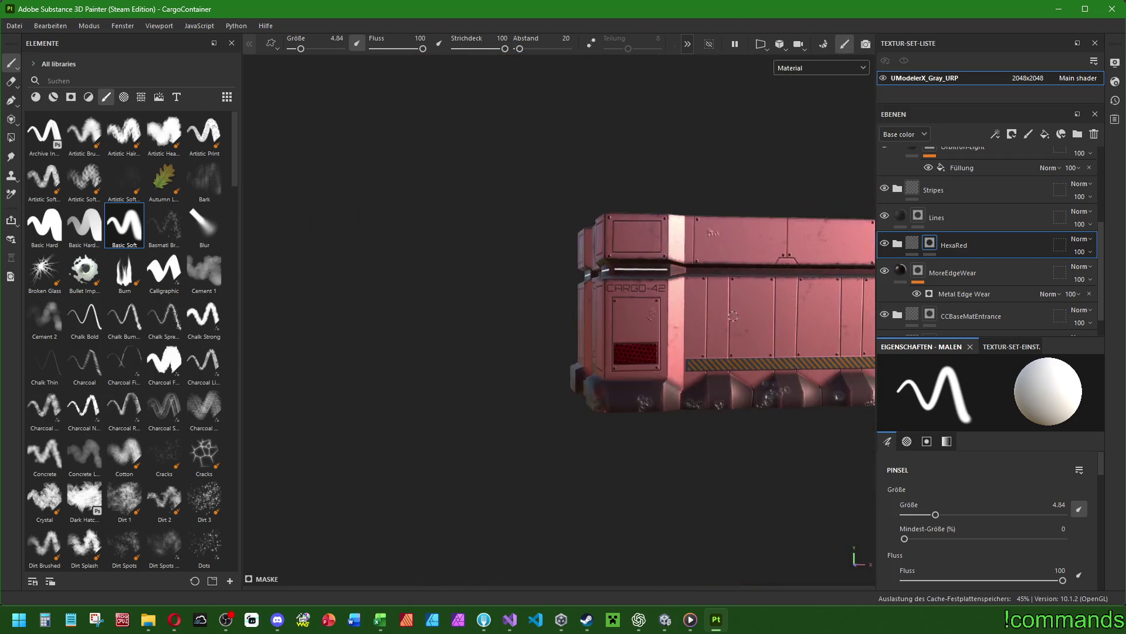
alt+drag(610, 360, 797, 327)
At brush size 1, trace thin straight HexaRed lines around the door panel's four edges.
scroll(798, 327, up, 5)
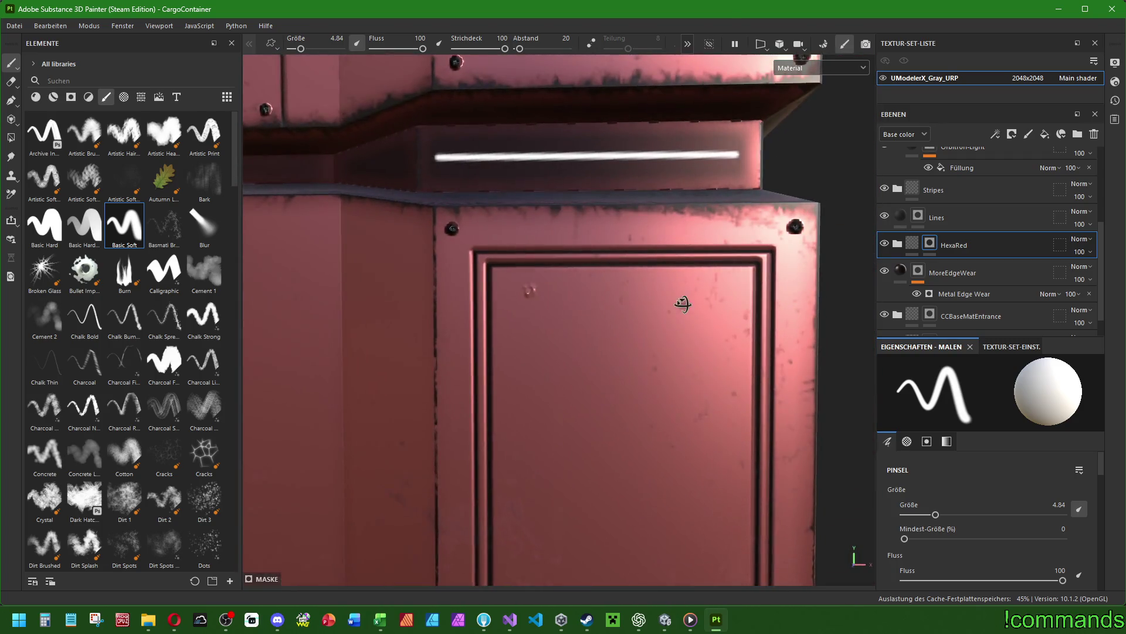
scroll(681, 304, up, 2)
ctrl+right_drag(546, 290, 541, 289)
mouse_move(539, 288)
alt+mouse_down()
mouse_move(540, 222)
mouse_move(553, 268)
mouse_move(571, 251)
alt+mouse_up()
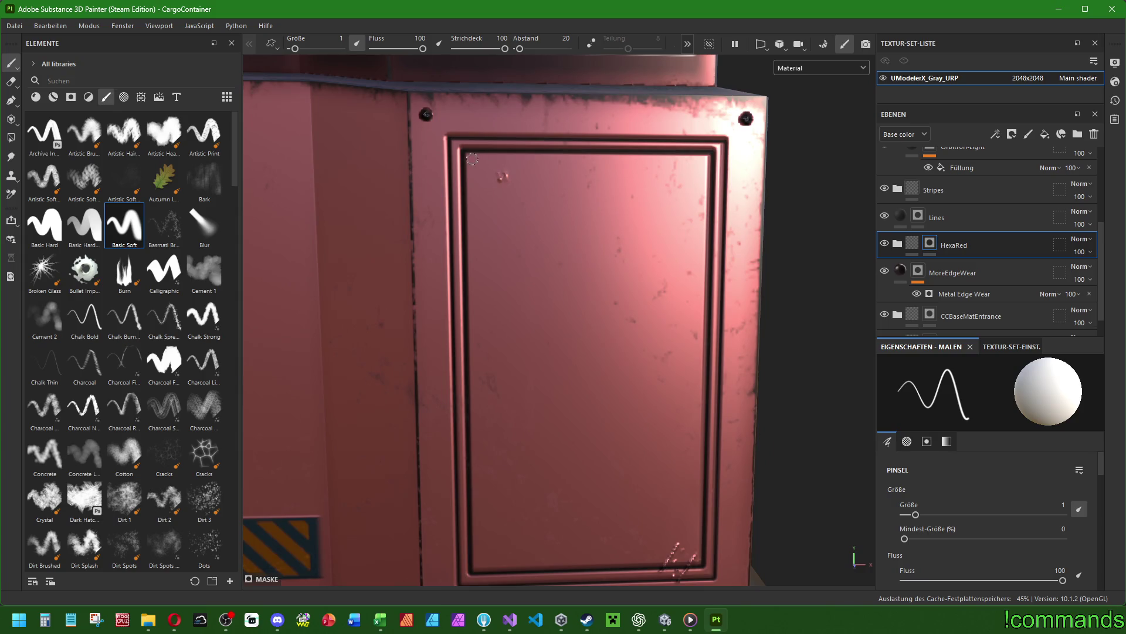
shift+click(477, 566)
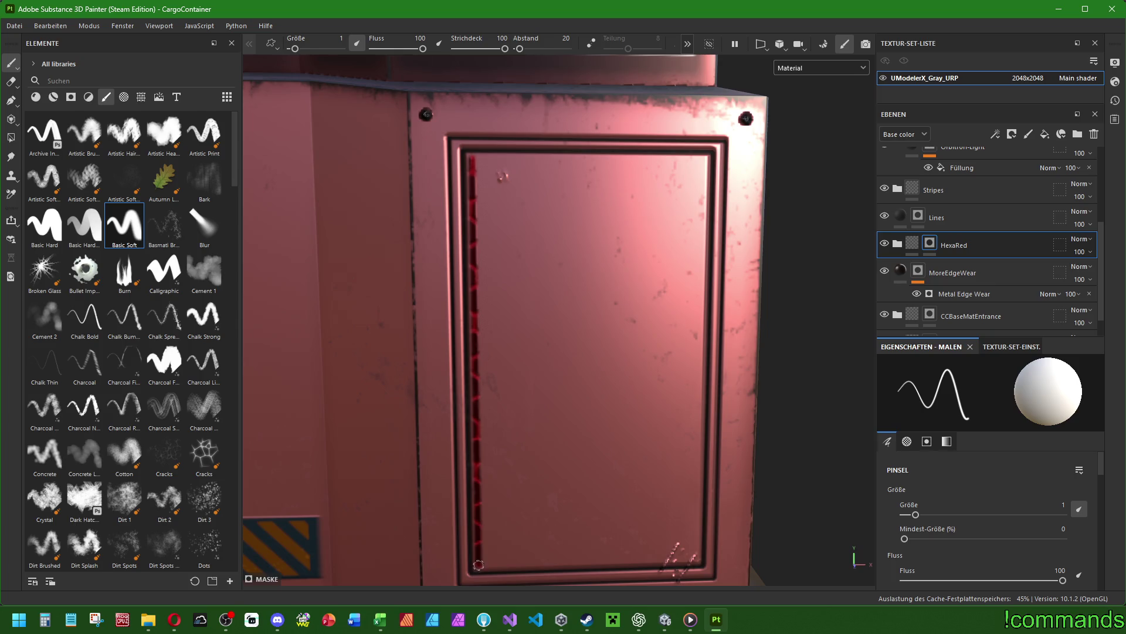
shift+click(698, 559)
shift+click(705, 159)
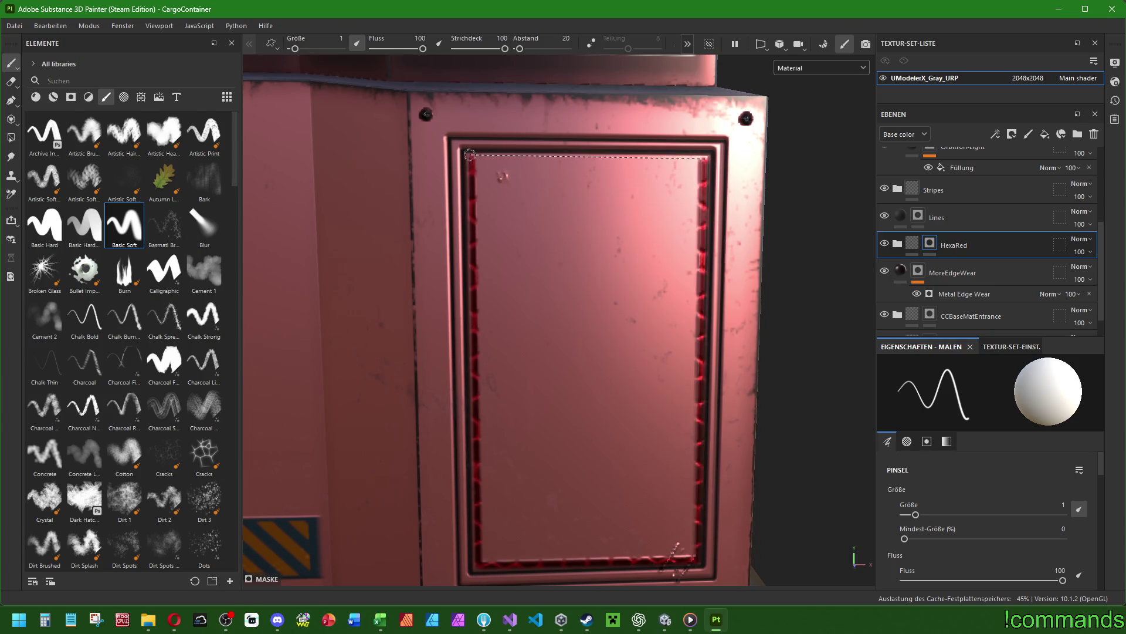
shift+click(473, 156)
shift+click(484, 562)
shift+click(698, 558)
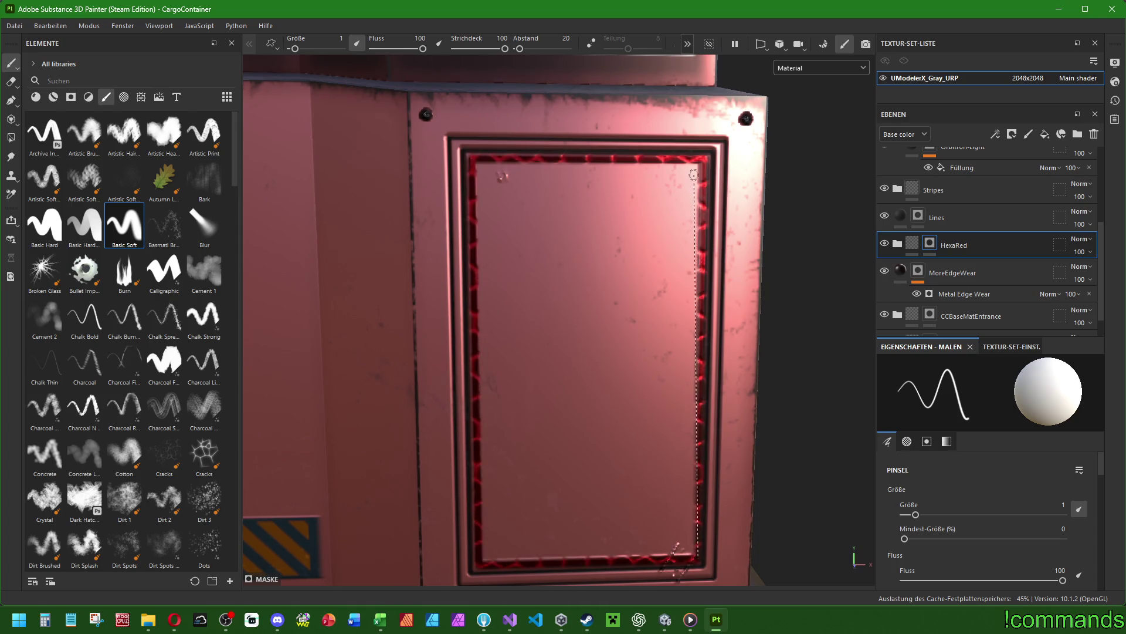
shift+click(704, 159)
shift+click(471, 158)
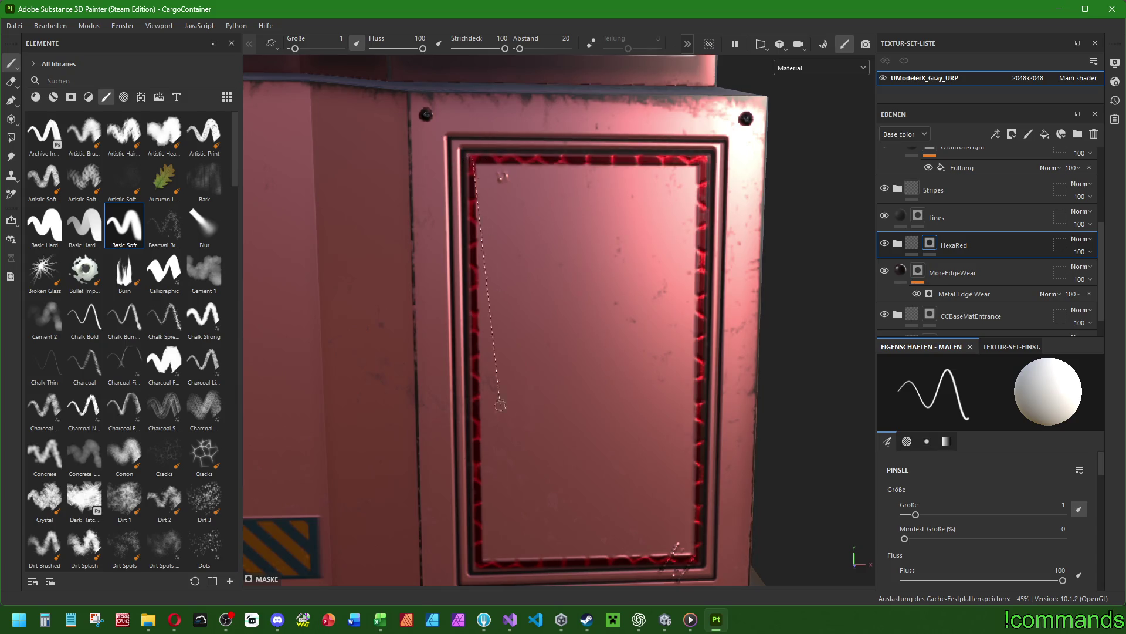
shift+click(484, 562)
shift+click(693, 553)
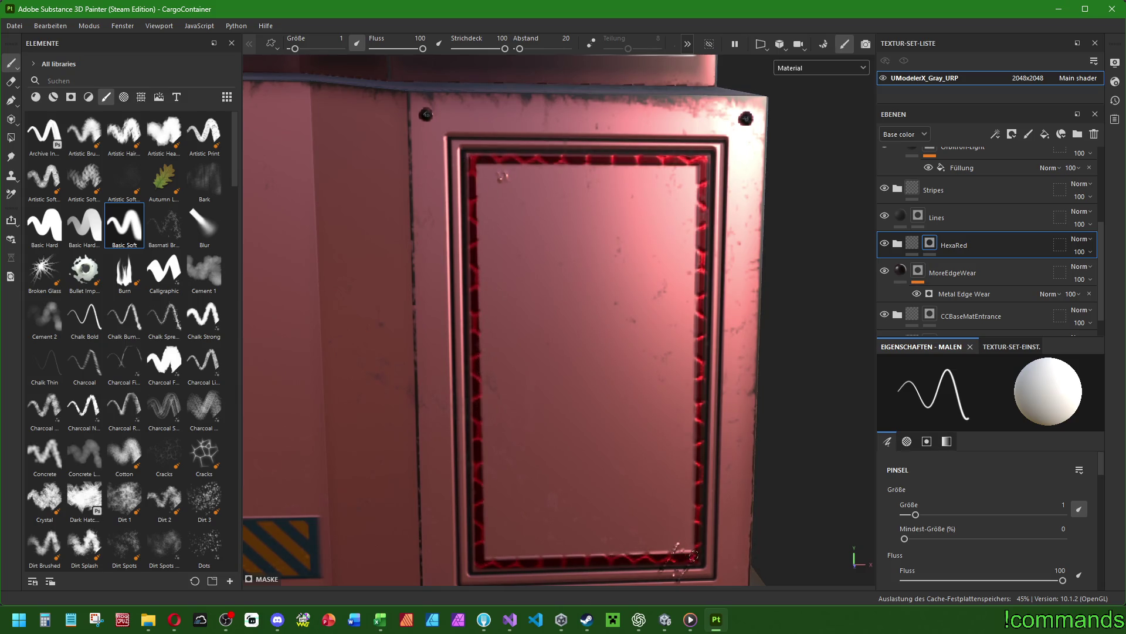
shift+click(694, 174)
shift+click(474, 164)
shift+click(482, 560)
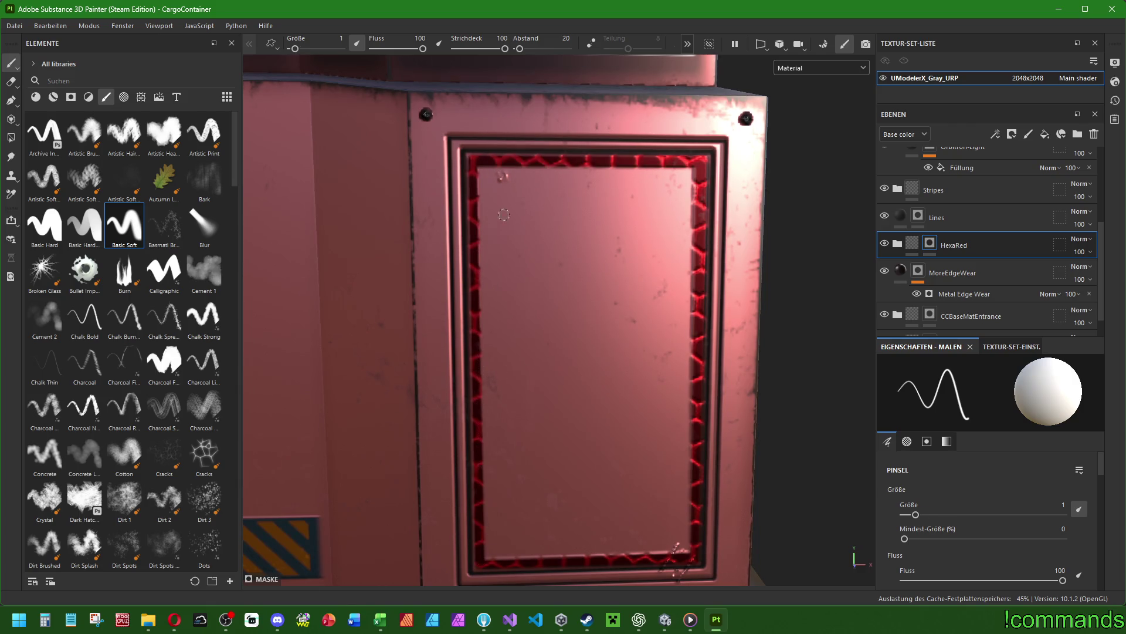
Raise the brush to about 2.56 and paint a hexagon band around the inset frame.
key(bracketright)
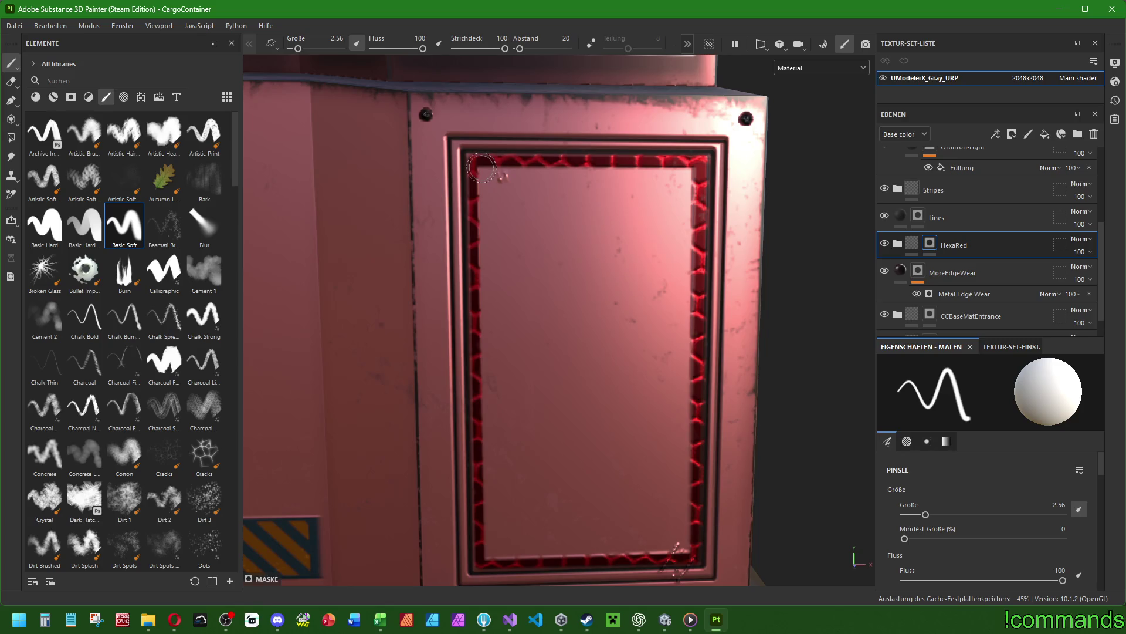
shift+click(487, 558)
shift+click(690, 550)
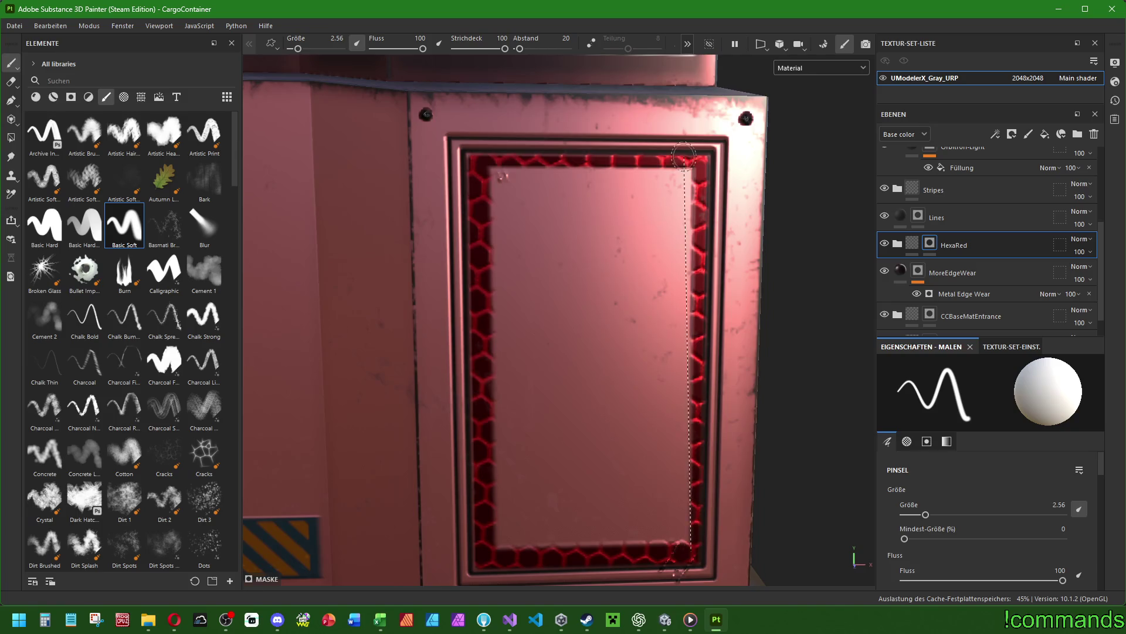
shift+click(696, 169)
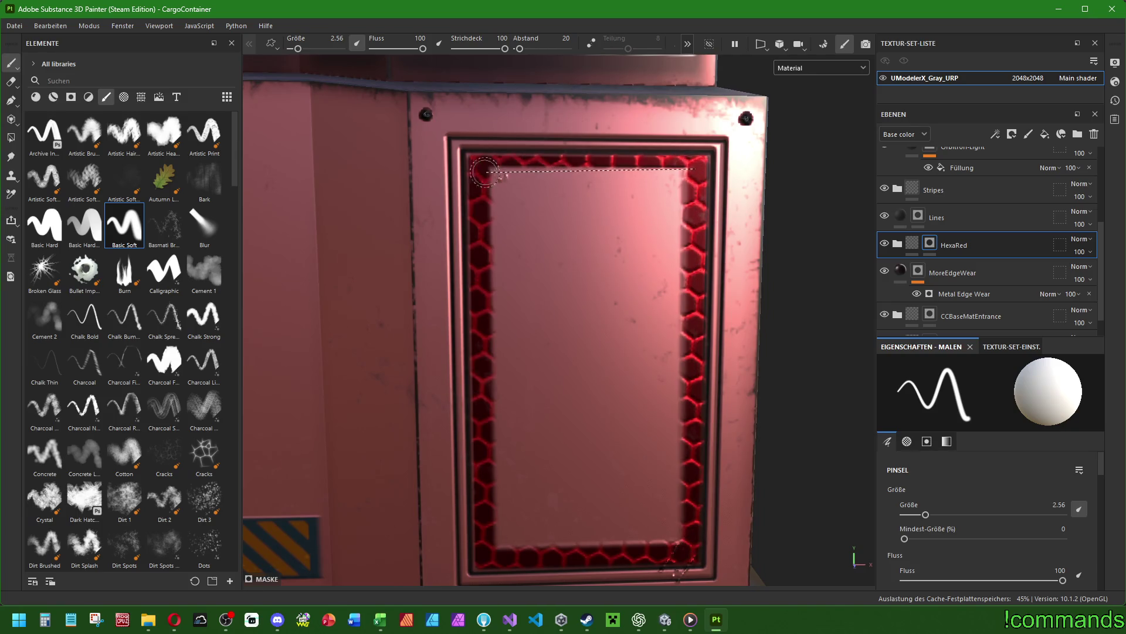
shift+click(482, 169)
shift+click(486, 554)
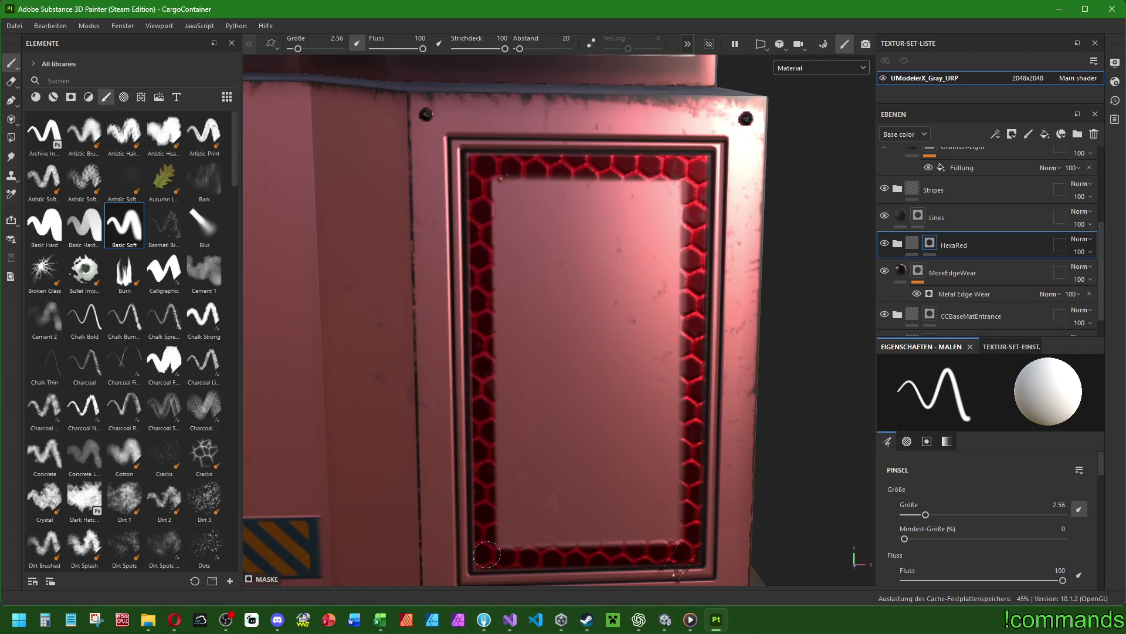
shift+click(687, 548)
shift+click(686, 171)
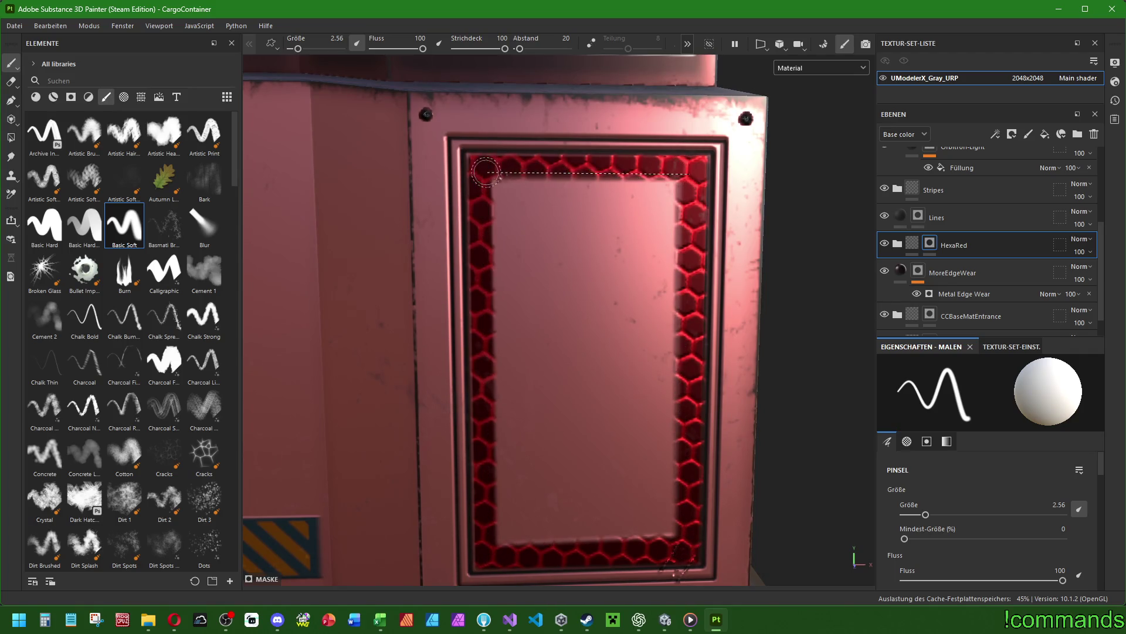
shift+click(484, 171)
shift+click(496, 551)
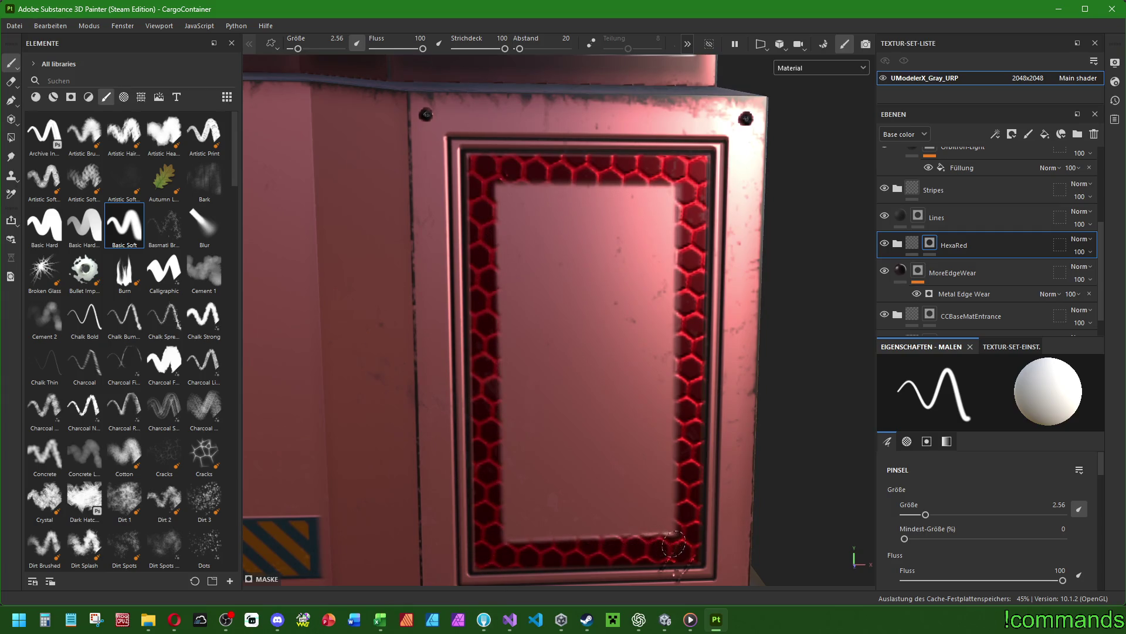
At size 4.84, widen the hexagon band on all edges and fill the inset's centre.
ctrl+right_drag(653, 541, 670, 528)
click(672, 530)
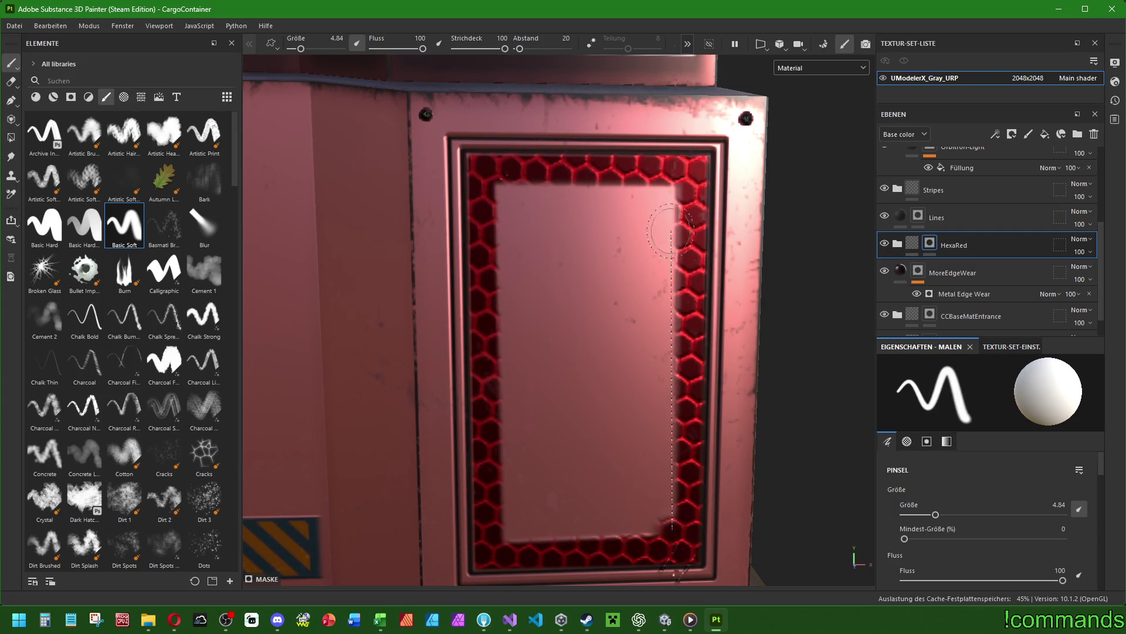
shift+click(677, 186)
shift+click(498, 185)
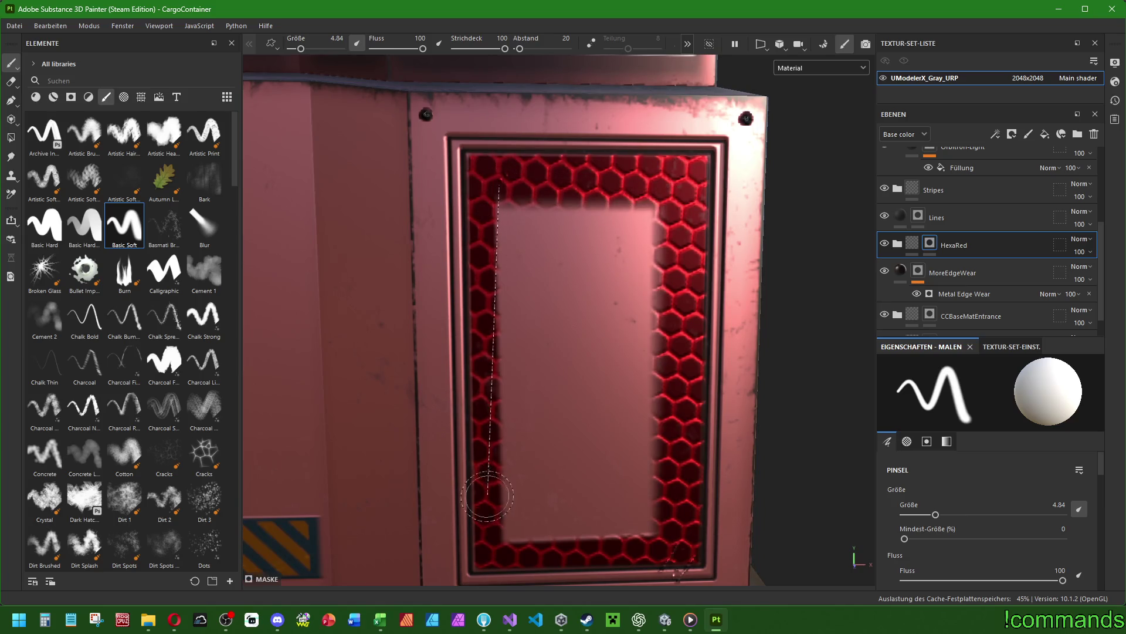
shift+click(506, 541)
shift+click(645, 533)
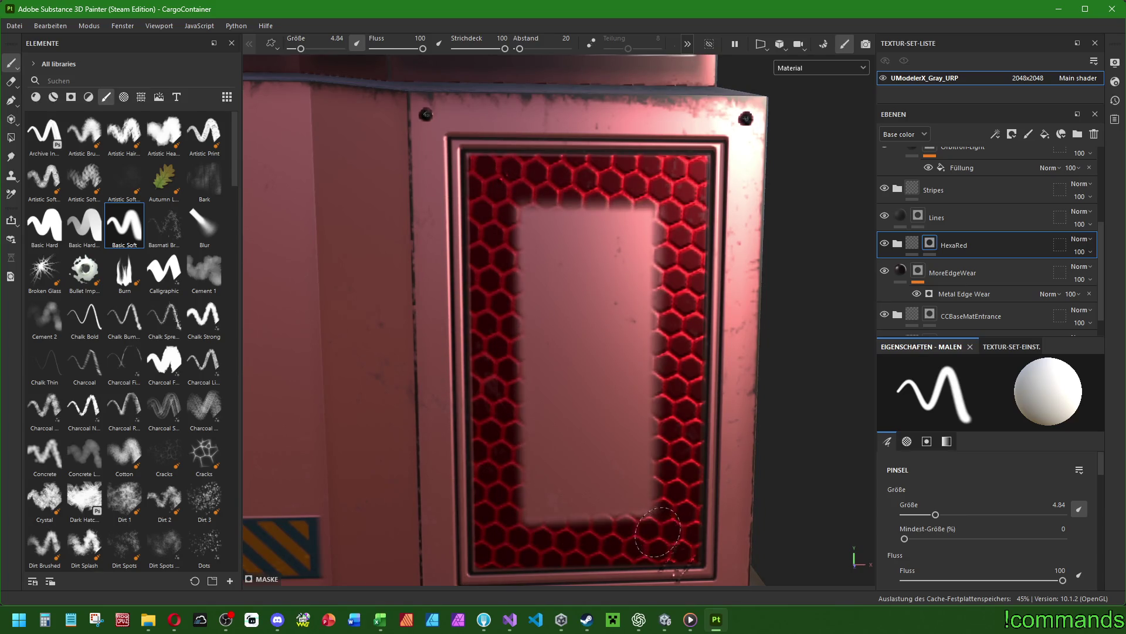
shift+click(667, 196)
shift+click(508, 194)
mouse_move(508, 260)
mouse_down()
mouse_move(511, 534)
mouse_move(627, 531)
mouse_move(645, 211)
mouse_move(516, 220)
mouse_move(555, 505)
mouse_move(555, 228)
mouse_move(630, 275)
mouse_move(631, 493)
mouse_move(583, 463)
mouse_move(592, 352)
mouse_move(569, 327)
mouse_move(587, 241)
mouse_move(640, 297)
mouse_up()
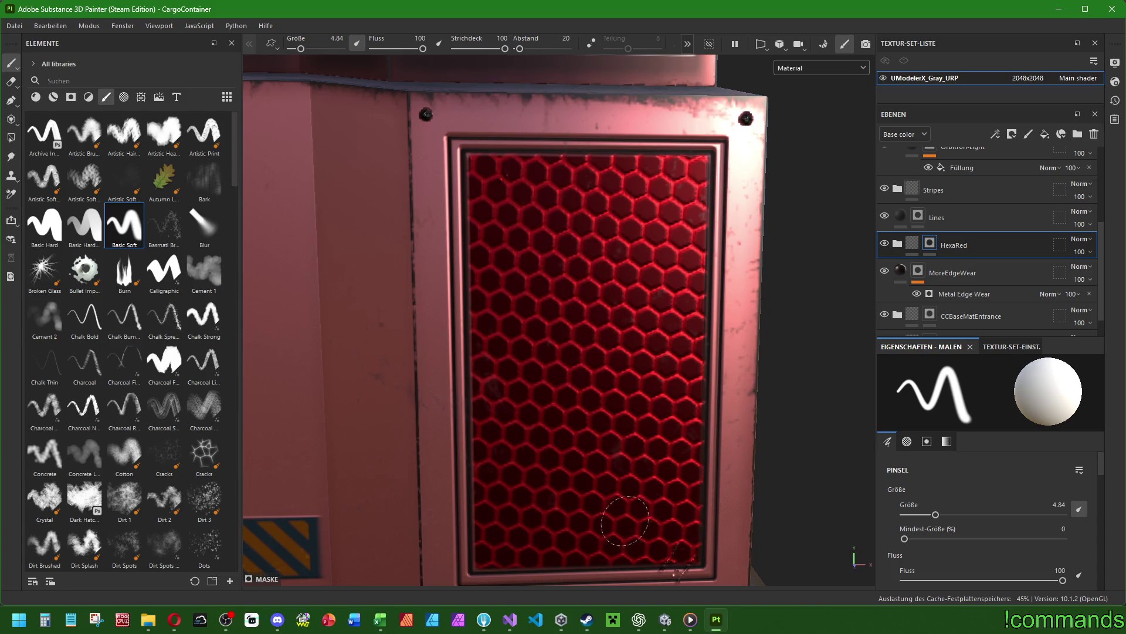
scroll(608, 421, down, 10)
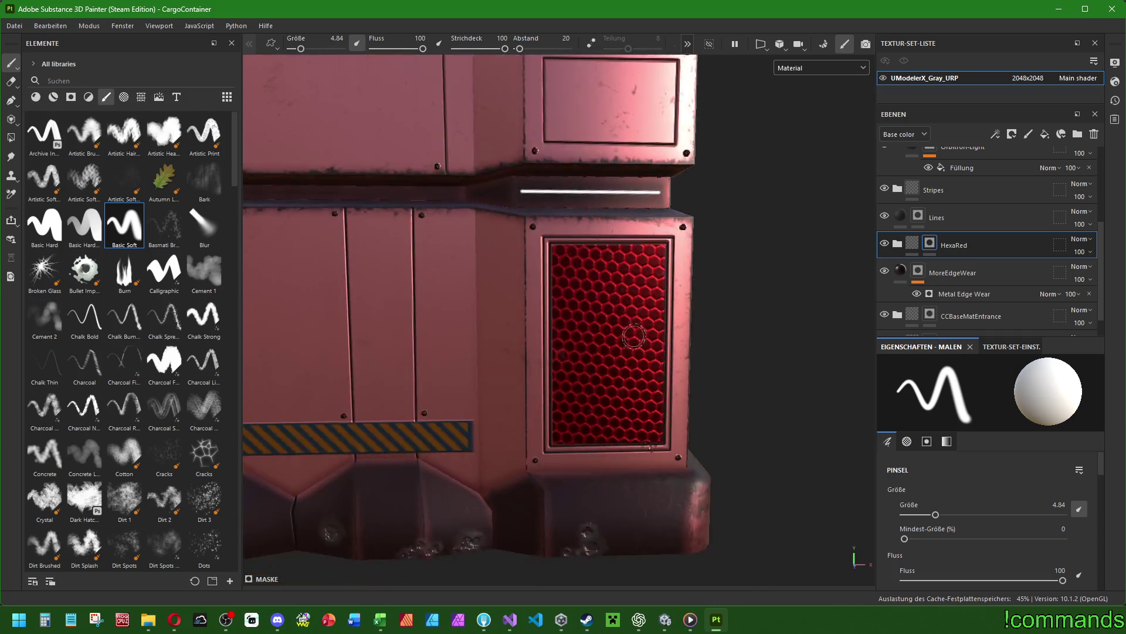
Zoom to the diamond panel and outline its four edges with size-1 straight red lines.
mouse_move(611, 325)
alt+mouse_down()
mouse_move(737, 377)
mouse_move(594, 339)
alt+mouse_up()
alt+middle_drag(593, 339, 681, 297)
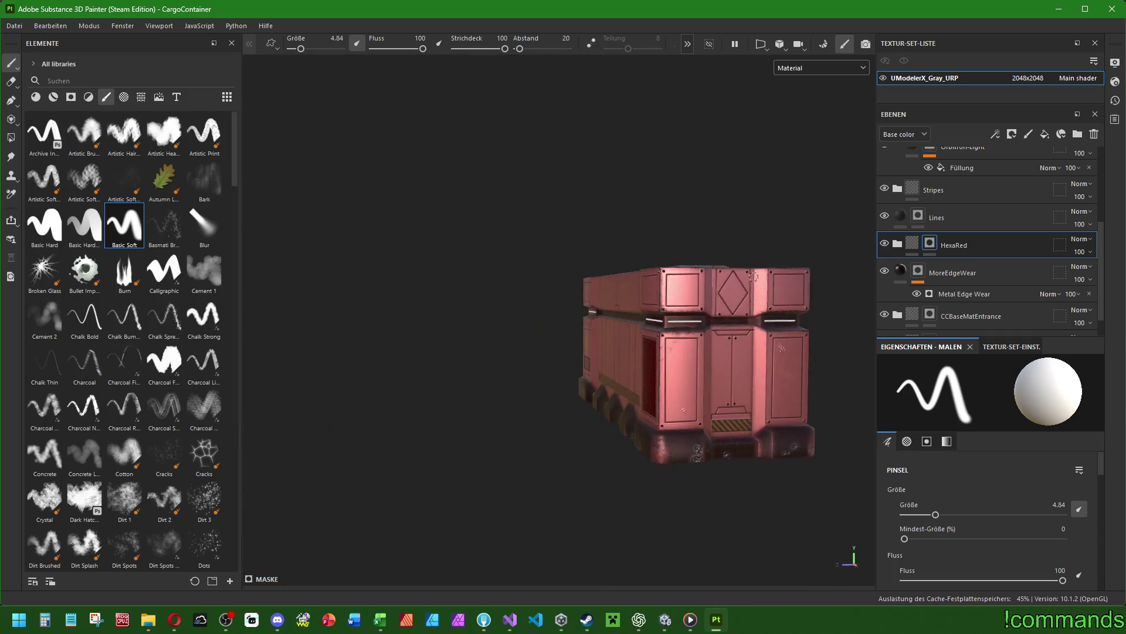
scroll(681, 296, up, 10)
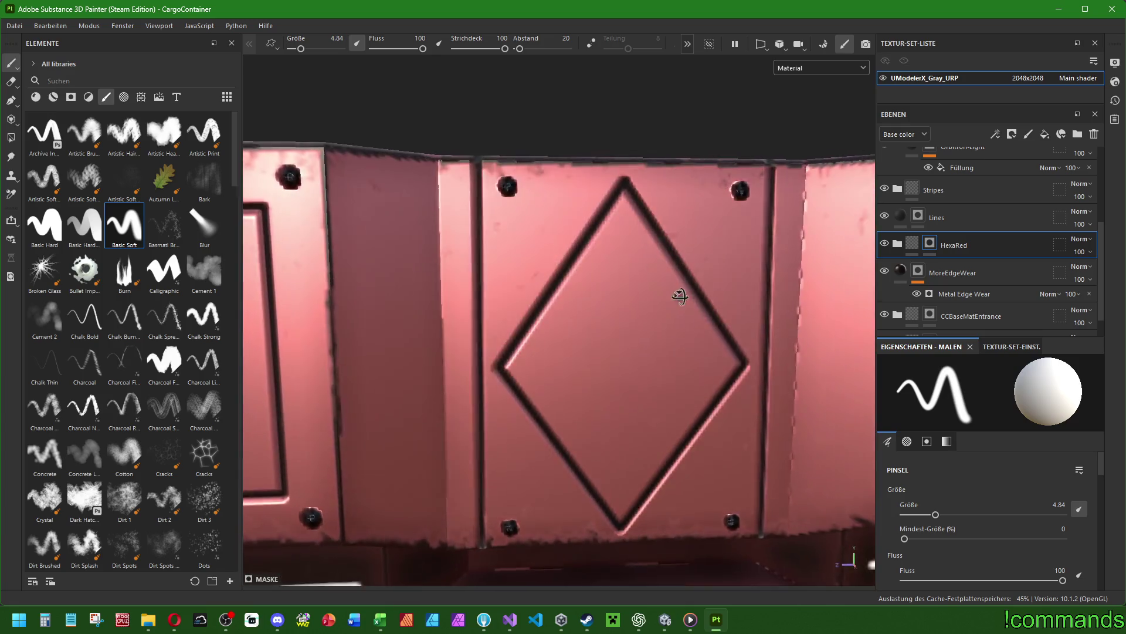
ctrl+right_drag(681, 296, 657, 298)
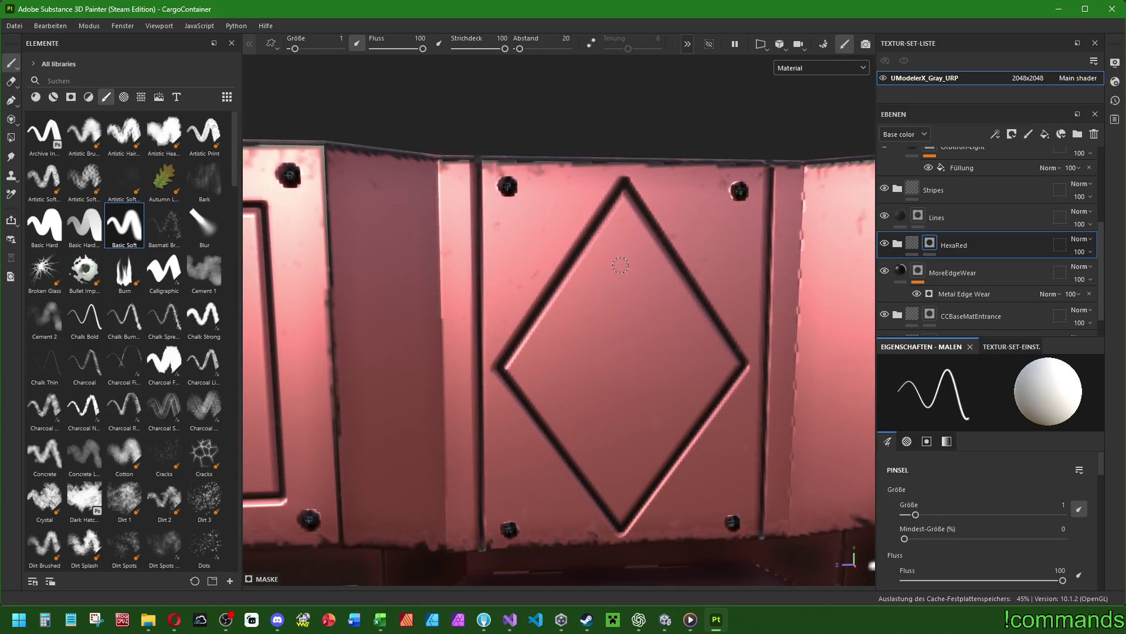
mouse_move(657, 298)
alt+mouse_down()
mouse_move(649, 309)
mouse_move(638, 301)
alt+mouse_up()
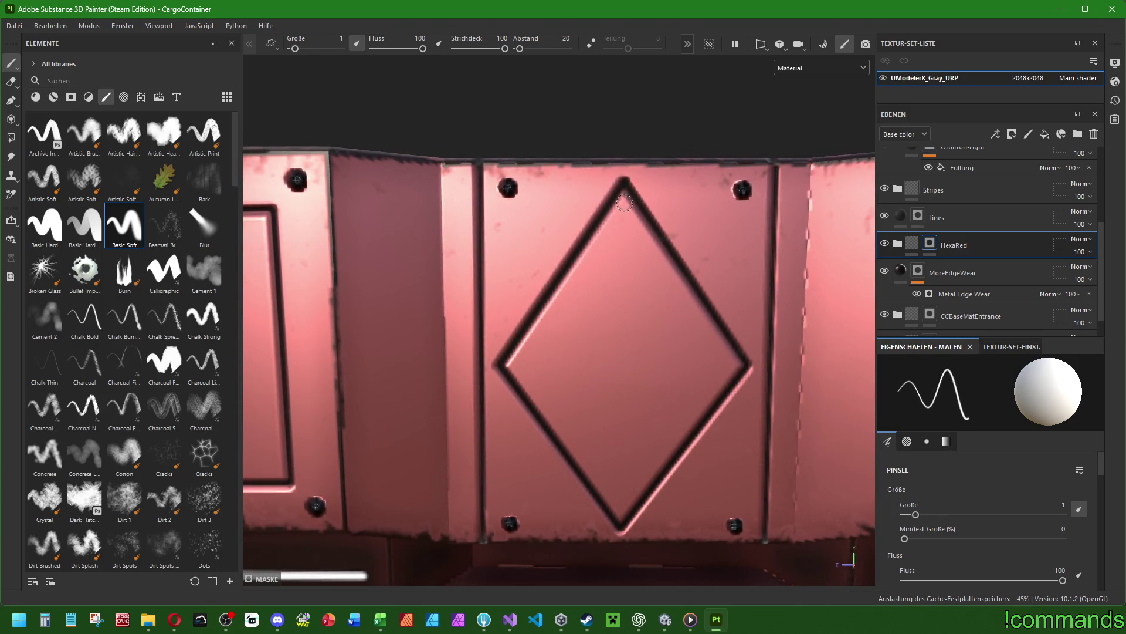
shift+click(515, 366)
shift+click(620, 511)
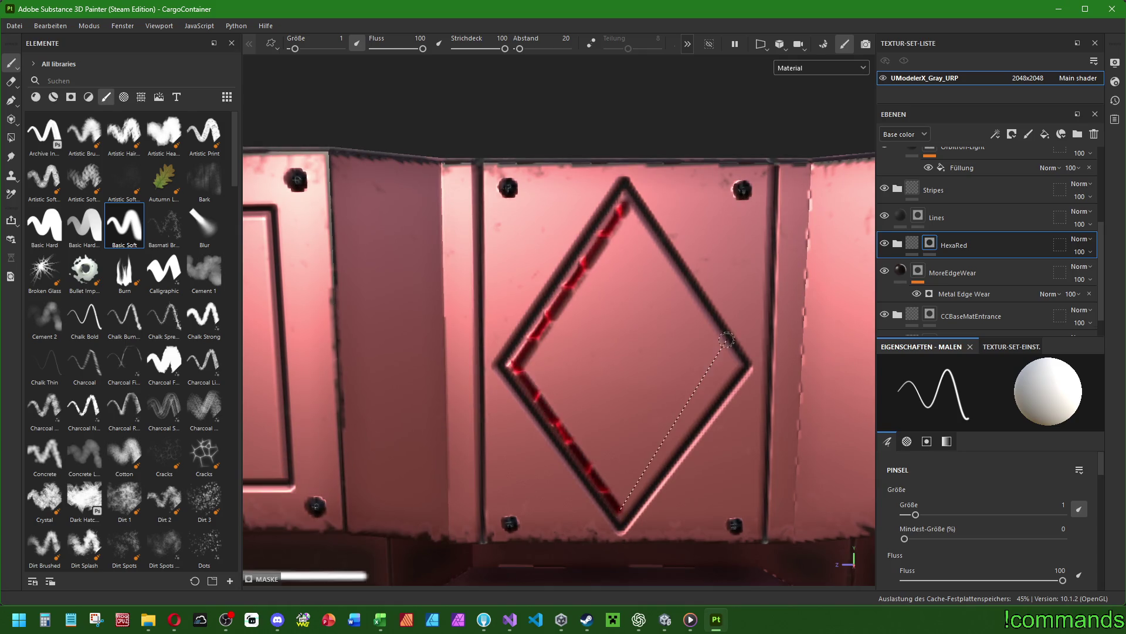
shift+click(733, 364)
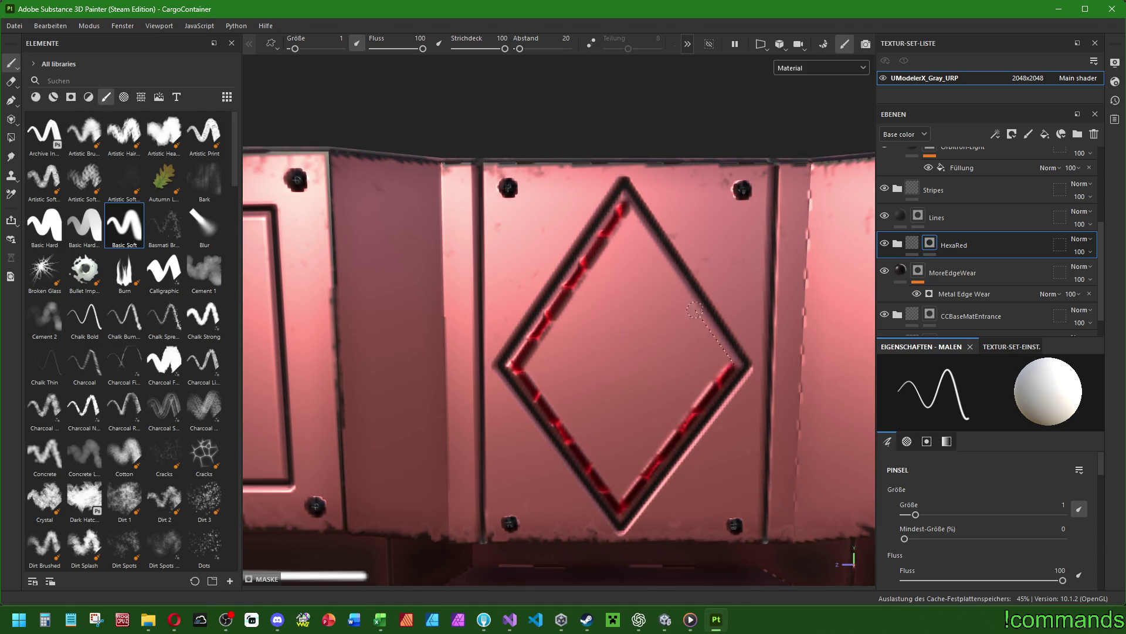
shift+click(626, 203)
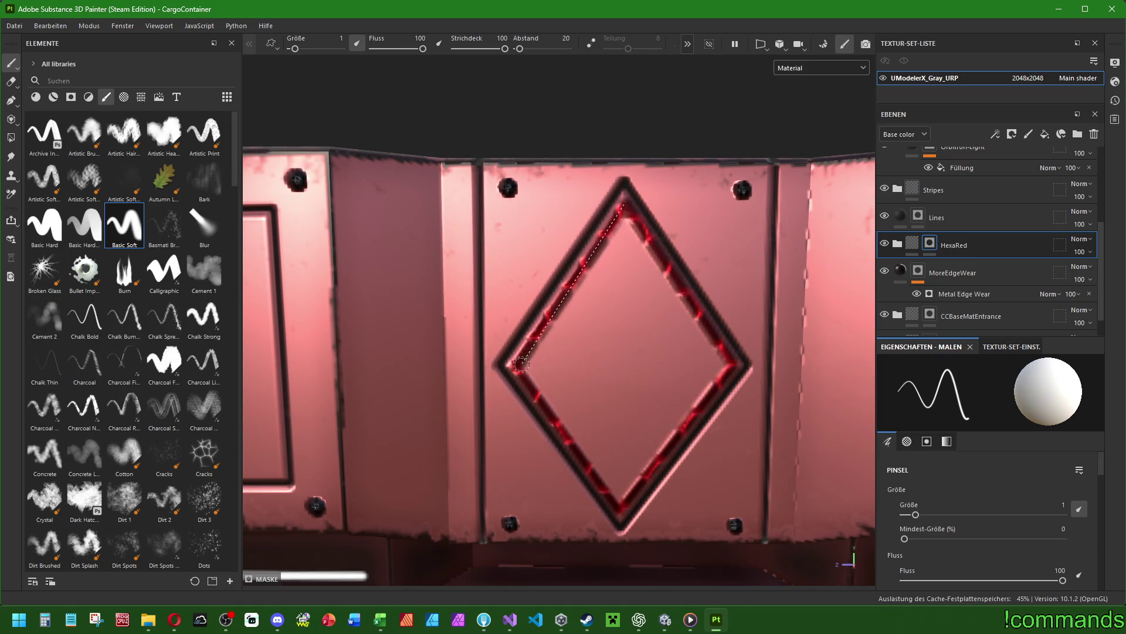
shift+click(618, 502)
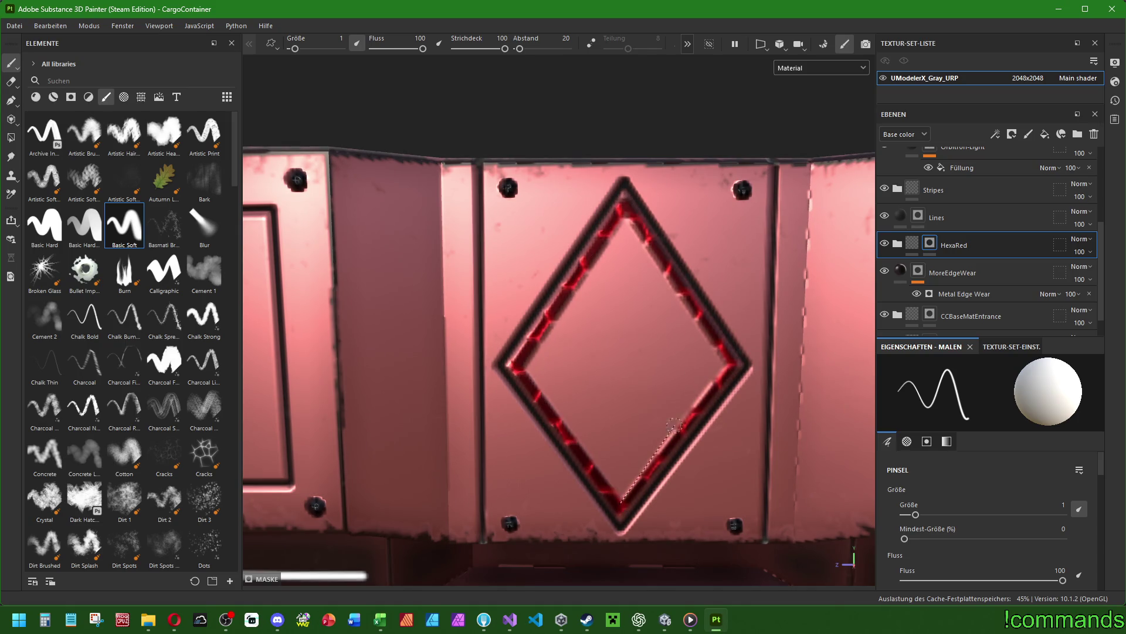
shift+click(733, 364)
shift+click(624, 209)
shift+click(530, 373)
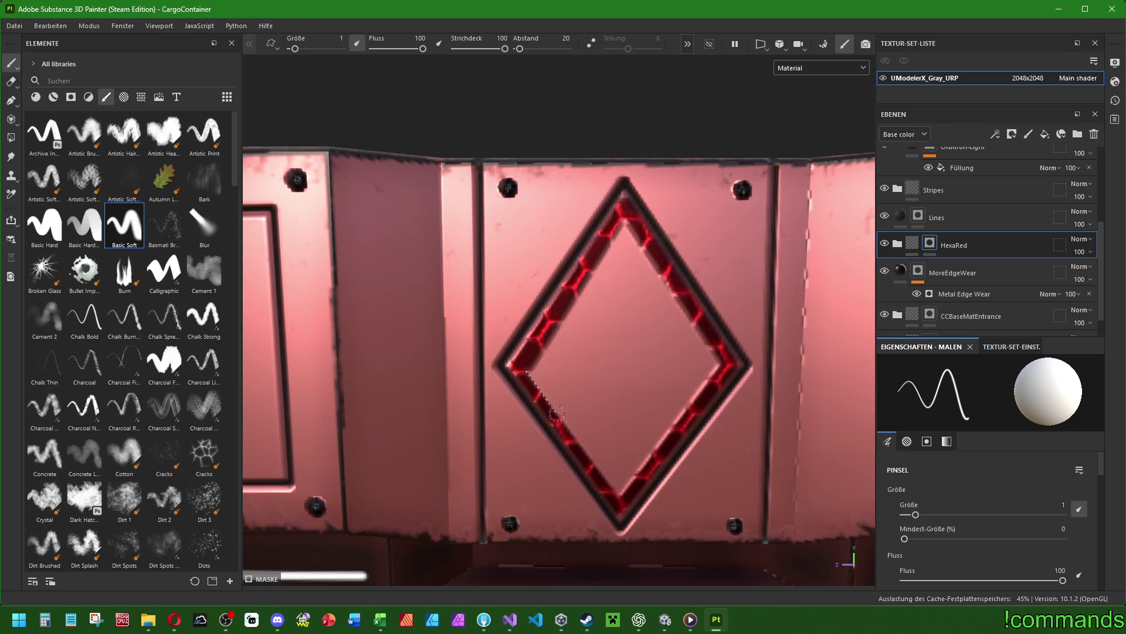
shift+click(618, 492)
shift+click(723, 361)
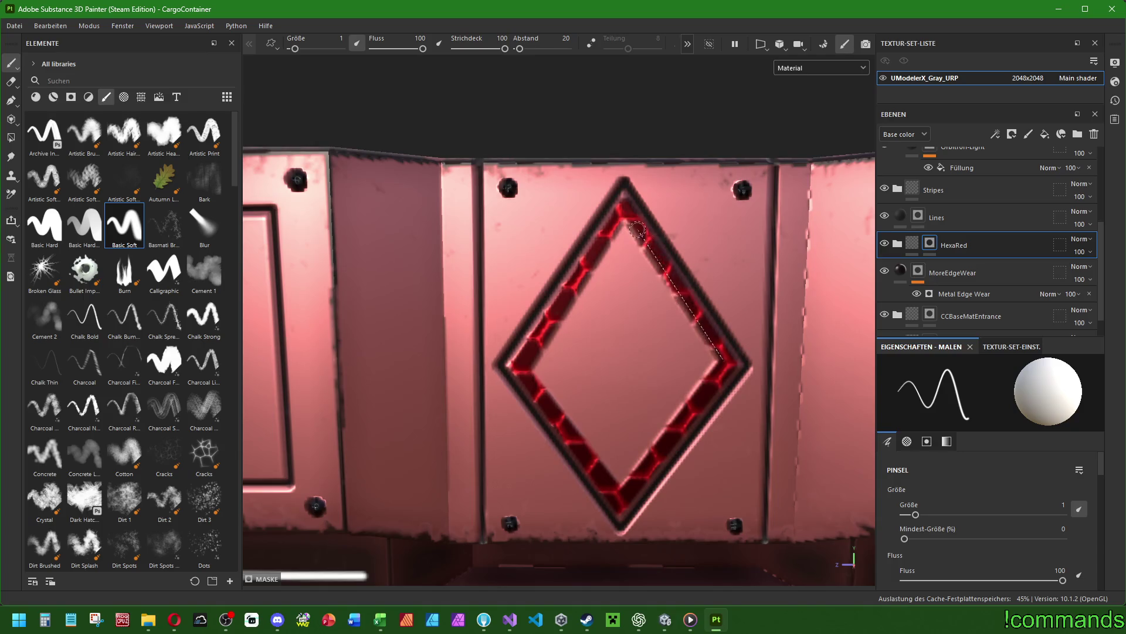
shift+click(623, 218)
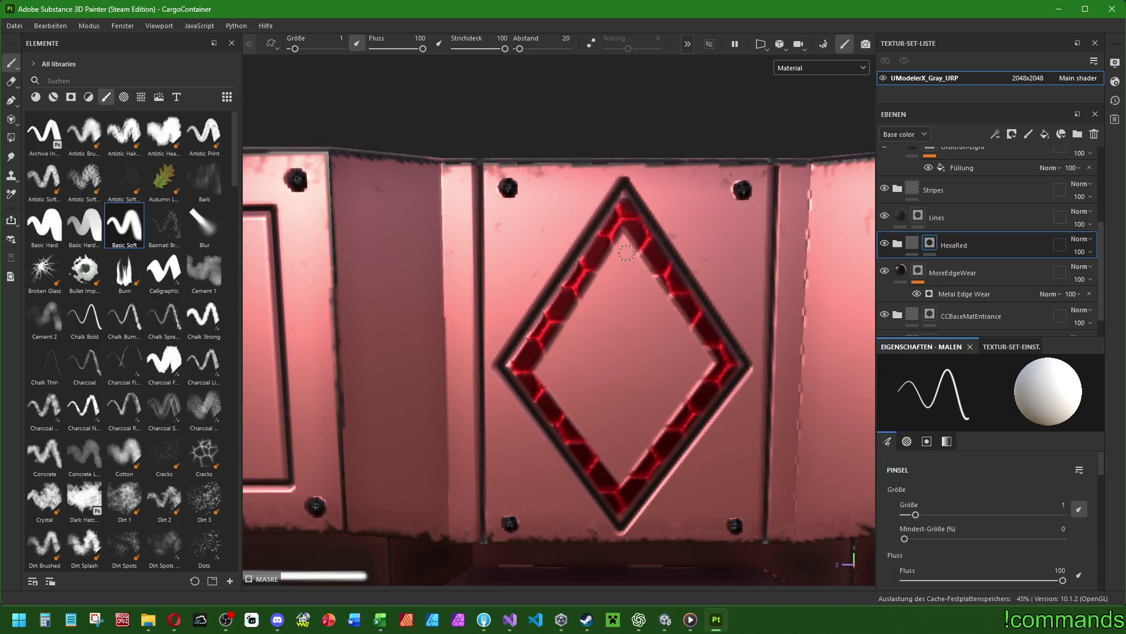
At brush size 2.56, paint a wider hexagon band along all diamond edges.
ctrl+right_drag(626, 252, 623, 240)
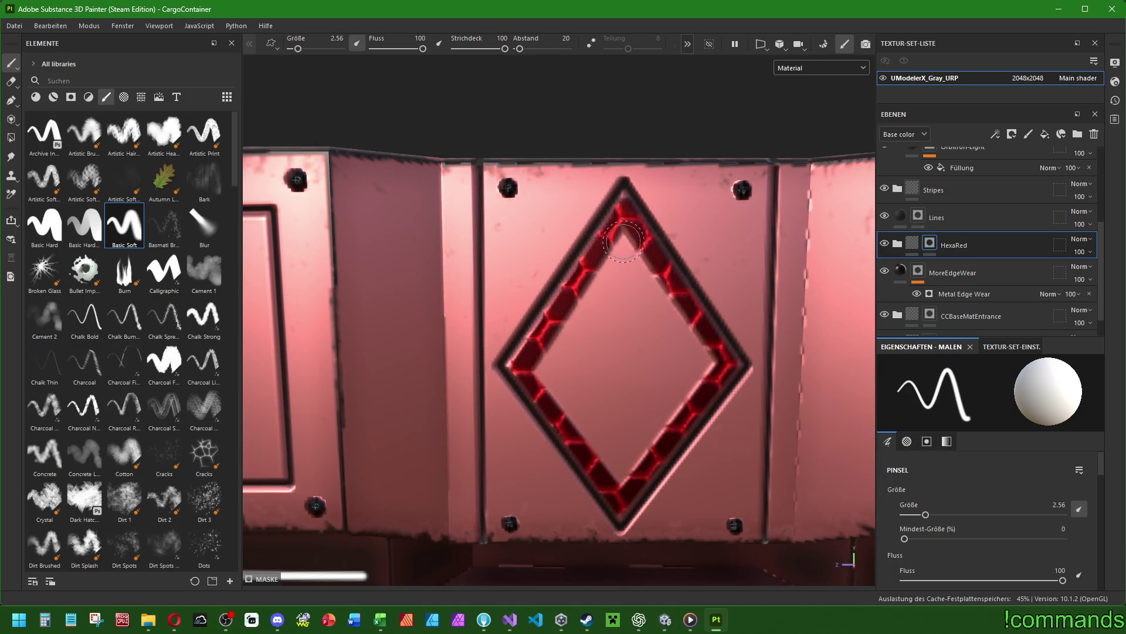
shift+click(531, 369)
shift+click(619, 485)
shift+click(719, 349)
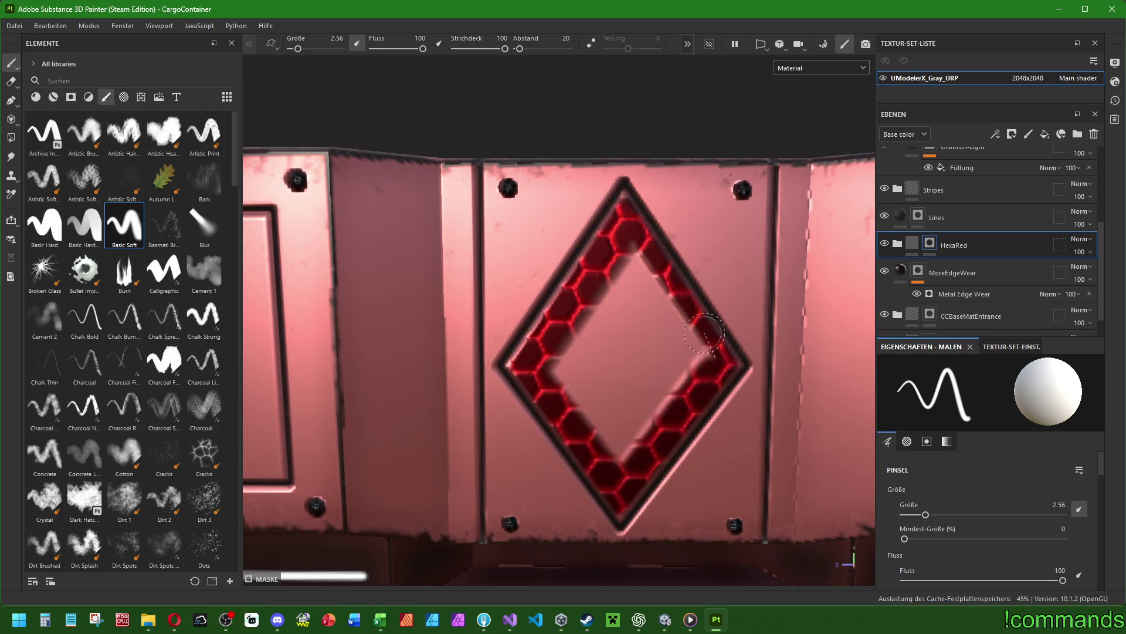
shift+click(627, 241)
Paint an inner hexagon ring and fill the diamond's centre, covering the leftover pale streak.
shift+click(551, 379)
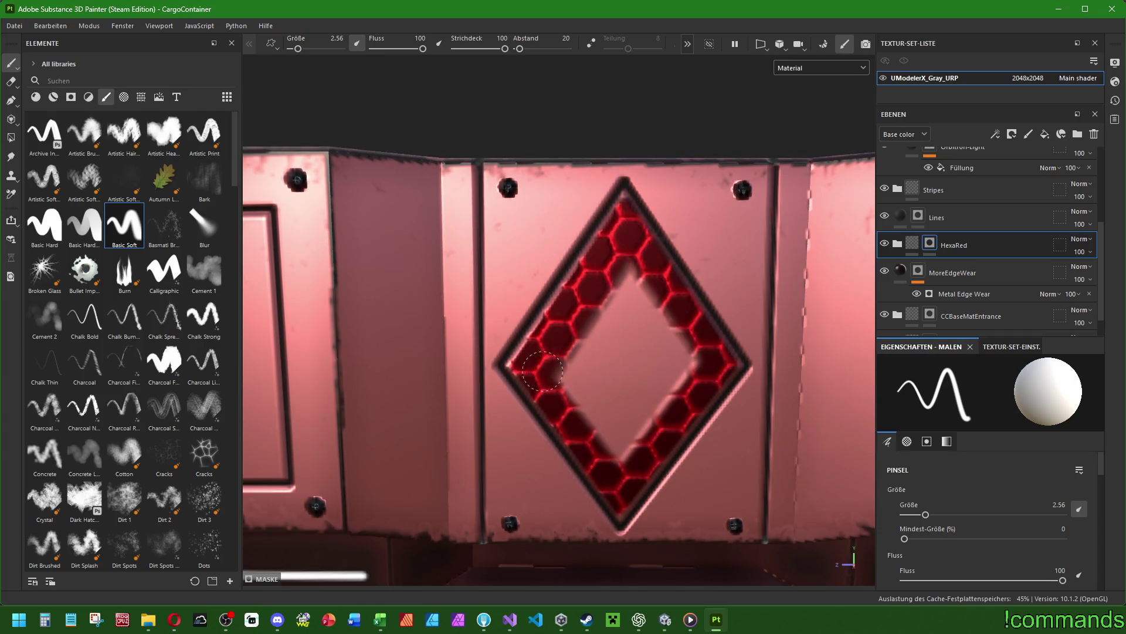
shift+click(625, 463)
shift+click(702, 354)
shift+click(634, 257)
mouse_move(634, 256)
mouse_down()
mouse_move(616, 264)
mouse_move(578, 387)
mouse_move(601, 422)
mouse_move(626, 416)
mouse_move(663, 379)
mouse_move(648, 329)
mouse_move(621, 314)
mouse_up()
drag(602, 379, 643, 361)
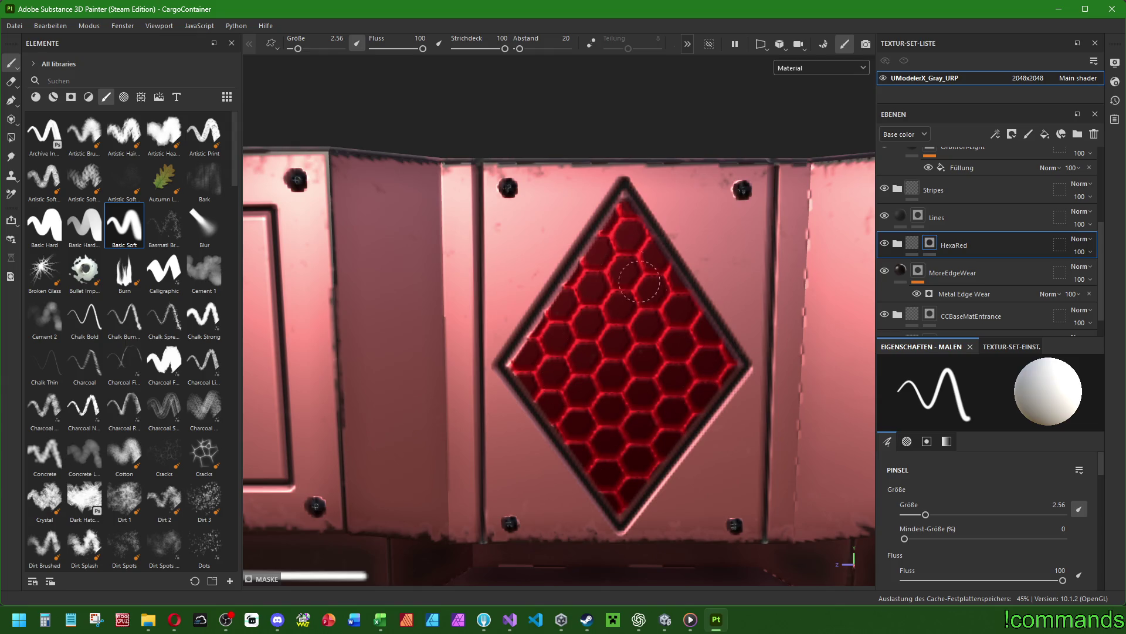
scroll(650, 364, down, 10)
Paint trial hexagon strokes on the front and upper panels, undoing the stray front stroke.
mouse_move(649, 365)
alt+mouse_down()
mouse_move(751, 369)
mouse_move(409, 376)
mouse_move(704, 382)
mouse_move(727, 339)
mouse_move(707, 344)
mouse_move(732, 366)
mouse_move(774, 368)
alt+mouse_up()
scroll(450, 298, up, 5)
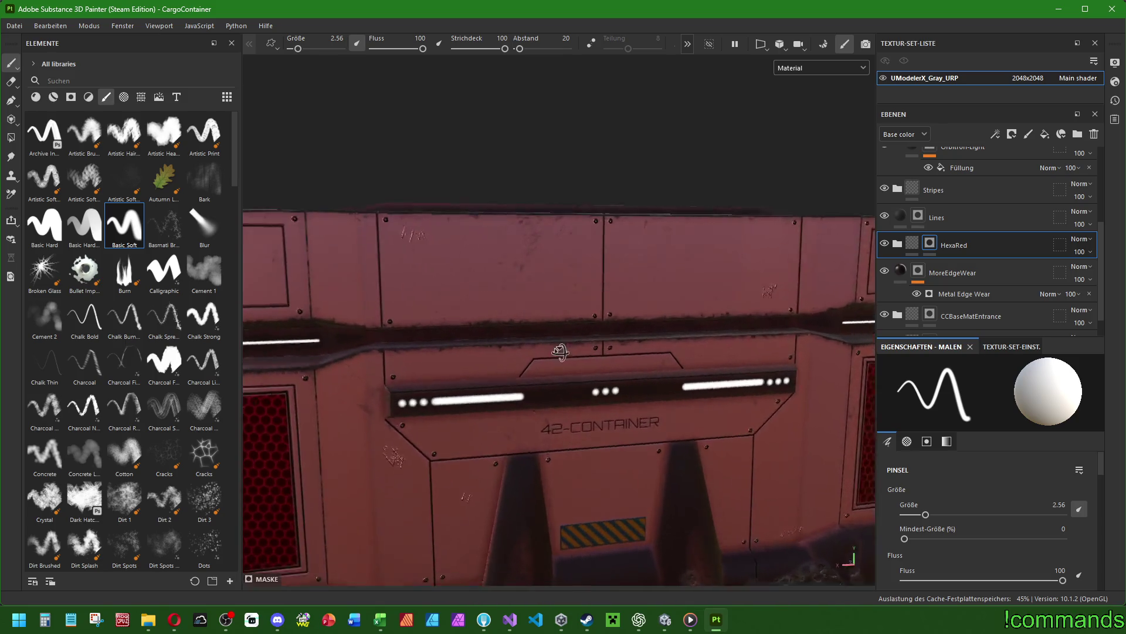
mouse_move(415, 277)
mouse_down()
mouse_move(531, 270)
mouse_move(652, 317)
mouse_move(554, 425)
mouse_move(378, 424)
mouse_move(824, 455)
mouse_move(821, 434)
mouse_up()
scroll(752, 453, down, 5)
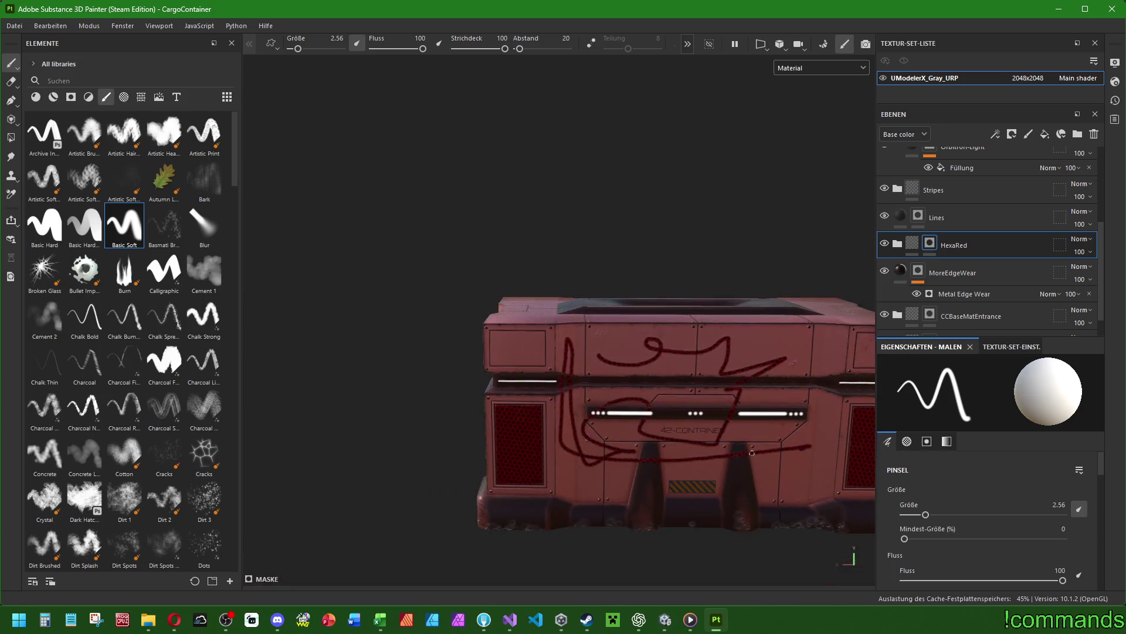
key(ctrl+z)
scroll(730, 336, up, 5)
scroll(451, 374, up, 3)
mouse_move(551, 321)
mouse_down()
mouse_move(531, 348)
mouse_move(493, 322)
mouse_up()
scroll(588, 359, down, 5)
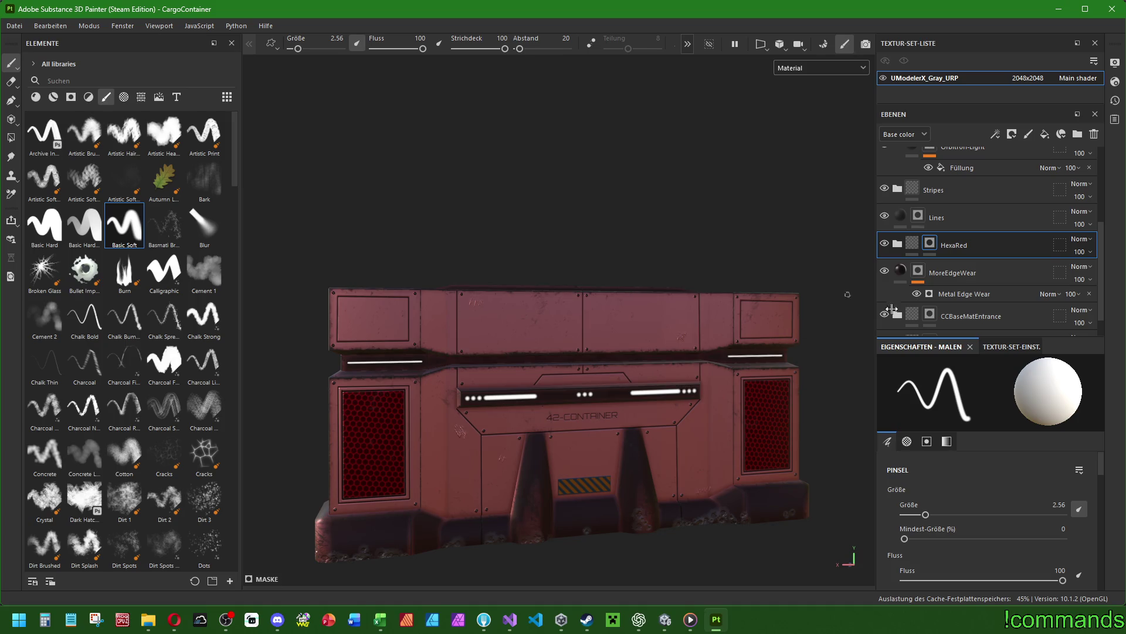
Select the Emission layer and save the project via Datei > Speichern.
scroll(998, 264, up, 5)
click(951, 160)
click(16, 25)
click(28, 124)
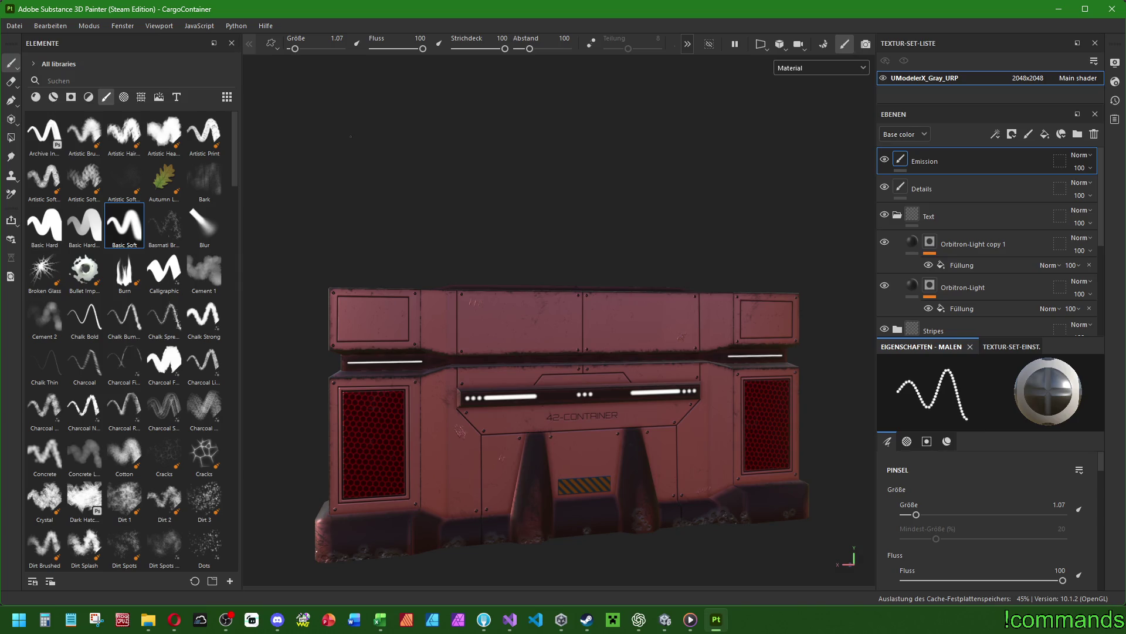
Orbit, pan and zoom the view to face the CARGO-42 long side of the container.
alt+drag(320, 175, 414, 266)
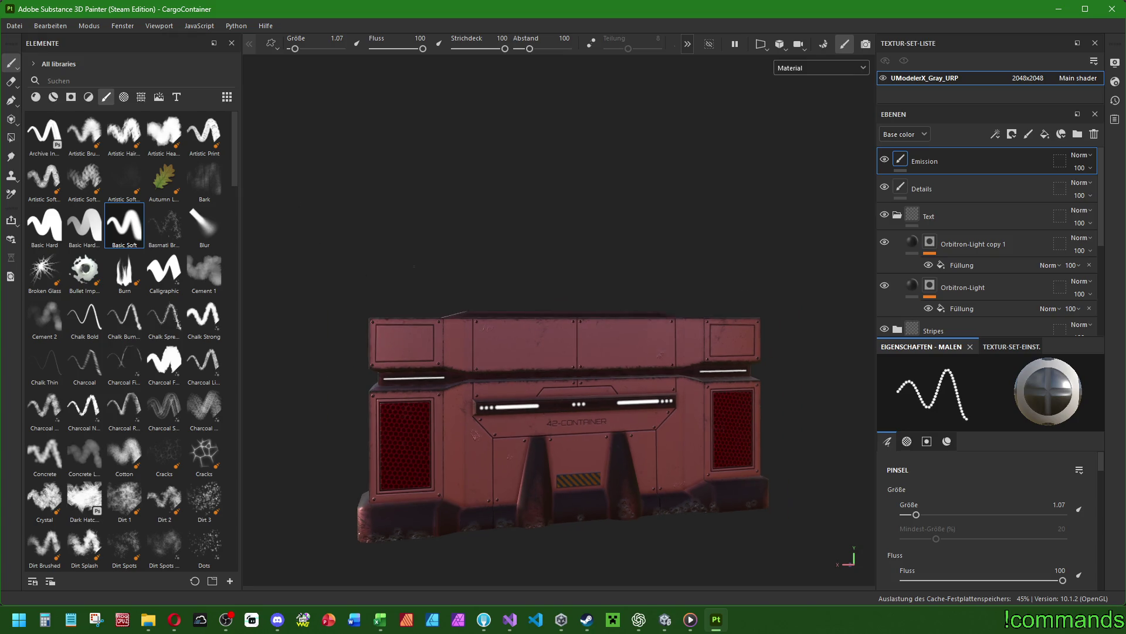
mouse_move(713, 367)
alt+mouse_down()
mouse_move(763, 369)
mouse_move(704, 361)
mouse_move(674, 326)
mouse_move(546, 322)
mouse_move(647, 336)
mouse_move(717, 362)
mouse_move(546, 343)
alt+mouse_up()
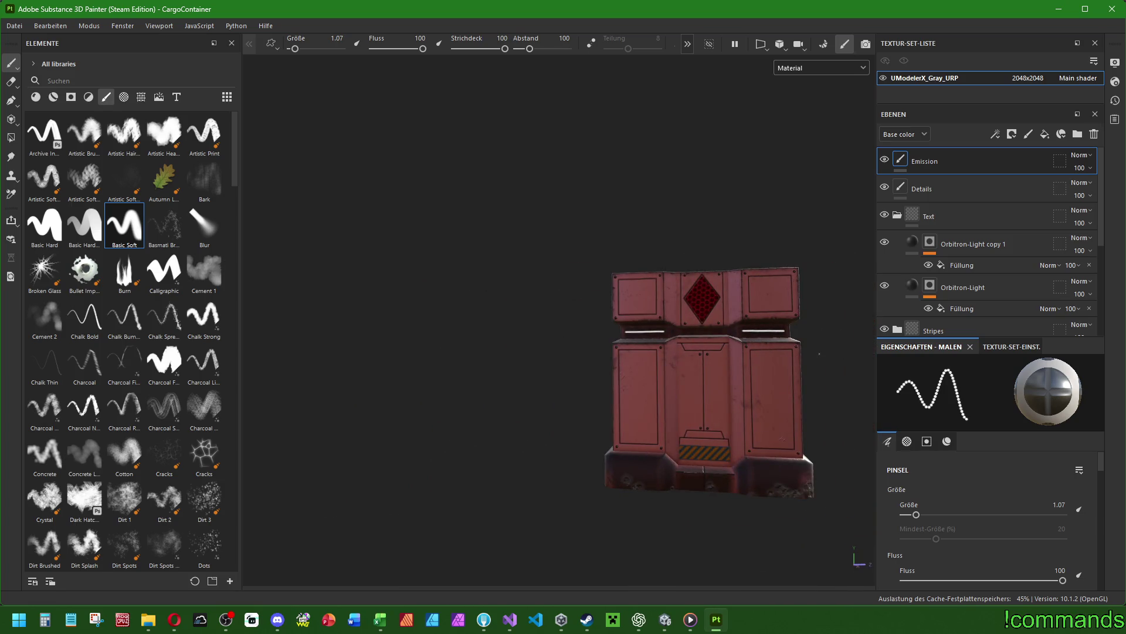
alt+middle_drag(820, 354, 734, 354)
alt+drag(727, 348, 698, 360)
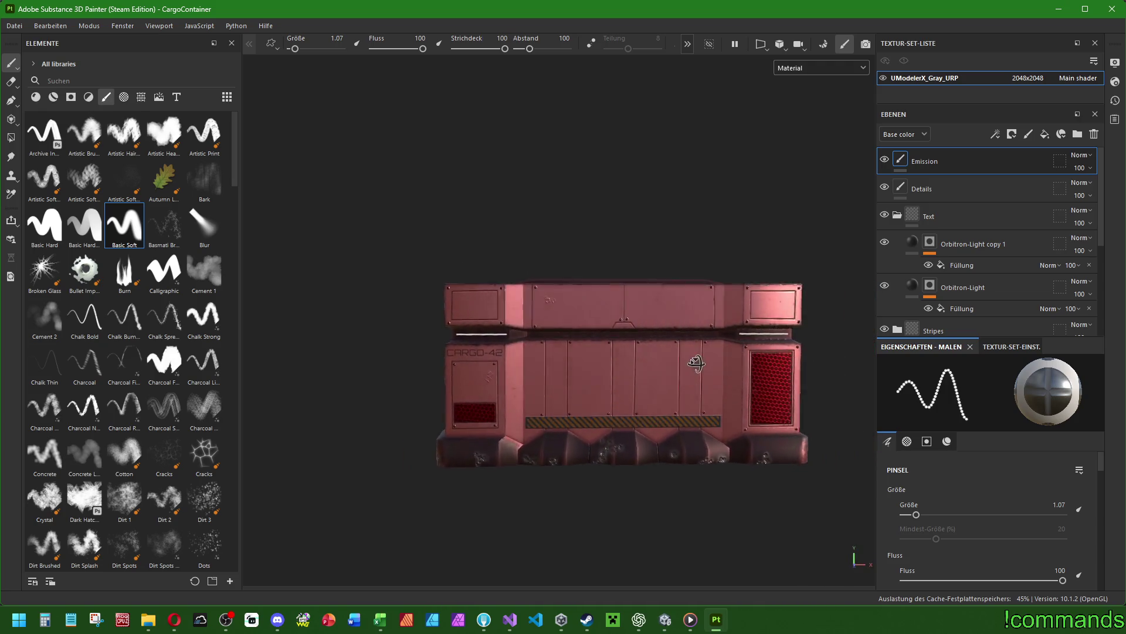
scroll(697, 358, up, 2)
alt+middle_drag(697, 358, 673, 358)
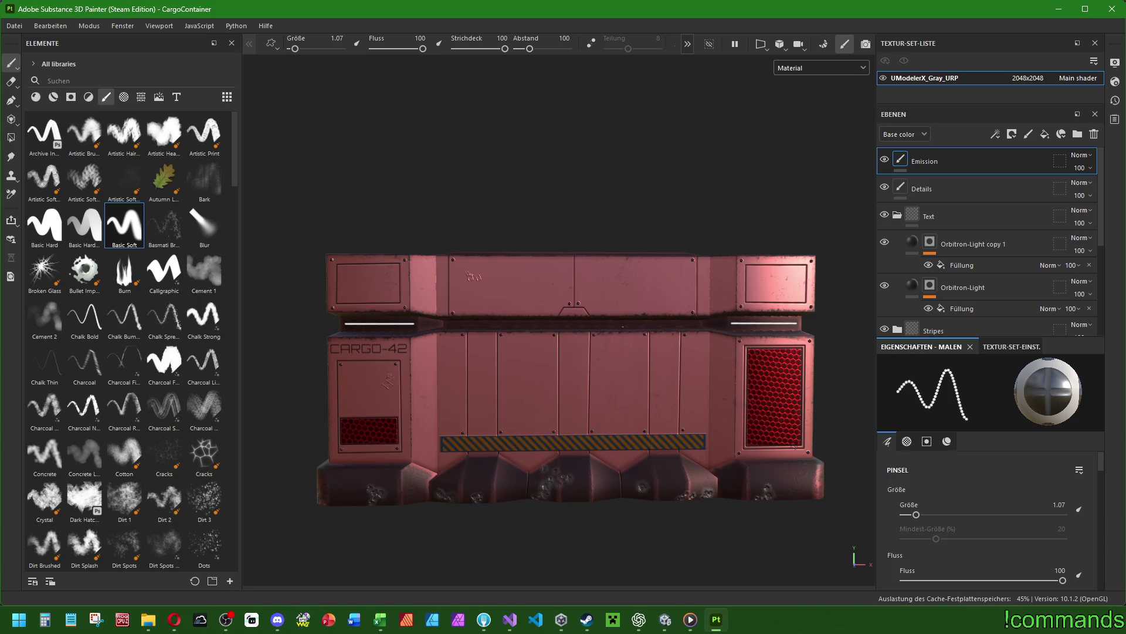
scroll(464, 388, up, 10)
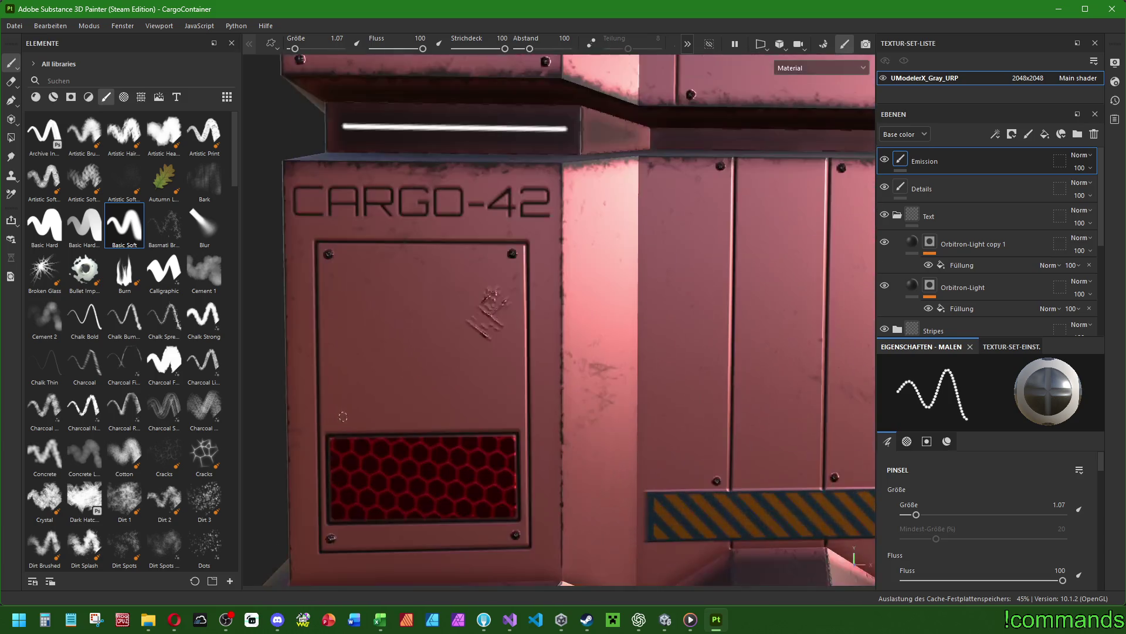
scroll(444, 460, down, 4)
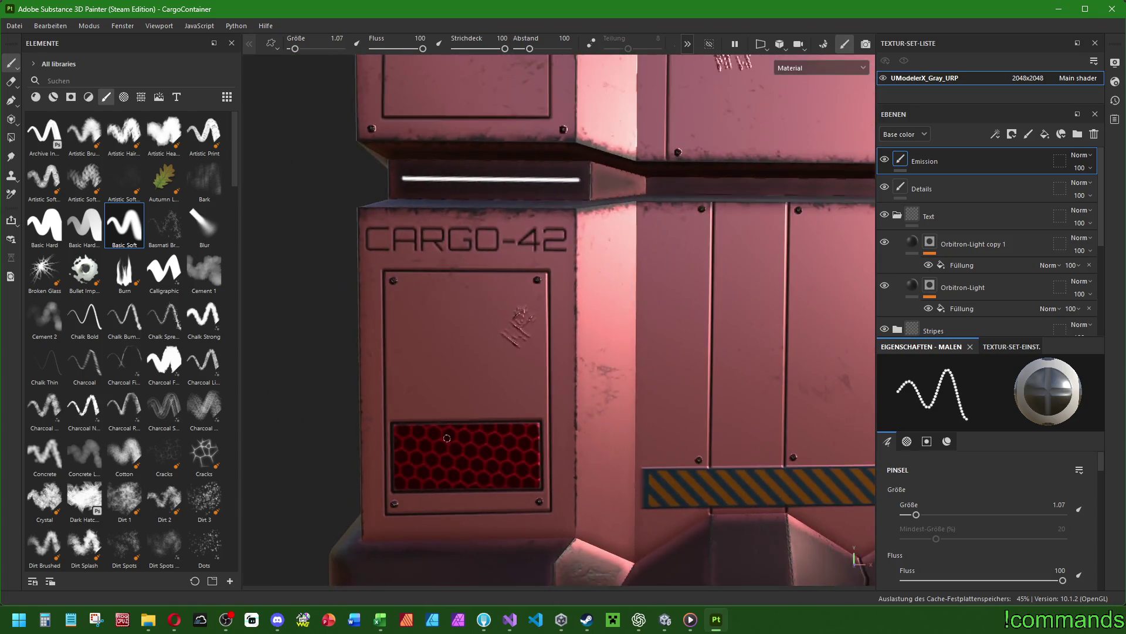
scroll(553, 358, down, 3)
mouse_move(553, 358)
alt+mouse_down()
mouse_move(534, 390)
mouse_move(539, 373)
alt+mouse_up()
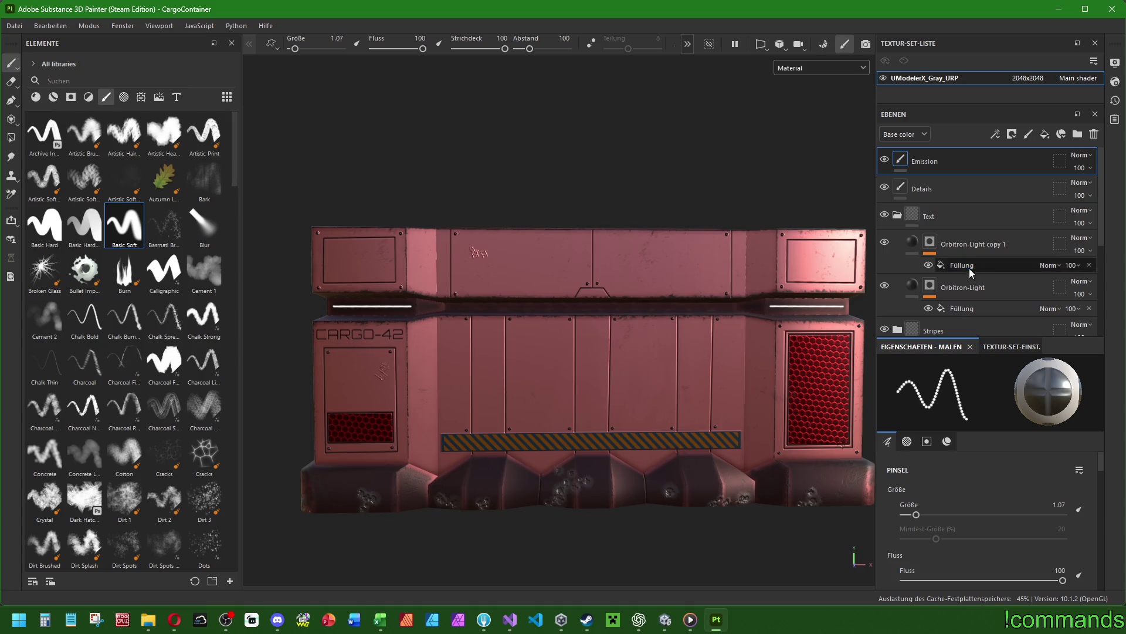
scroll(968, 247, down, 5)
On the Lines layer at brush size 1, paint two straight dark lines above the hex grille.
click(938, 218)
scroll(311, 401, up, 3)
scroll(311, 401, up, 4)
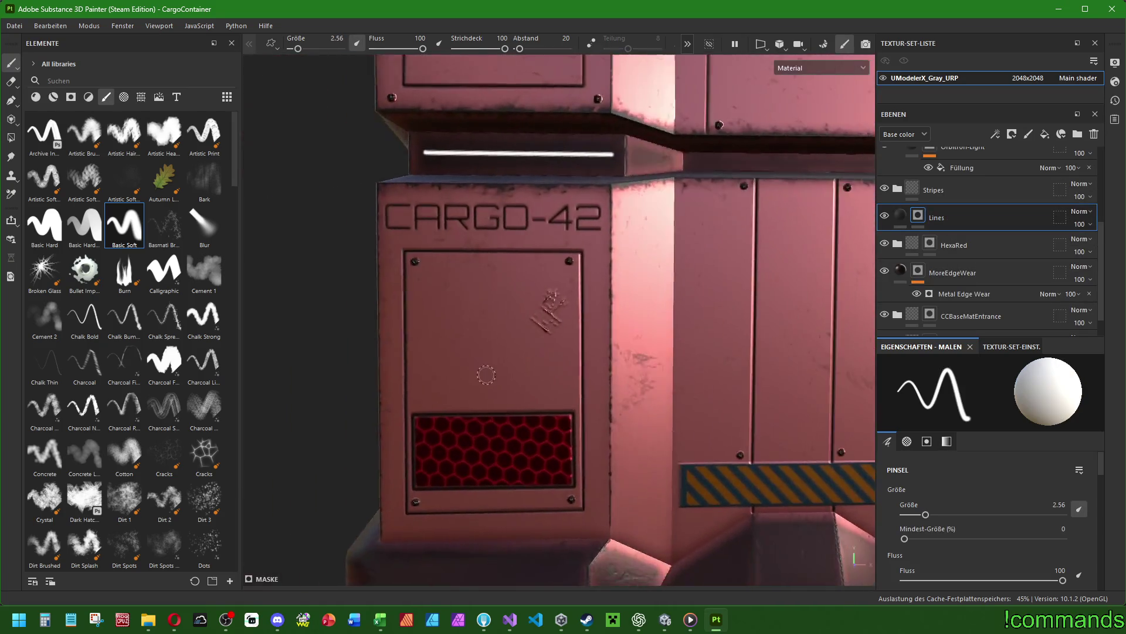
key(bracketleft)
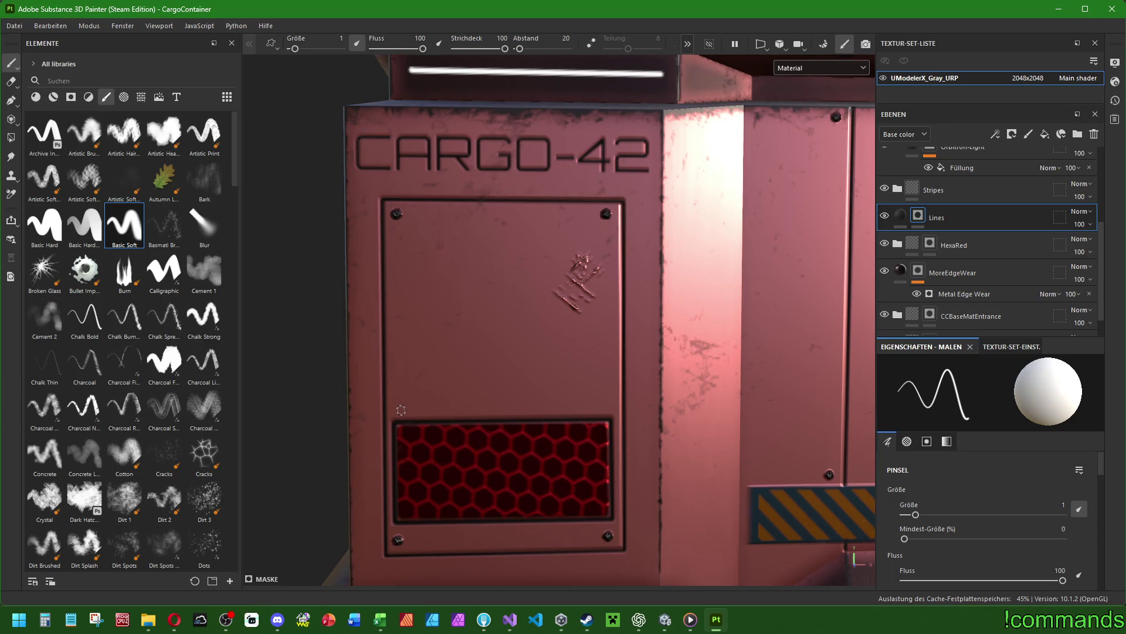
shift+click(602, 406)
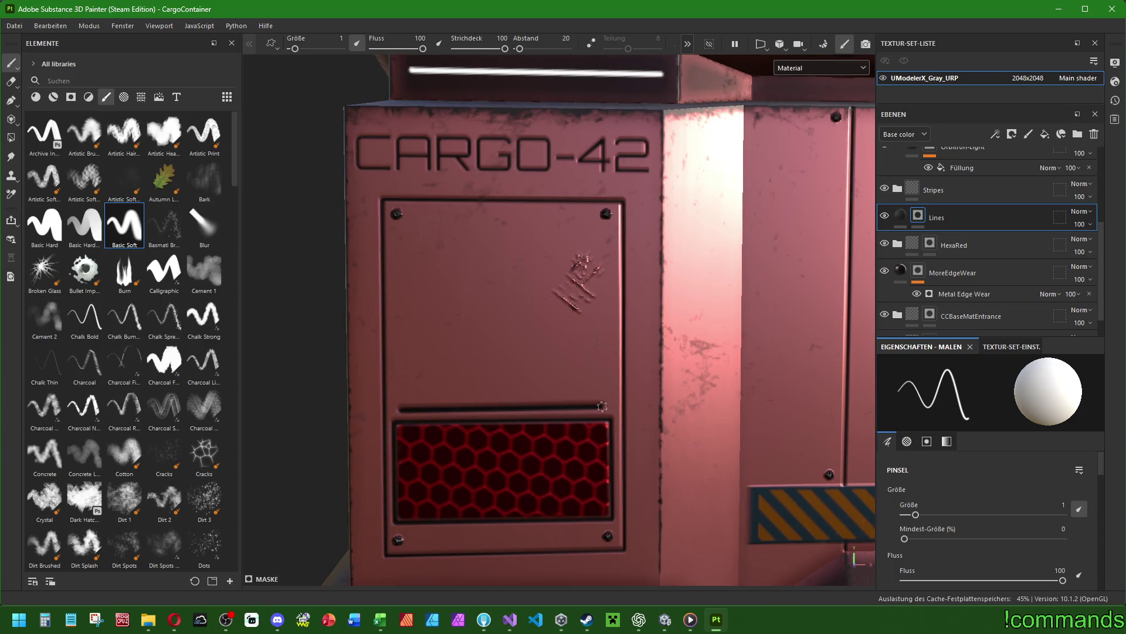
click(591, 392)
shift+click(406, 398)
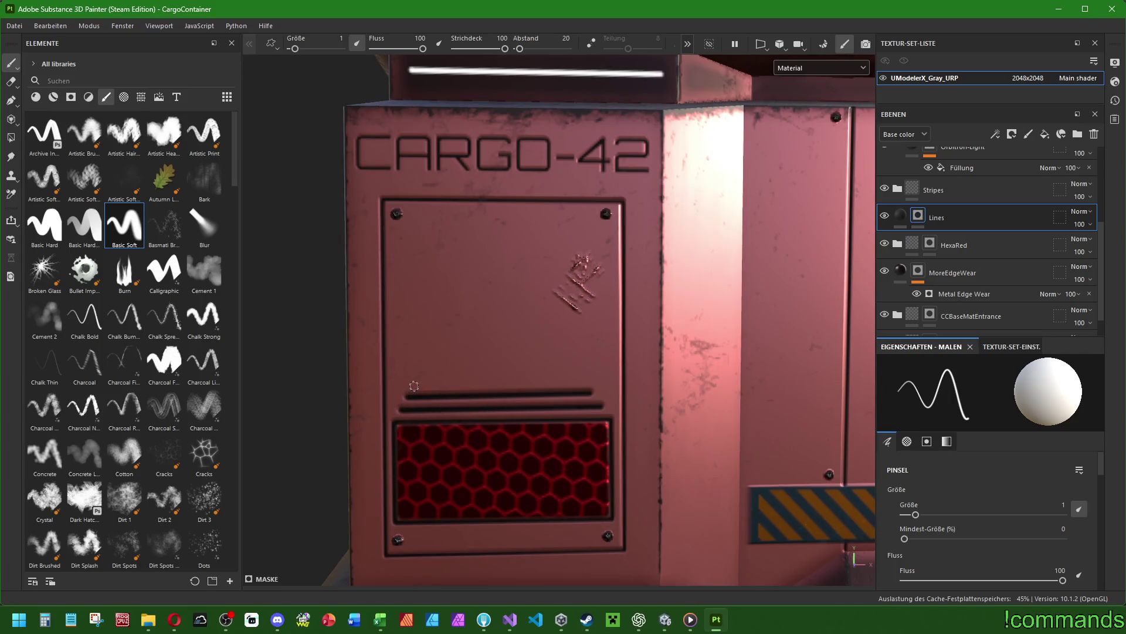
shift+click(586, 376)
scroll(639, 352, down, 3)
scroll(639, 351, down, 5)
mouse_move(639, 351)
middle_down()
mouse_move(491, 349)
mouse_move(503, 348)
middle_up()
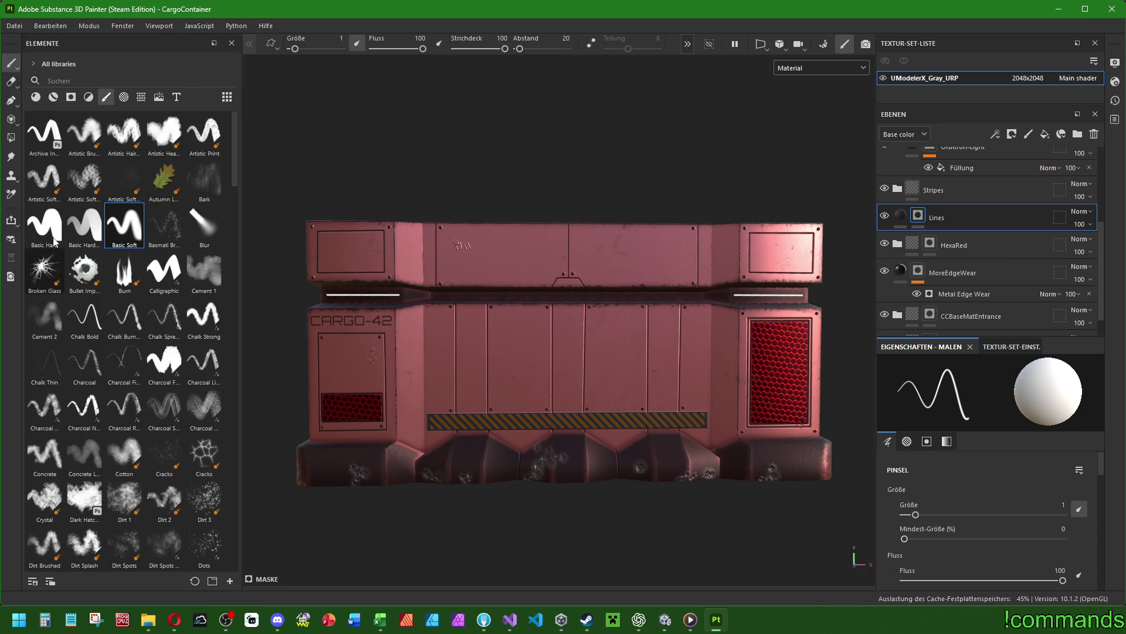
Show the procedural textures in the asset library and browse through the shapes.
click(142, 97)
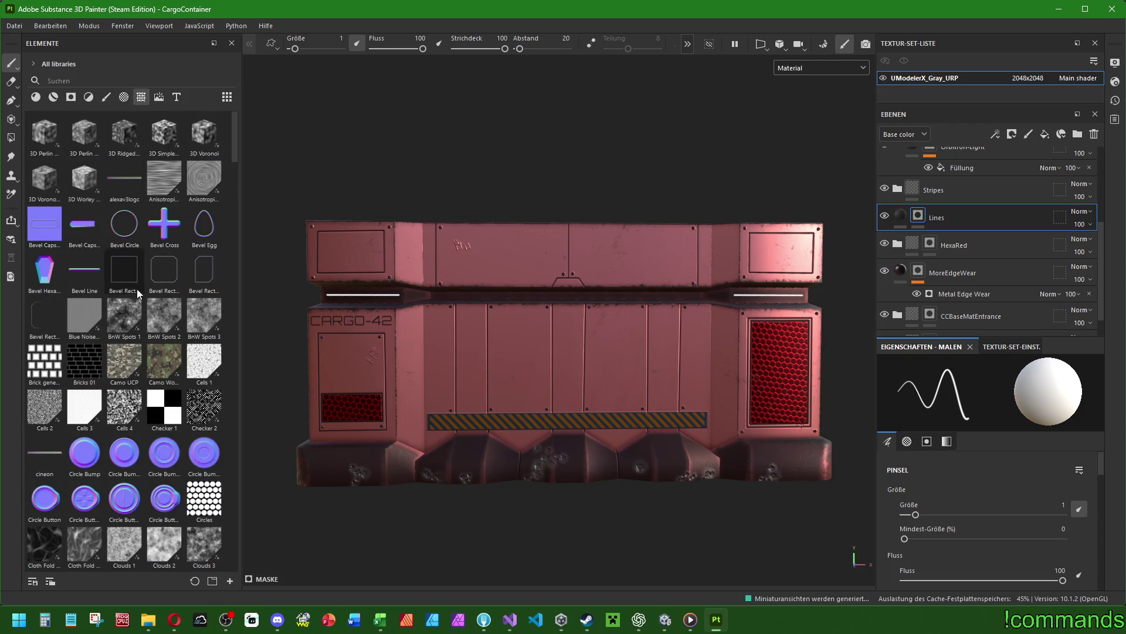
scroll(164, 250, down, 15)
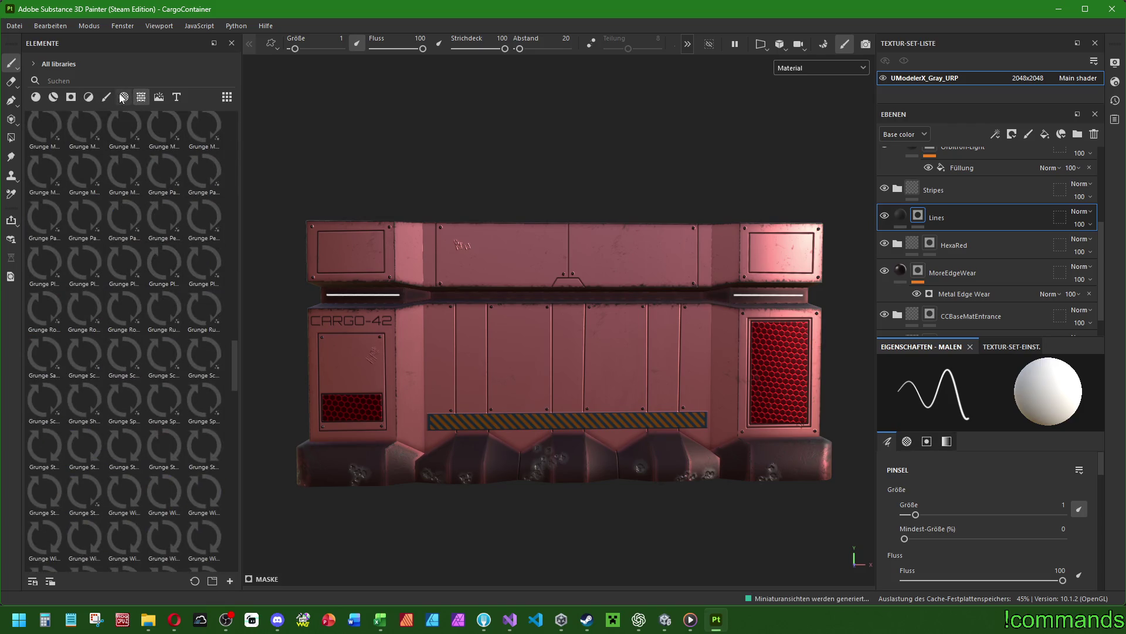
scroll(141, 274, up, 8)
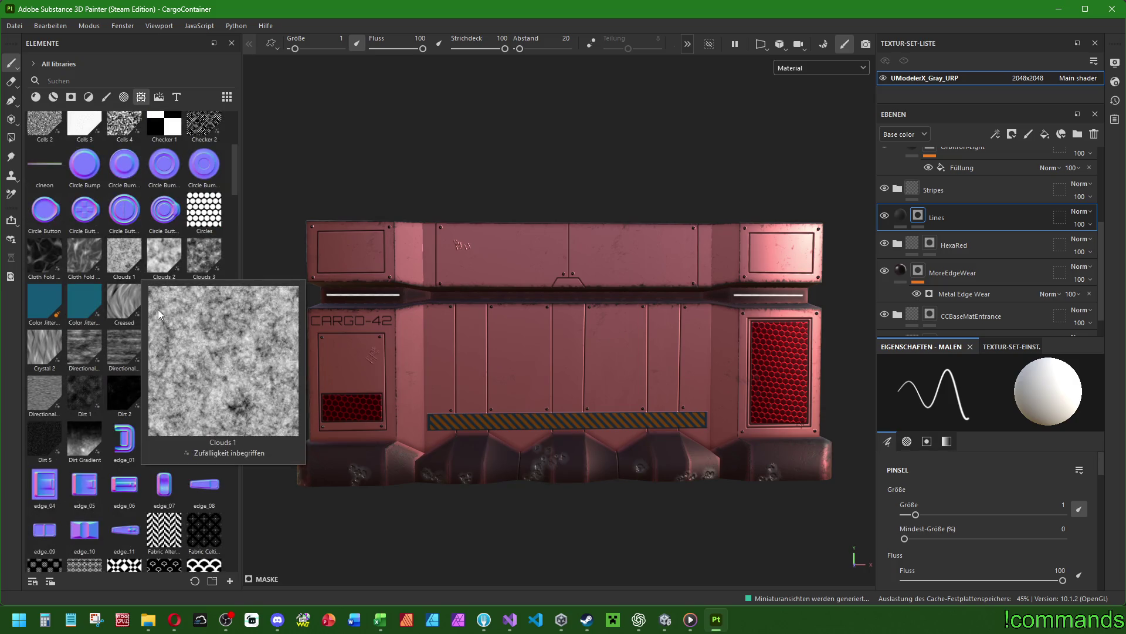
scroll(124, 351, down, 5)
scroll(149, 355, down, 20)
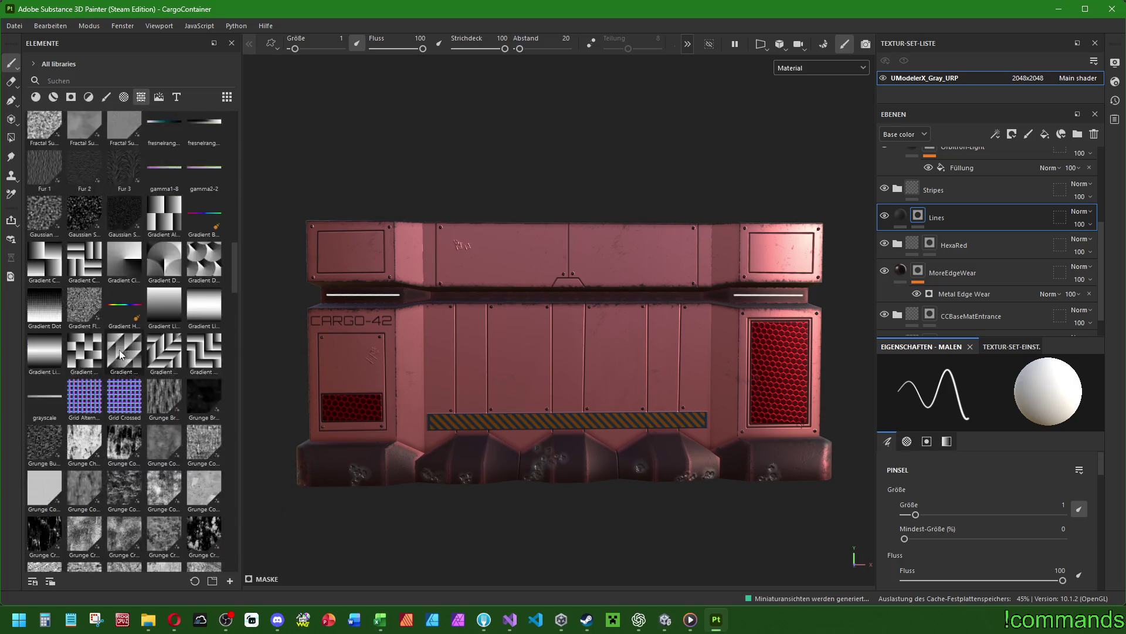
scroll(135, 340, up, 15)
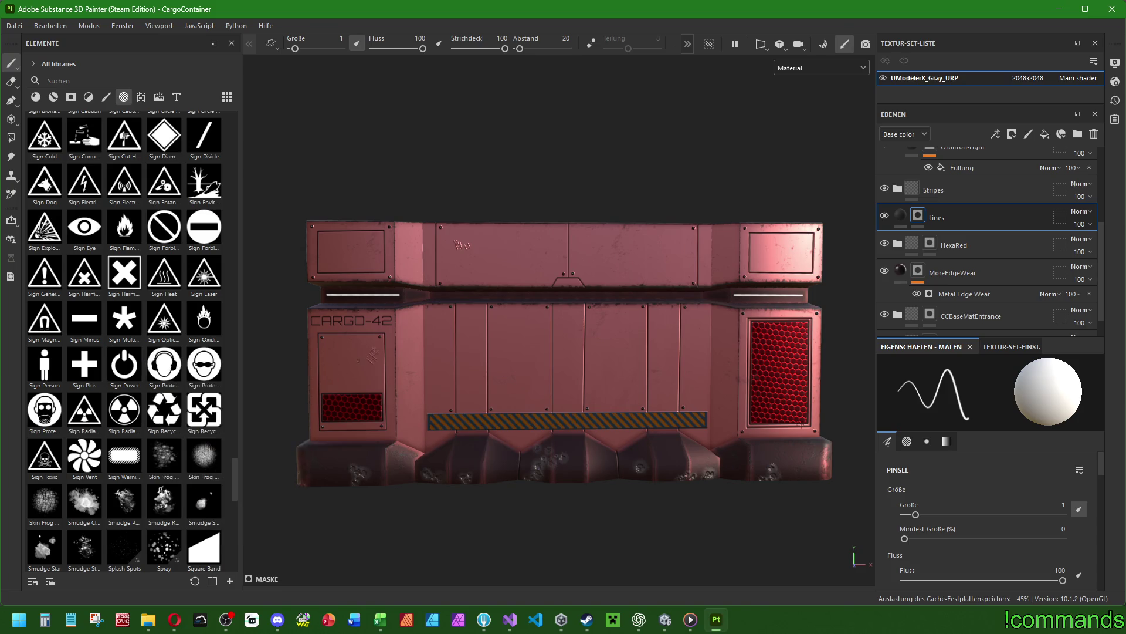
scroll(118, 340, down, 15)
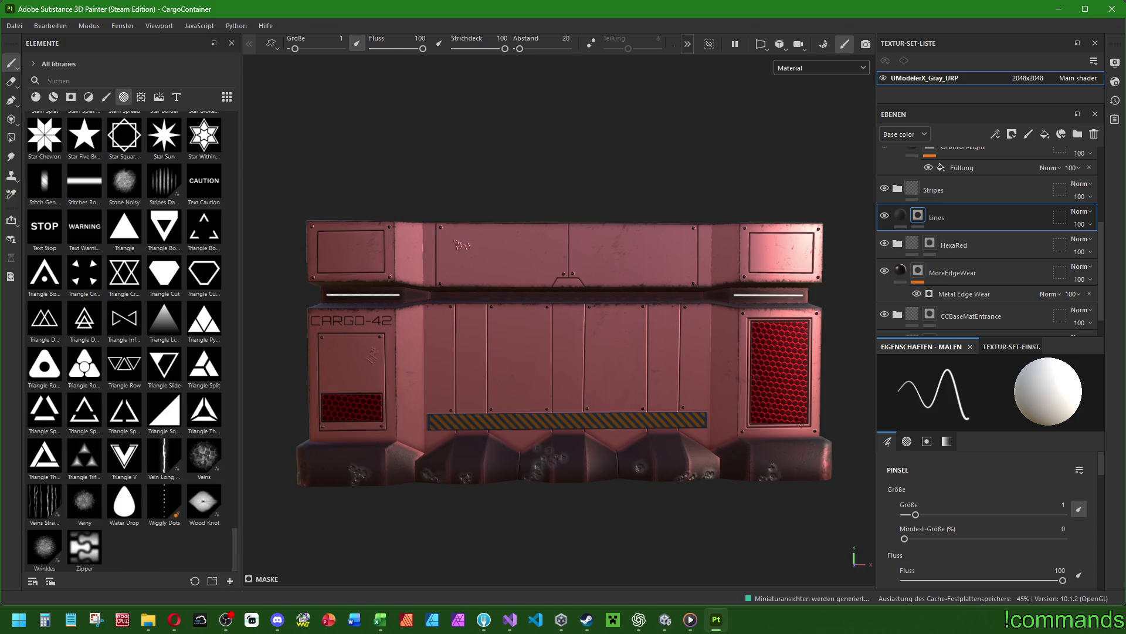
scroll(586, 340, up, 2)
scroll(514, 360, up, 4)
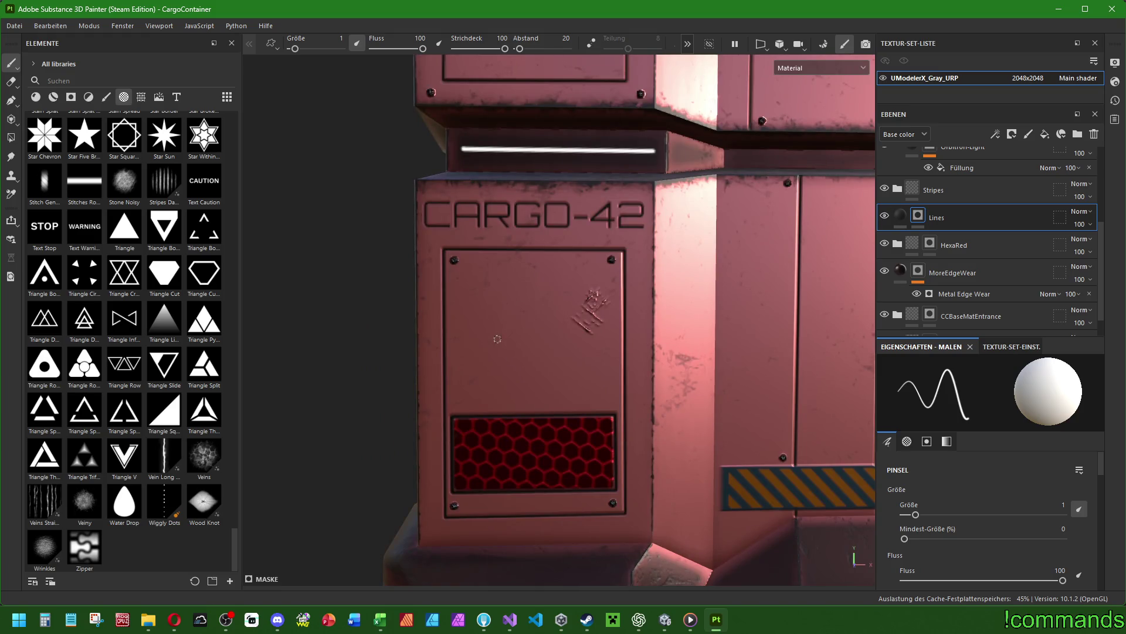
mouse_move(203, 319)
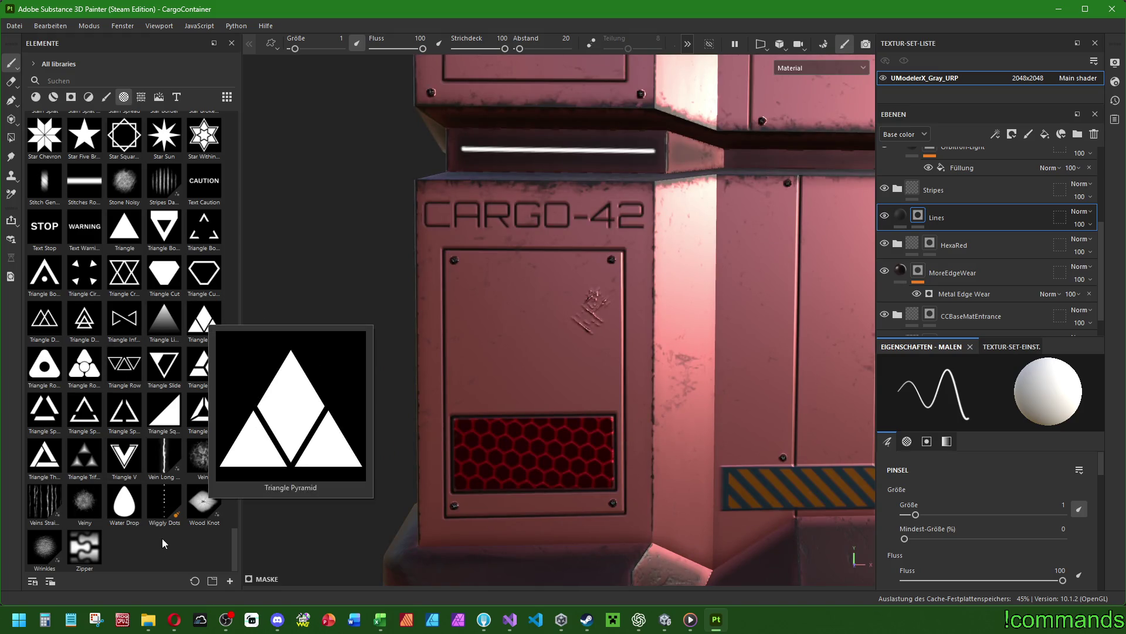
scroll(143, 439, up, 20)
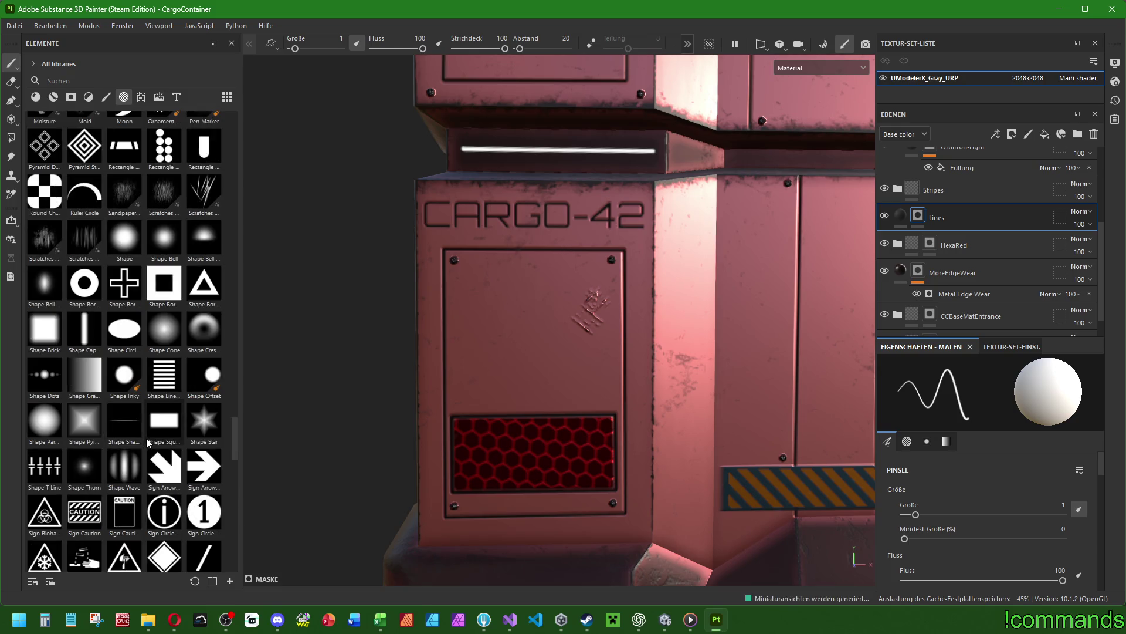
Preview the Circle Cog shape and drag it onto the crate's door panel.
mouse_move(142, 438)
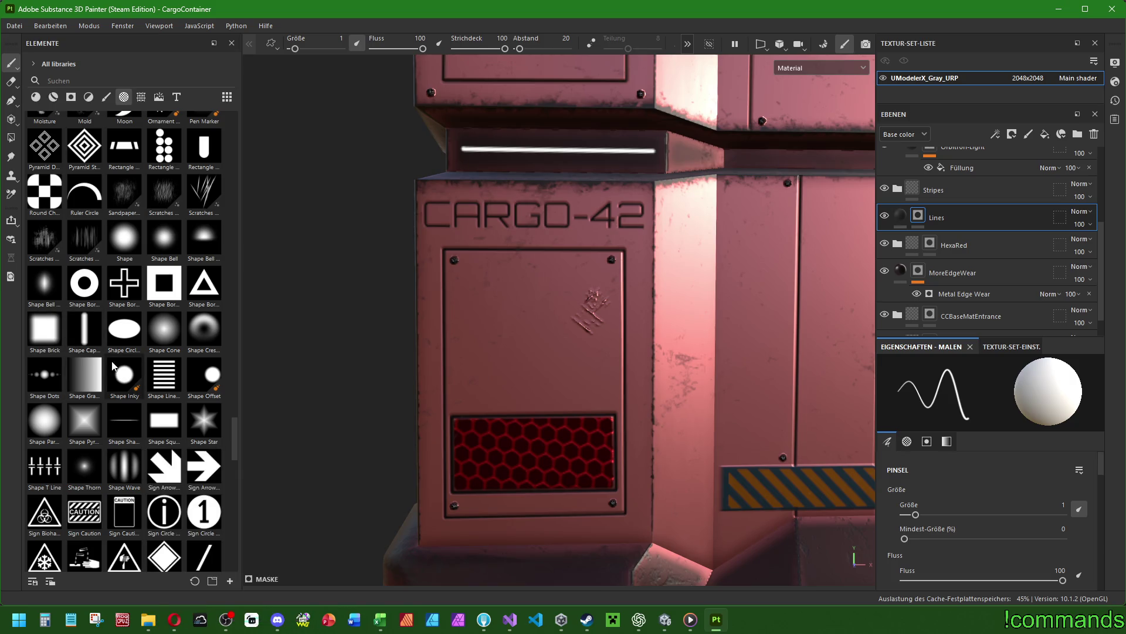
scroll(143, 266, up, 5)
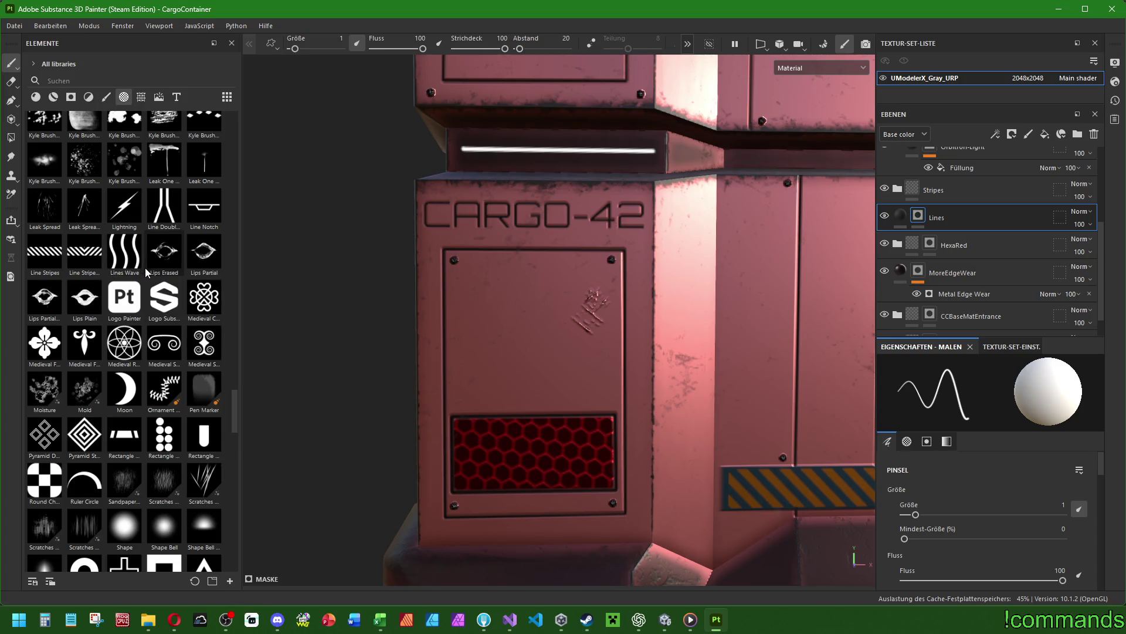
scroll(146, 268, up, 5)
scroll(146, 259, up, 5)
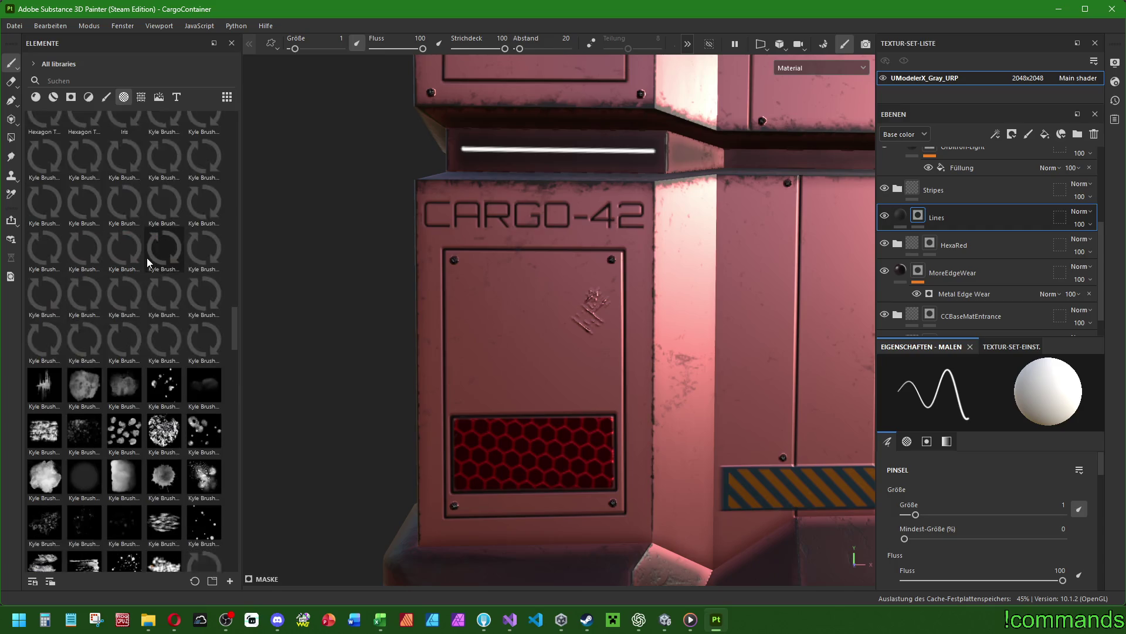
scroll(147, 262, up, 5)
scroll(140, 311, up, 5)
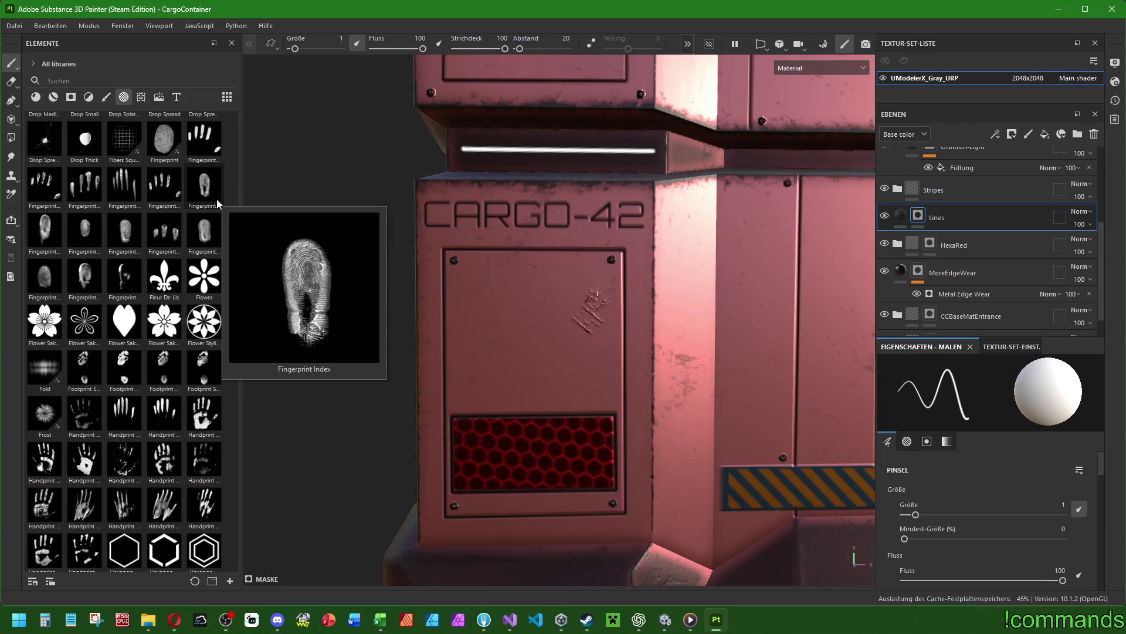
scroll(217, 206, up, 5)
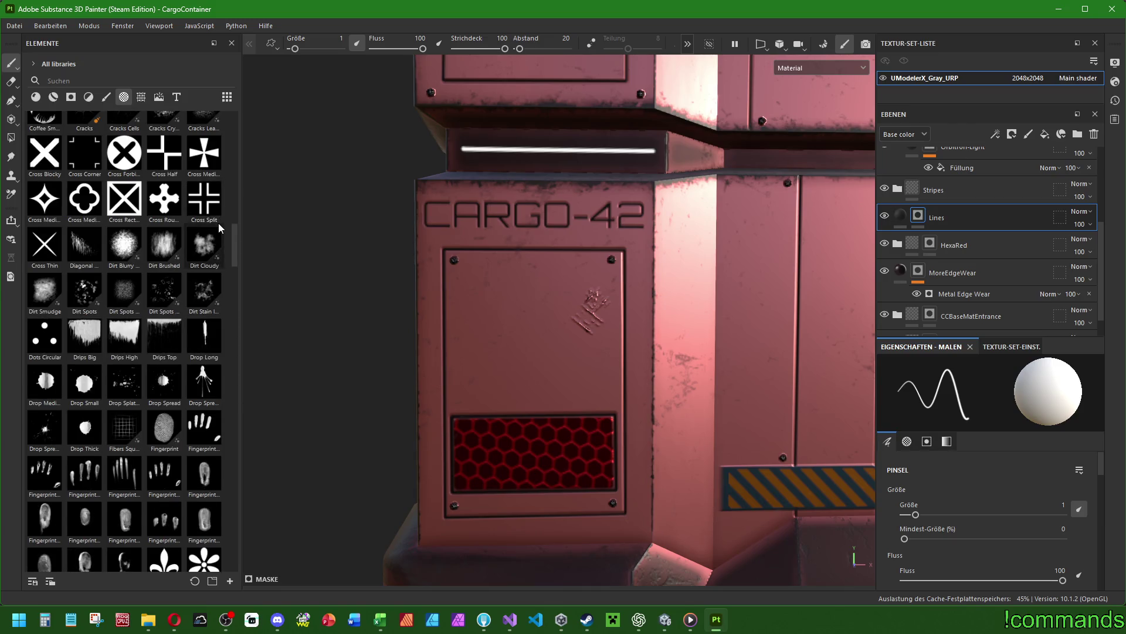
scroll(218, 223, up, 5)
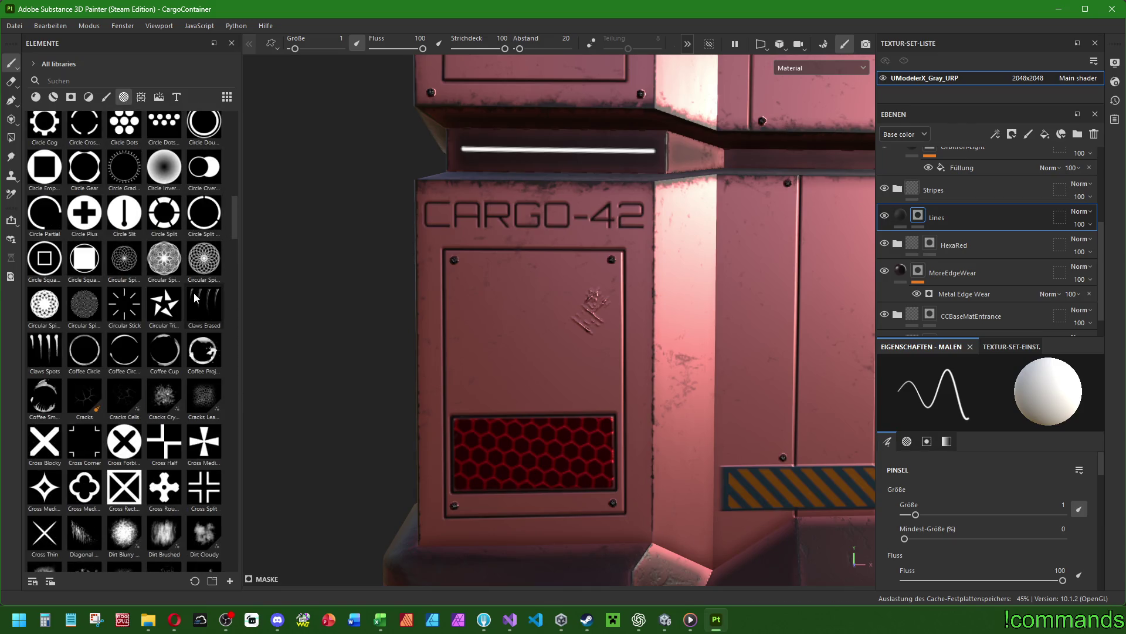
mouse_move(194, 293)
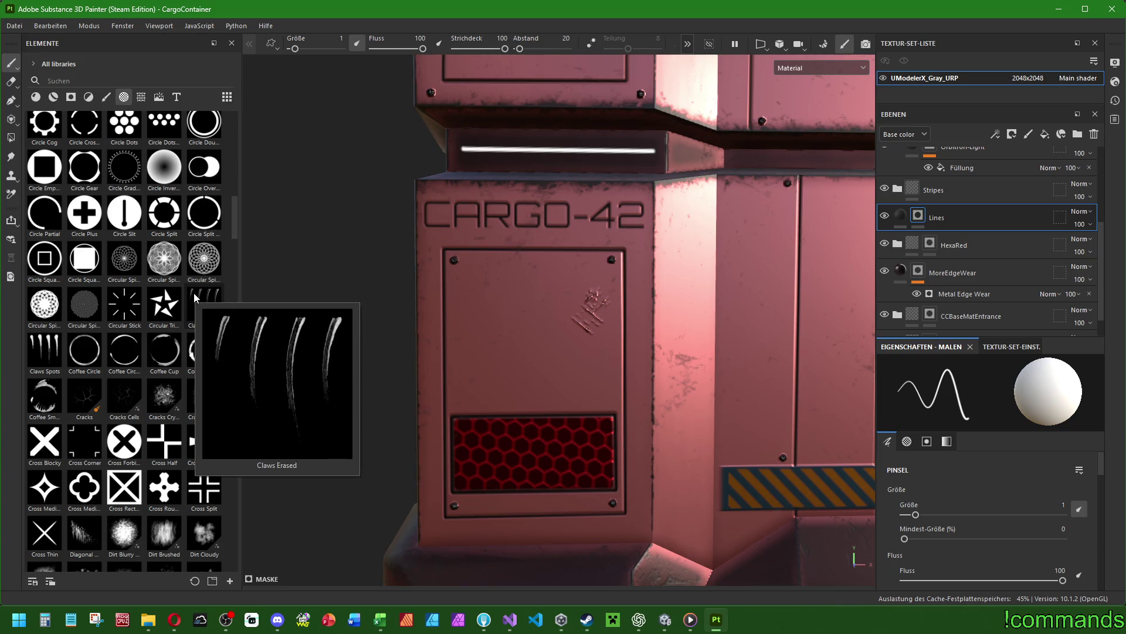
scroll(181, 199, up, 5)
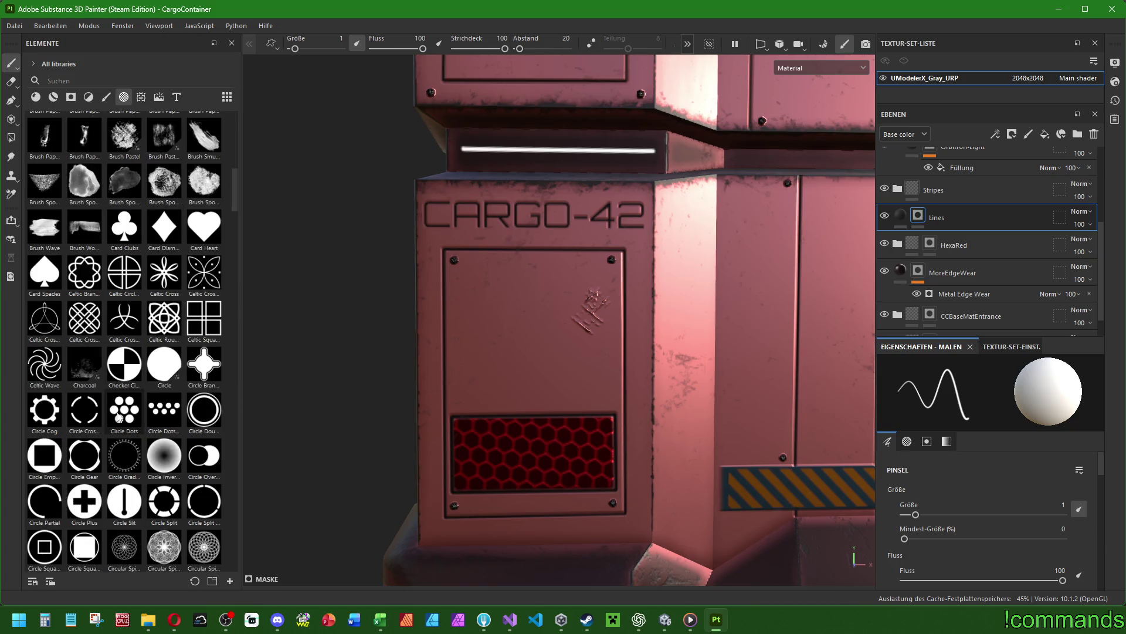
mouse_move(32, 412)
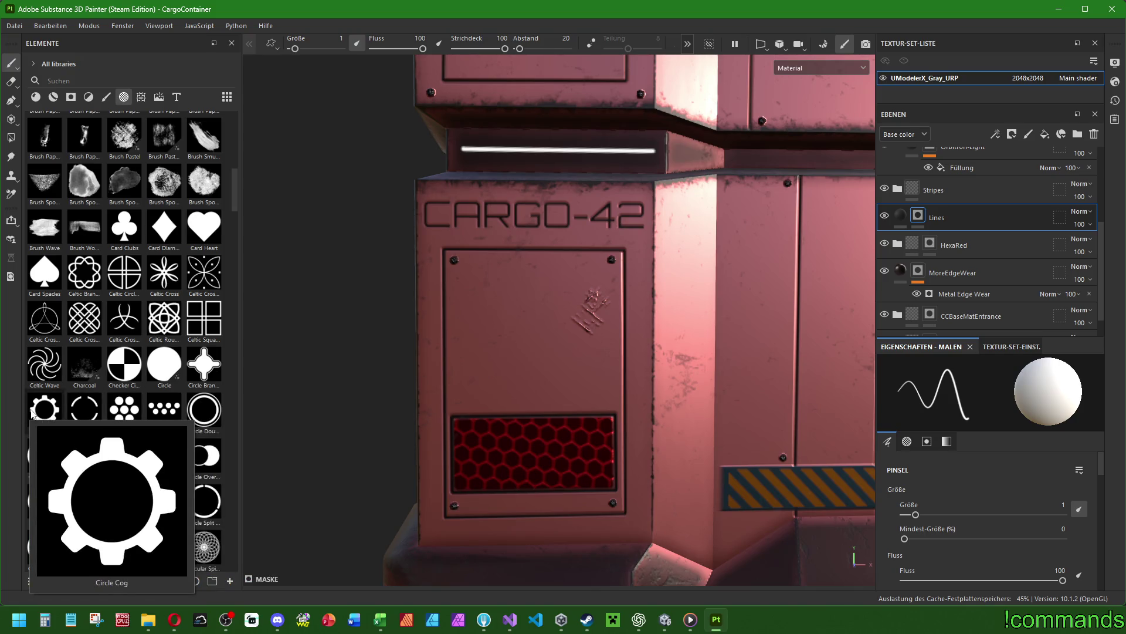
mouse_move(31, 412)
mouse_down()
mouse_move(501, 329)
mouse_move(528, 335)
mouse_up()
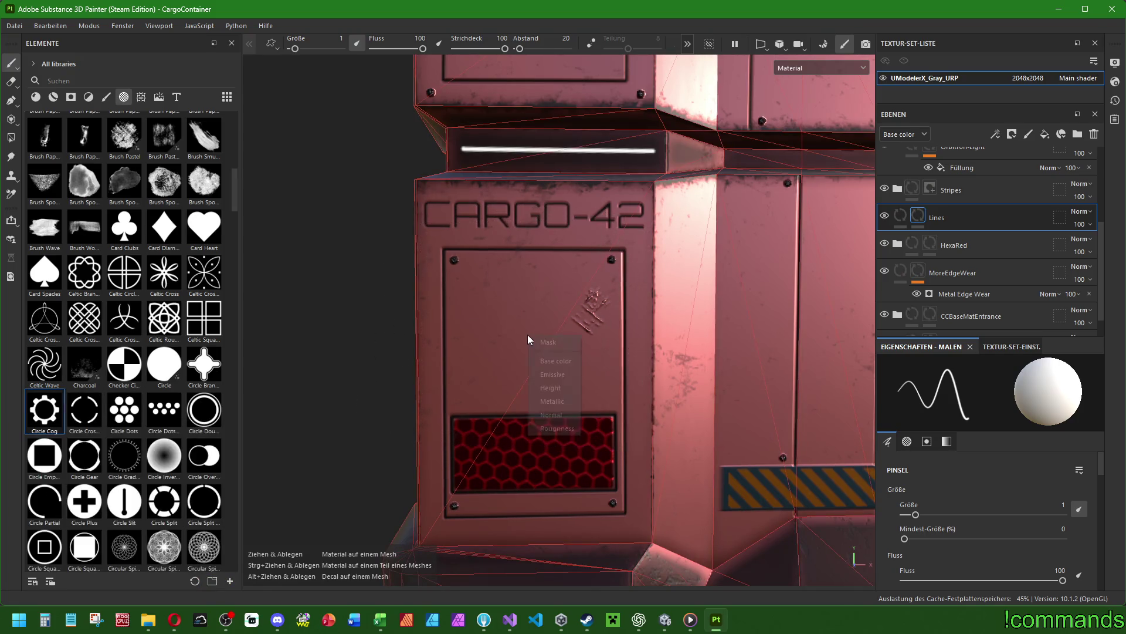
Apply Circle Cog as a mask fill and adjust its rotation and scale on the panel.
click(551, 341)
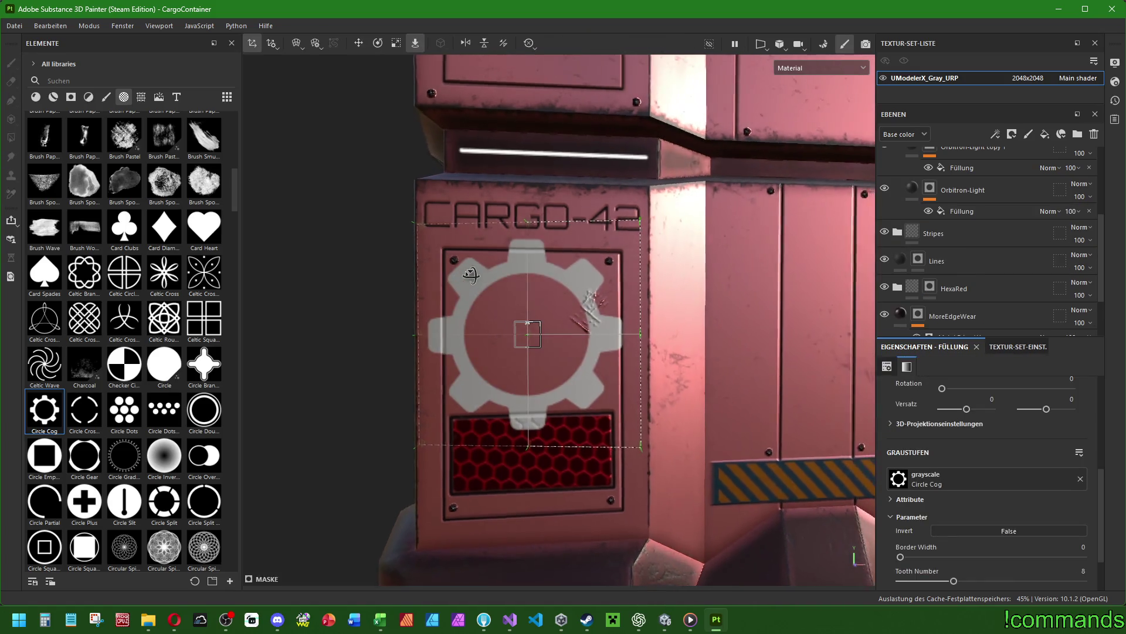
alt+drag(445, 210, 404, 123)
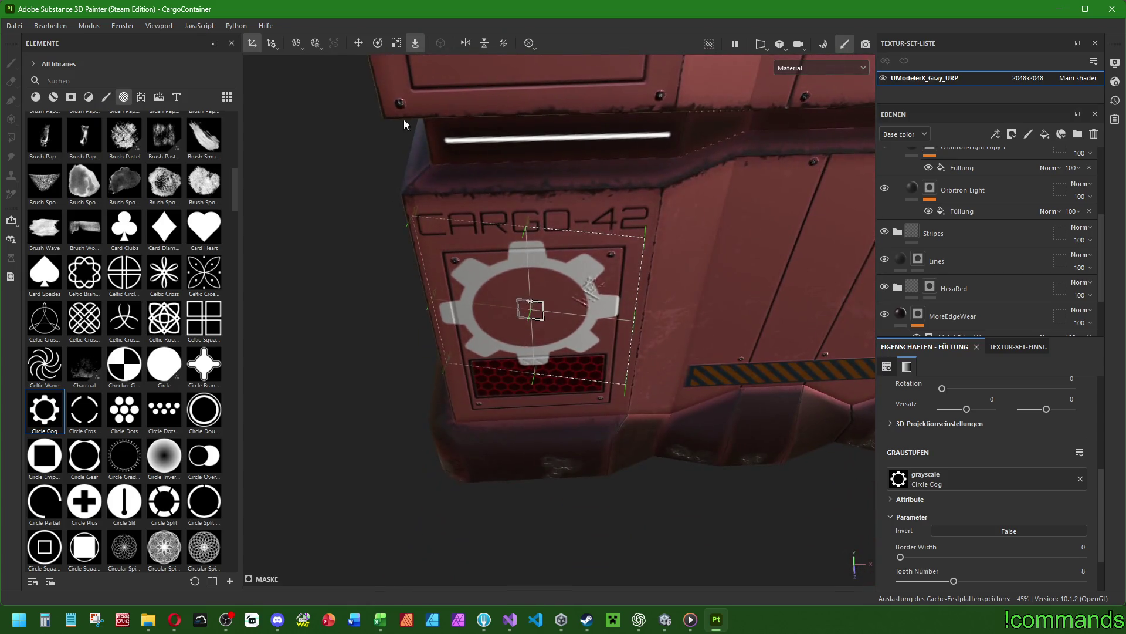
click(377, 43)
mouse_move(504, 305)
alt+mouse_down()
mouse_move(483, 264)
mouse_move(525, 304)
alt+mouse_up()
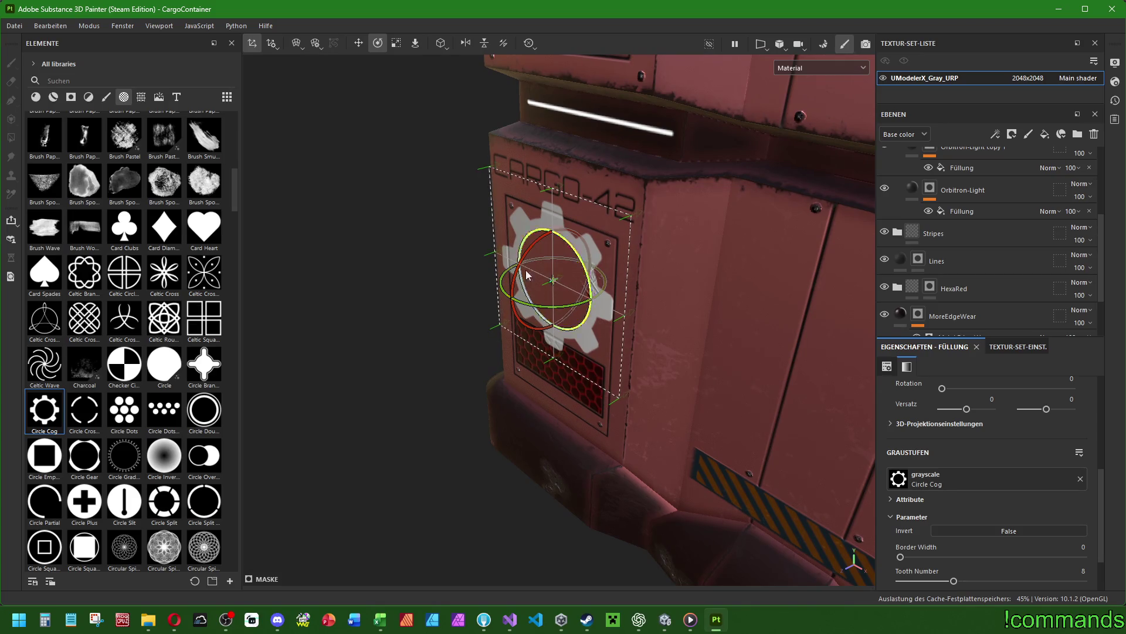
click(396, 42)
mouse_move(428, 259)
alt+mouse_down()
mouse_move(538, 308)
mouse_move(478, 369)
alt+mouse_up()
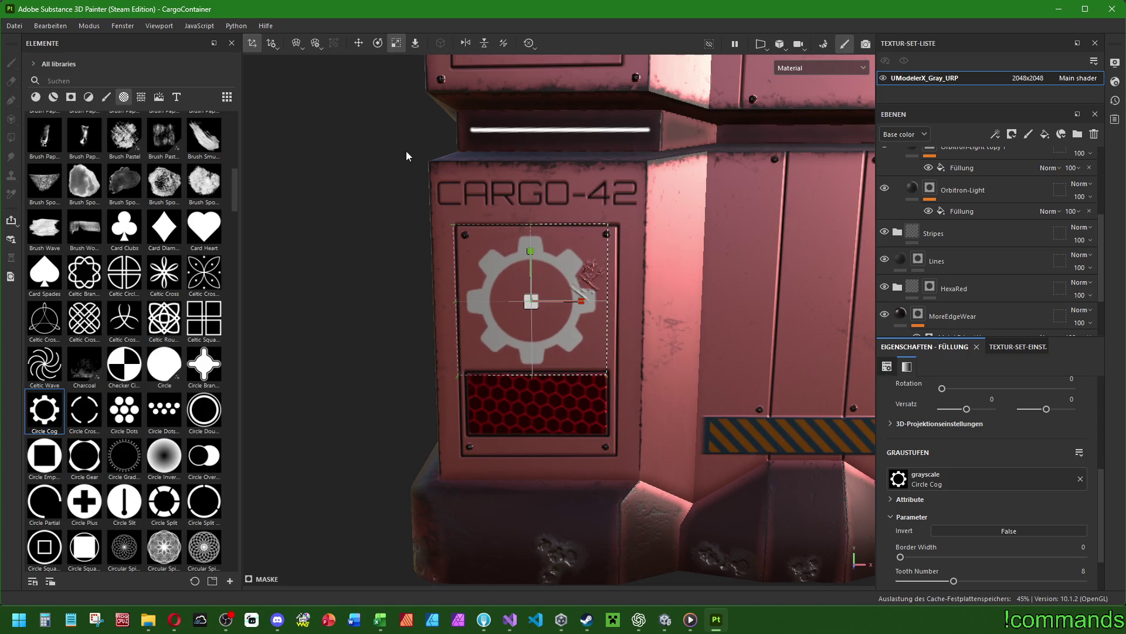
Move the Circle Cog slightly right and up so it sits centred above the grille.
click(360, 44)
drag(574, 307, 582, 310)
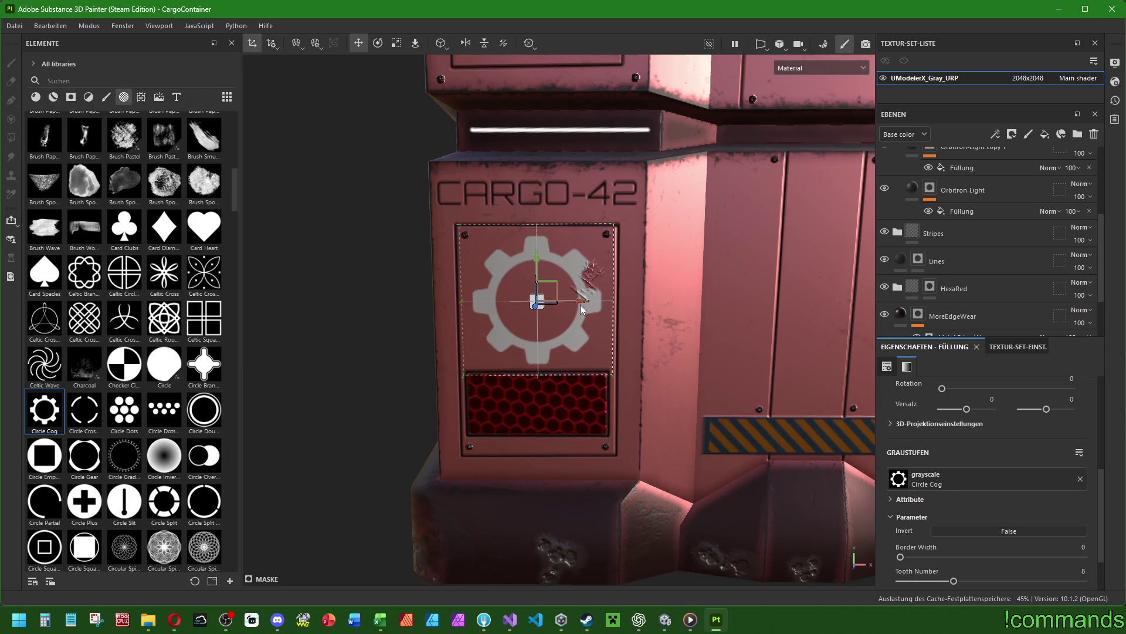
drag(538, 262, 539, 261)
scroll(576, 254, up, 5)
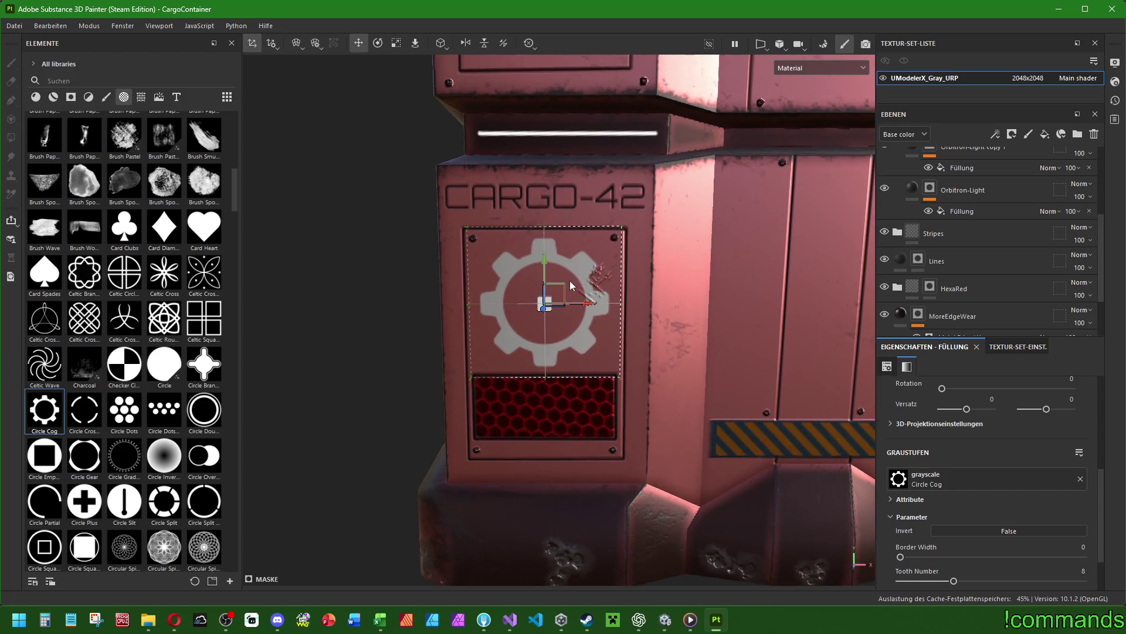
scroll(983, 261, up, 3)
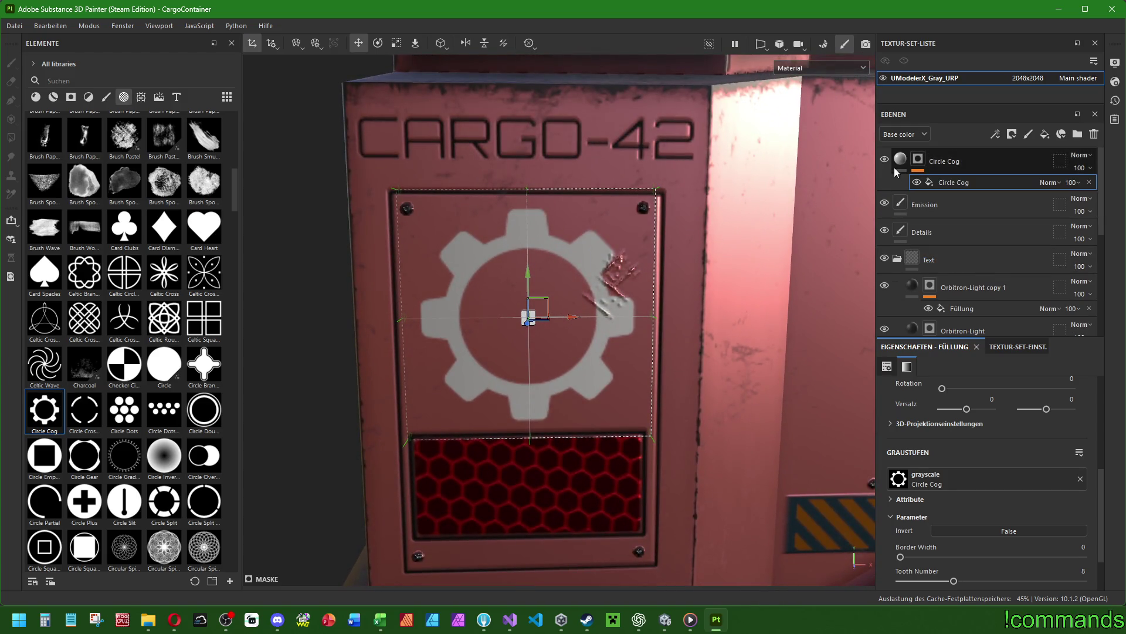
mouse_move(127, 352)
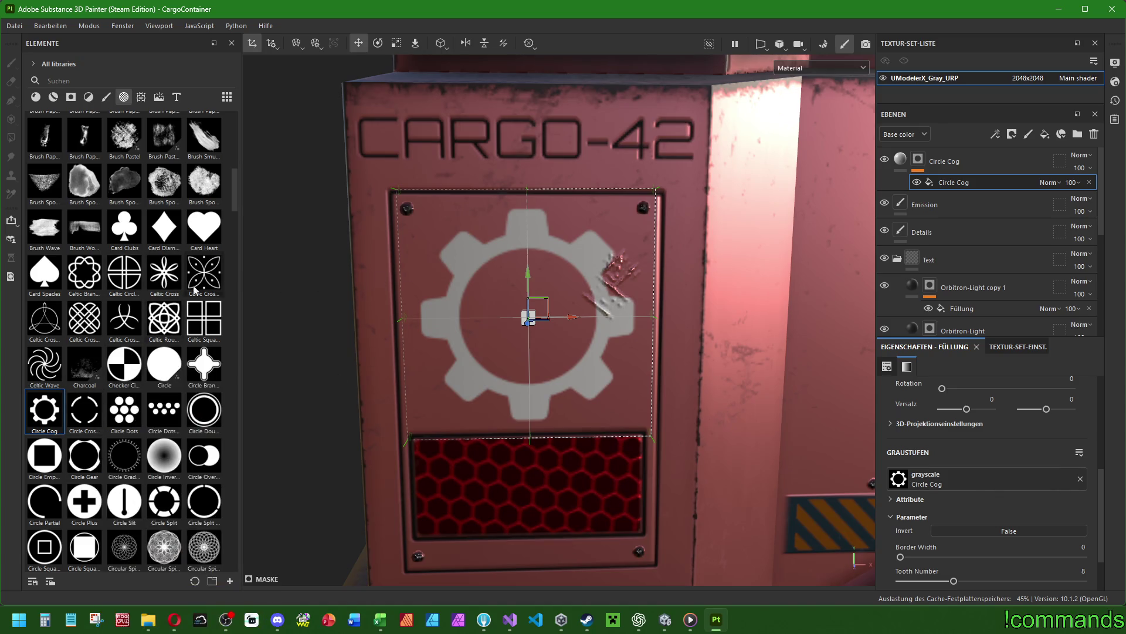
Drop Circle Double onto the crate as a projected fill and shrink it to fit inside the cog.
mouse_move(202, 418)
mouse_move(202, 418)
mouse_down()
mouse_move(508, 327)
mouse_move(551, 346)
mouse_move(531, 348)
mouse_up()
click(528, 370)
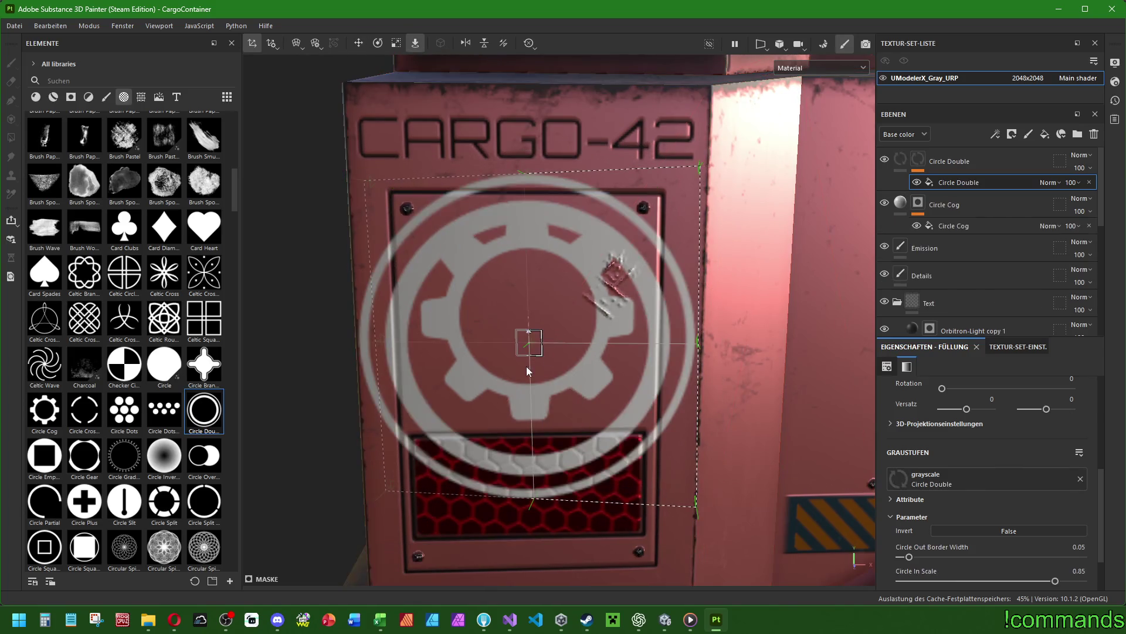
click(396, 43)
mouse_move(526, 326)
mouse_down()
mouse_move(505, 334)
mouse_move(365, 252)
mouse_up()
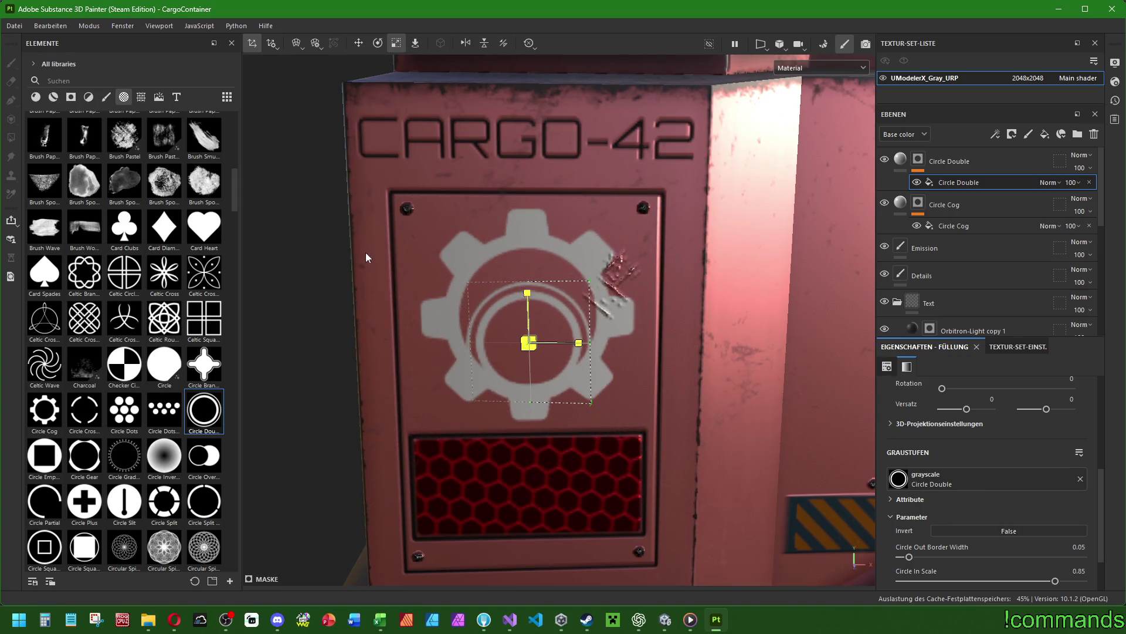
Move the Circle Double ring up into the centre of the cog.
click(378, 43)
alt+drag(481, 222, 570, 333)
alt+drag(385, 110, 534, 125)
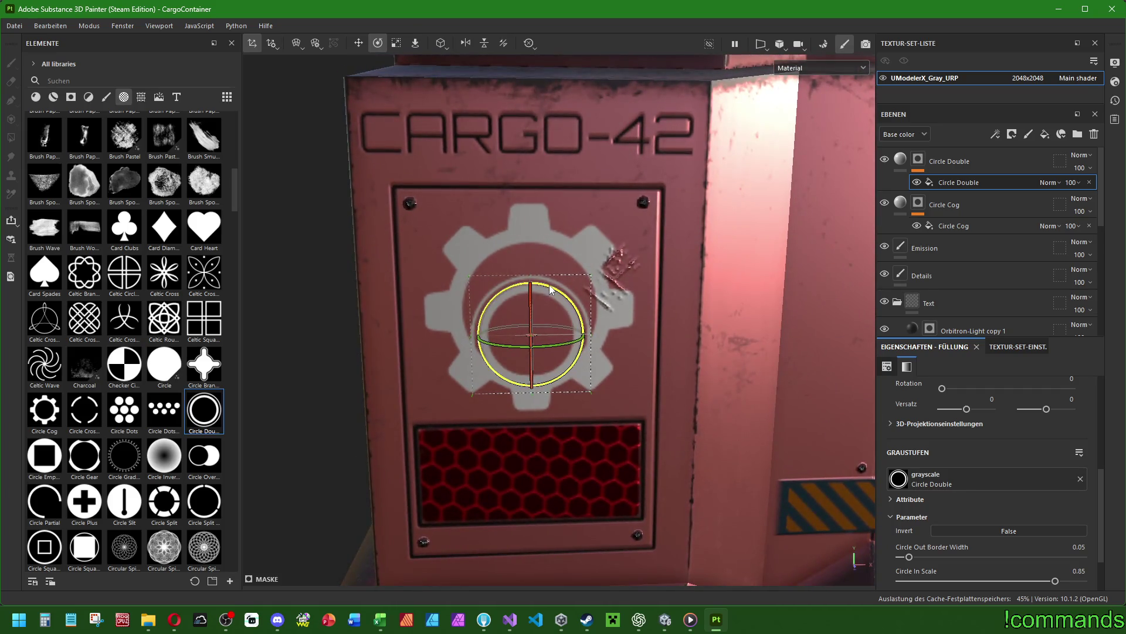
key(w)
drag(530, 303, 530, 278)
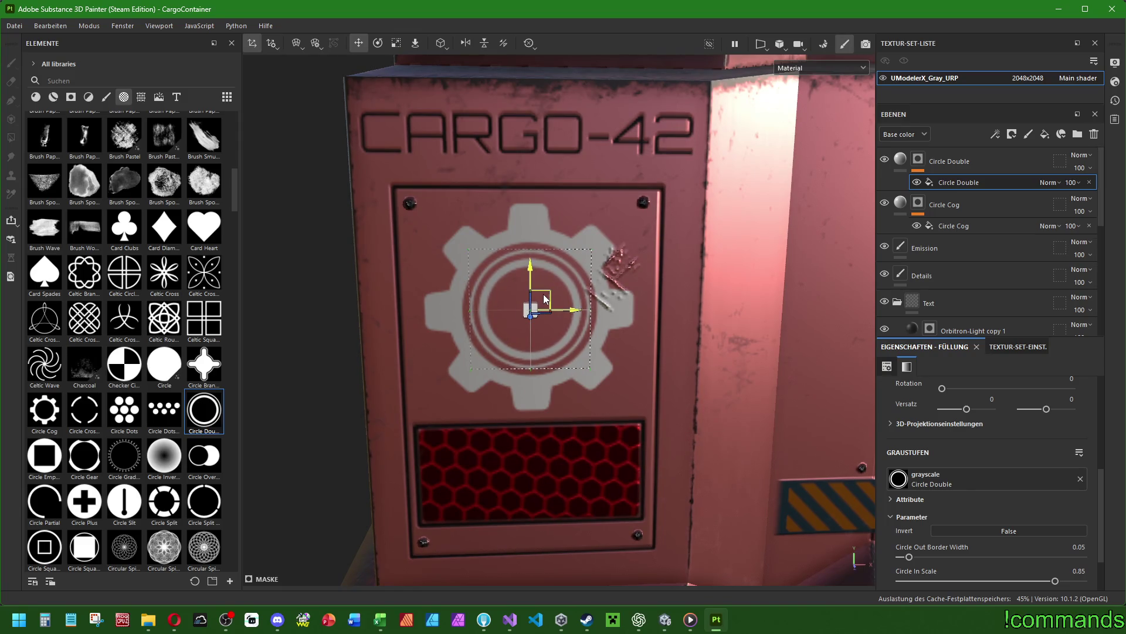
scroll(546, 296, down, 3)
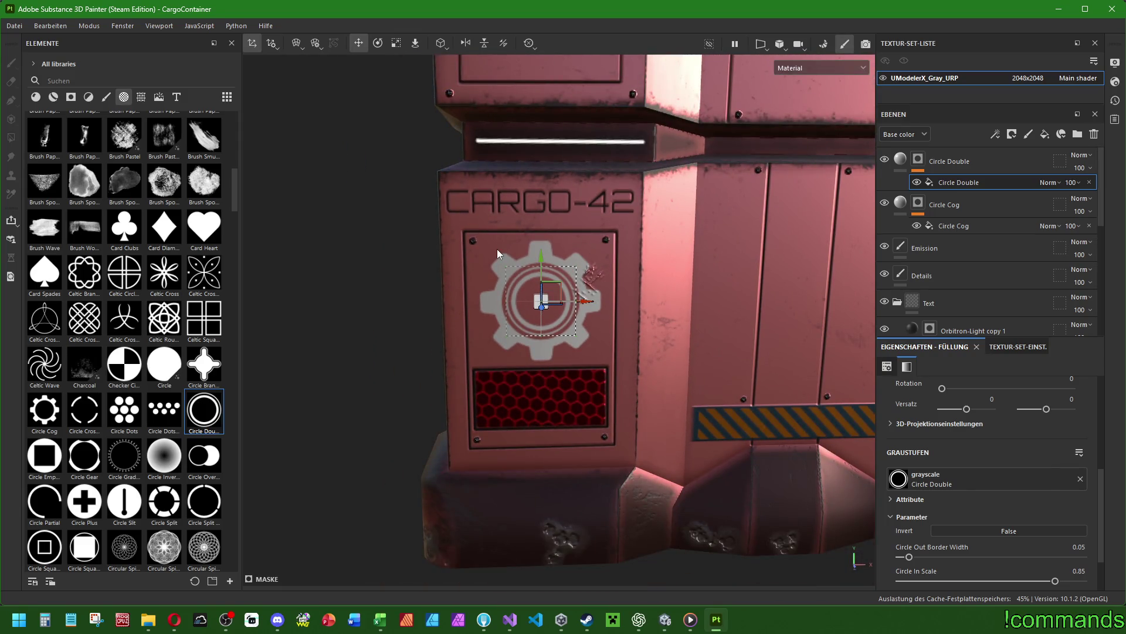
scroll(557, 301, up, 5)
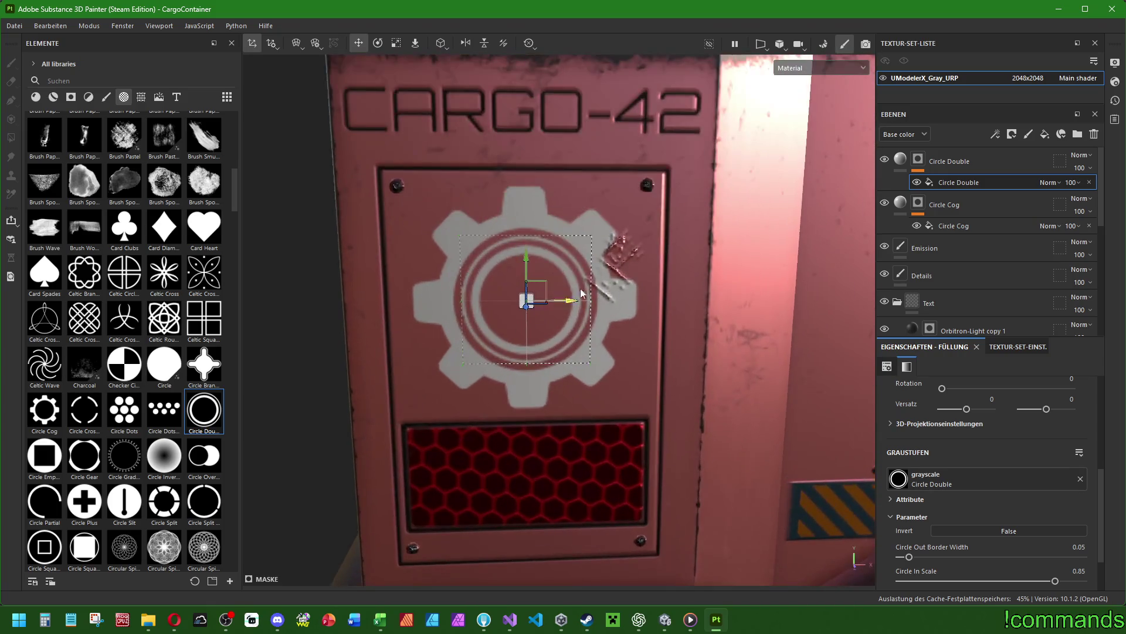
scroll(666, 271, down, 5)
alt+drag(680, 290, 484, 292)
scroll(587, 306, up, 5)
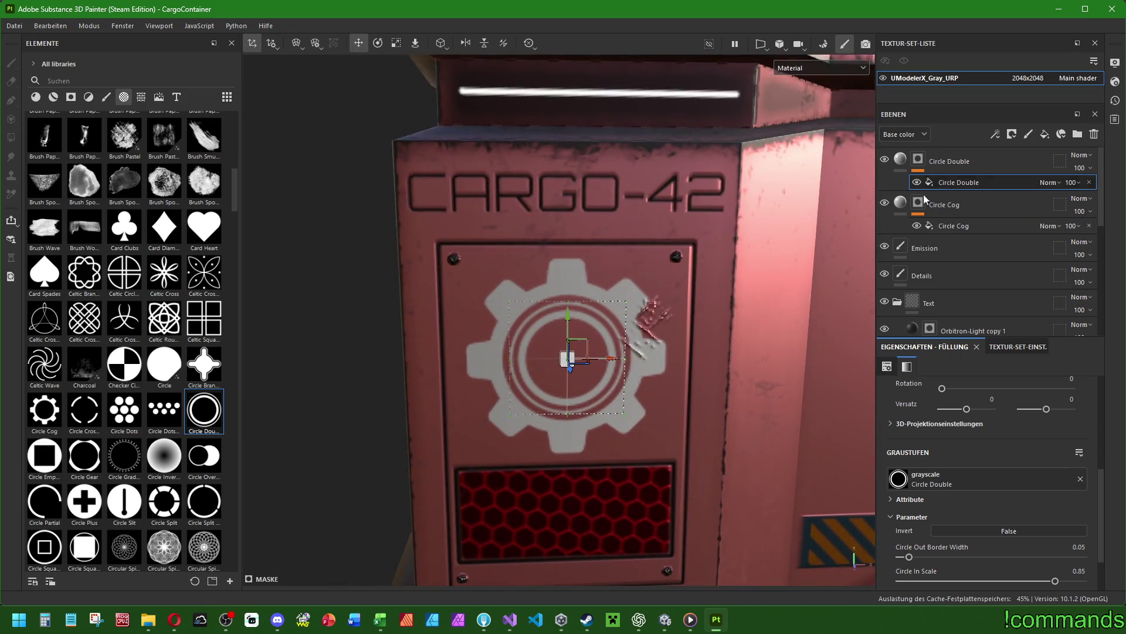
On the Circle Cog fill, toggle the metal channel off and back on.
click(944, 203)
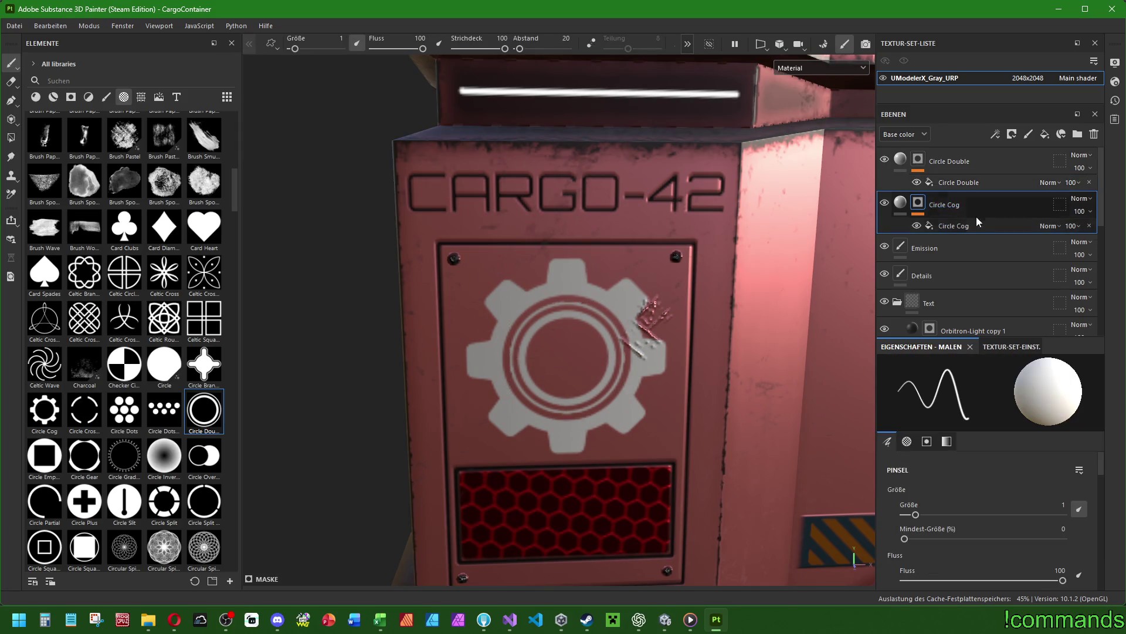
click(902, 202)
scroll(970, 428, down, 3)
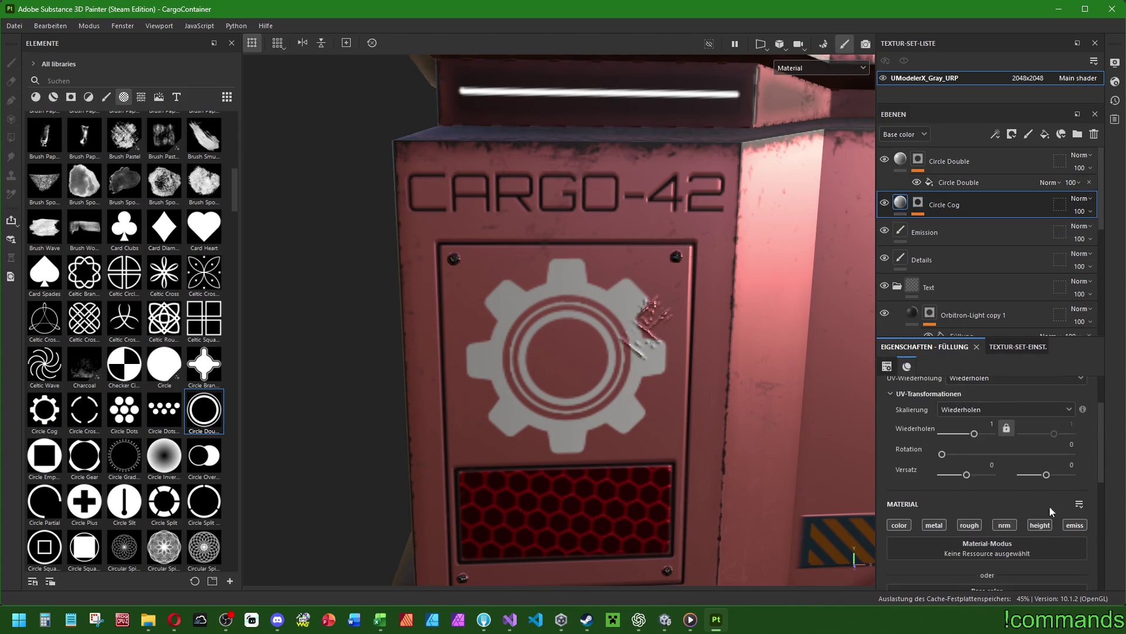
click(942, 456)
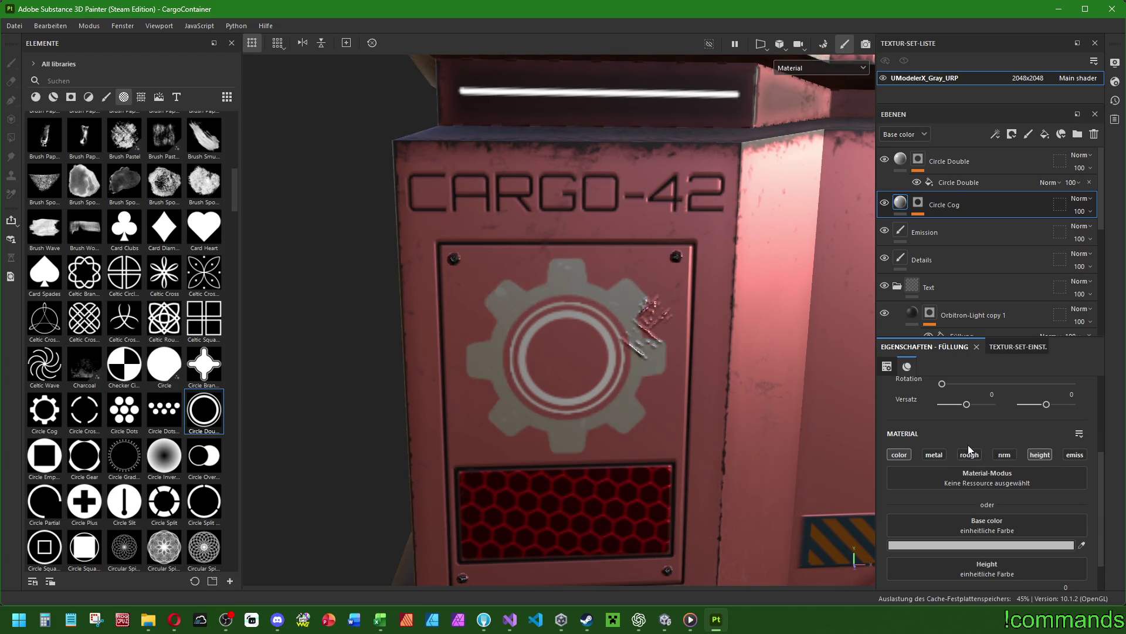
click(934, 455)
scroll(961, 449, down, 1)
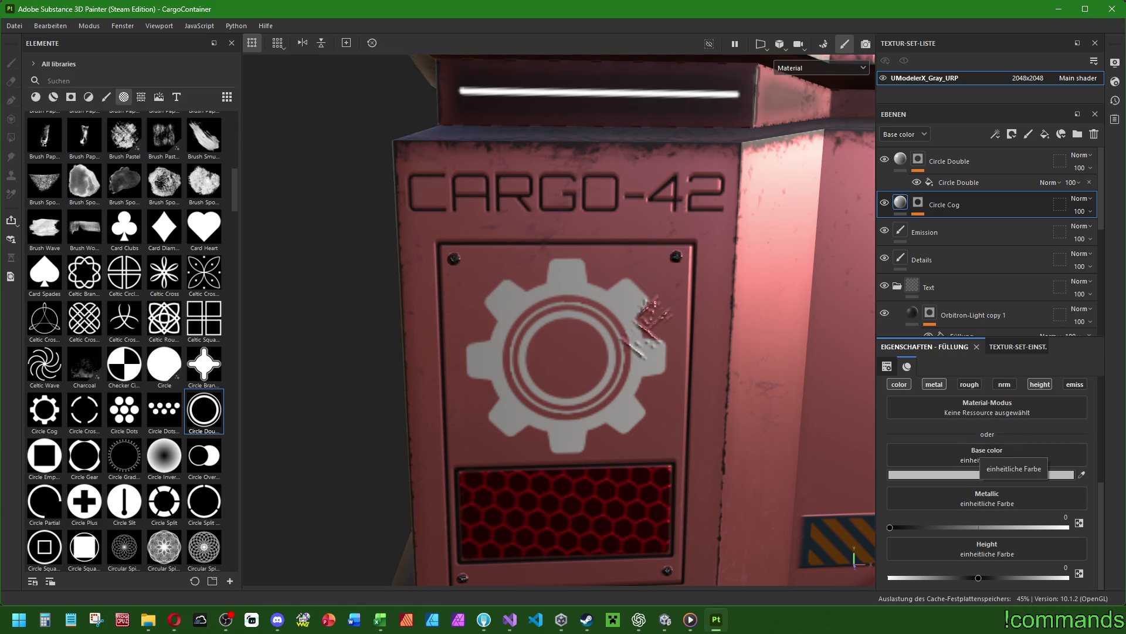
Switch away from Substance 3D Painter using Alt+Tab and the window overview.
key(alt+Tab)
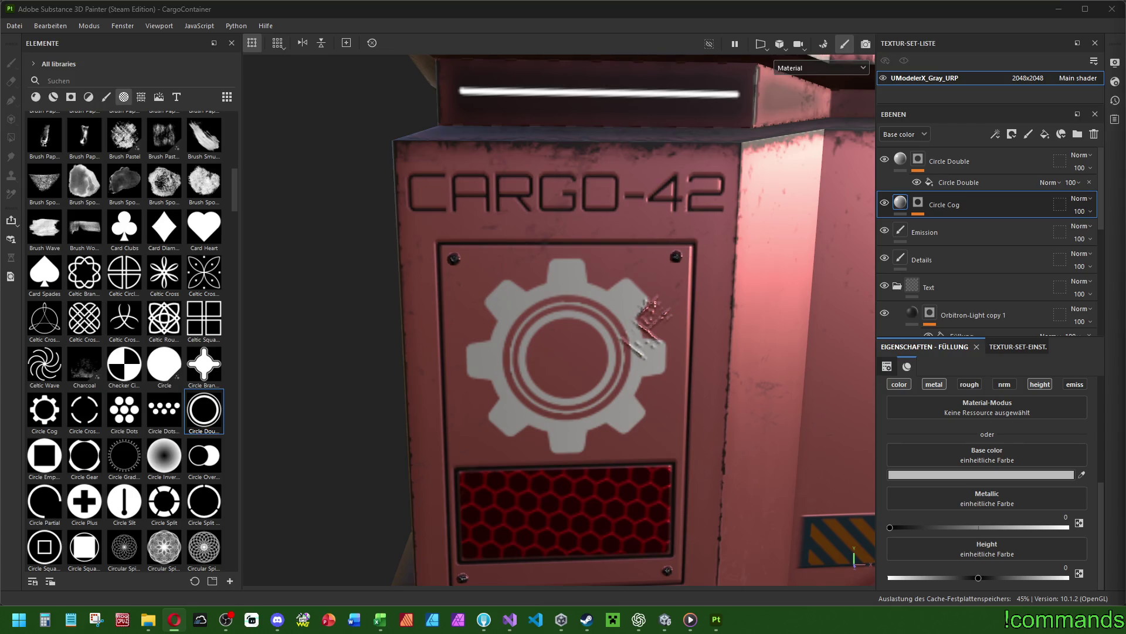
key(super+Tab)
key(Escape)
Play the YouTube Short, glance at its comments, and copy its share link.
mouse_move(187, 625)
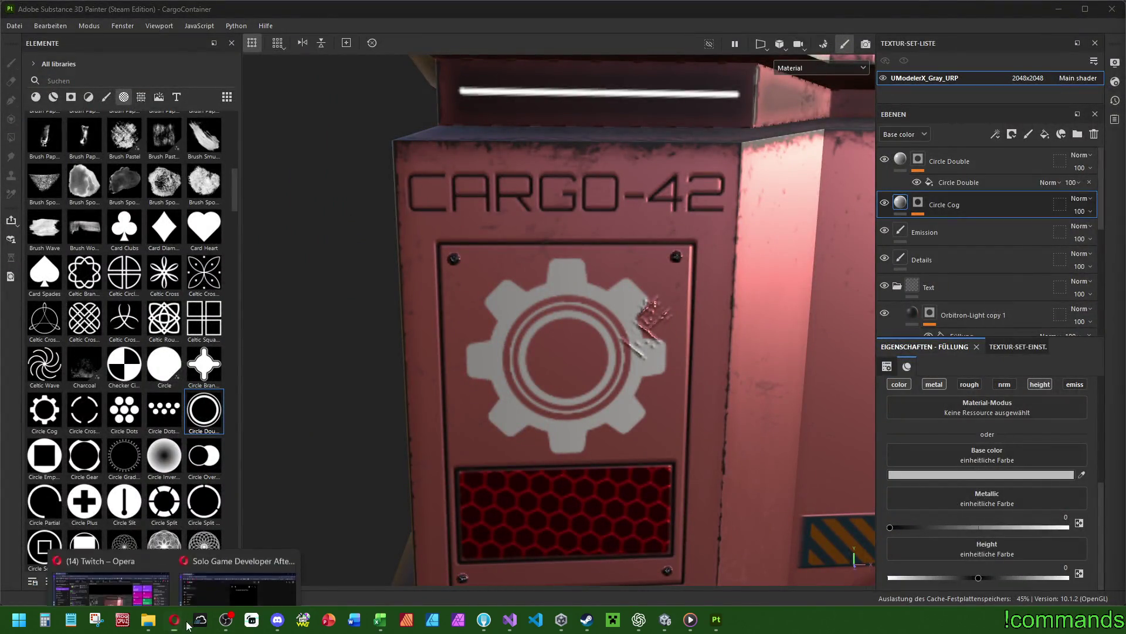
key(alt+Tab)
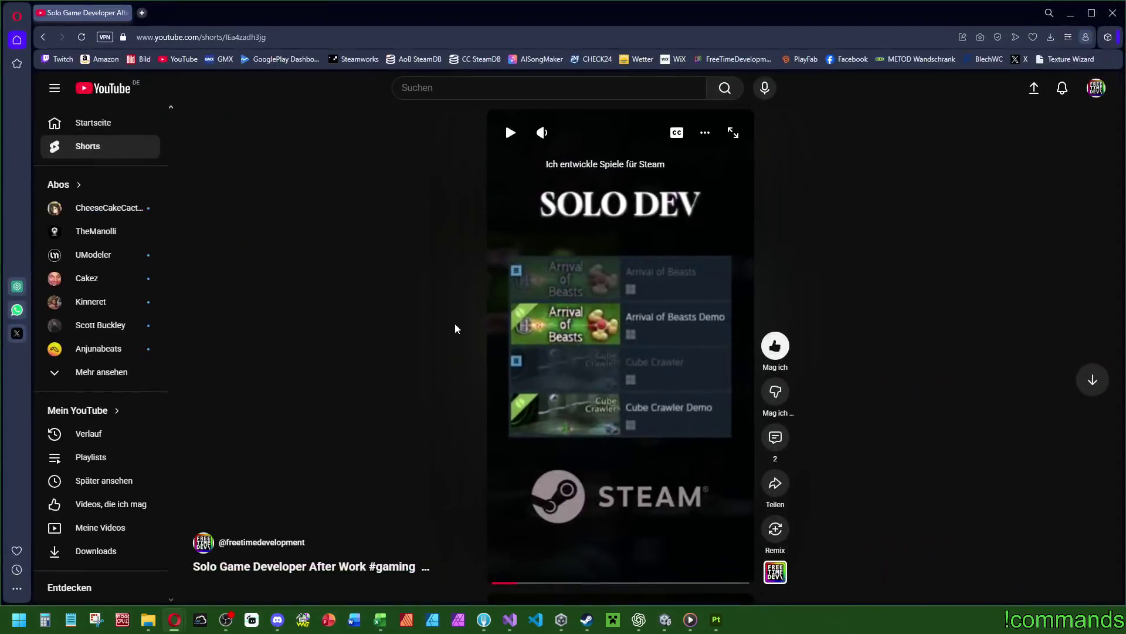
click(509, 133)
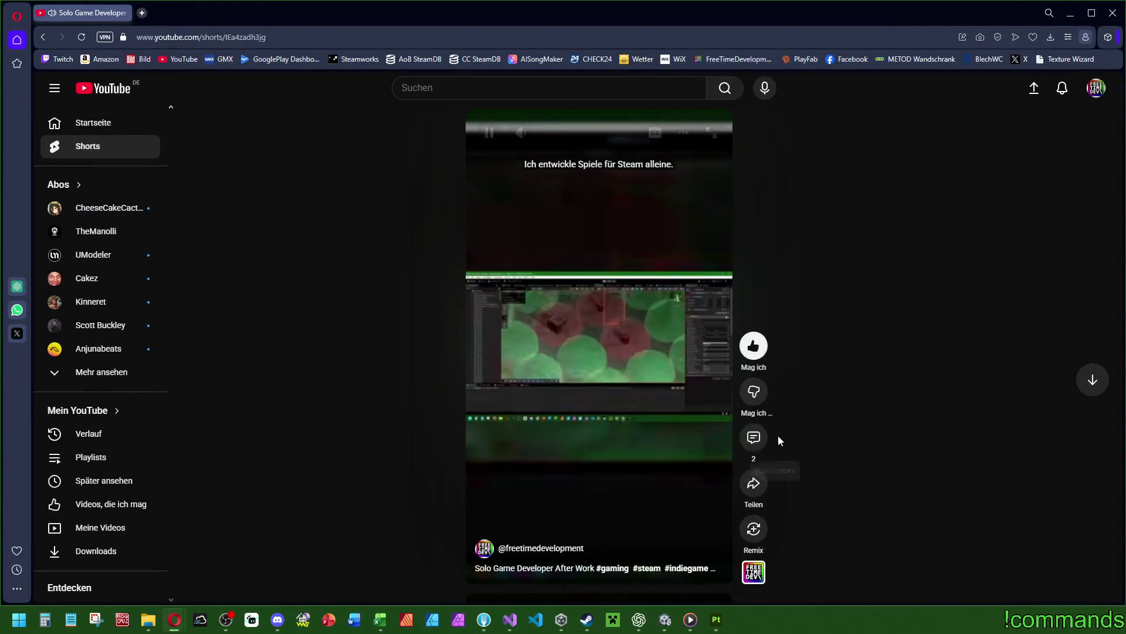
click(777, 436)
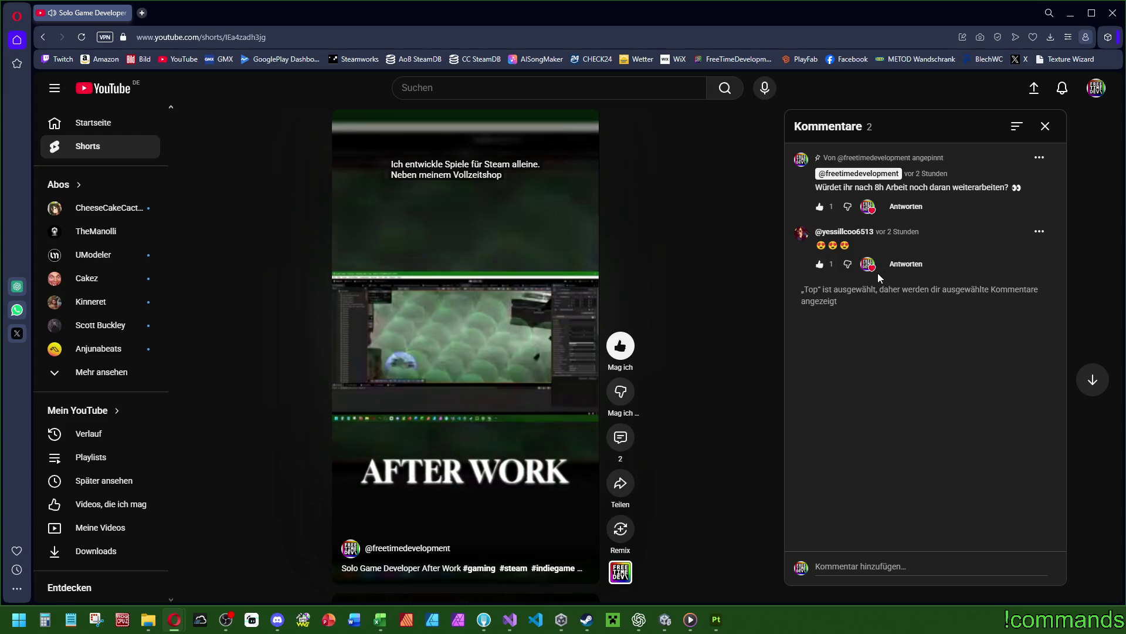
click(1046, 127)
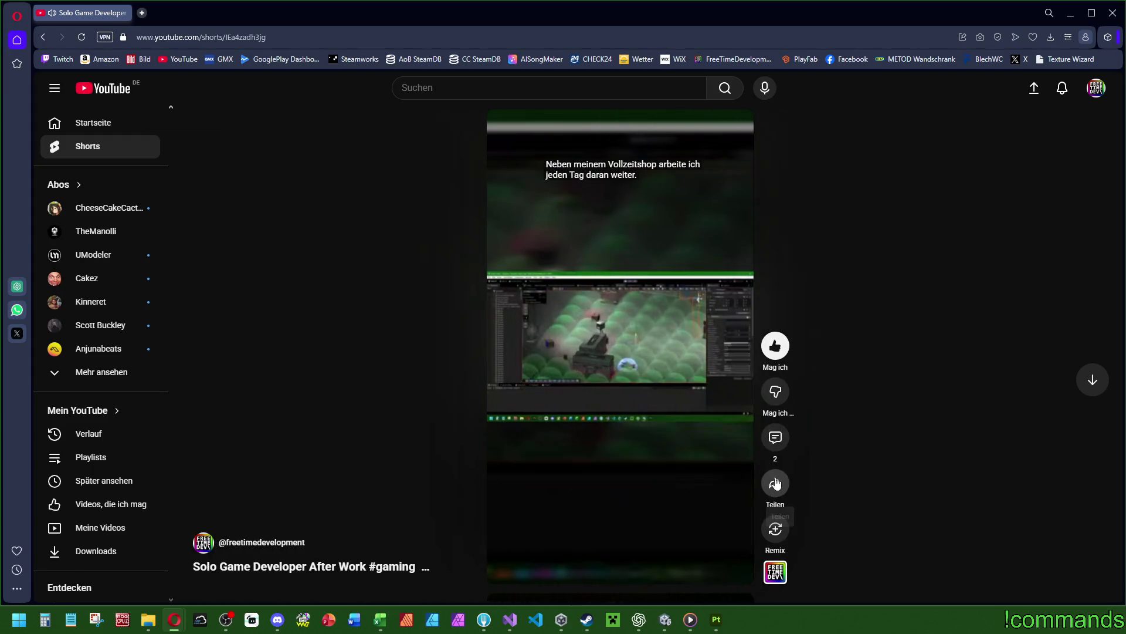
click(775, 483)
click(669, 377)
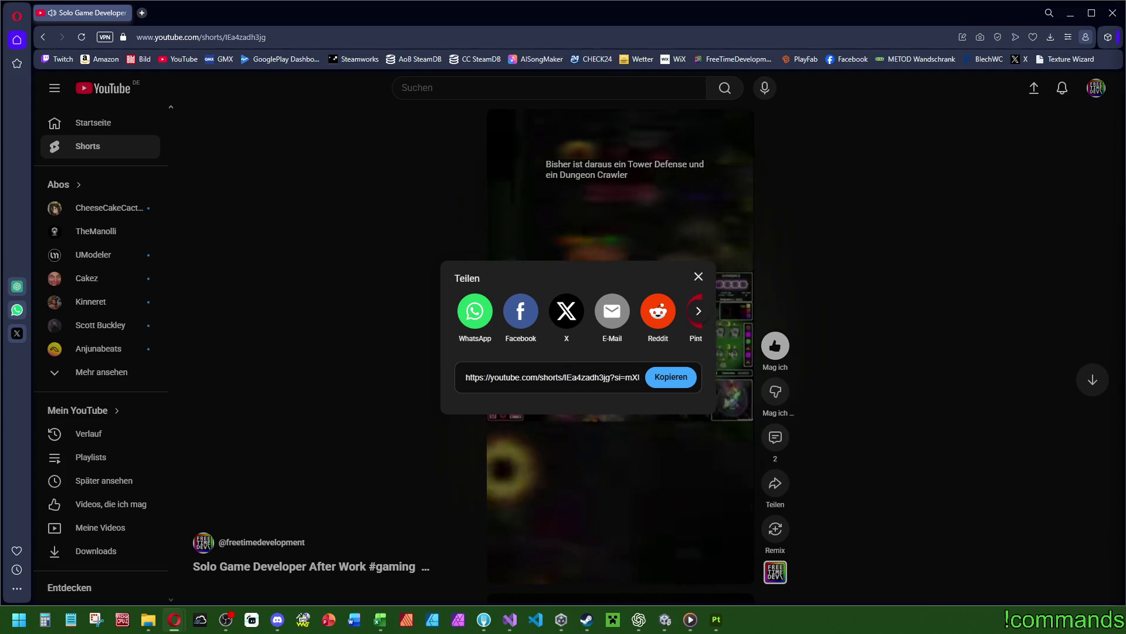
click(698, 277)
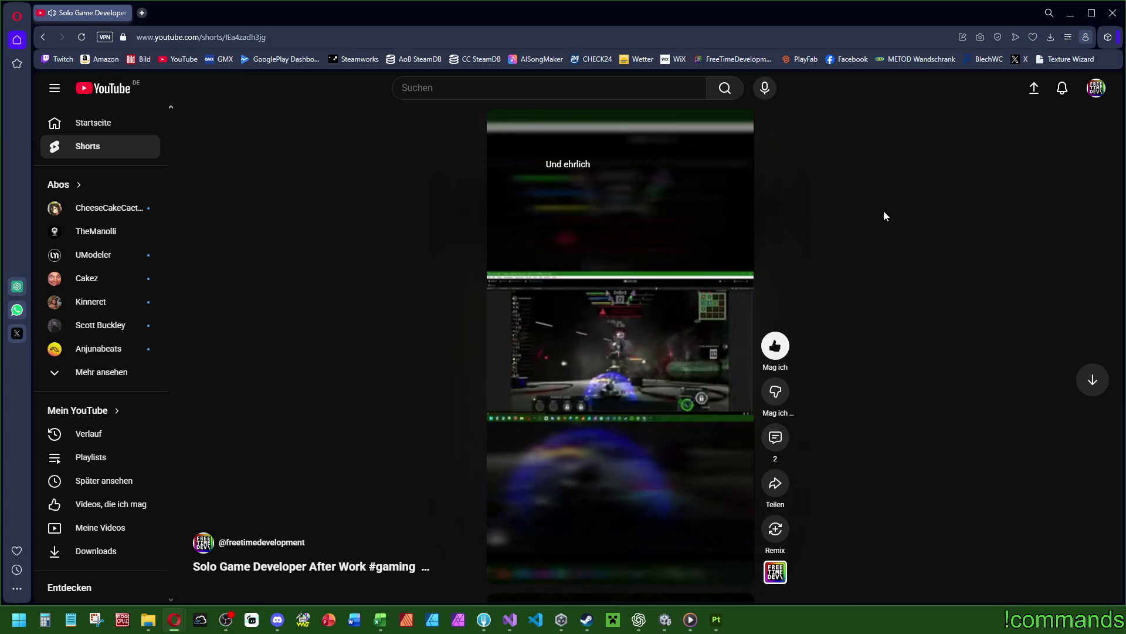
Scroll through the channel's Shorts list, then return to Substance 3D Painter.
click(1095, 90)
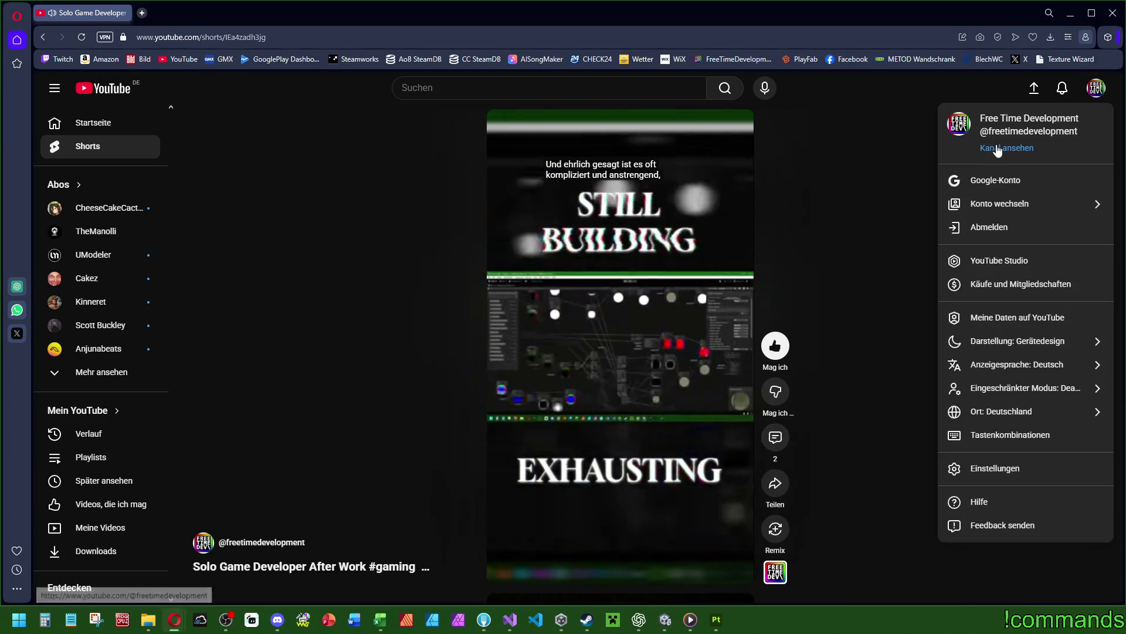
click(998, 154)
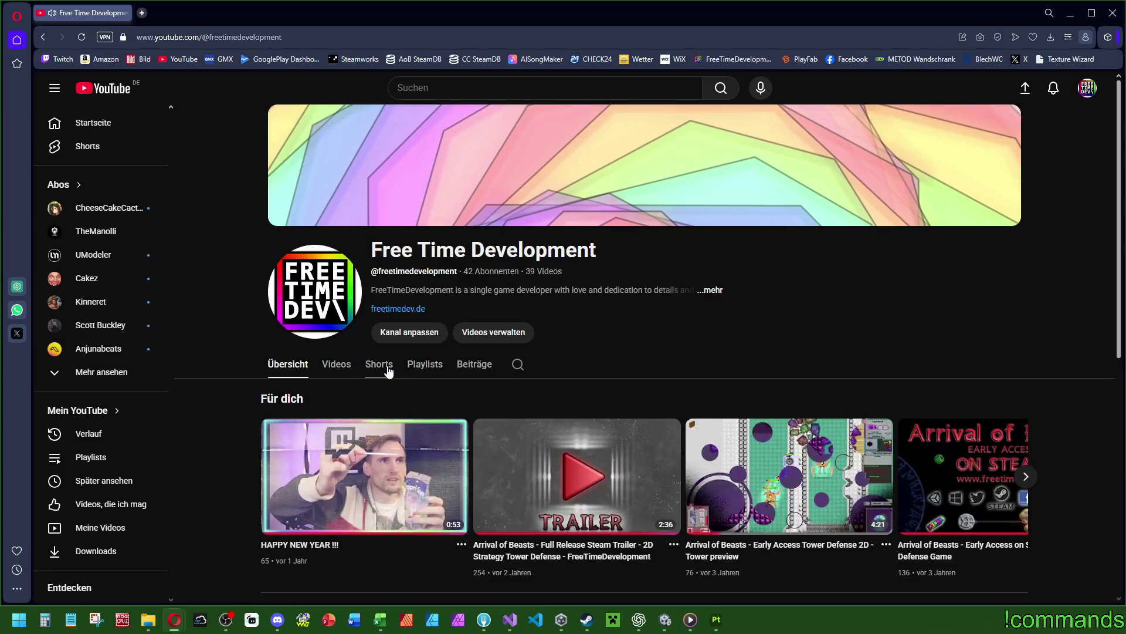
click(388, 371)
scroll(267, 411, down, 4)
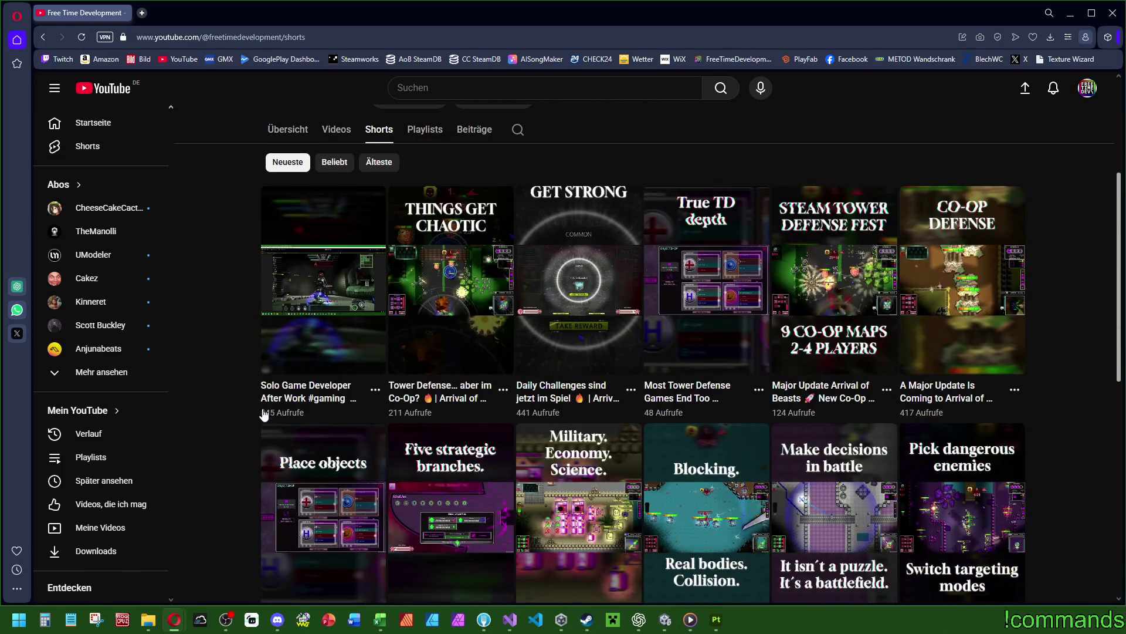
scroll(454, 303, down, 2)
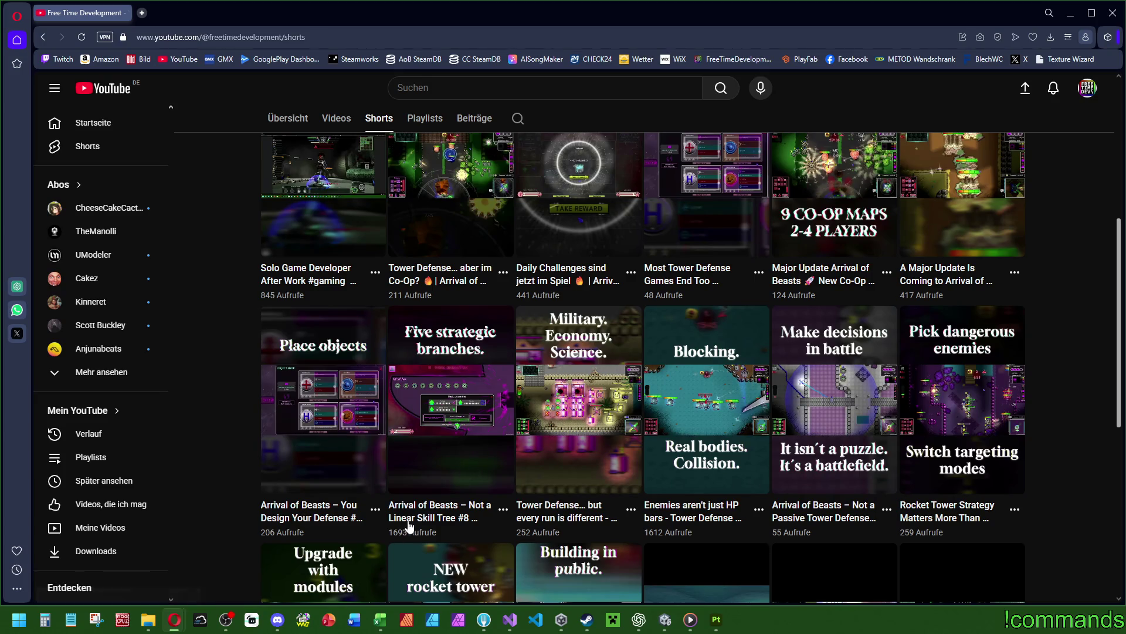
scroll(405, 520, up, 6)
key(alt+Tab)
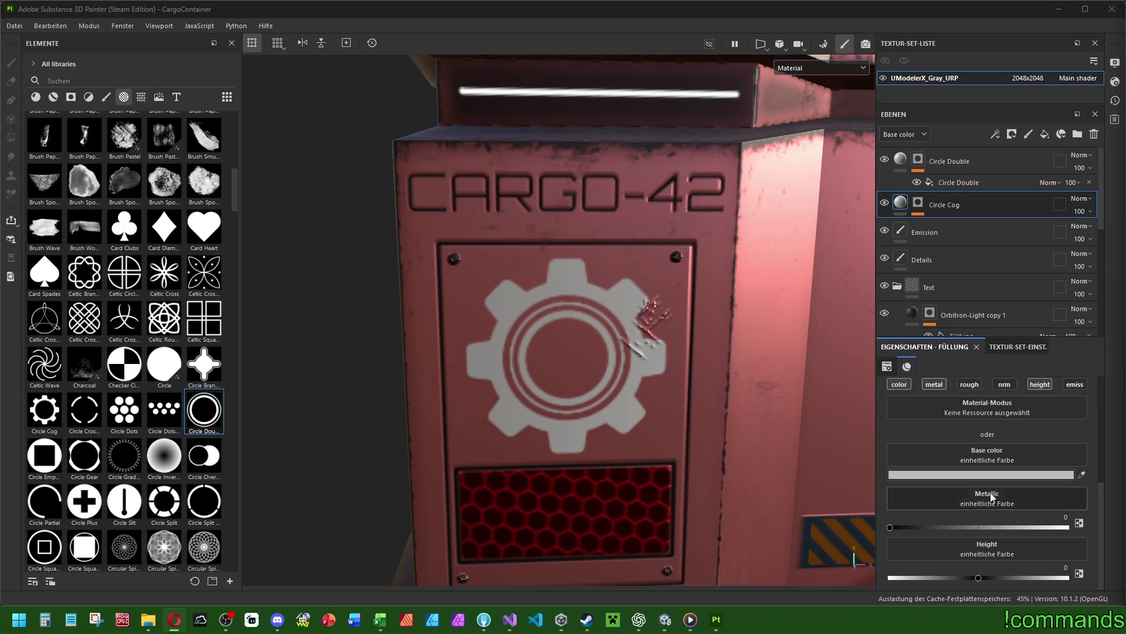
Adjust the gear's metallic value and set its height to 0.05.
drag(890, 527, 985, 527)
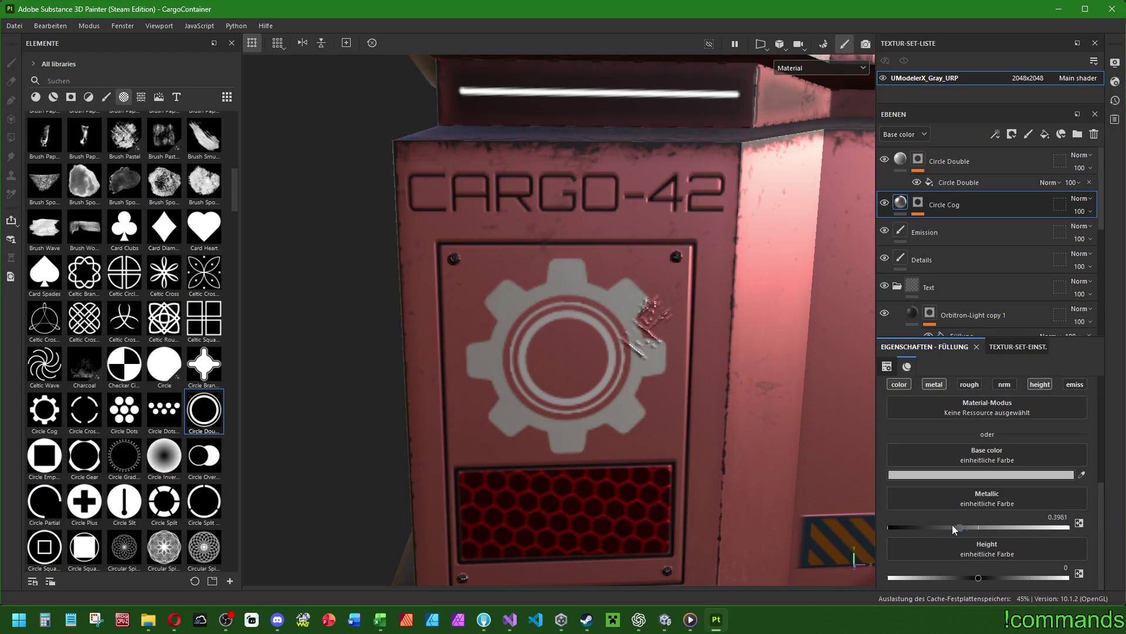
key(ctrl+z)
drag(978, 577, 992, 581)
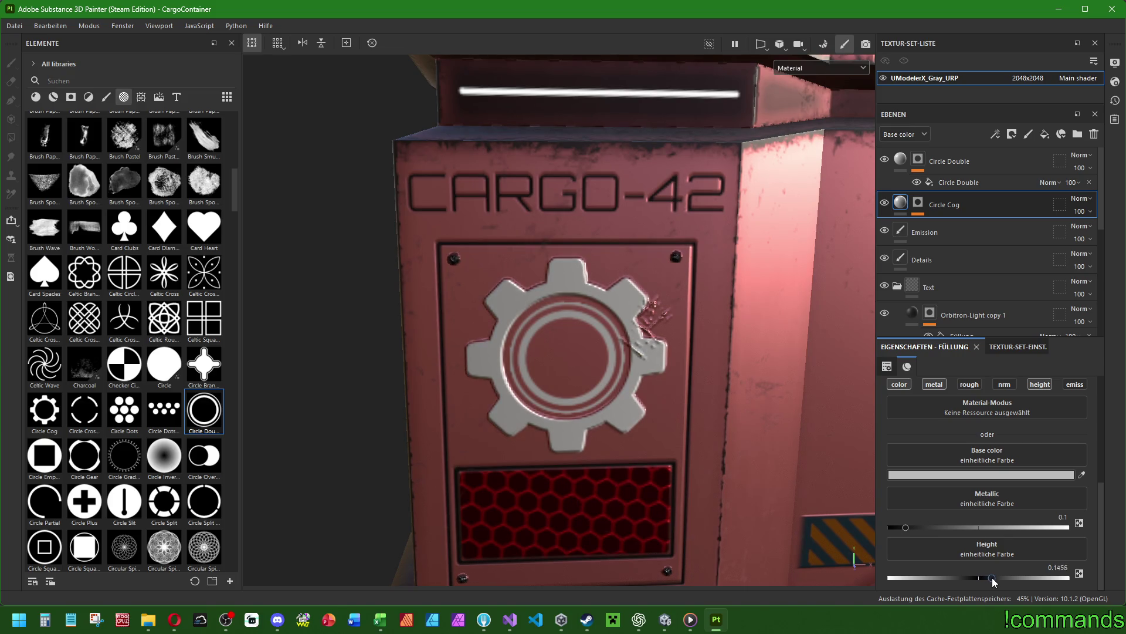
double_click(1047, 568)
text(0.1)
key(Return)
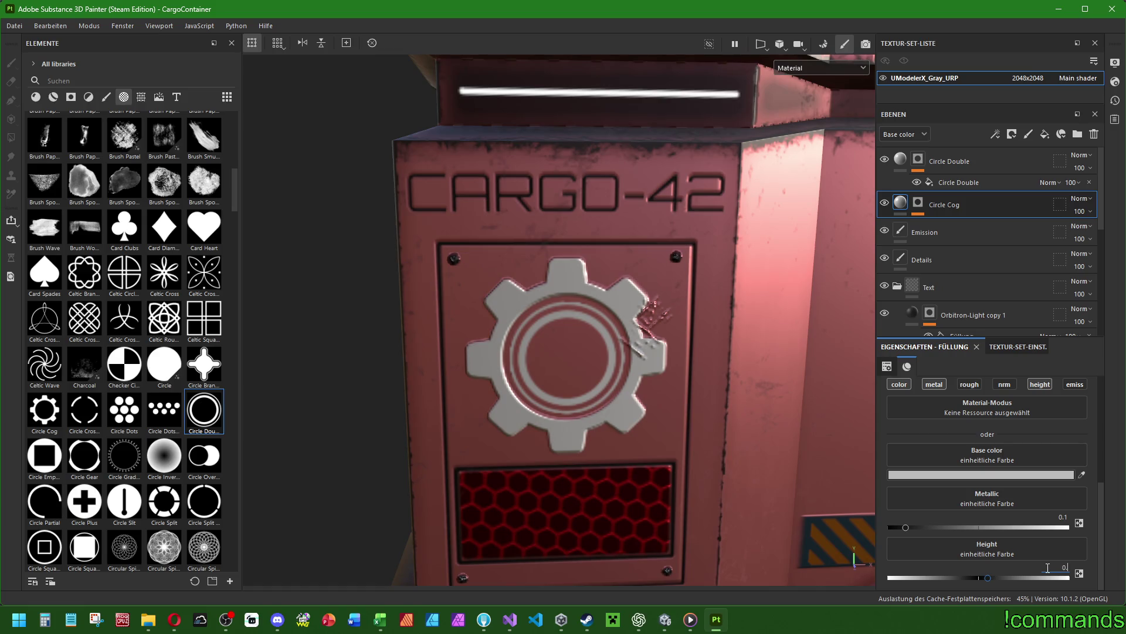
text(.05)
key(Return)
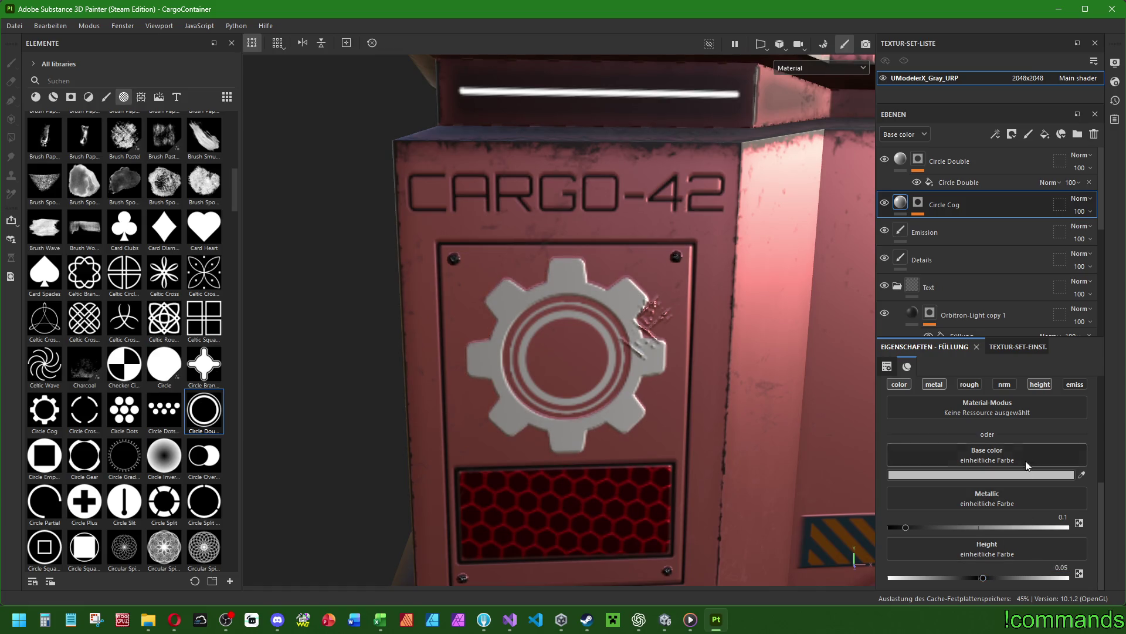
Give the gear a near-black red base colour (230505).
click(969, 475)
click(256, 364)
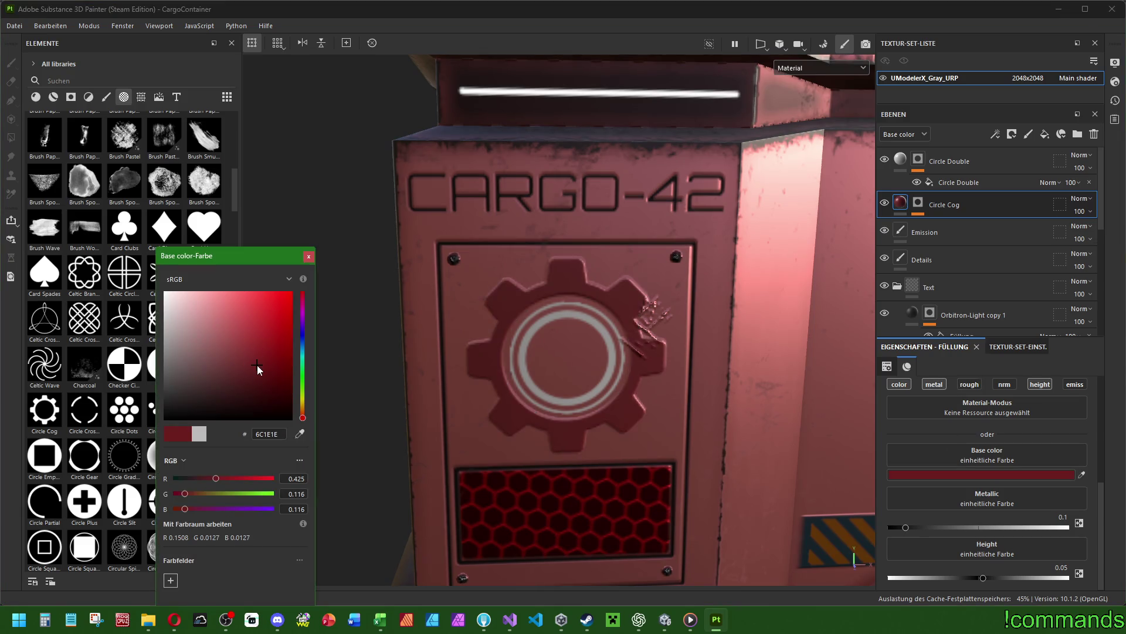
drag(259, 366, 273, 388)
mouse_move(356, 401)
alt+mouse_down()
mouse_move(692, 431)
mouse_move(432, 427)
alt+mouse_up()
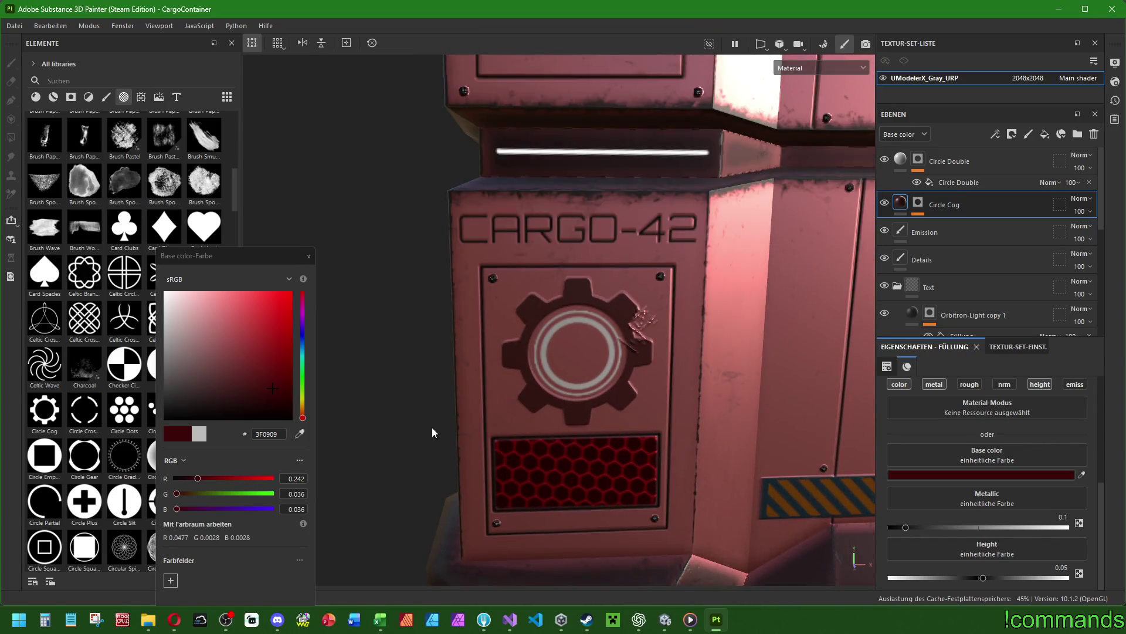
click(274, 401)
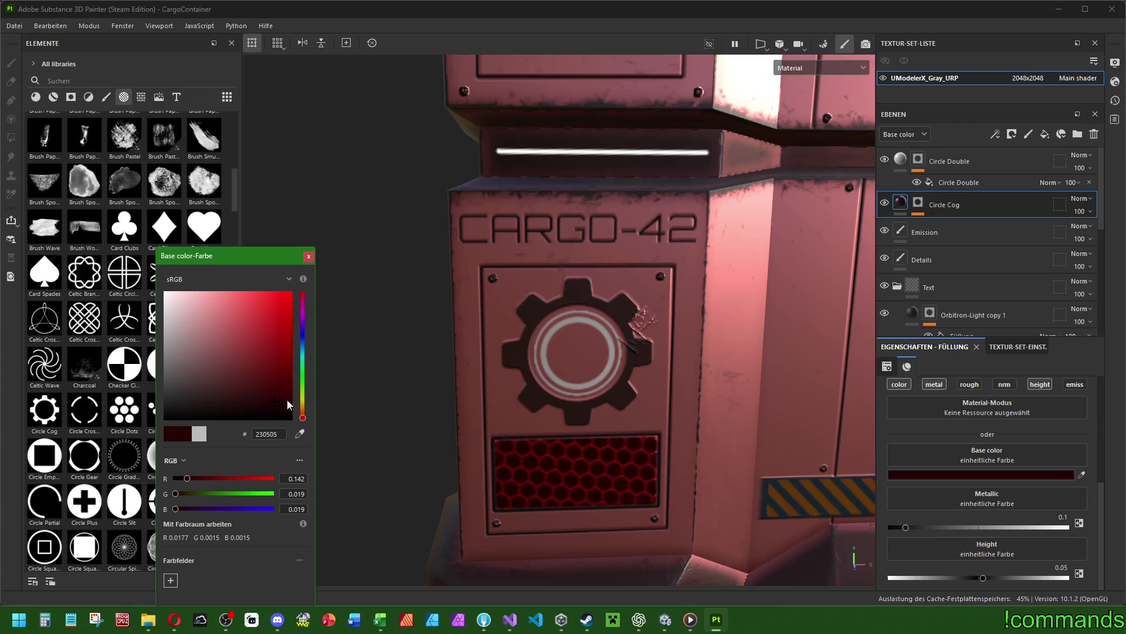
click(944, 162)
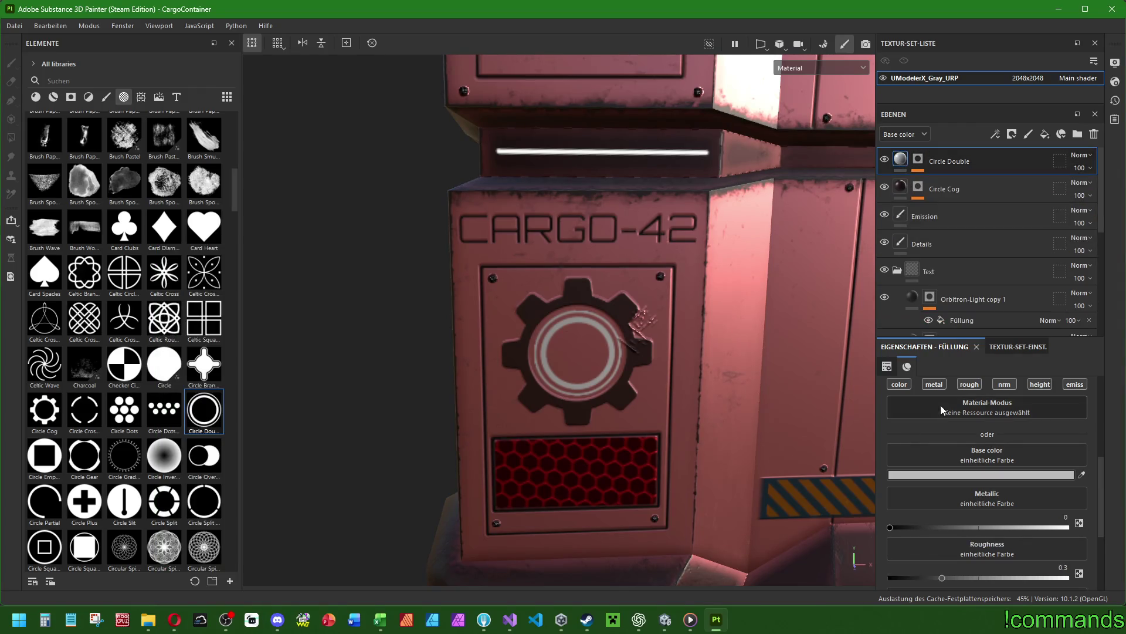
Turn off the ring's roughness channel and set metallic 0.1 and height -0.05.
click(971, 384)
text(0.1)
click(1063, 567)
text(0.15)
key(Return)
click(1057, 567)
key(Return)
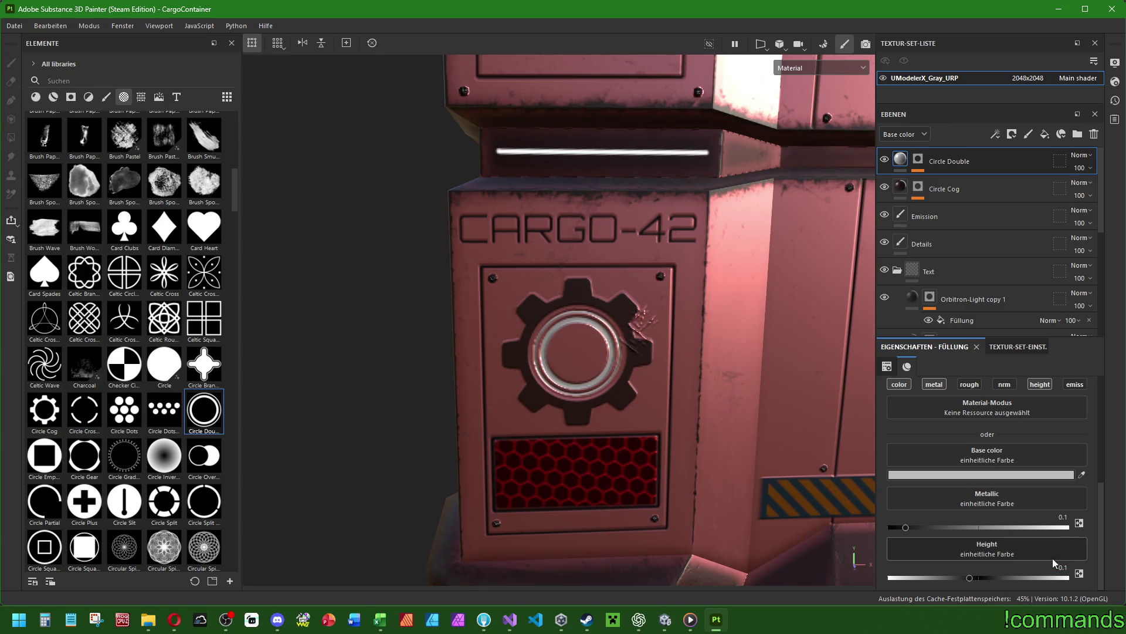
click(1056, 568)
text(-0.05)
key(Return)
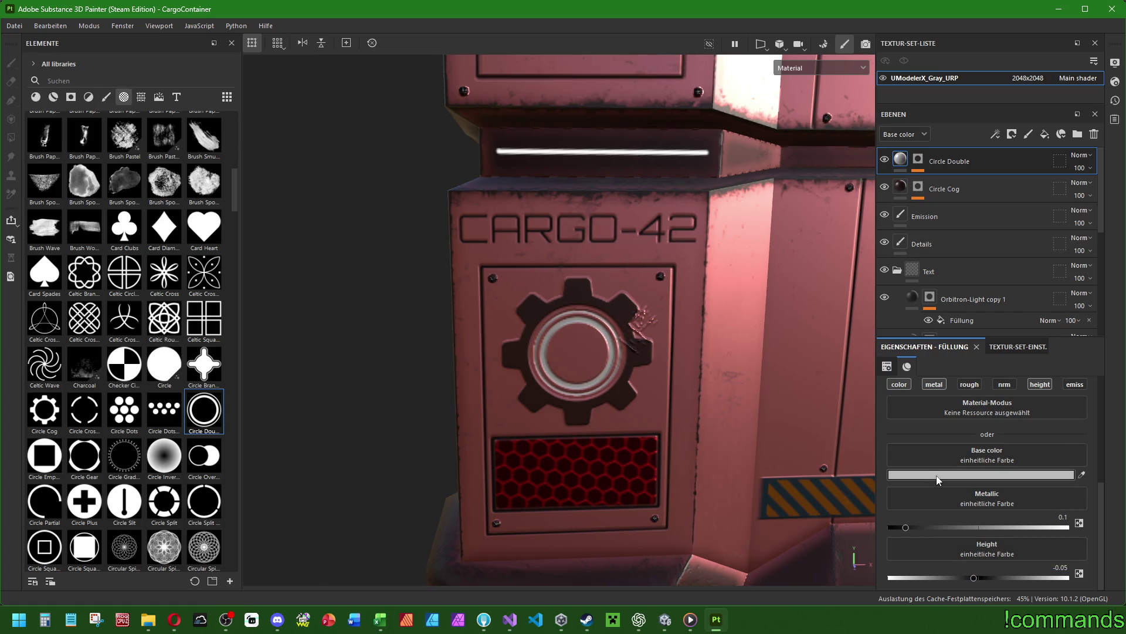
Make the ring's base colour a strong red (9D1D1D) and frame the container.
click(990, 474)
mouse_move(264, 316)
mouse_down()
mouse_move(298, 296)
mouse_move(267, 315)
mouse_move(269, 340)
mouse_up()
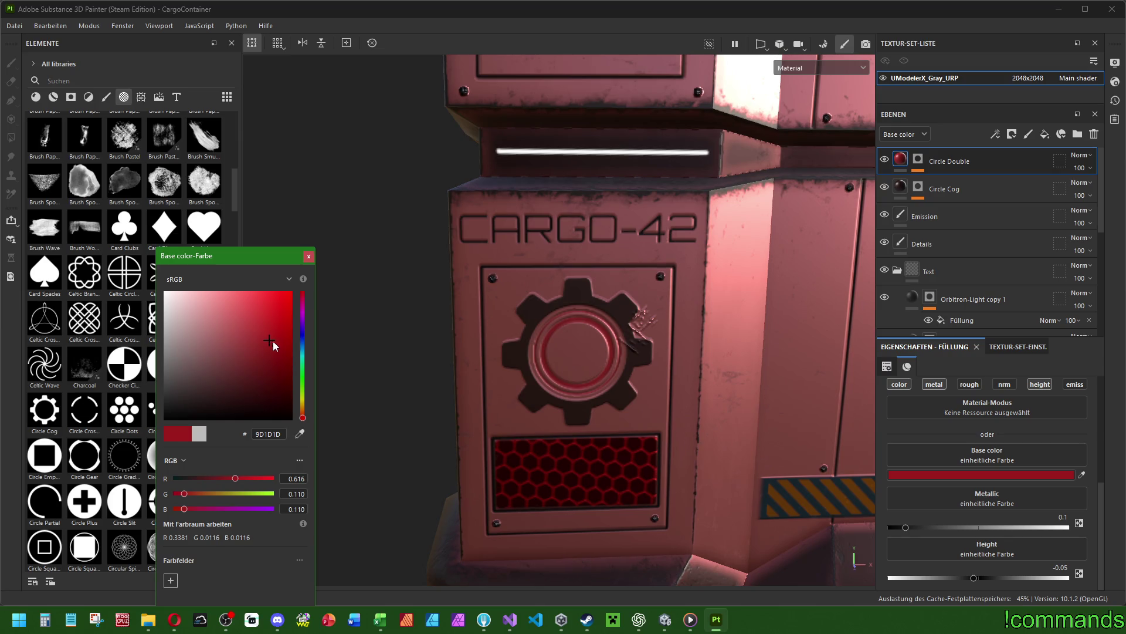
key(f)
mouse_move(646, 417)
alt+mouse_down()
mouse_move(600, 433)
mouse_move(450, 375)
alt+mouse_up()
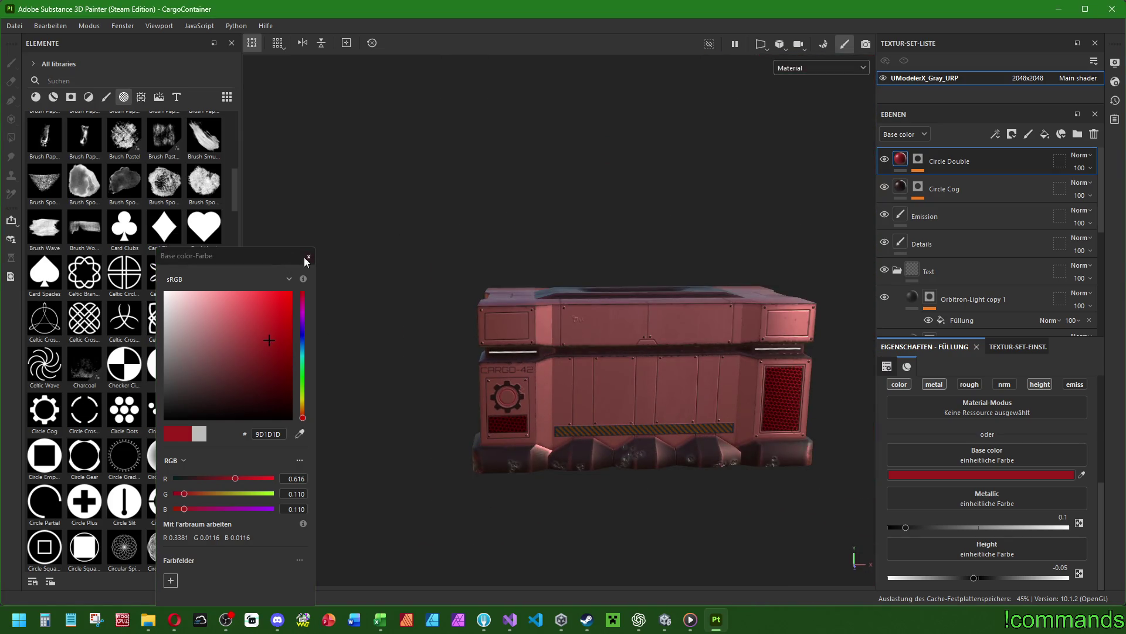
click(307, 257)
alt+drag(593, 350, 521, 355)
Zoom and orbit to inspect the red crate at an angle, then bring Unity forward.
scroll(533, 369, up, 3)
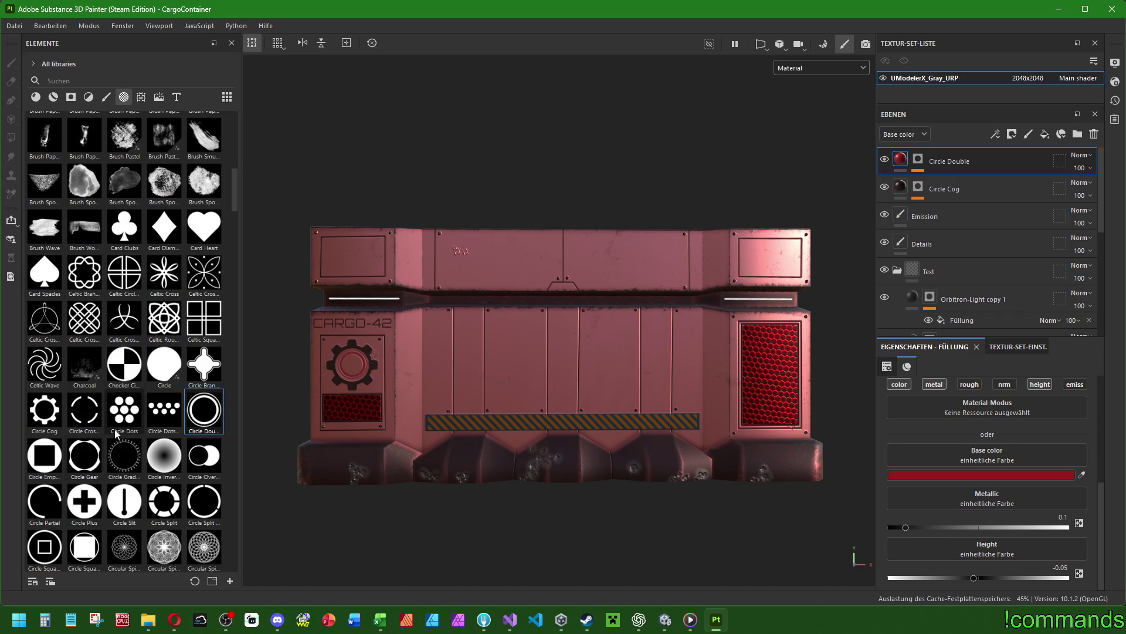
scroll(119, 387, up, 5)
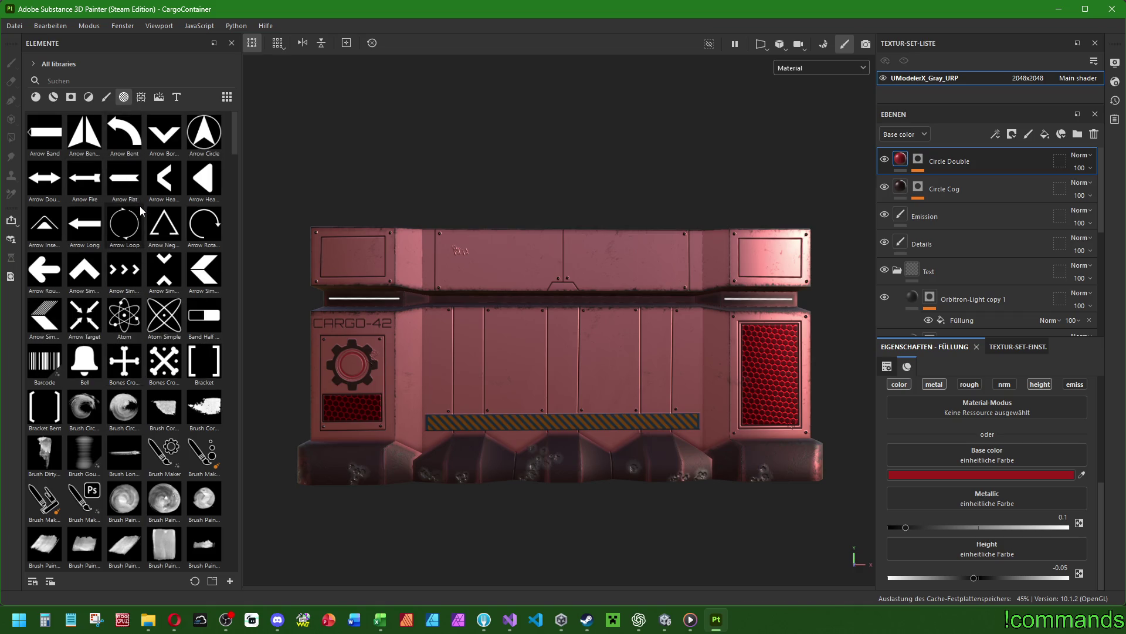
mouse_move(585, 348)
alt+mouse_down()
mouse_move(464, 321)
mouse_move(769, 324)
mouse_move(578, 390)
mouse_move(469, 320)
mouse_move(588, 393)
mouse_move(573, 352)
mouse_move(566, 361)
alt+mouse_up()
click(664, 619)
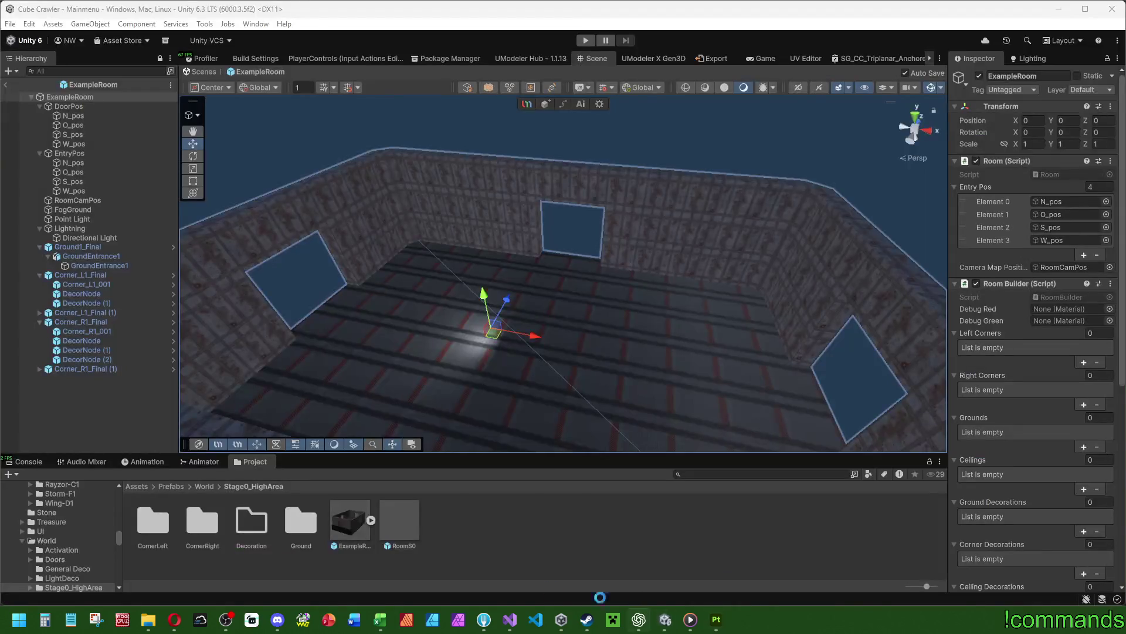
Open CargoContainerFinal from Prefabs/CargoContainer, orbit the grey container, then return to Painter.
click(203, 485)
click(195, 485)
click(267, 537)
click(171, 486)
double_click(192, 519)
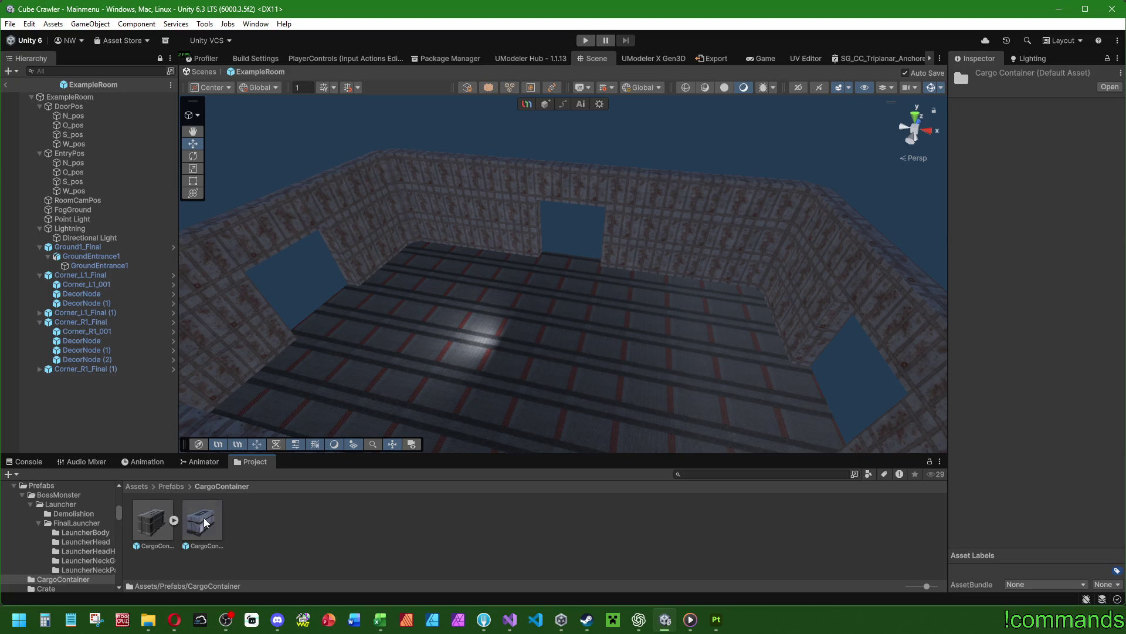
double_click(203, 519)
click(273, 274)
mouse_move(273, 274)
alt+mouse_down()
mouse_move(485, 352)
mouse_move(485, 282)
mouse_move(474, 318)
mouse_move(483, 330)
alt+mouse_up()
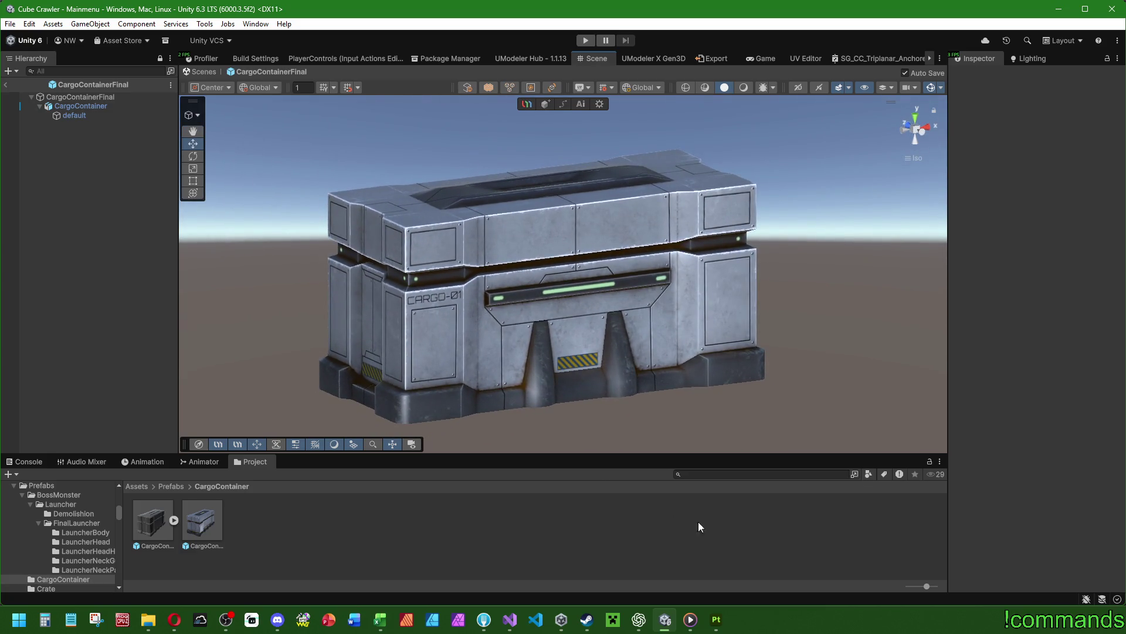
click(716, 625)
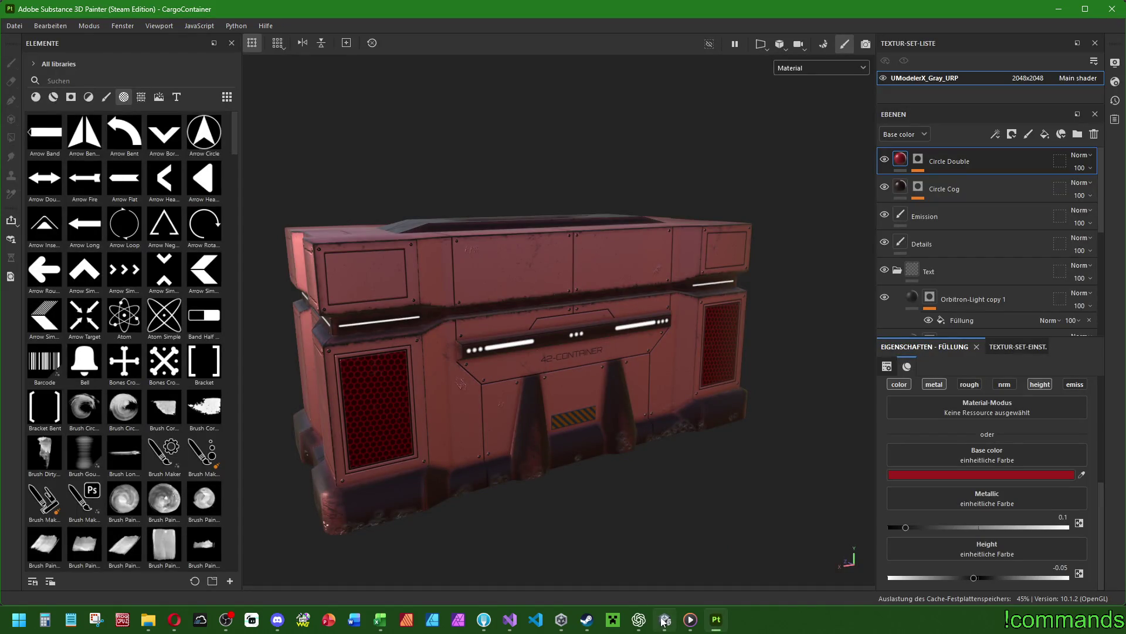
Zoom in on the crate's lower-left front panel, back out, and select the CCBaseMatEntrance layer group.
mouse_move(665, 621)
click(663, 565)
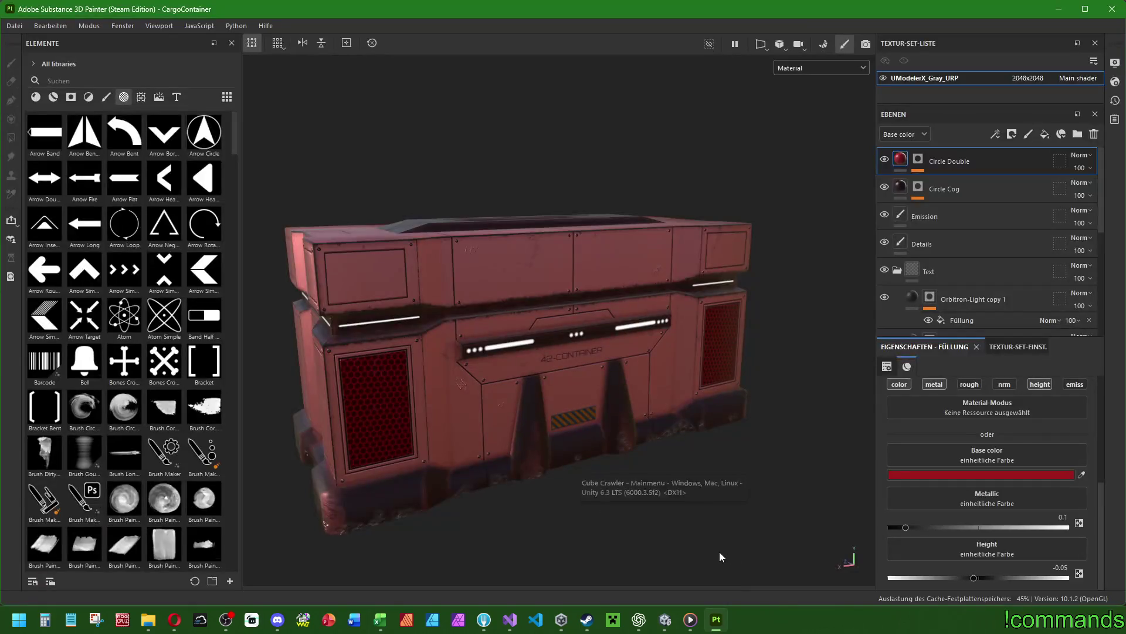
mouse_move(653, 566)
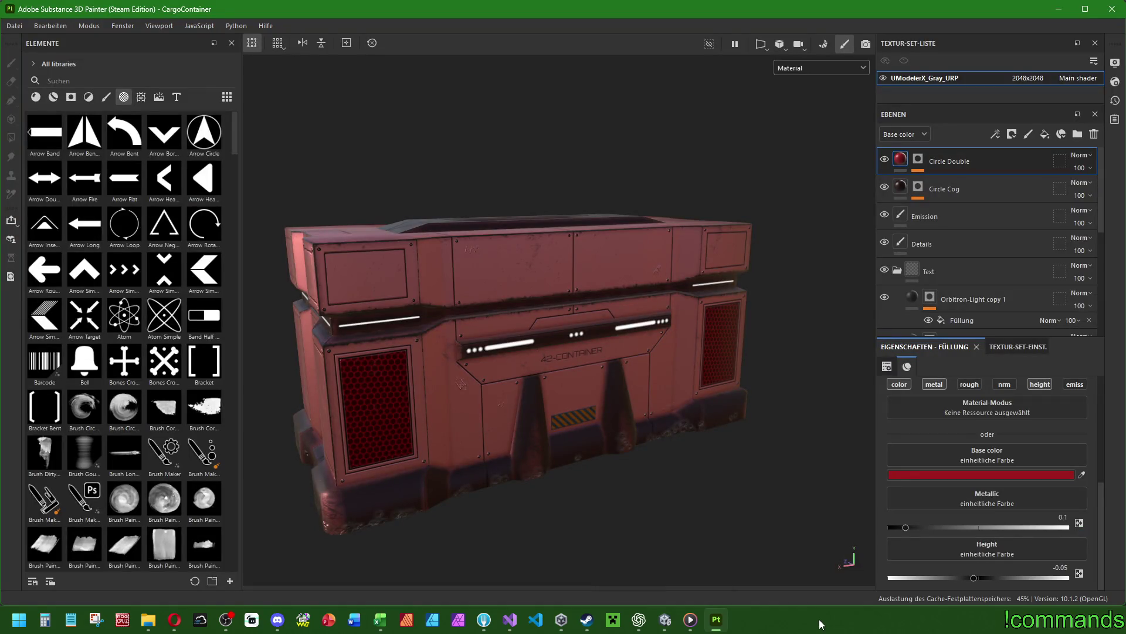
mouse_move(689, 499)
alt+mouse_down()
mouse_move(596, 448)
mouse_move(622, 456)
alt+mouse_up()
scroll(596, 448, up, 3)
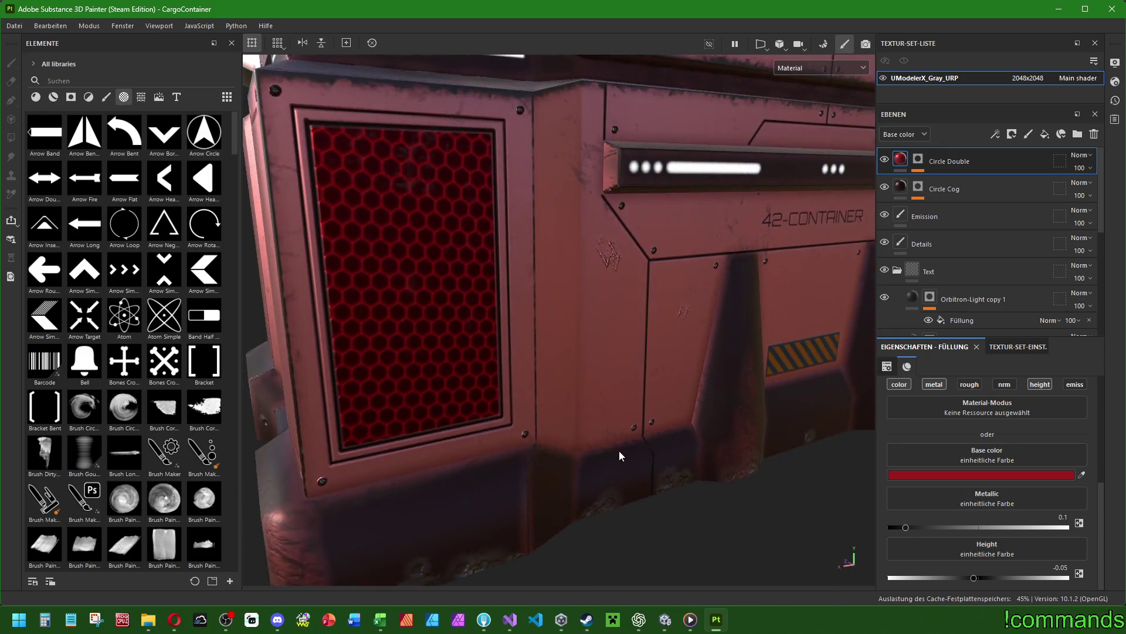
scroll(737, 359, down, 5)
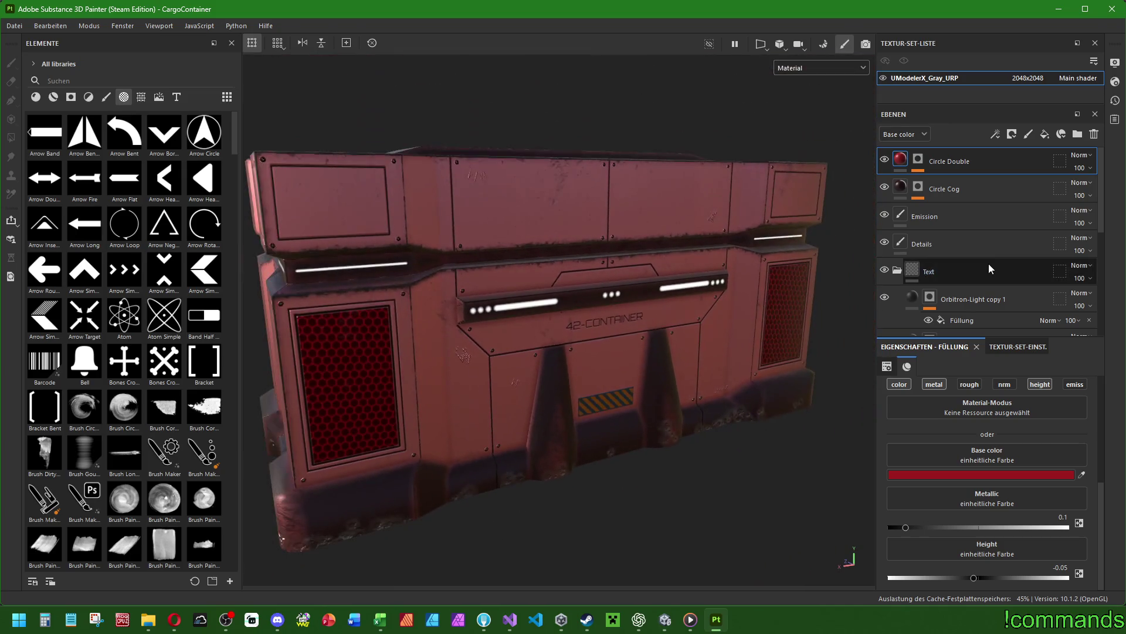
scroll(944, 282, down, 3)
click(944, 289)
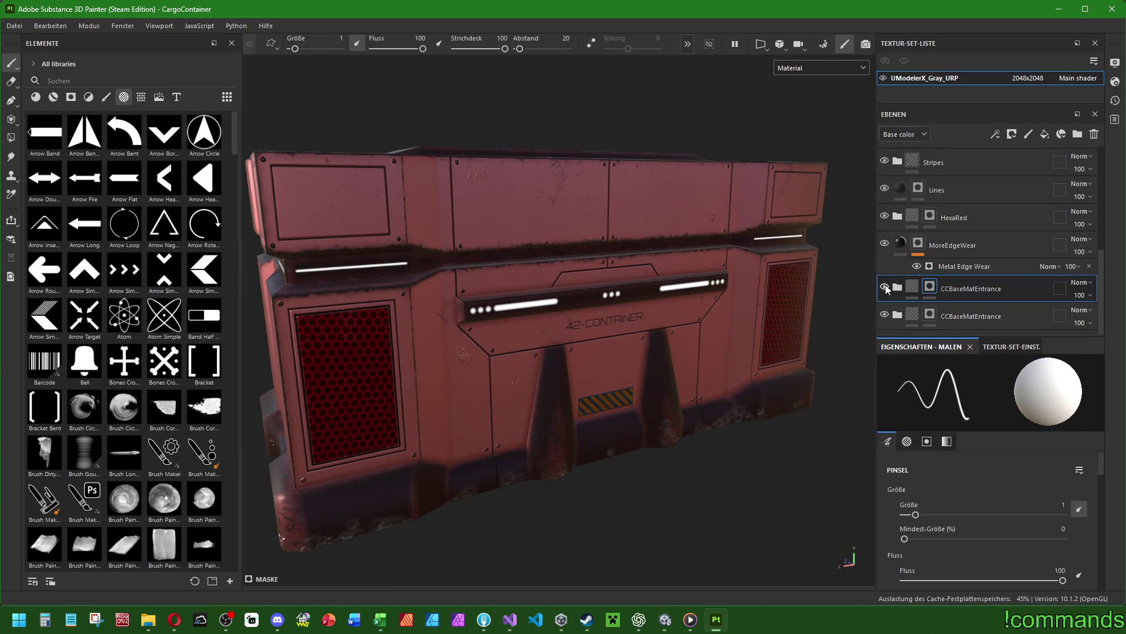
Expand the group, select the EdgeWear layer and adjust its edge wear base colour.
click(898, 287)
scroll(1007, 227, down, 2)
scroll(991, 220, down, 3)
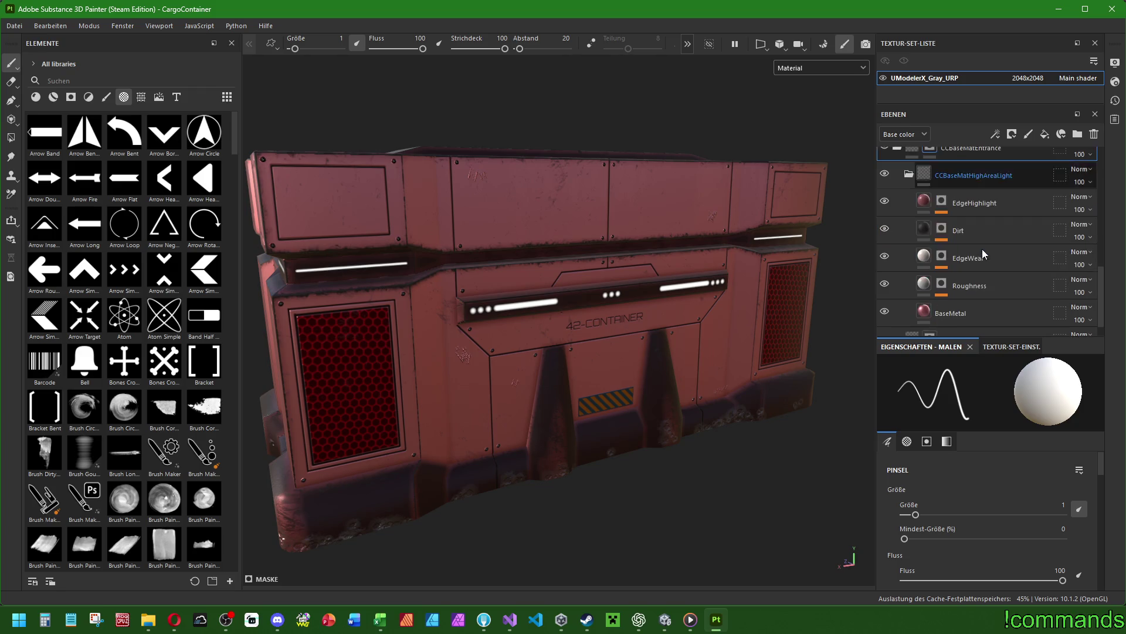
click(977, 207)
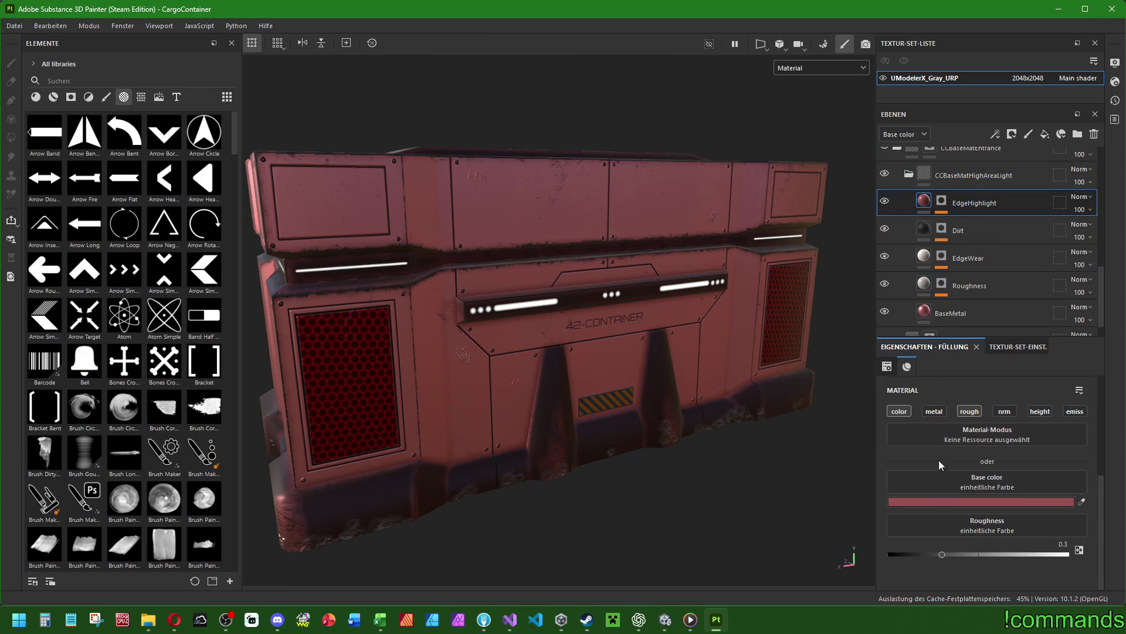
click(969, 258)
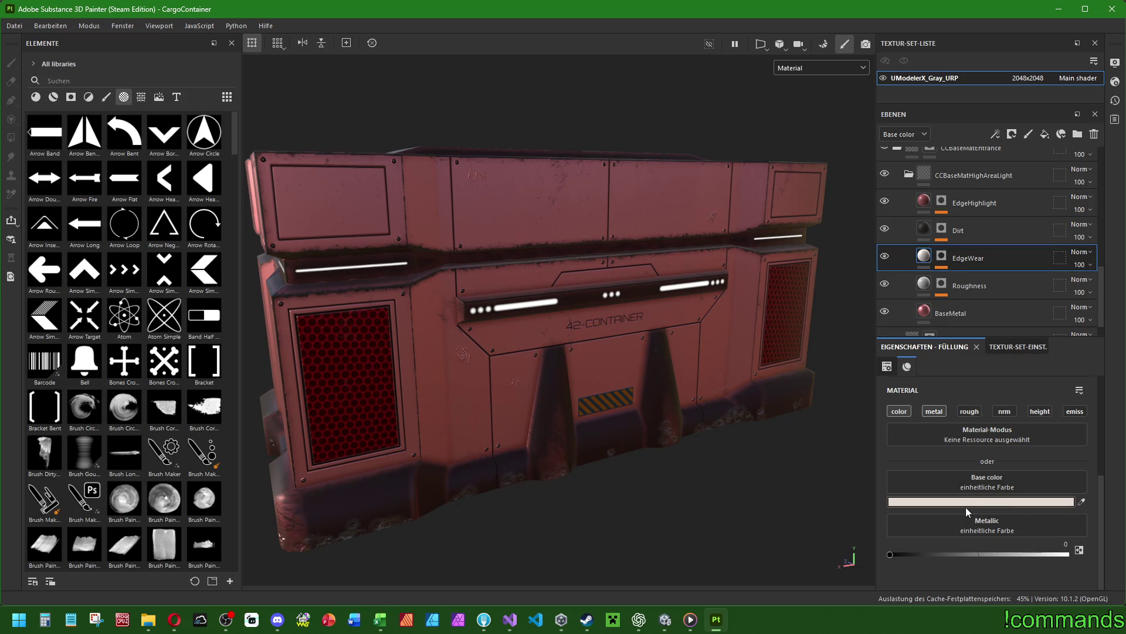
click(981, 501)
mouse_move(195, 376)
mouse_down()
mouse_move(166, 293)
mouse_move(164, 357)
mouse_move(277, 217)
mouse_up()
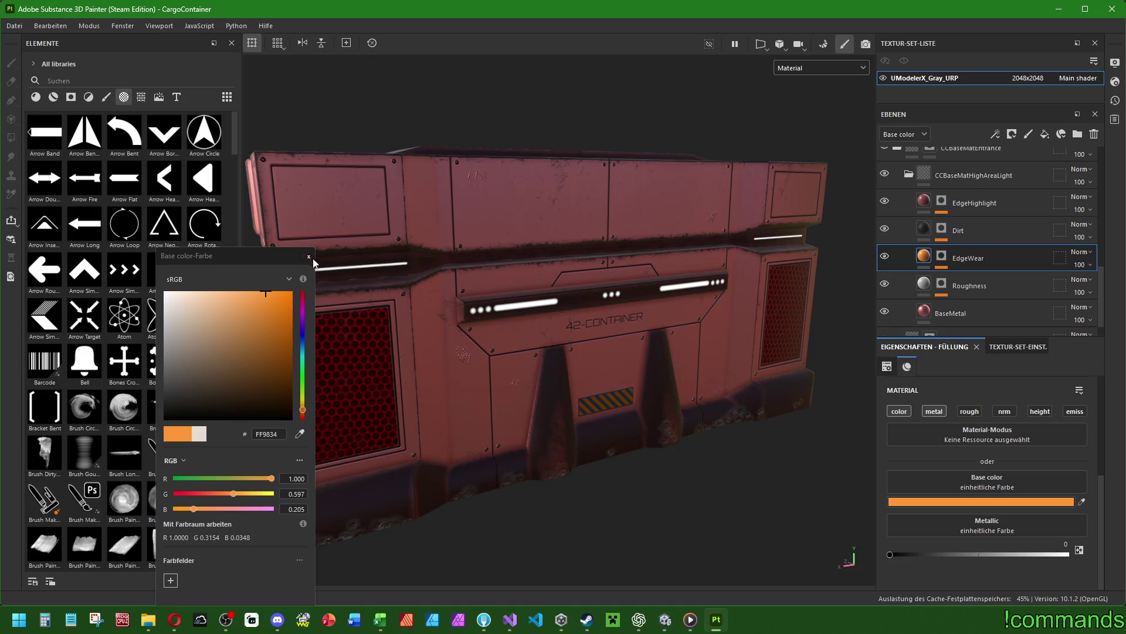
click(308, 256)
Raise the EdgeWear mask's Metal Edge Wear level to maximum.
click(941, 262)
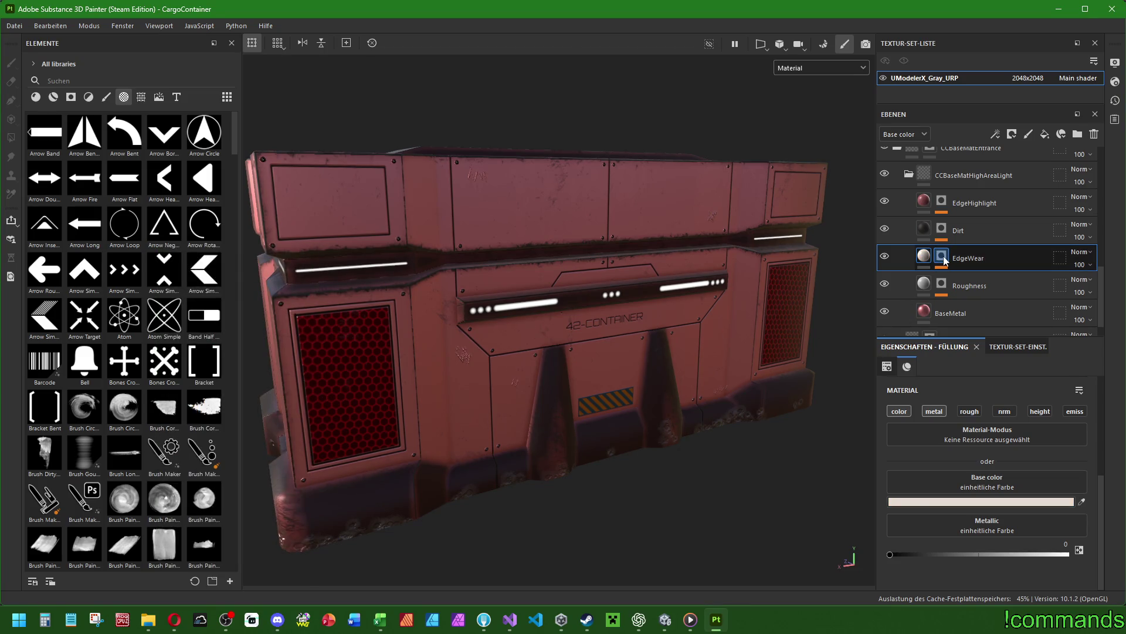
scroll(919, 494, down, 5)
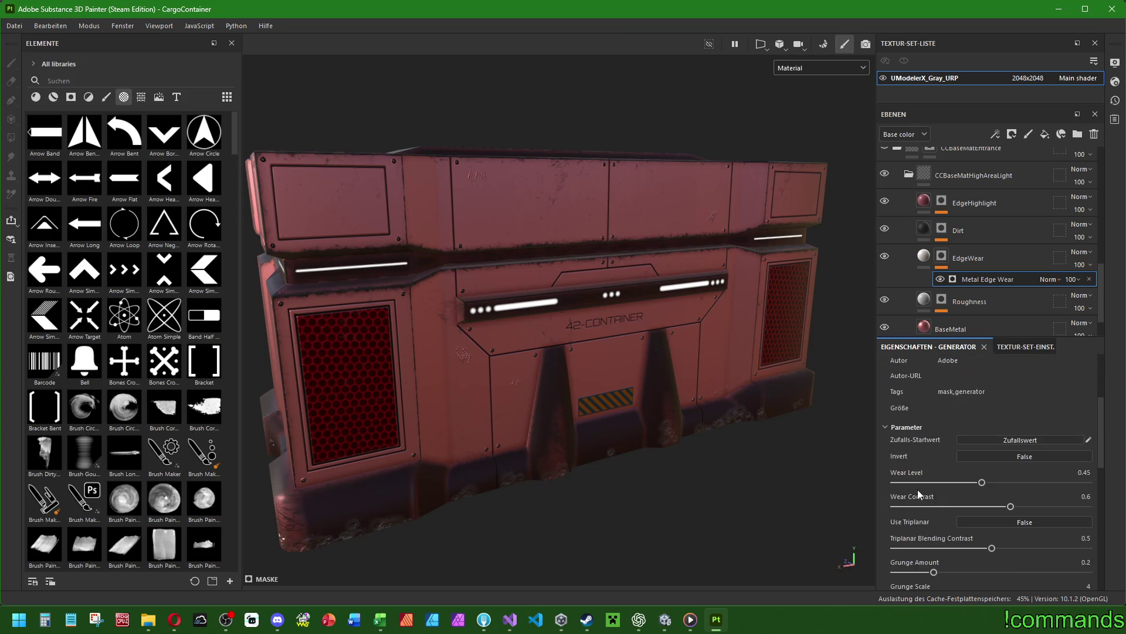
mouse_move(984, 482)
mouse_down()
mouse_move(1124, 484)
mouse_move(982, 482)
mouse_move(1122, 516)
mouse_move(857, 510)
mouse_up()
Set the EdgeWear fill's Metallic to 0 so the worn edges are non-metallic.
scroll(906, 464, down, 10)
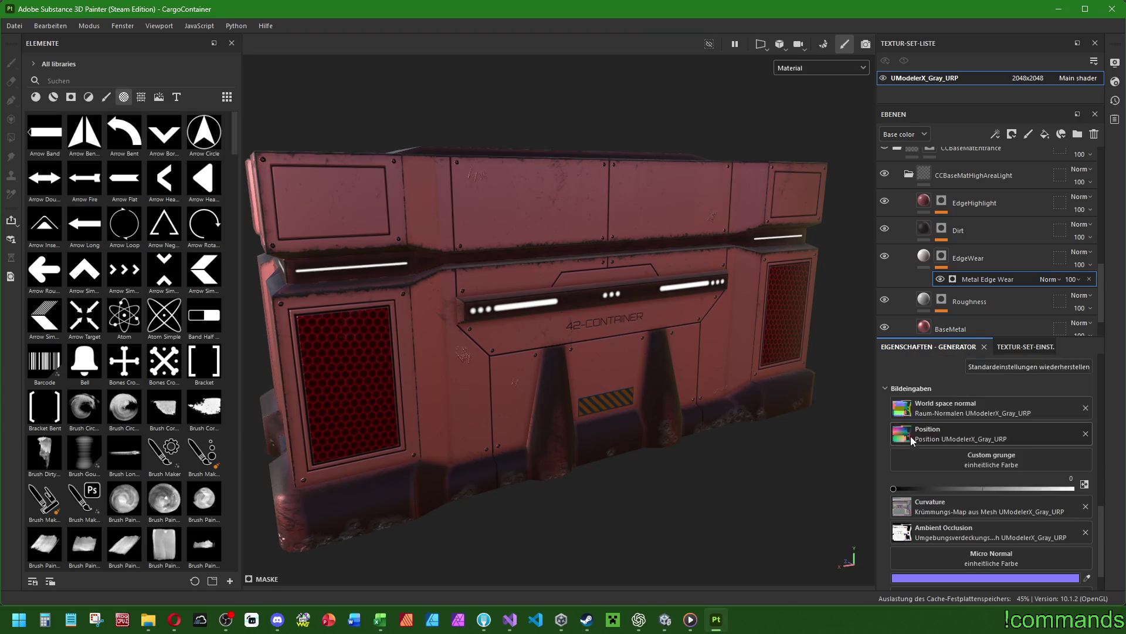
scroll(907, 464, up, 10)
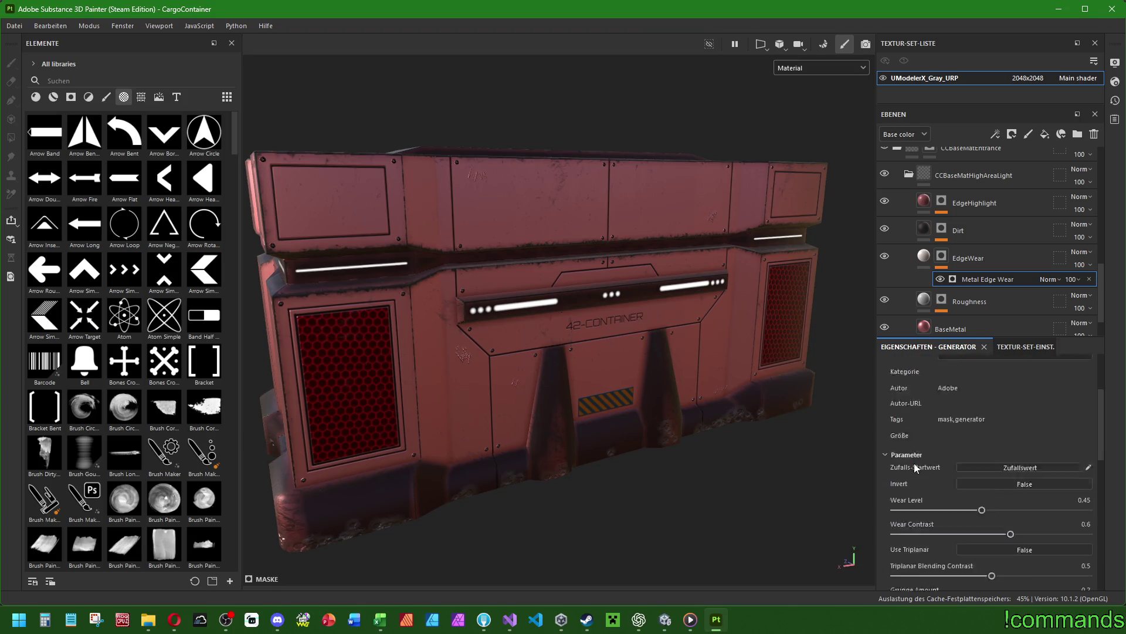
click(926, 258)
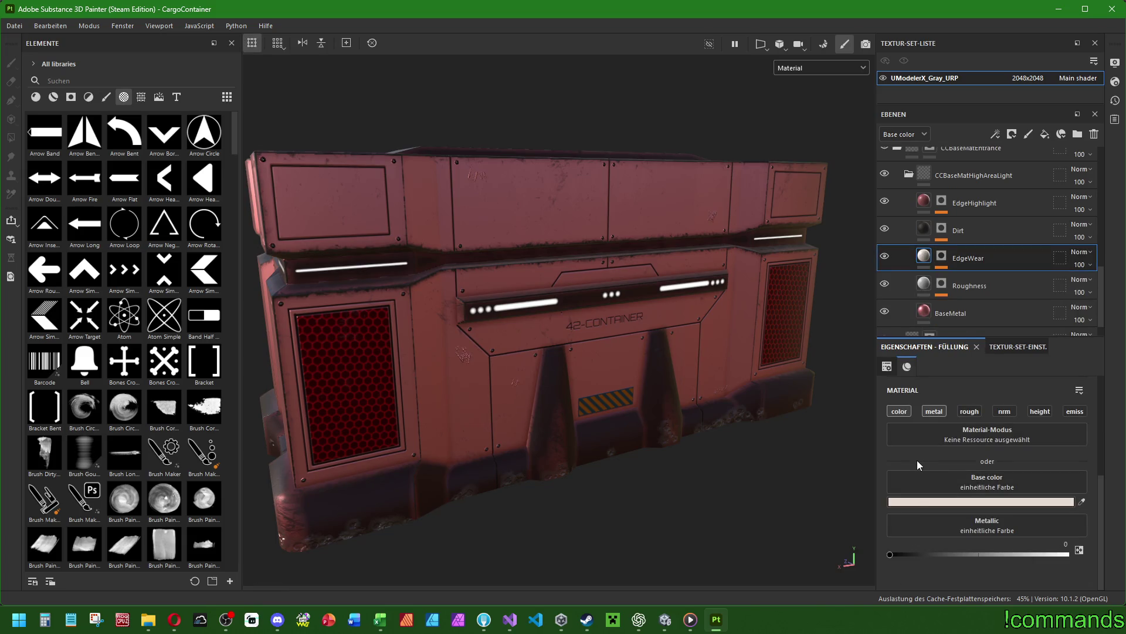
drag(1067, 554, 586, 538)
Add a new paint layer above the Circle Double layer.
scroll(962, 258, up, 5)
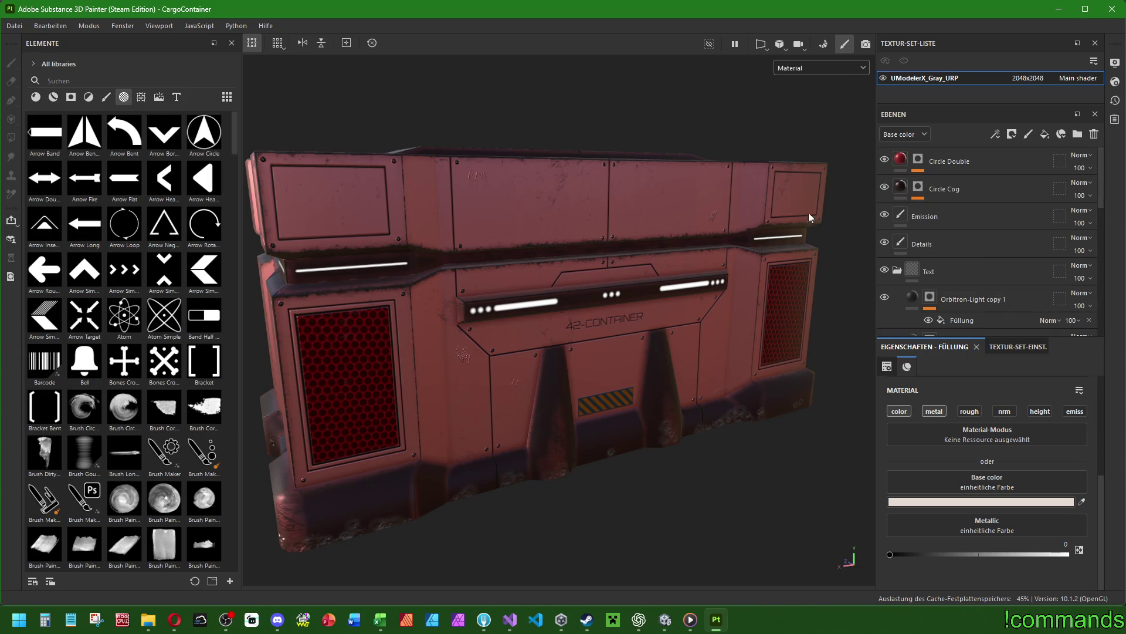
scroll(640, 300, down, 3)
mouse_move(639, 300)
alt+mouse_down()
mouse_move(342, 290)
mouse_move(548, 311)
alt+mouse_up()
scroll(548, 312, up, 3)
click(954, 163)
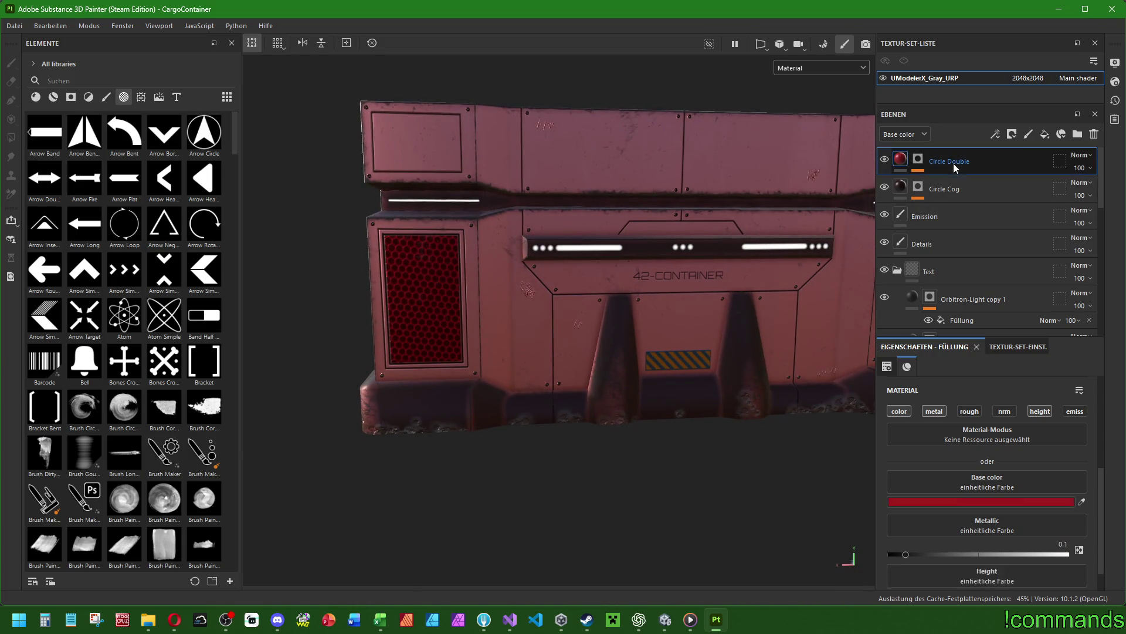
click(1029, 134)
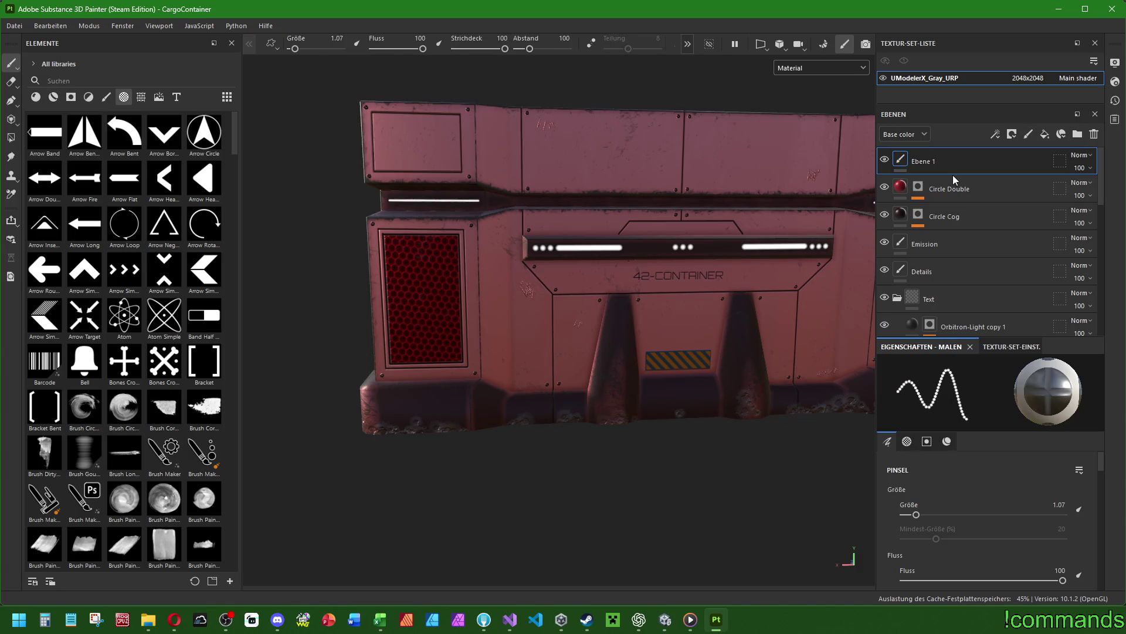
Choose the Cement 2 brush from the brush presets.
click(106, 97)
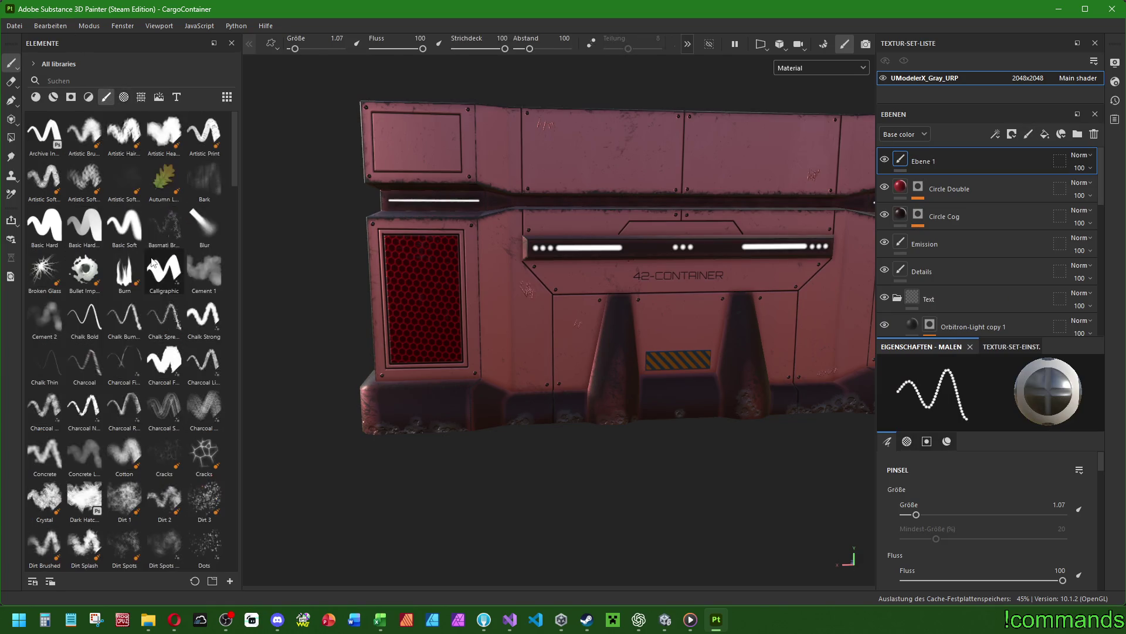
click(44, 317)
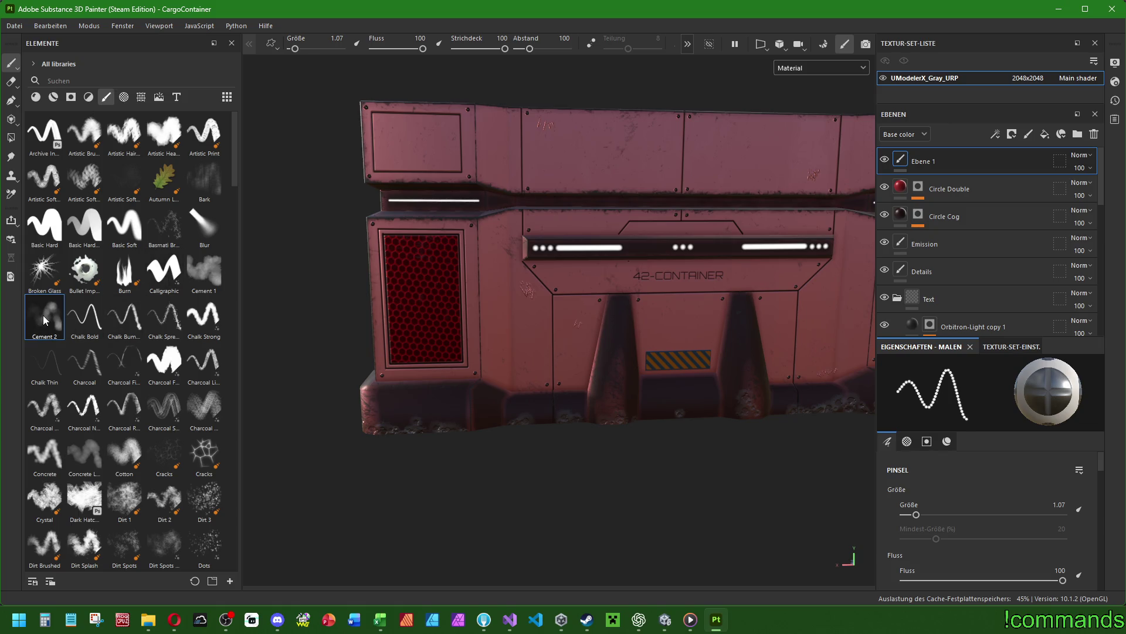
scroll(389, 371, up, 5)
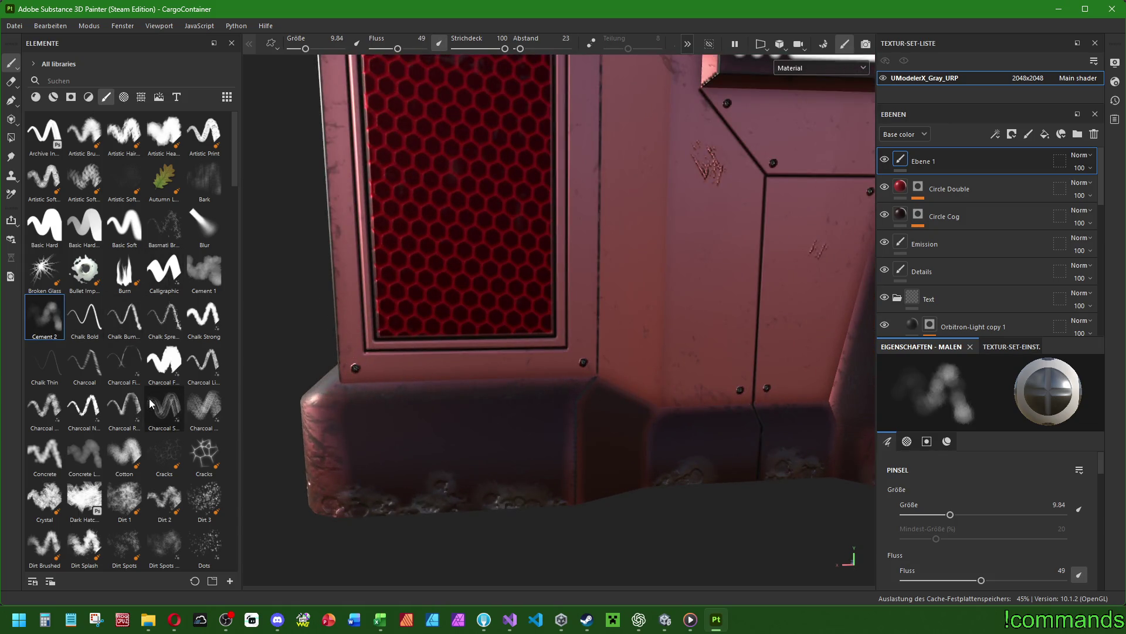
click(79, 455)
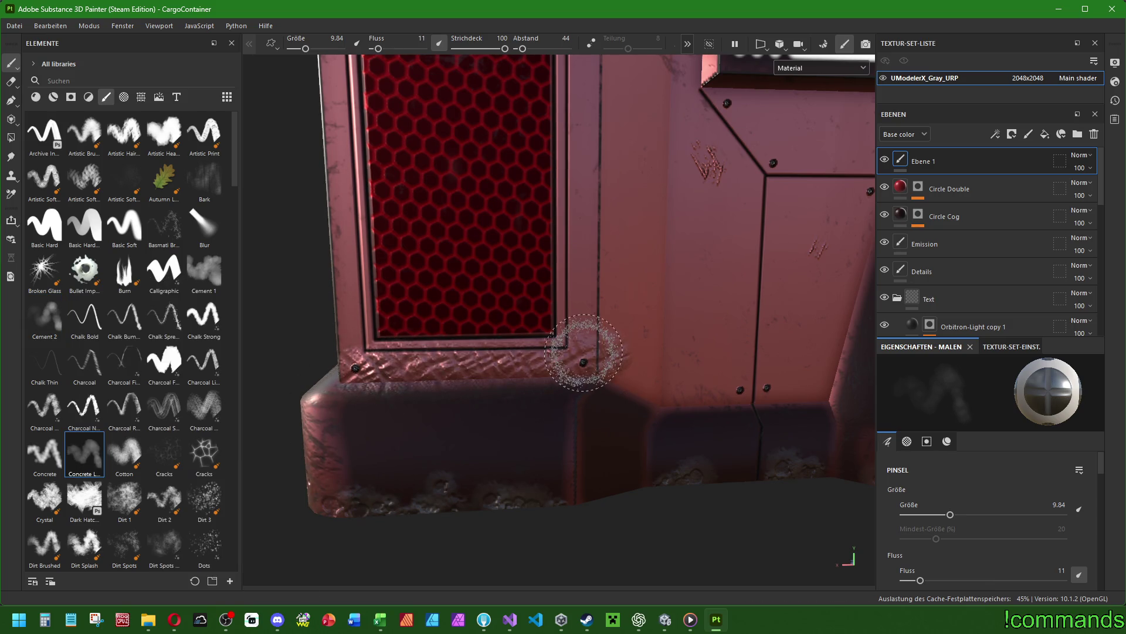
click(44, 317)
scroll(994, 473, down, 2)
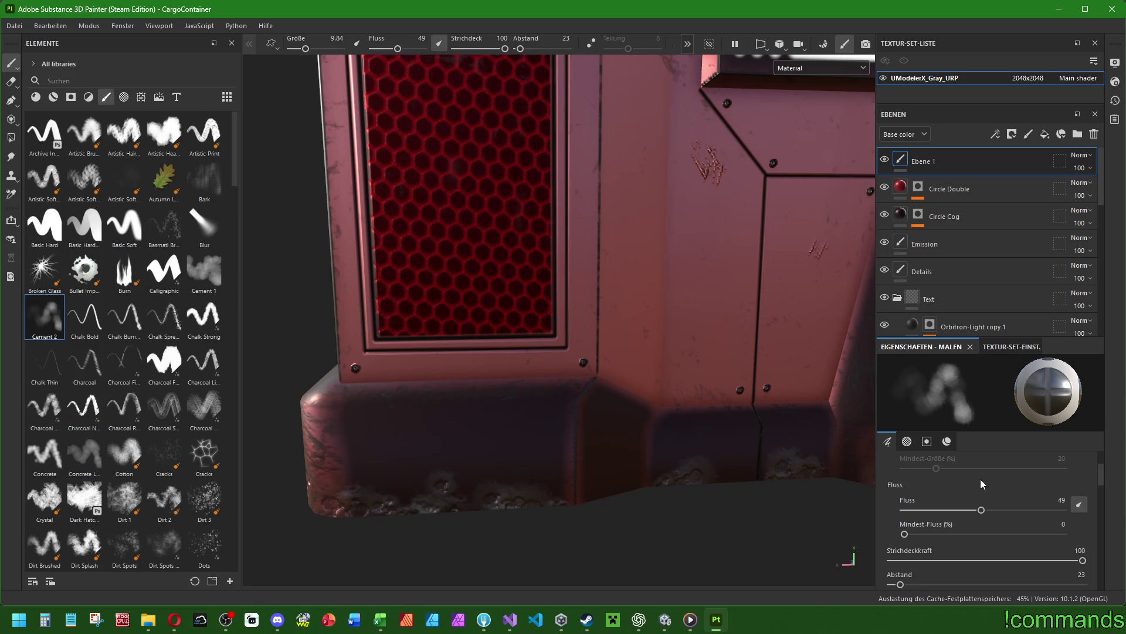
Enable the Cement 2 brush's colour, roughness and metallic channels, testing a stroke on the base.
click(947, 441)
click(986, 505)
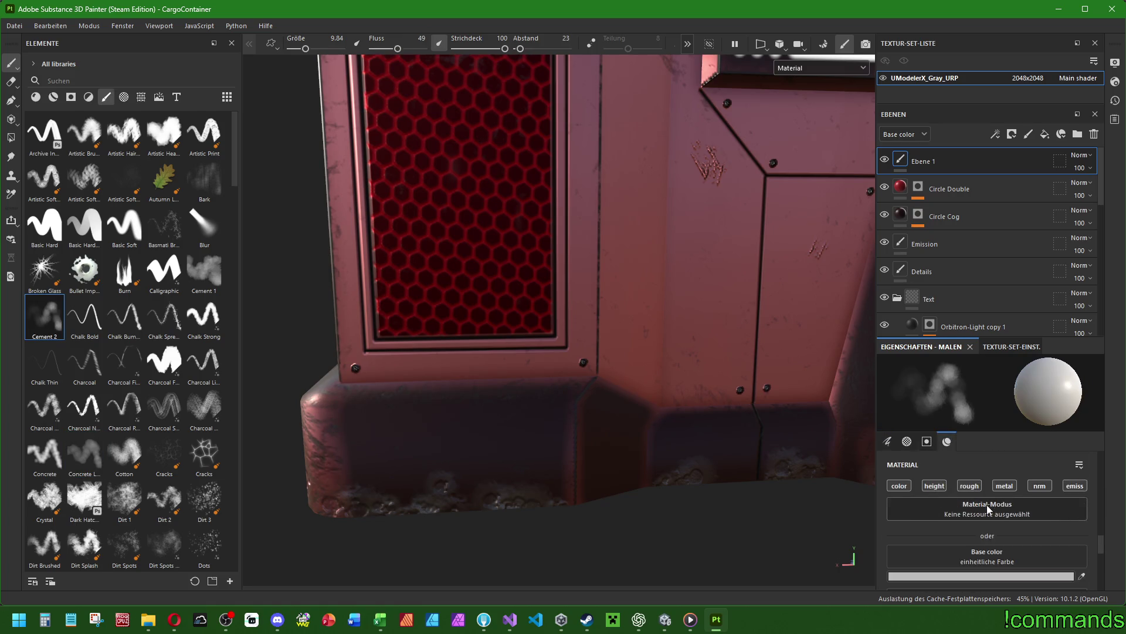
scroll(909, 469, up, 3)
scroll(947, 465, up, 2)
scroll(979, 476, down, 5)
scroll(974, 477, down, 2)
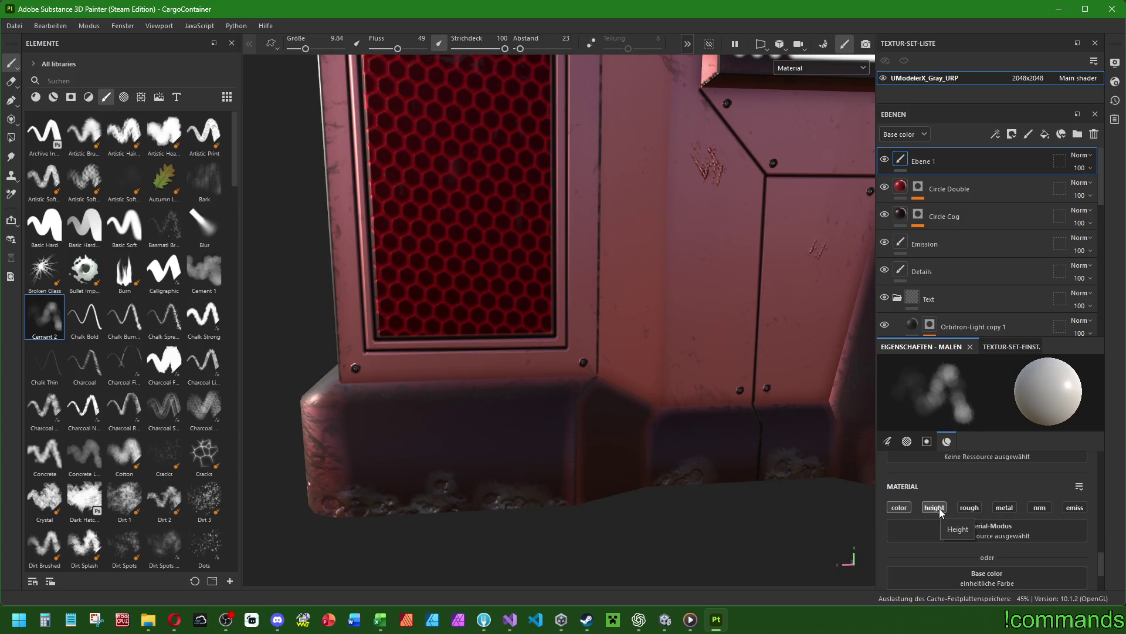
drag(393, 390, 616, 384)
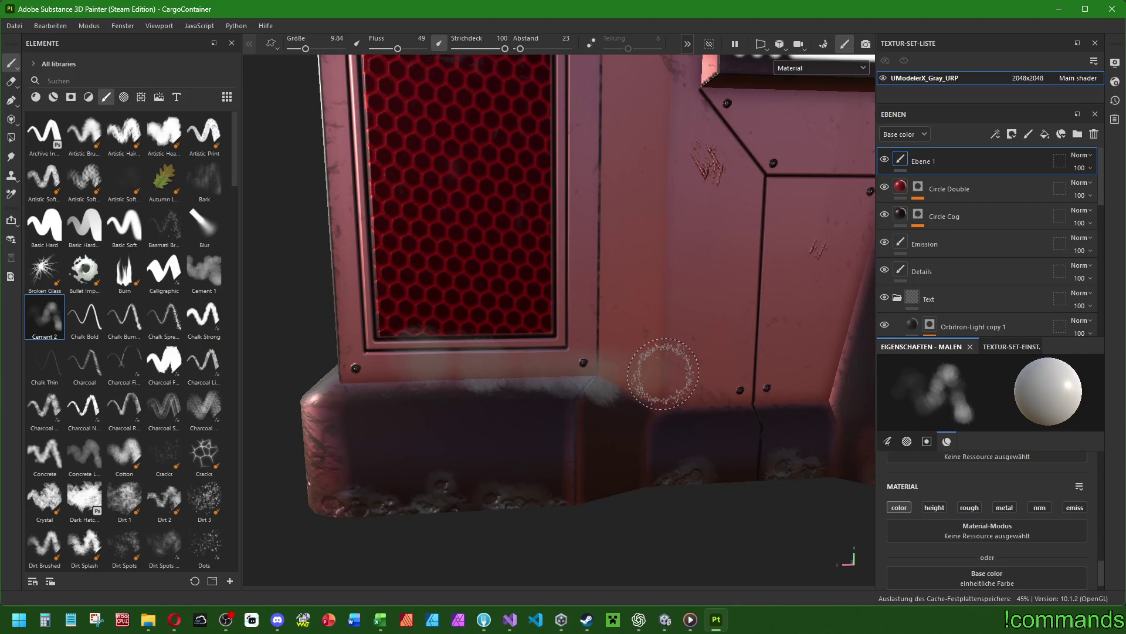
click(1005, 507)
click(969, 508)
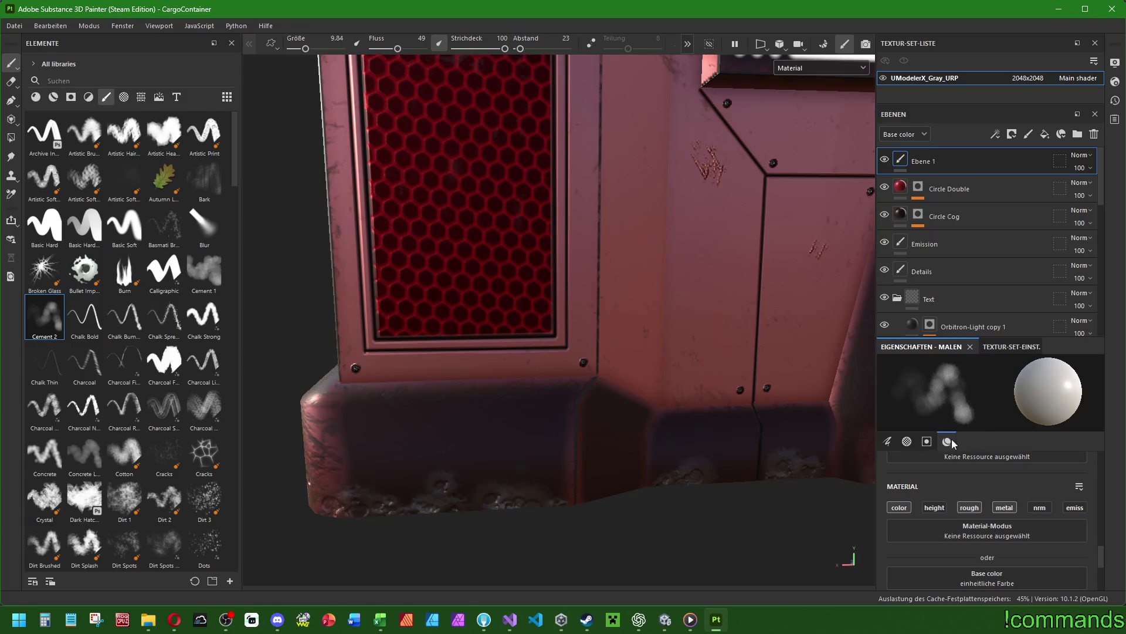
Set the brush base colour to near-black 110909, undo the test stroke, and shrink the brush.
click(907, 440)
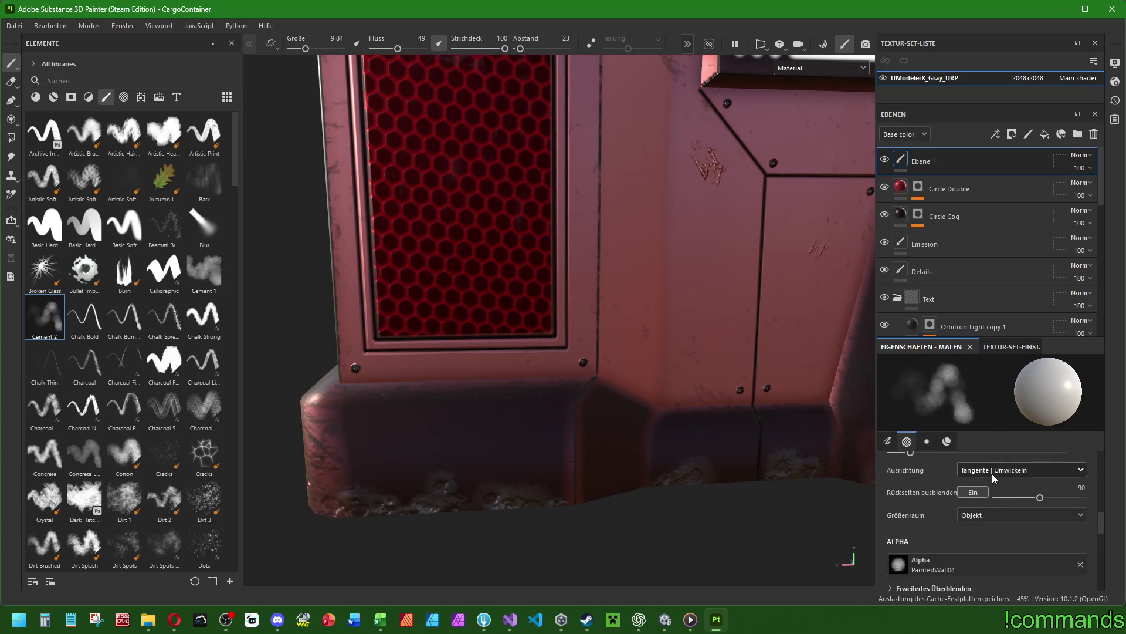
scroll(986, 482, down, 10)
click(987, 474)
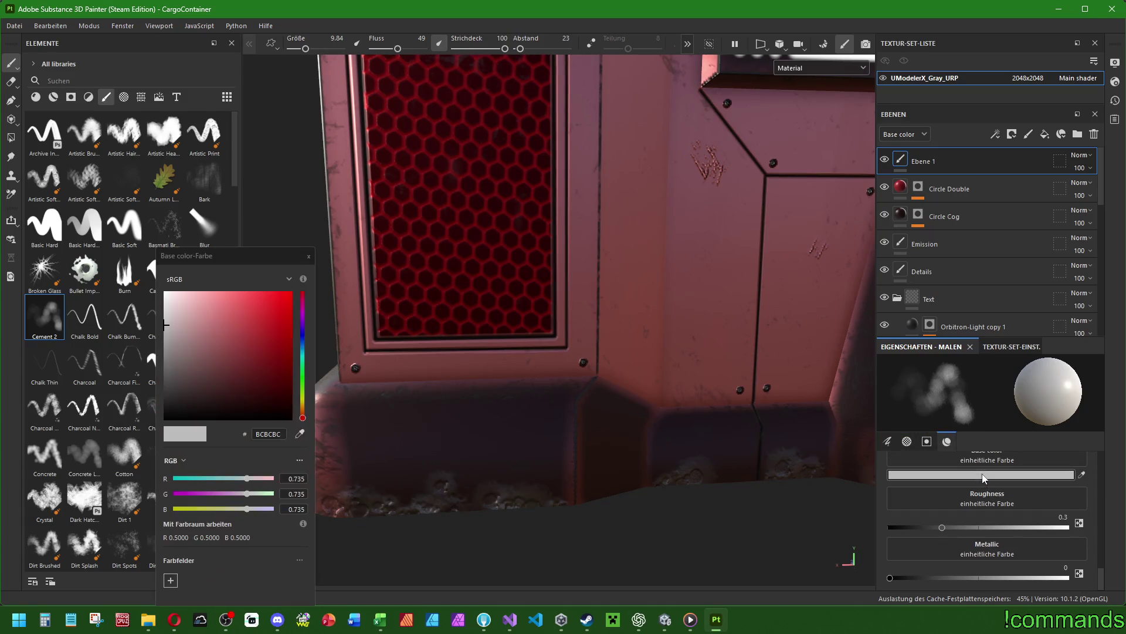
click(223, 410)
mouse_move(613, 360)
mouse_down()
mouse_move(389, 372)
mouse_move(639, 368)
mouse_up()
key(ctrl+z)
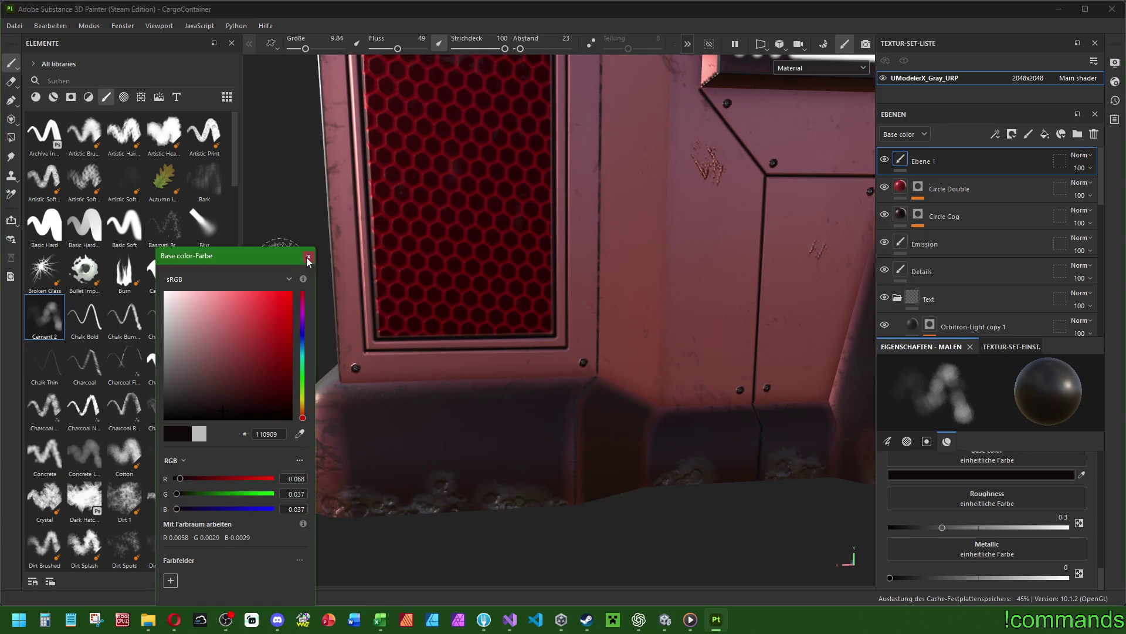
click(308, 256)
scroll(1075, 515, up, 5)
scroll(1076, 516, down, 5)
key([)
key([)
key([)
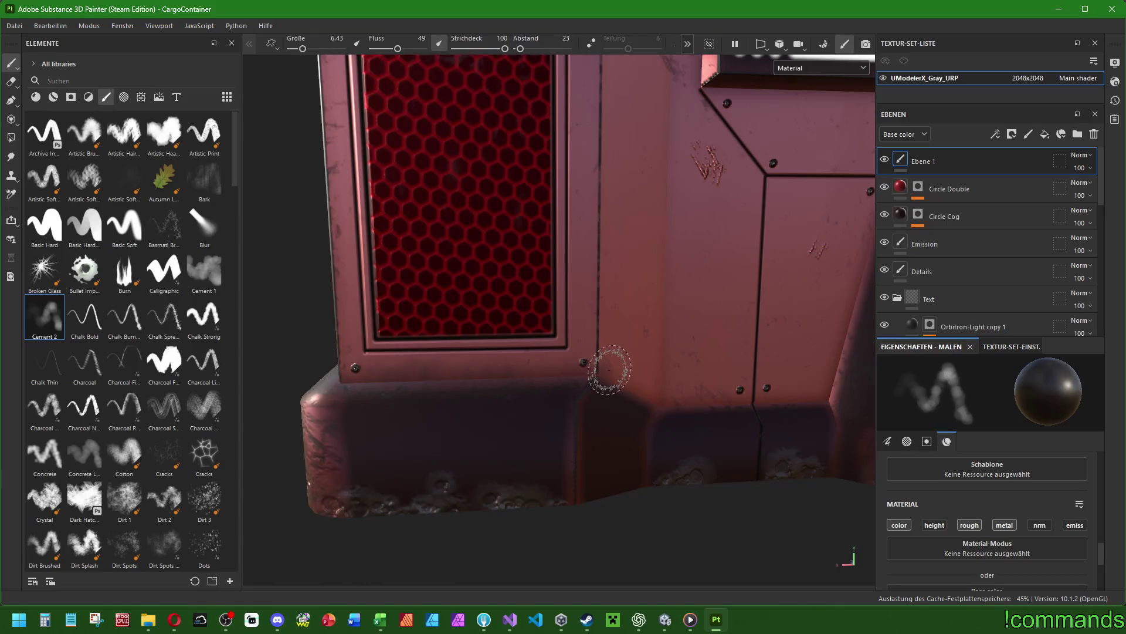
scroll(989, 510, down, 3)
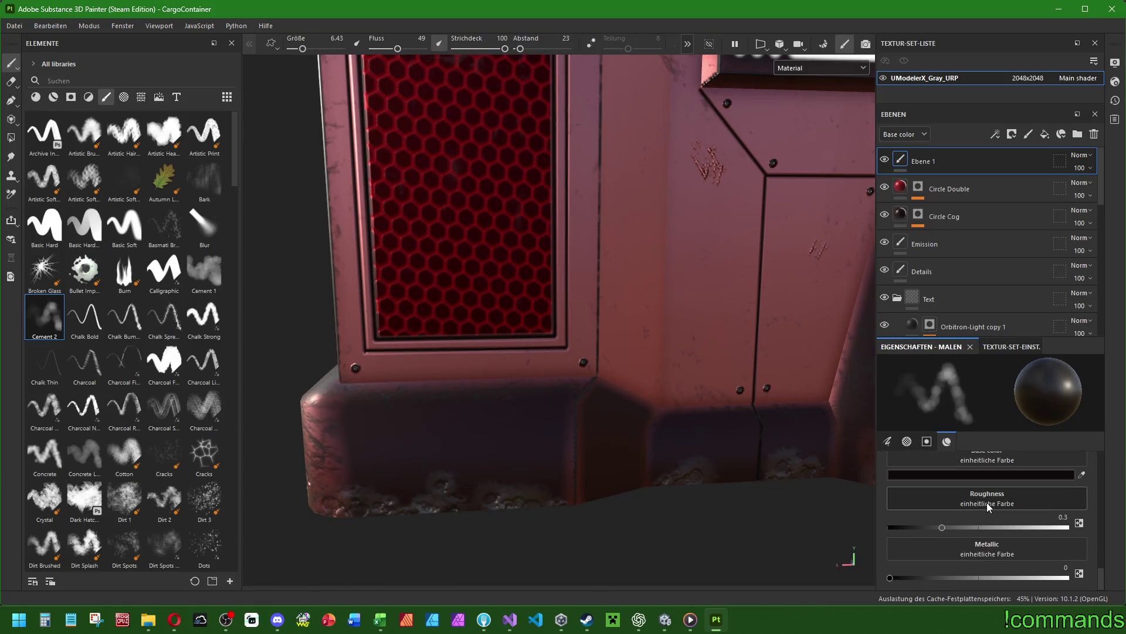
scroll(987, 502, up, 6)
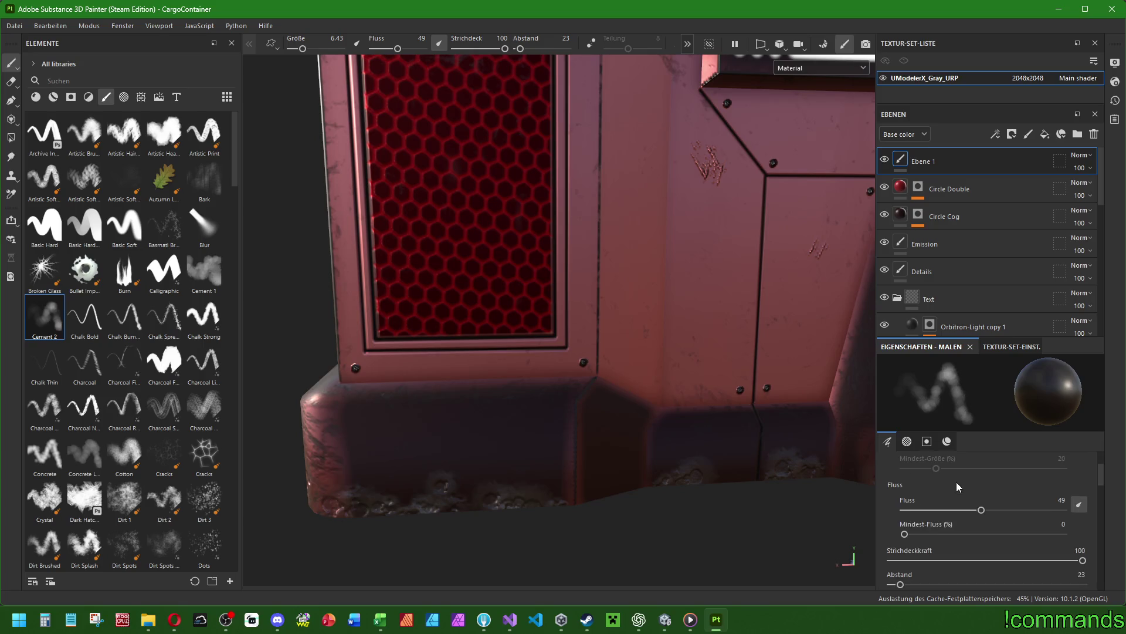
text(75)
key(Return)
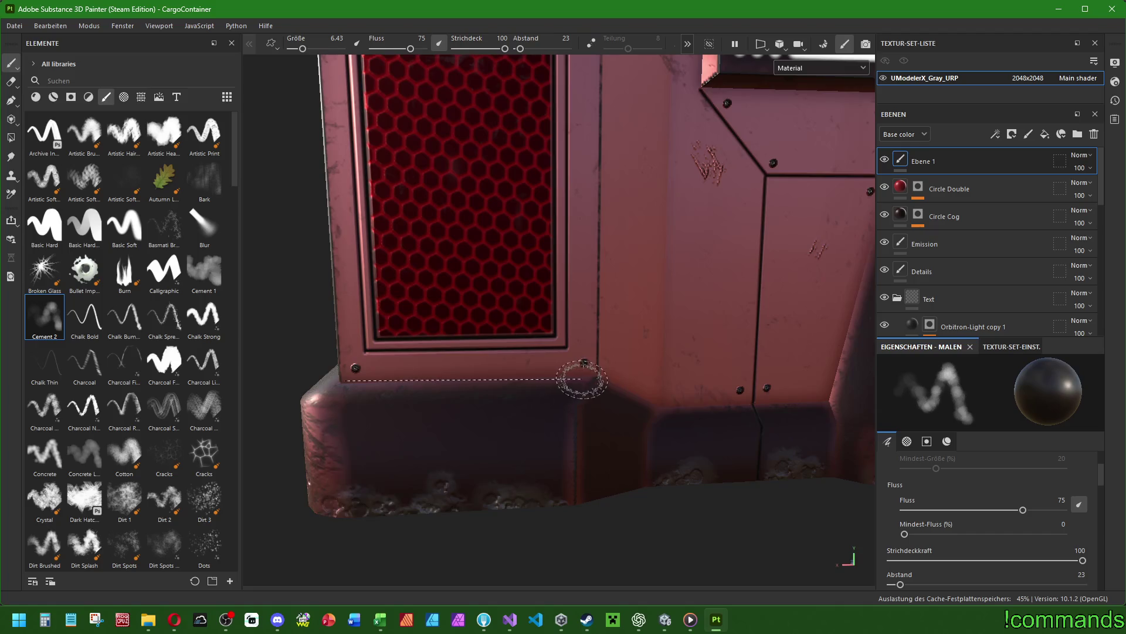
click(605, 373)
shift+click(668, 406)
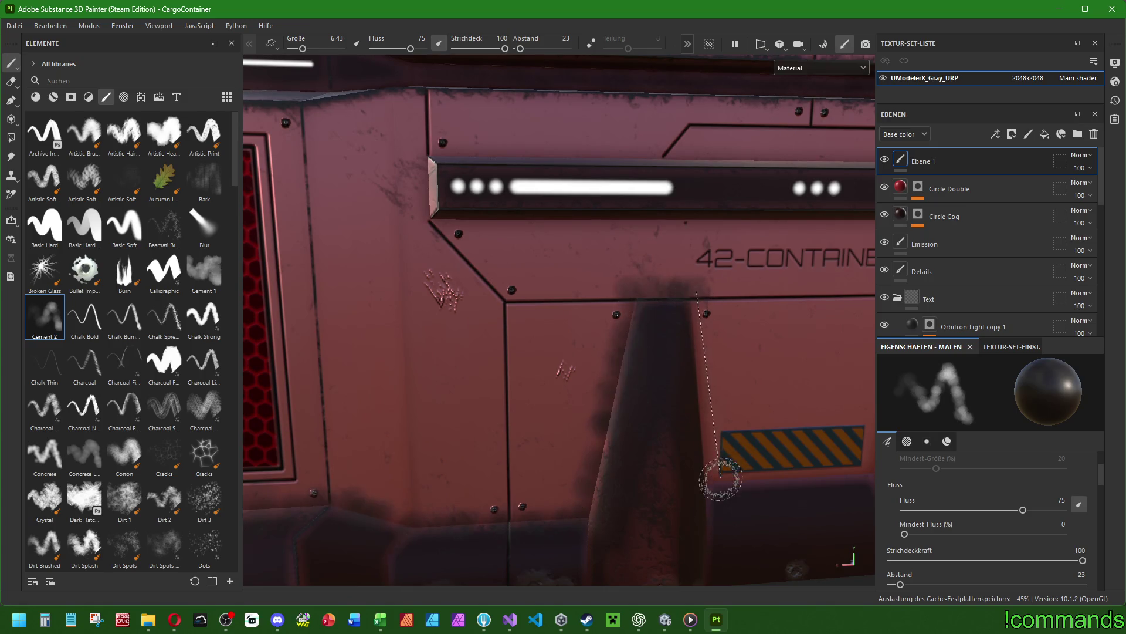
middle_drag(709, 477, 440, 466)
click(550, 454)
shift+click(578, 273)
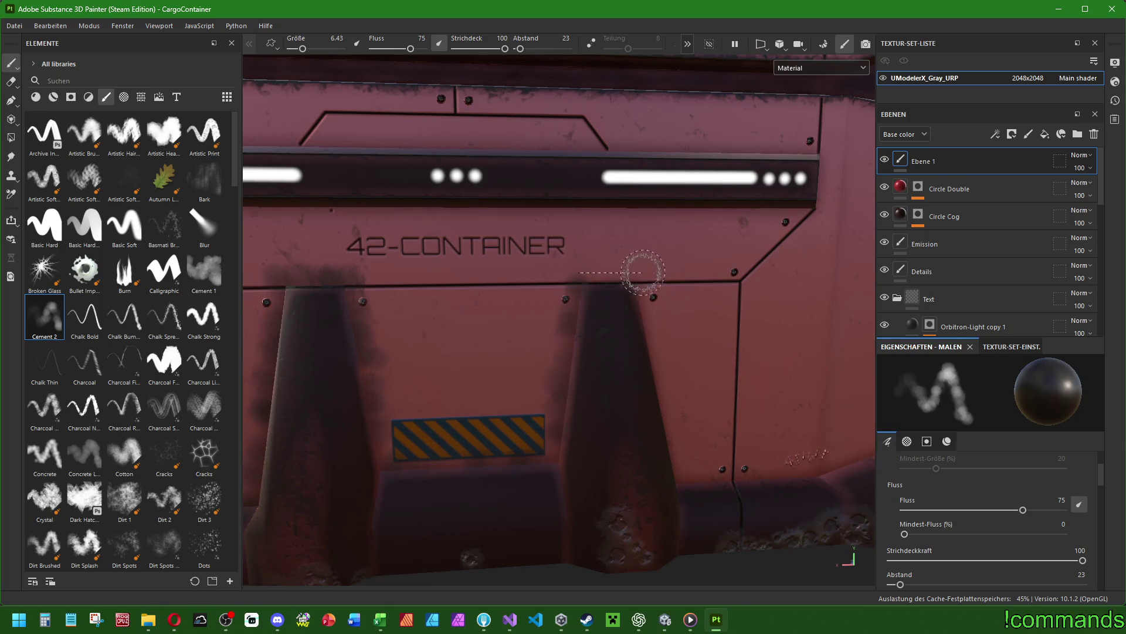
drag(636, 264, 663, 282)
shift+click(683, 478)
mouse_move(822, 469)
alt+mouse_down()
mouse_move(516, 448)
mouse_move(448, 460)
alt+mouse_up()
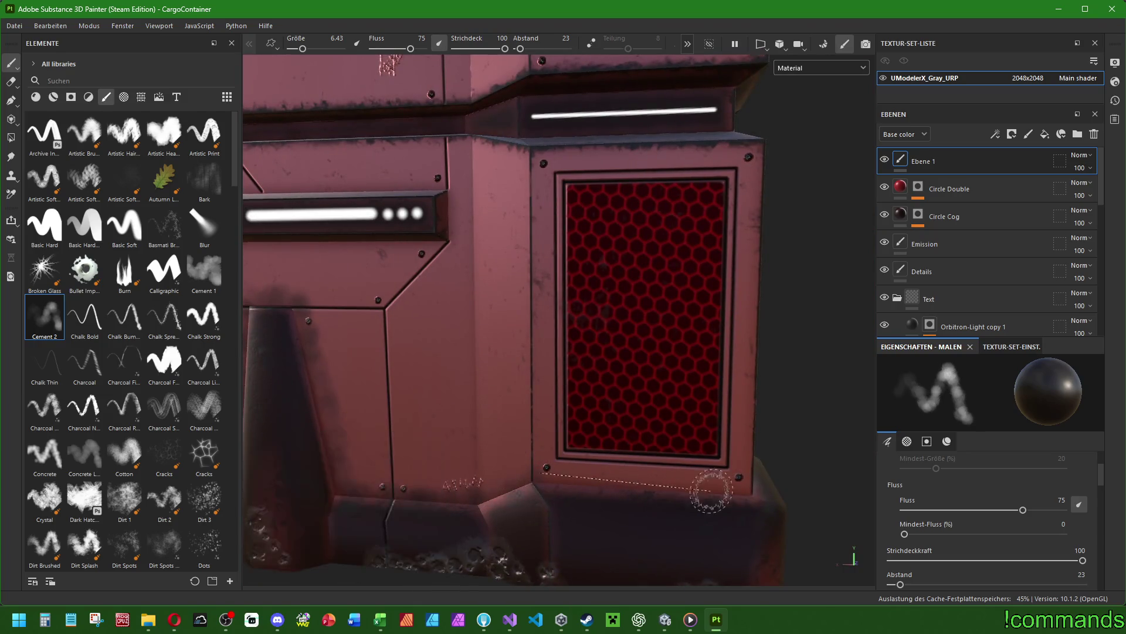
alt+drag(729, 477, 347, 418)
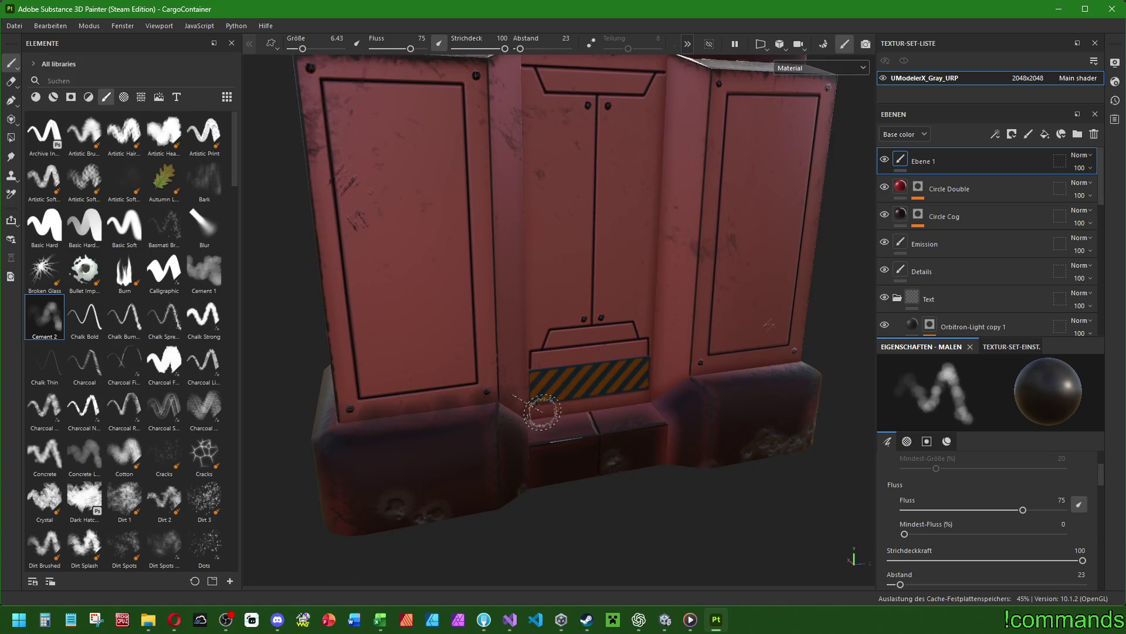
click(698, 362)
mouse_move(833, 355)
alt+mouse_down()
mouse_move(515, 394)
mouse_move(563, 410)
mouse_move(587, 441)
mouse_move(448, 390)
alt+mouse_up()
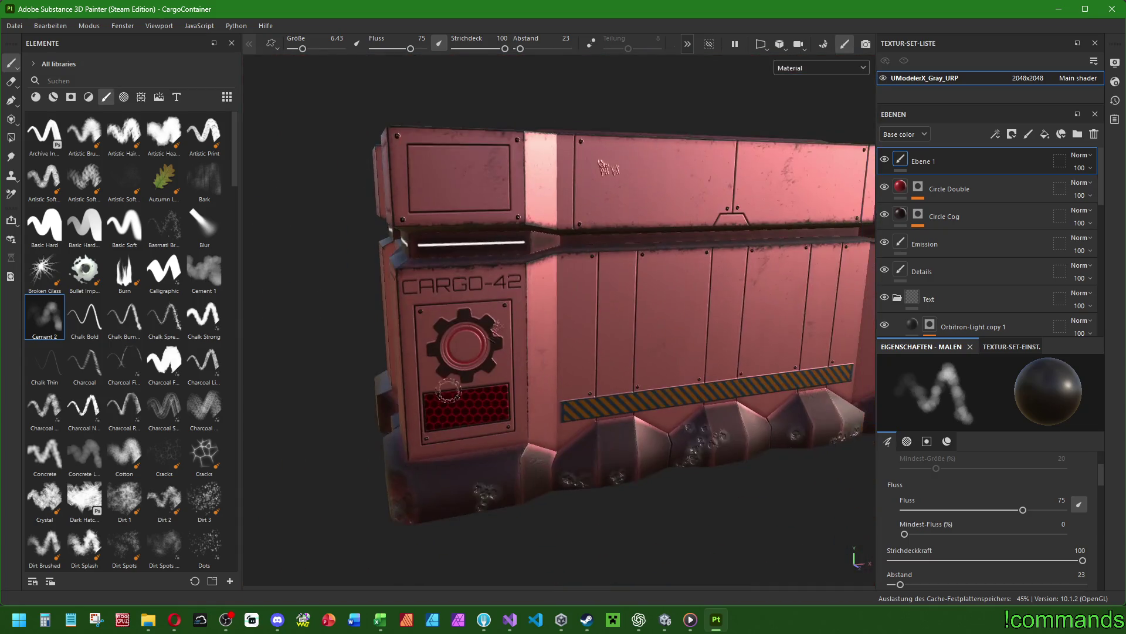
shift+click(526, 438)
alt+drag(809, 393, 515, 433)
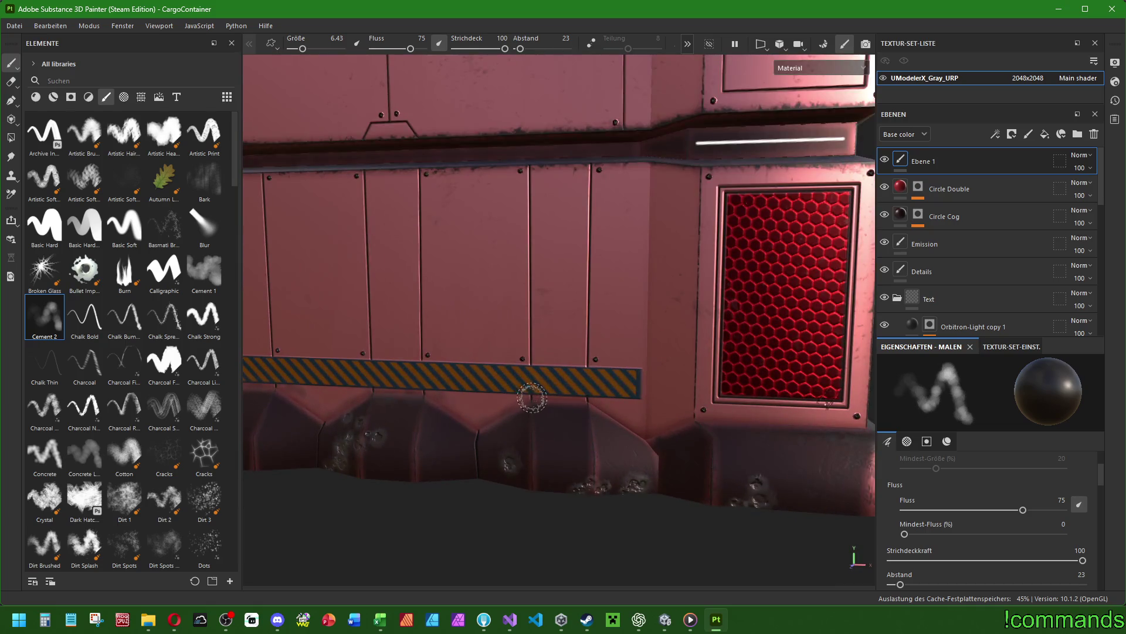
shift+click(704, 410)
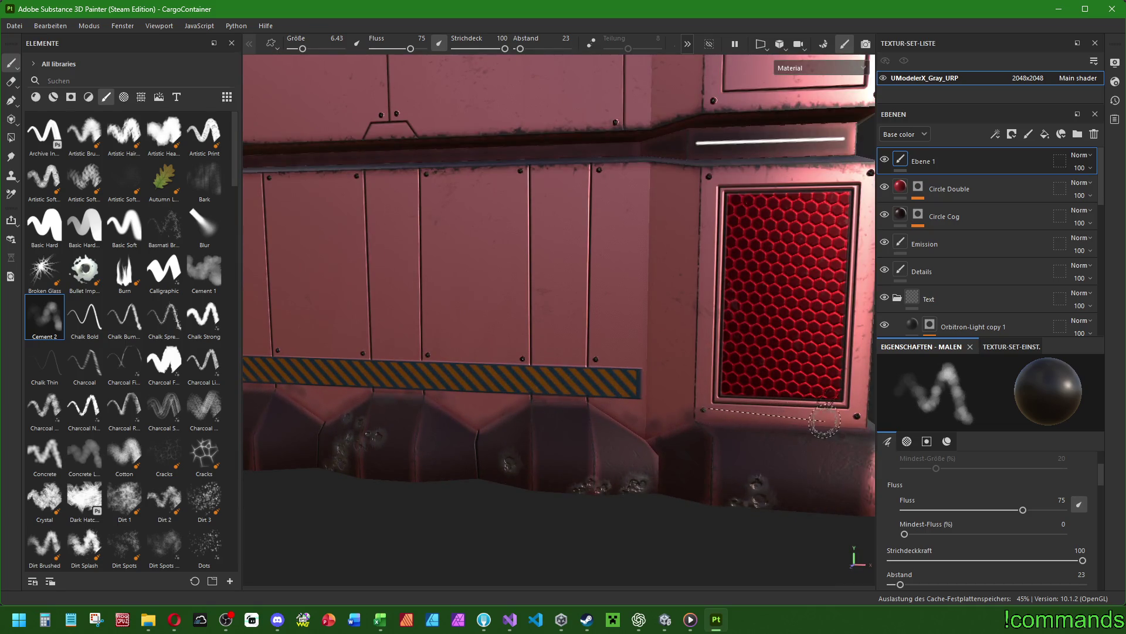
alt+drag(856, 420, 479, 450)
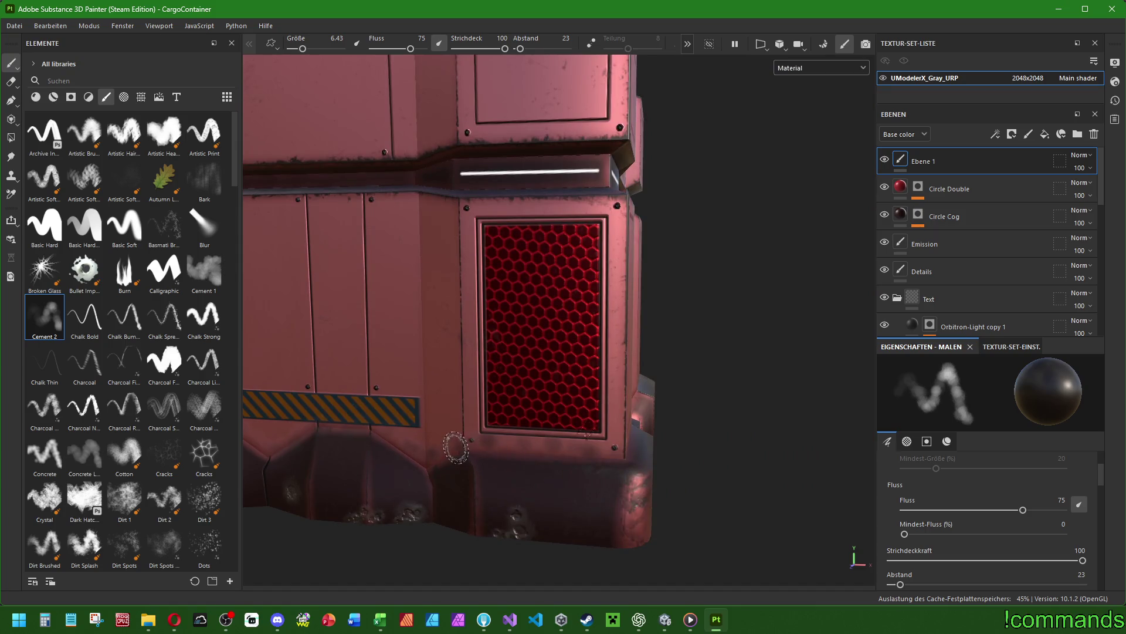
alt+drag(614, 444, 566, 449)
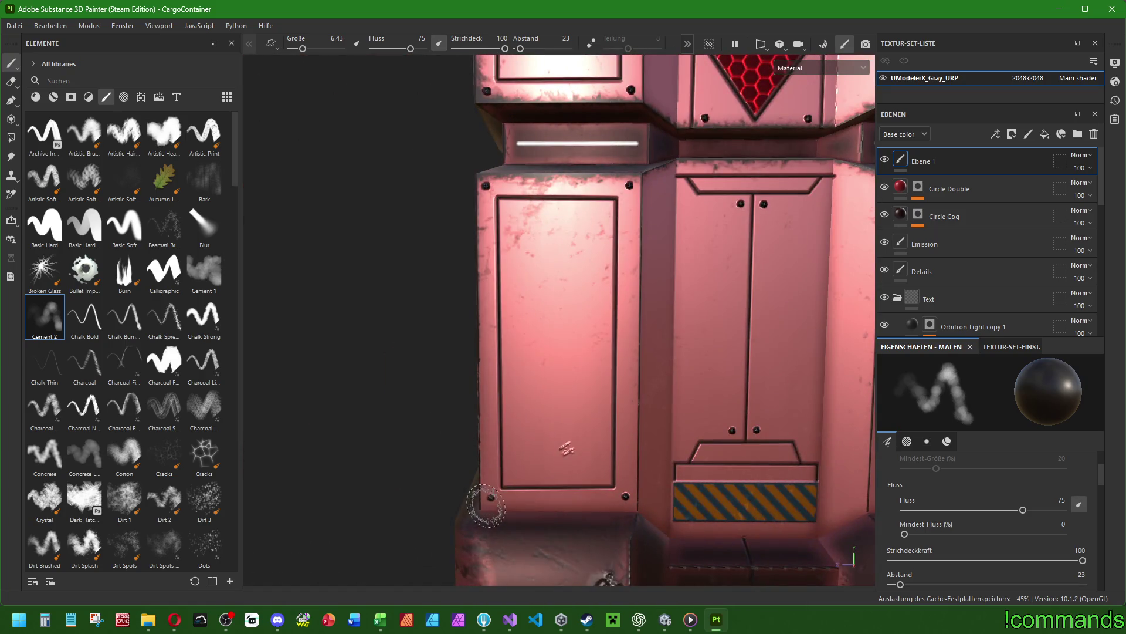
alt+drag(799, 528, 620, 447)
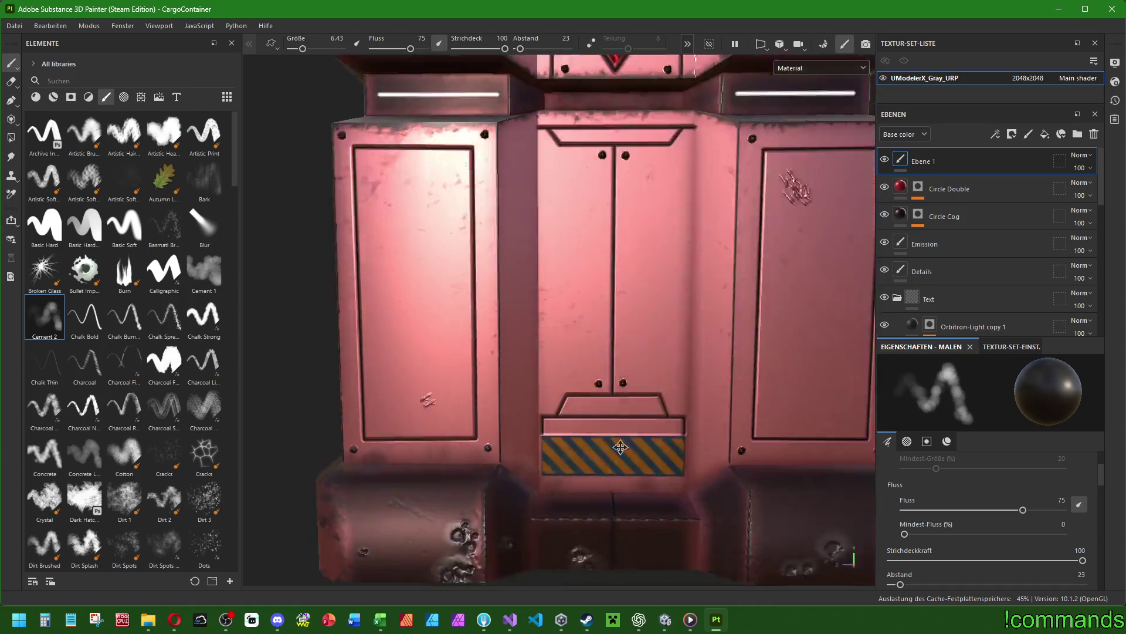
alt+middle_drag(620, 447, 495, 444)
Set the brush flow (Fluss) to 50.
mouse_move(711, 332)
alt+mouse_down()
mouse_move(465, 364)
mouse_move(439, 427)
mouse_move(546, 409)
mouse_move(790, 411)
mouse_move(654, 372)
mouse_move(465, 382)
mouse_move(439, 426)
mouse_move(431, 411)
mouse_move(502, 382)
alt+mouse_up()
scroll(465, 408, down, 10)
scroll(653, 372, up, 5)
scroll(465, 382, down, 5)
key(ctrl)
scroll(393, 412, up, 5)
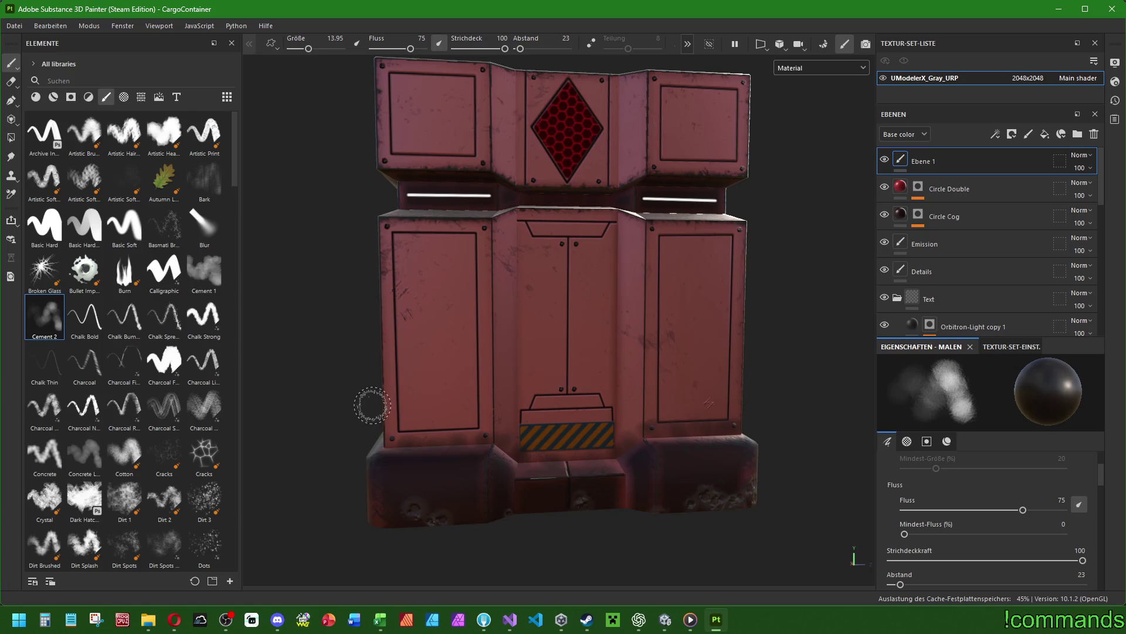
scroll(463, 416, up, 1)
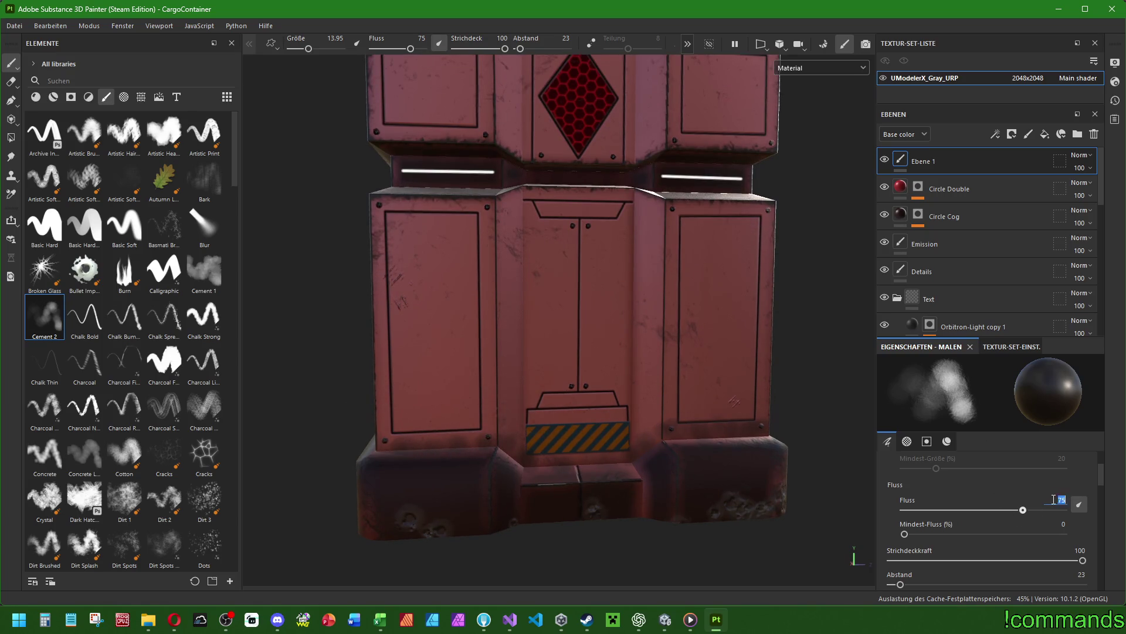
text(50)
key(Return)
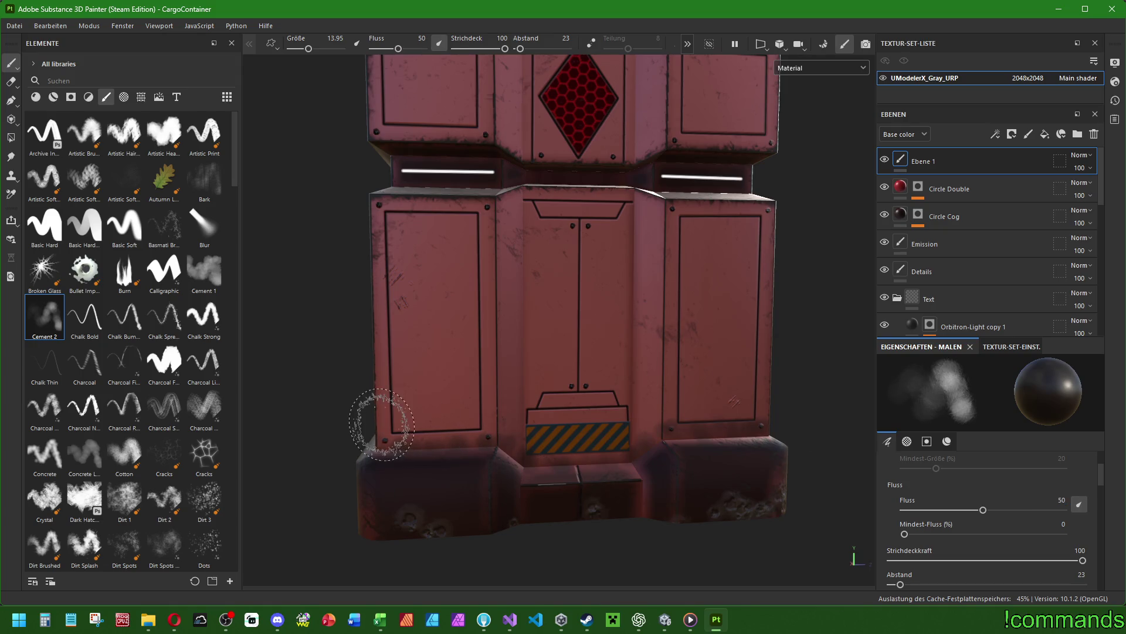
Paint a straight dark grime streak along the lower front panels, then move Ebene 1 below the Text group.
key(shift)
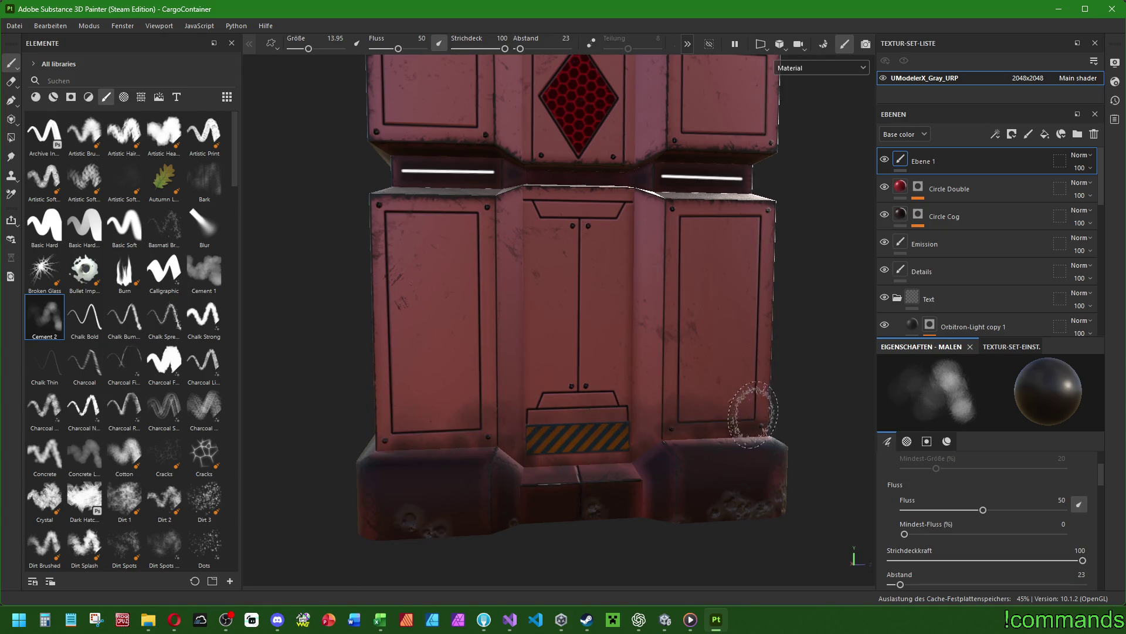
alt+drag(773, 378, 470, 405)
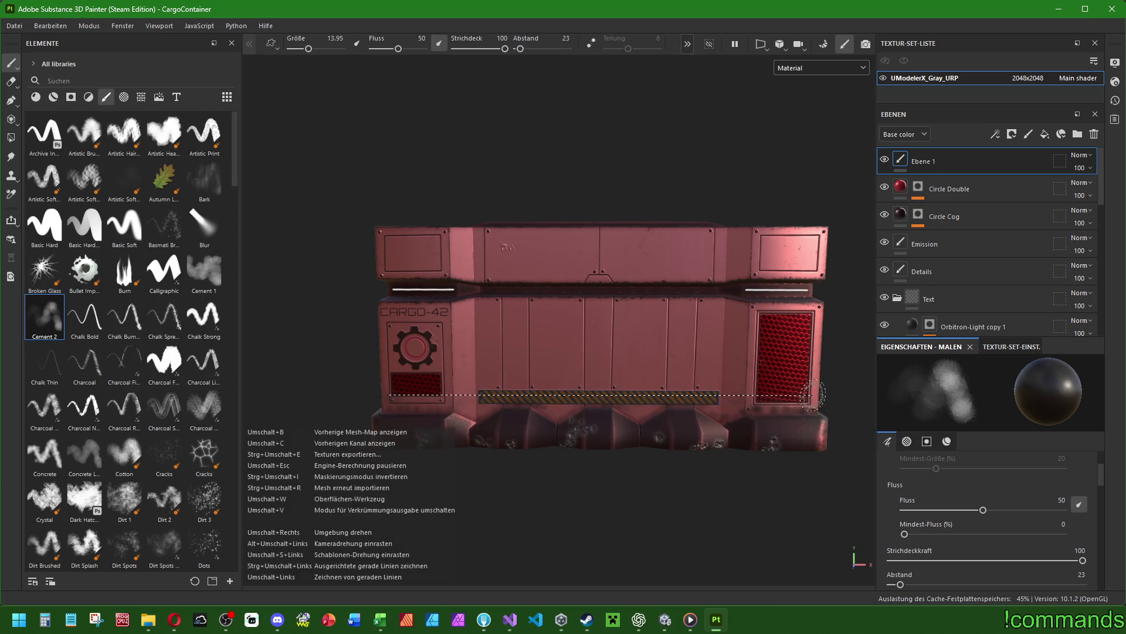
mouse_move(532, 421)
alt+mouse_down()
mouse_move(657, 421)
mouse_move(605, 419)
mouse_move(711, 394)
mouse_move(694, 410)
mouse_move(582, 416)
mouse_move(674, 395)
mouse_move(516, 390)
mouse_move(386, 421)
alt+mouse_up()
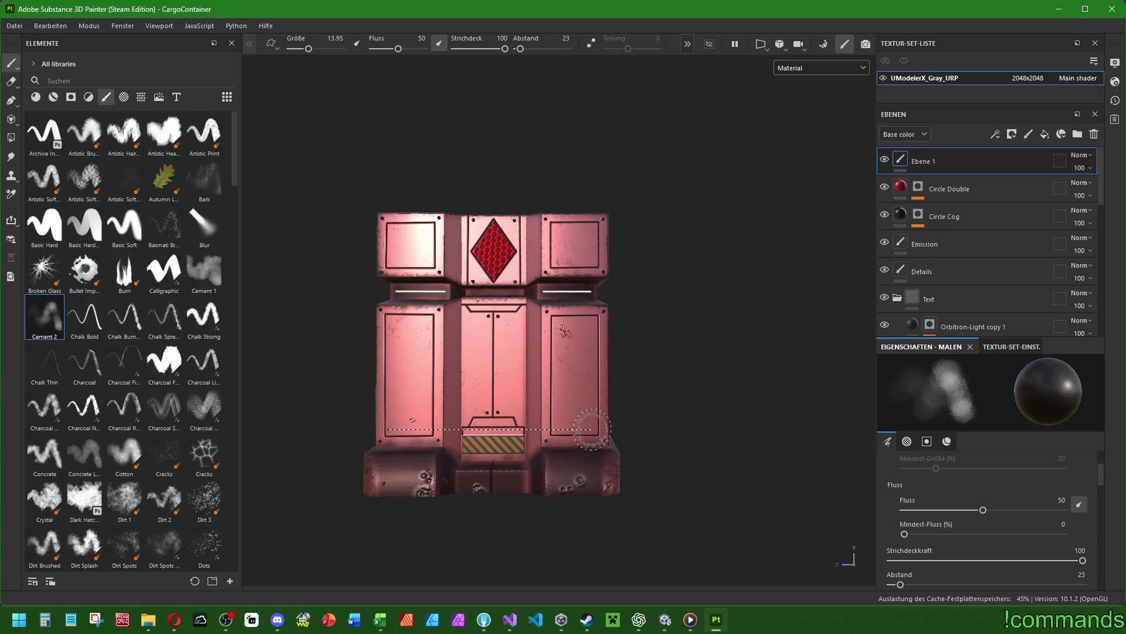
alt+drag(689, 347, 497, 353)
scroll(498, 353, down, 3)
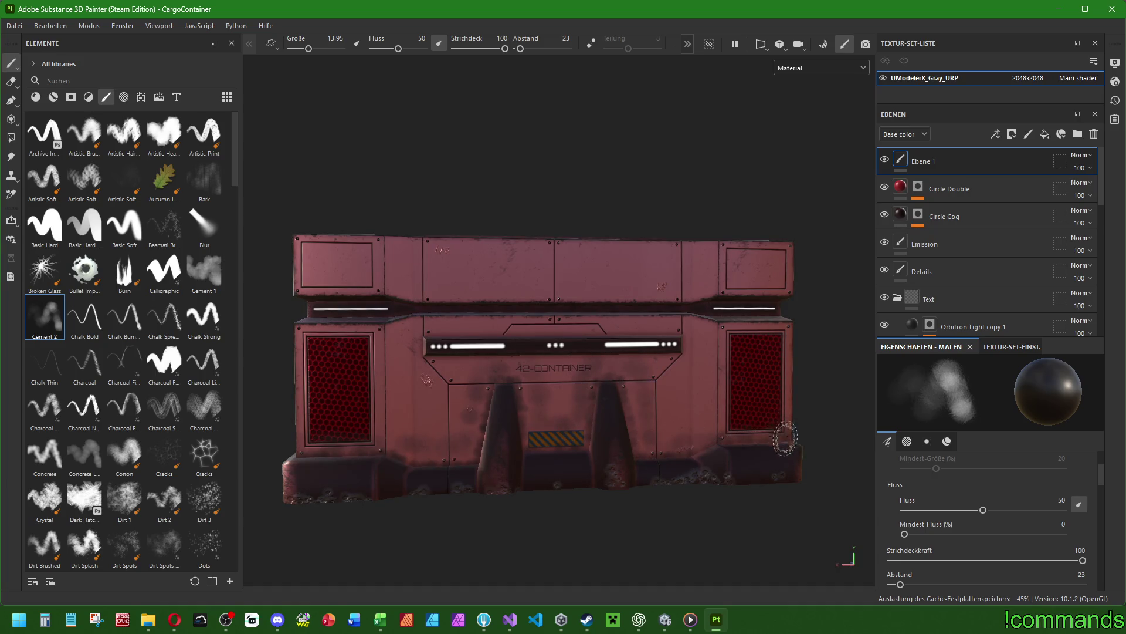
scroll(785, 437, down, 2)
mouse_move(606, 440)
alt+mouse_down()
mouse_move(639, 432)
mouse_move(598, 429)
alt+mouse_up()
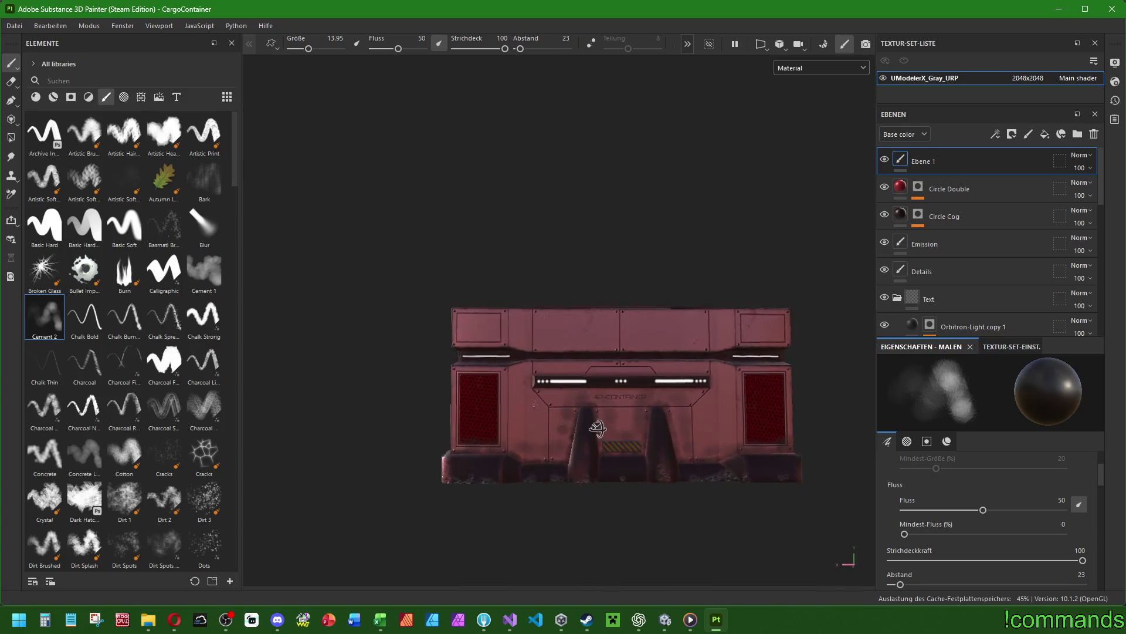
scroll(606, 402, up, 2)
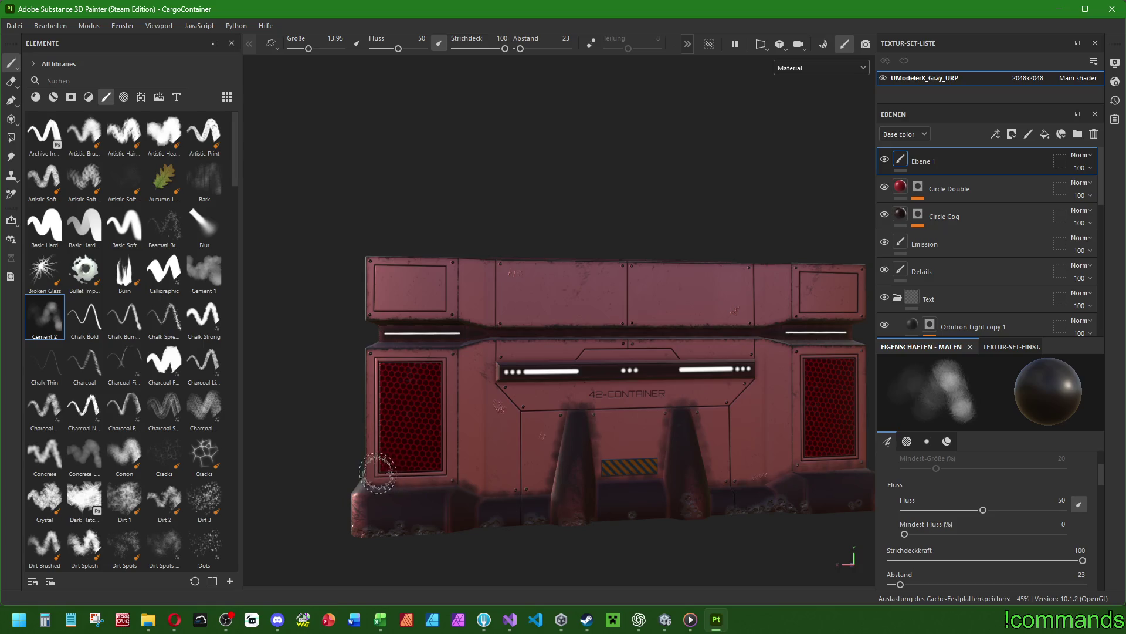
shift+click(810, 447)
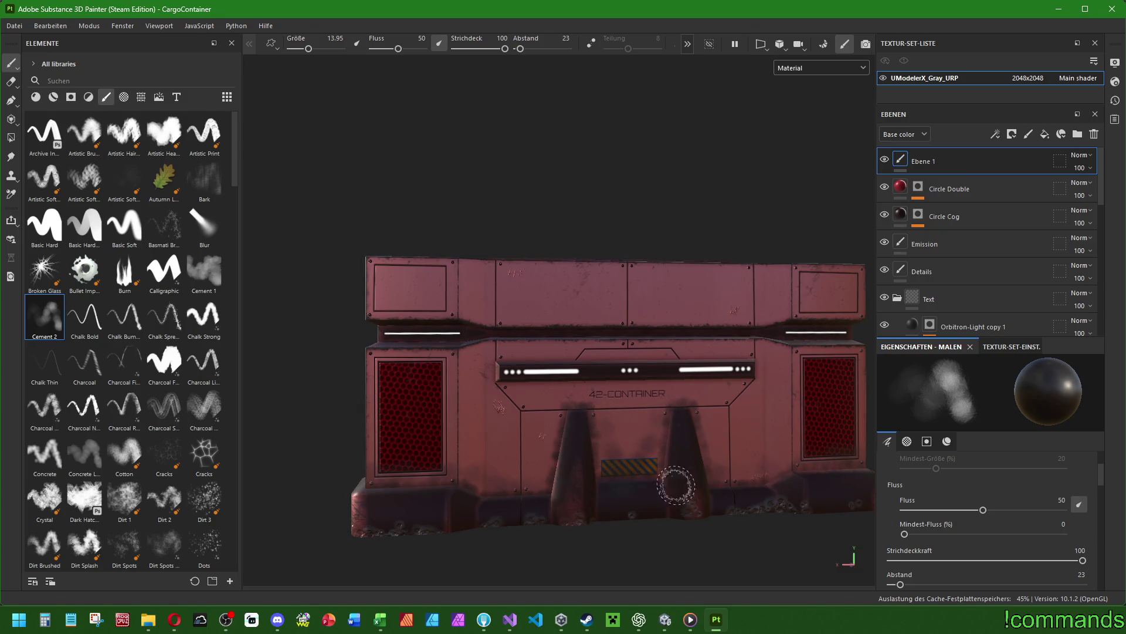
scroll(760, 446, down, 3)
mouse_move(922, 161)
mouse_down()
mouse_move(948, 332)
mouse_move(948, 291)
mouse_up()
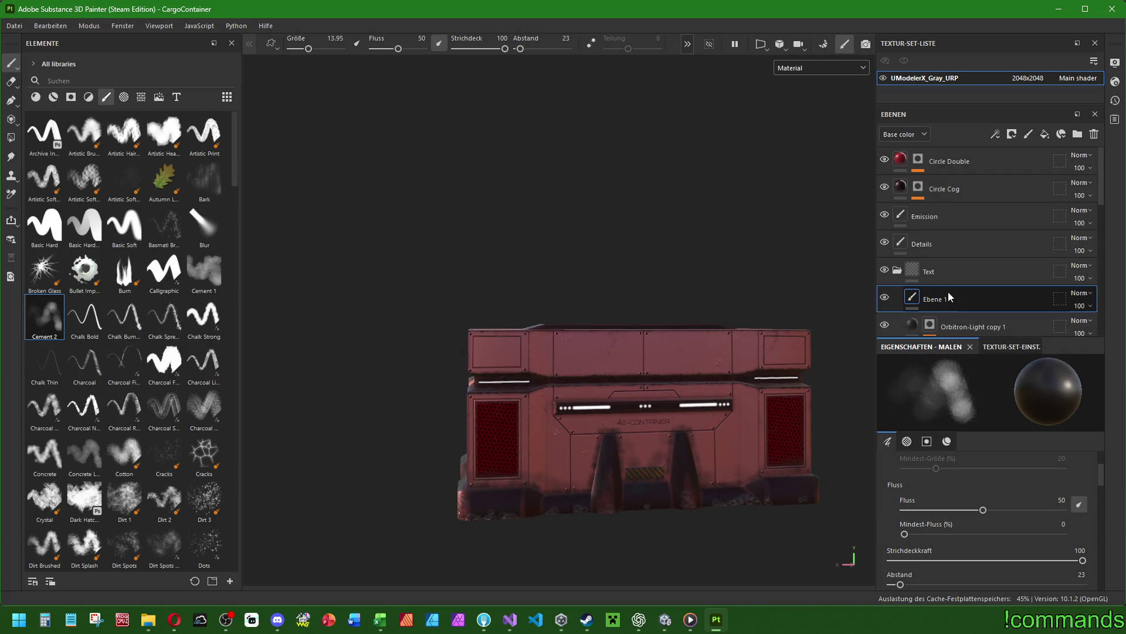
Undo the misplaced move and place Ebene 1 between Lines and HexaRed.
scroll(970, 281, down, 3)
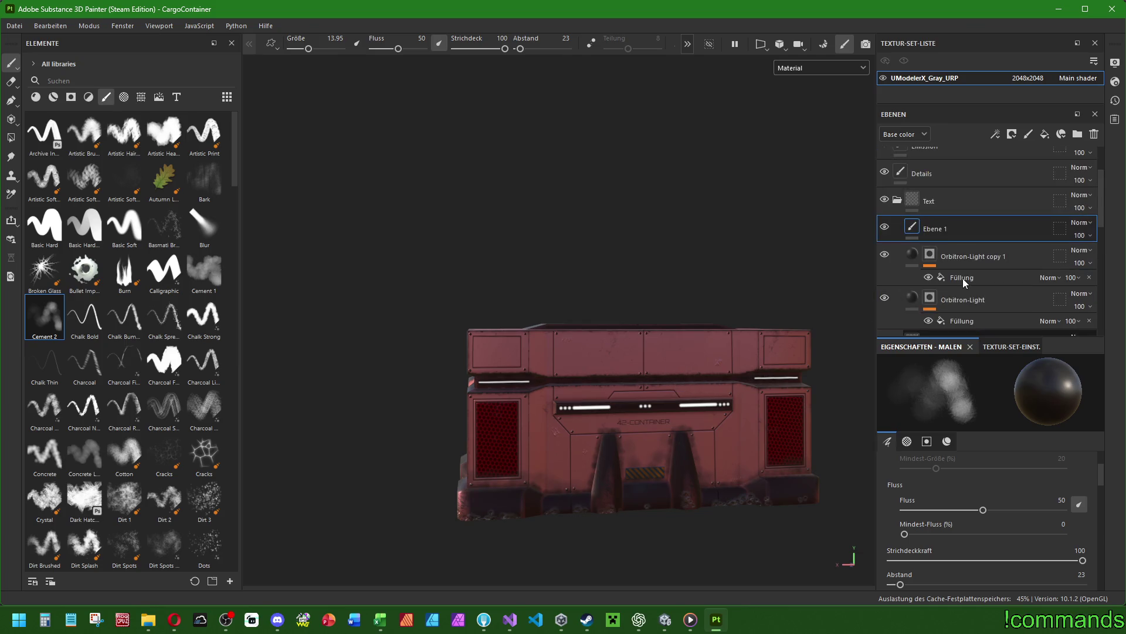
key(ctrl+z)
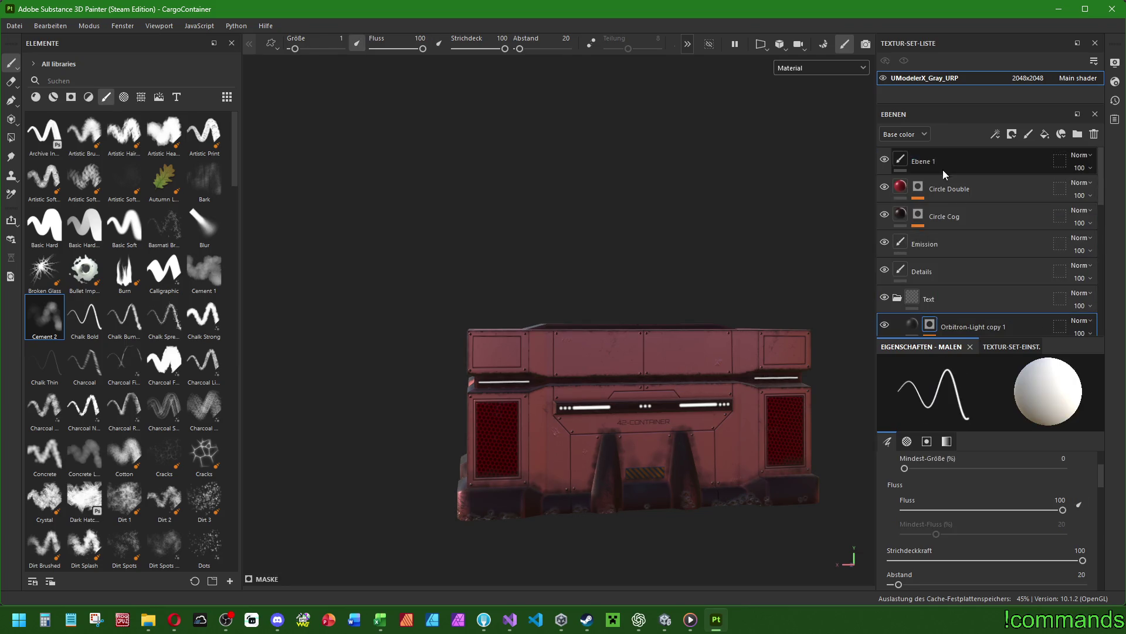
click(933, 163)
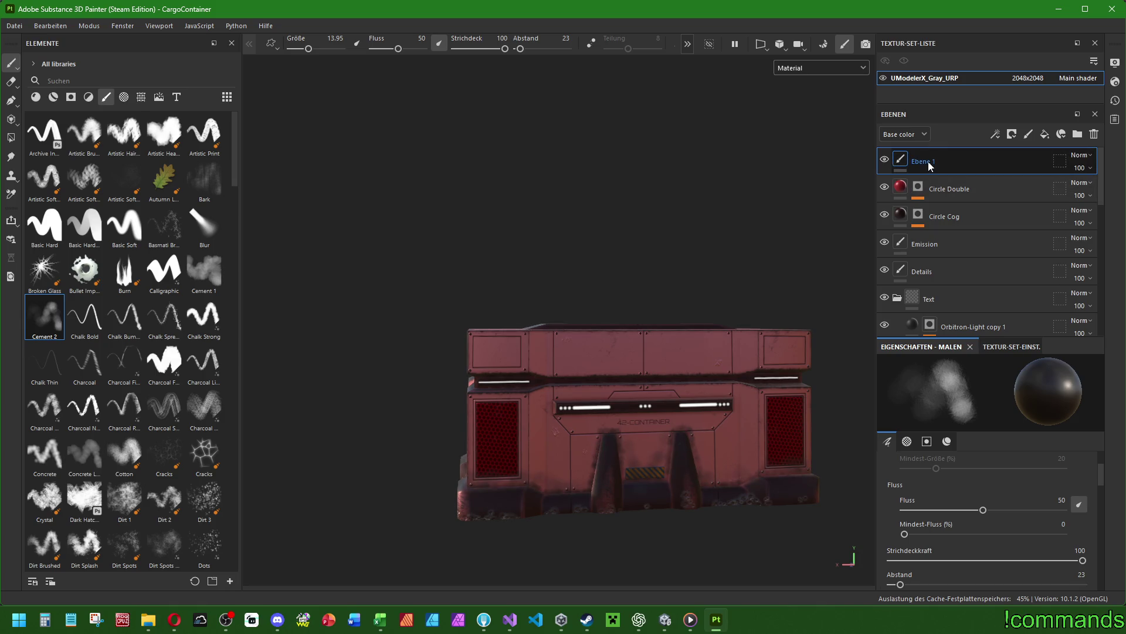
mouse_move(928, 161)
mouse_down()
mouse_move(956, 342)
mouse_move(944, 334)
mouse_move(951, 185)
mouse_move(947, 219)
mouse_up()
mouse_move(587, 382)
alt+mouse_down()
mouse_move(563, 346)
mouse_move(611, 376)
alt+mouse_up()
Set Ebene 1's opacity to 90 and review the brush's material colour, roughness and metallic values.
click(1081, 214)
double_click(1116, 225)
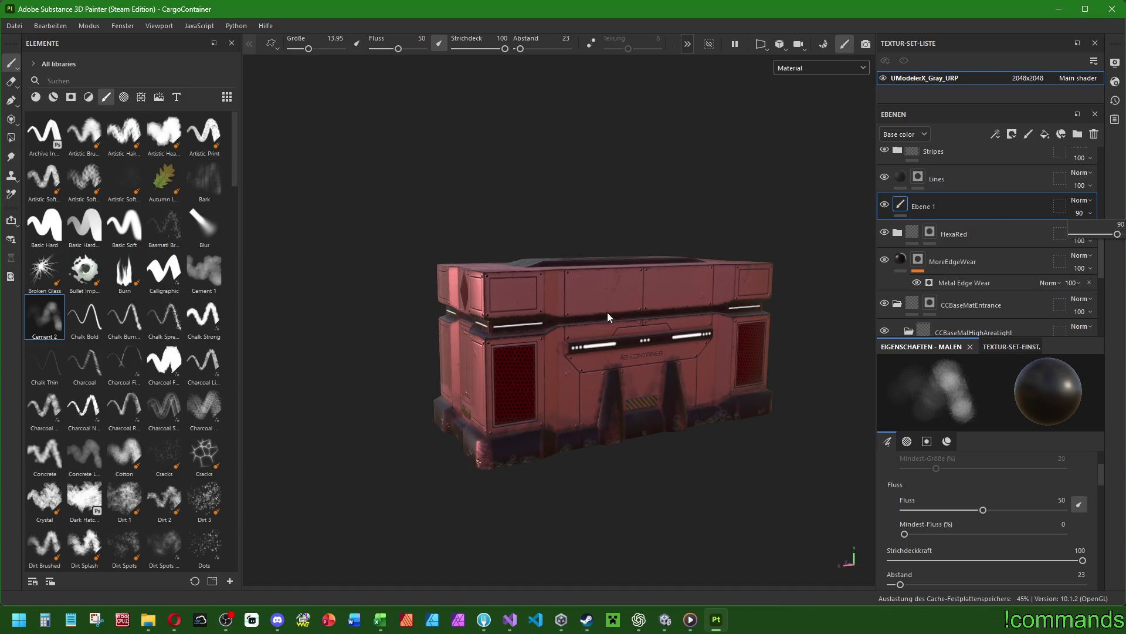
mouse_move(648, 260)
alt+mouse_down()
mouse_move(678, 319)
mouse_move(747, 322)
alt+mouse_up()
scroll(679, 319, up, 5)
scroll(747, 322, up, 5)
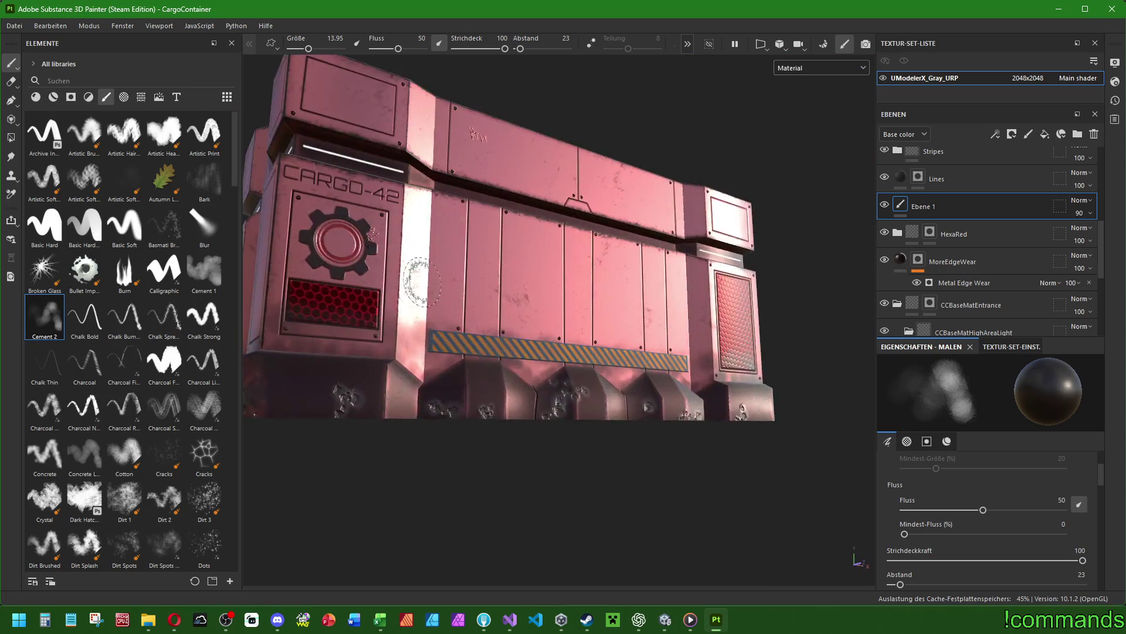
scroll(534, 297, down, 5)
alt+drag(534, 296, 578, 311)
scroll(578, 311, up, 5)
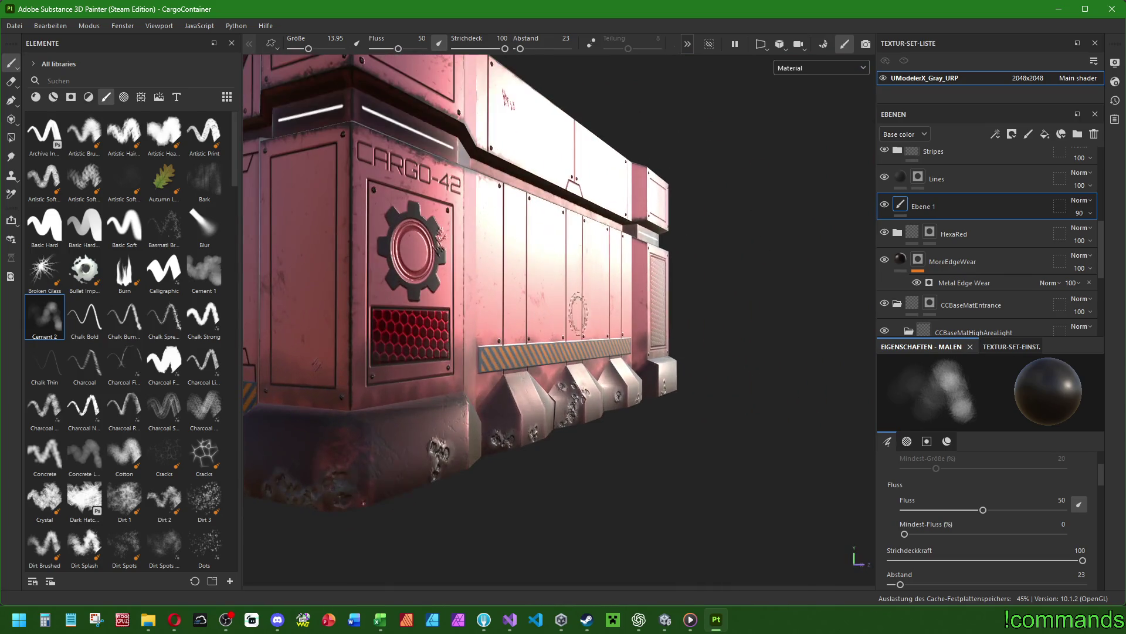
scroll(975, 499, down, 6)
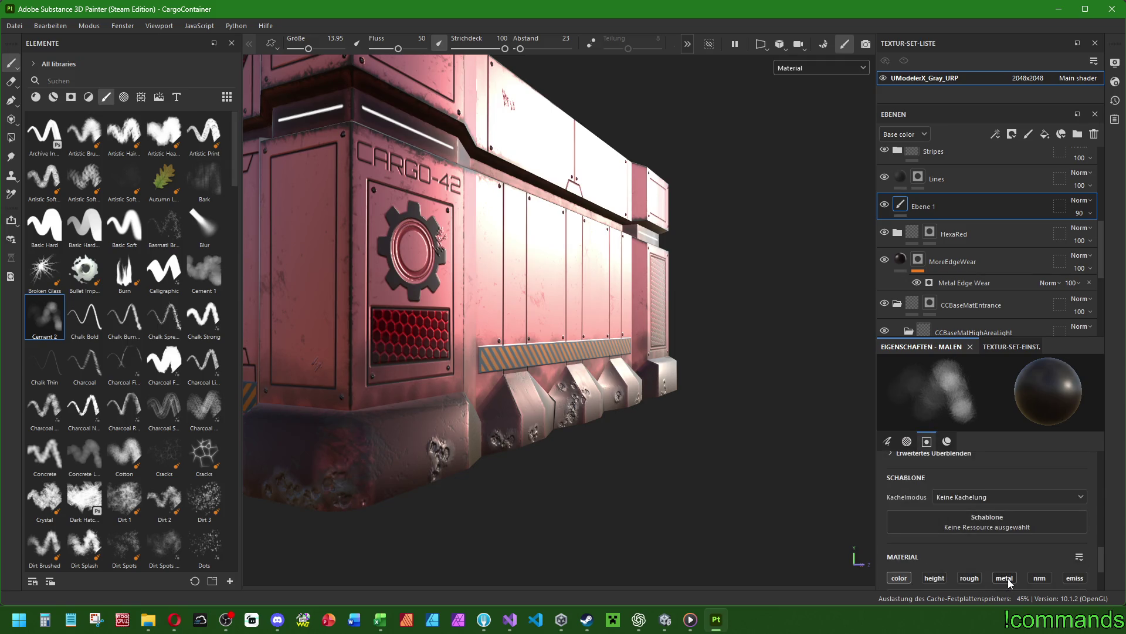
click(972, 581)
scroll(830, 516, down, 10)
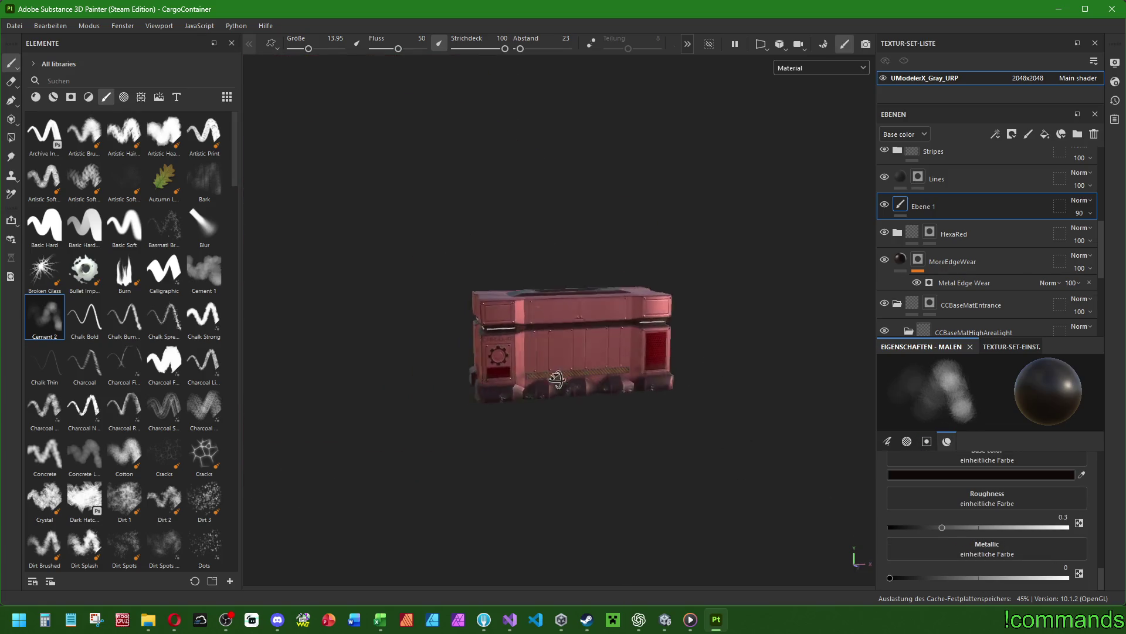
mouse_move(667, 361)
alt+mouse_down()
mouse_move(622, 372)
mouse_move(598, 340)
mouse_move(480, 333)
alt+mouse_up()
Open the Texturen exportieren dialog from the File menu.
scroll(599, 340, up, 4)
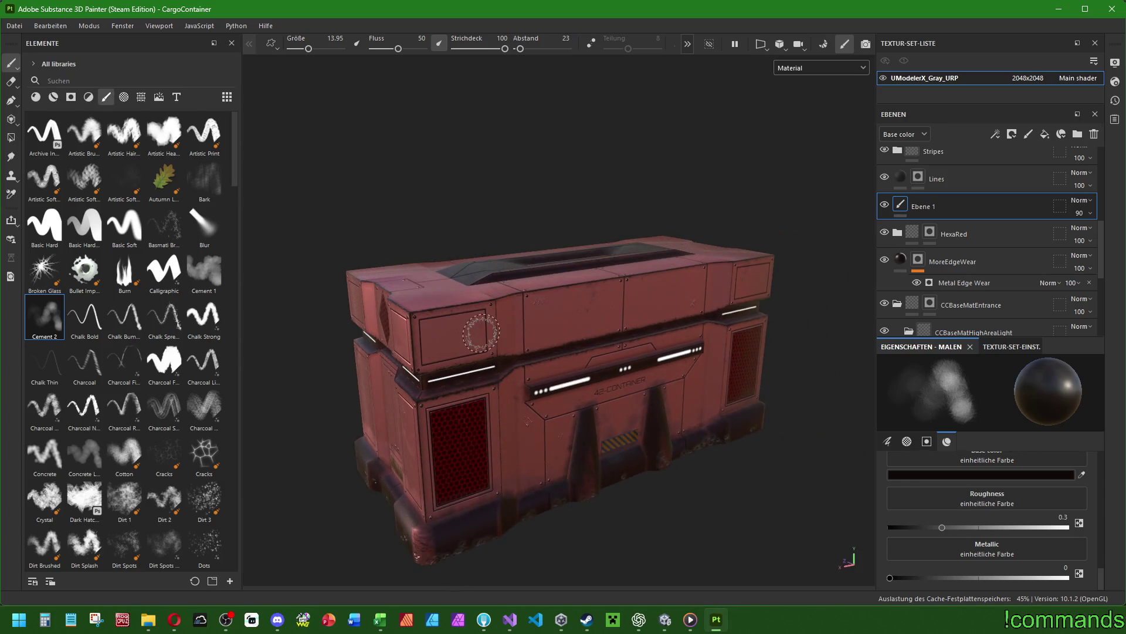
click(12, 26)
click(12, 25)
click(10, 26)
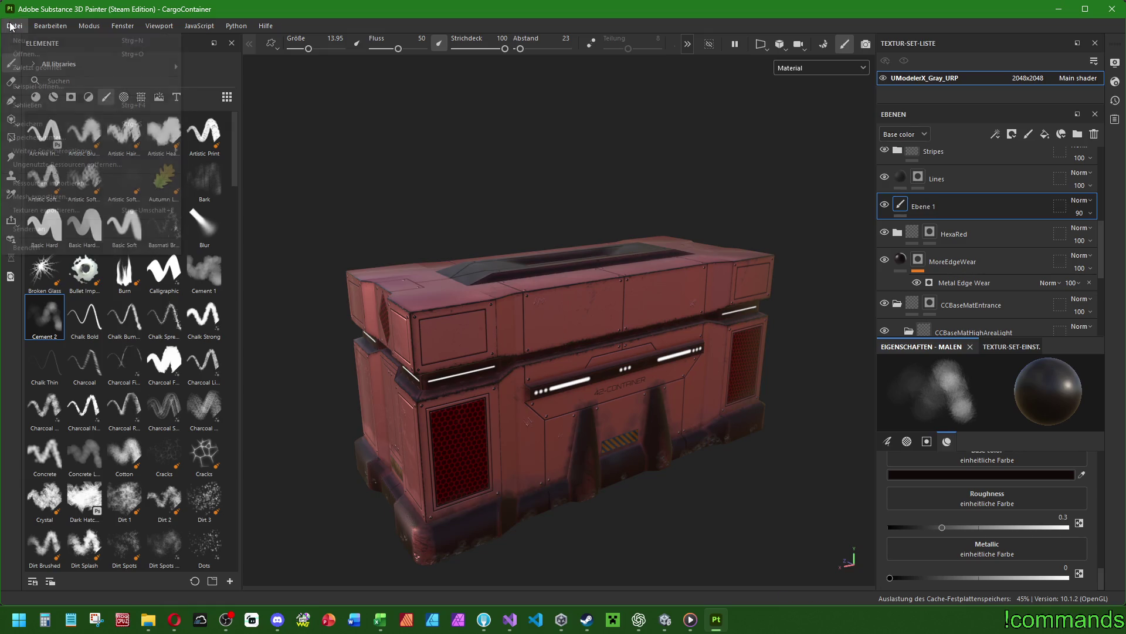
click(75, 210)
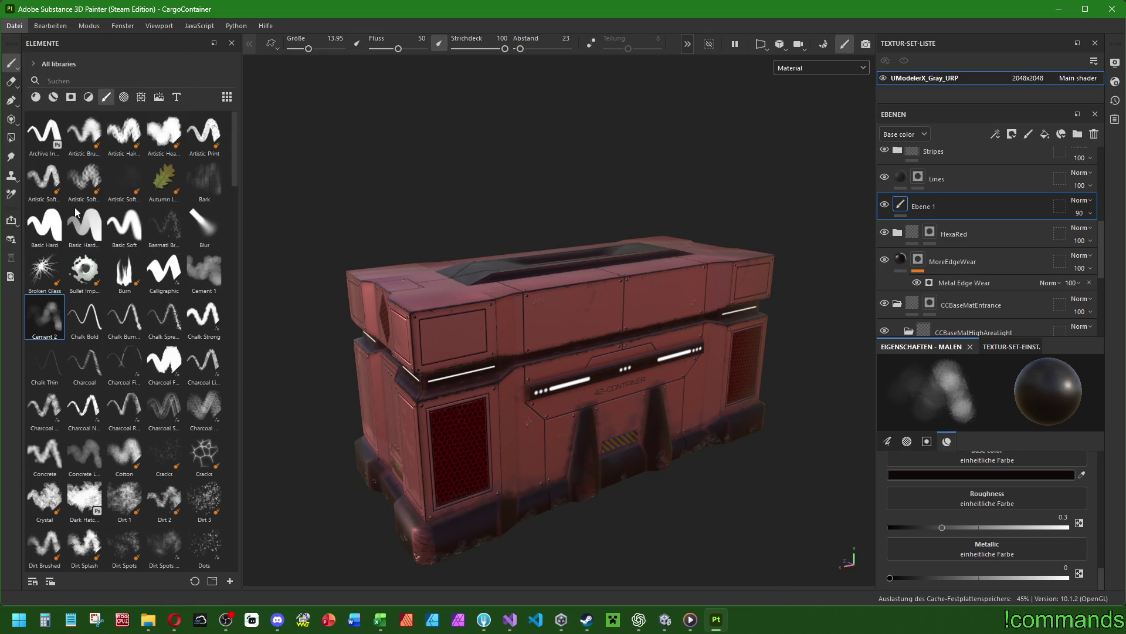
Browse the export output folder to Assets/Materials/CargoContainer.
click(710, 163)
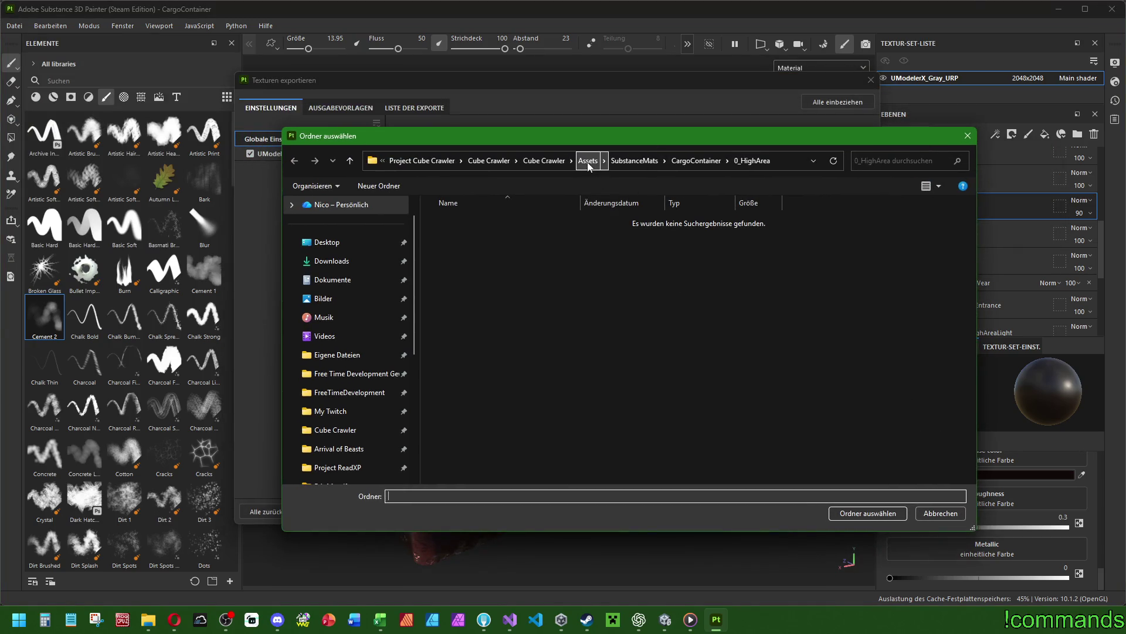
click(586, 160)
double_click(477, 308)
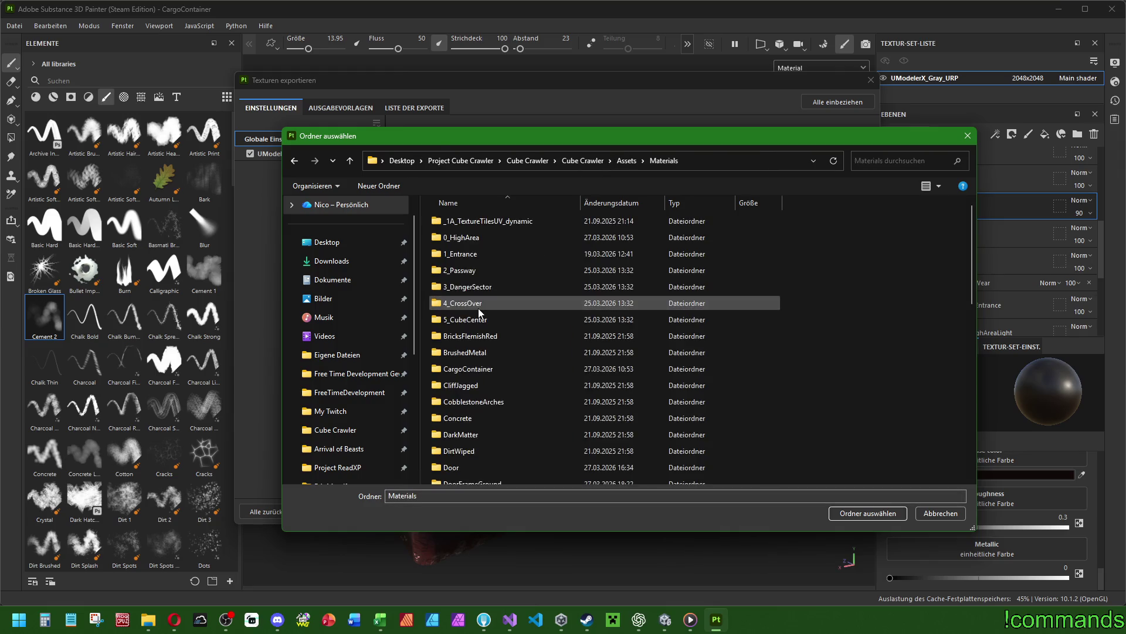
double_click(476, 369)
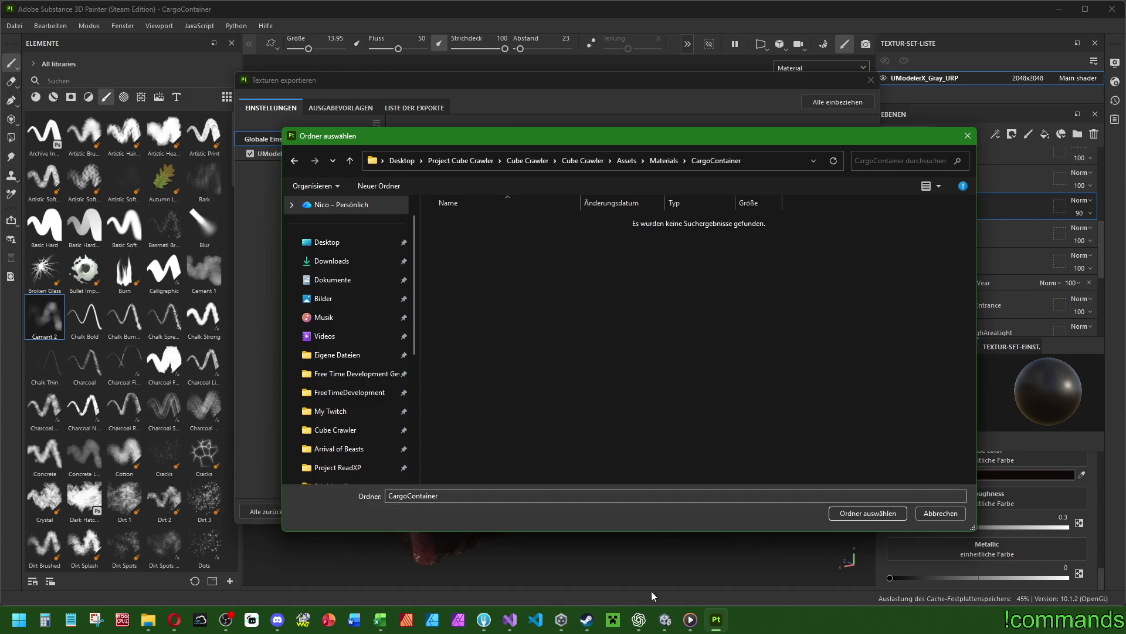
click(665, 620)
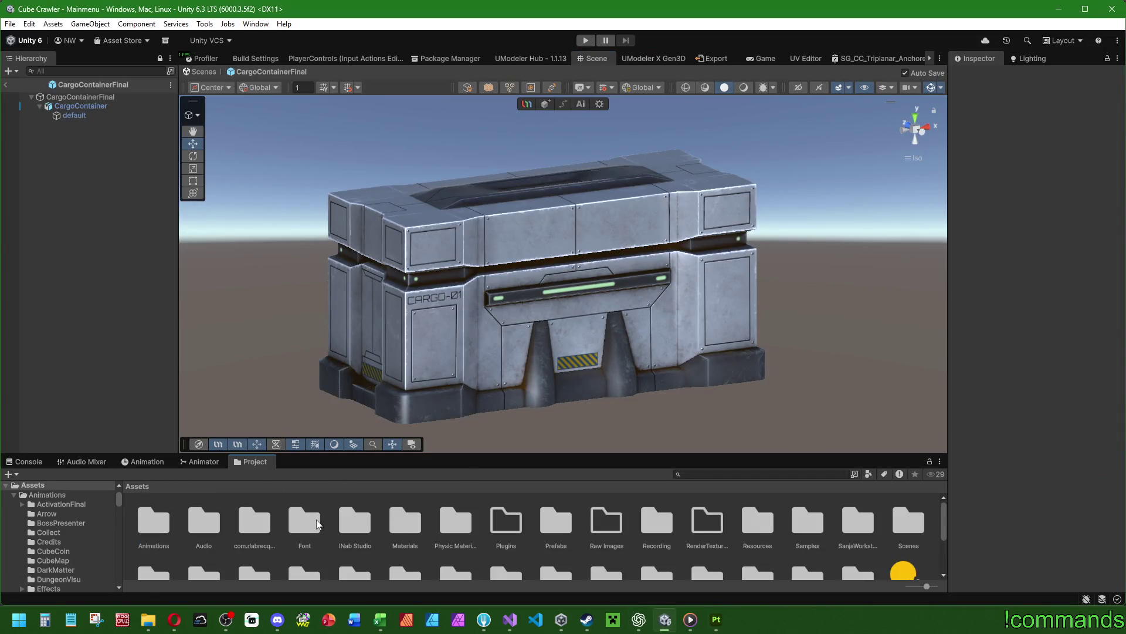
Create a 0_HighArea folder in Assets/Materials/CargoContainer and move the container material into it.
double_click(404, 519)
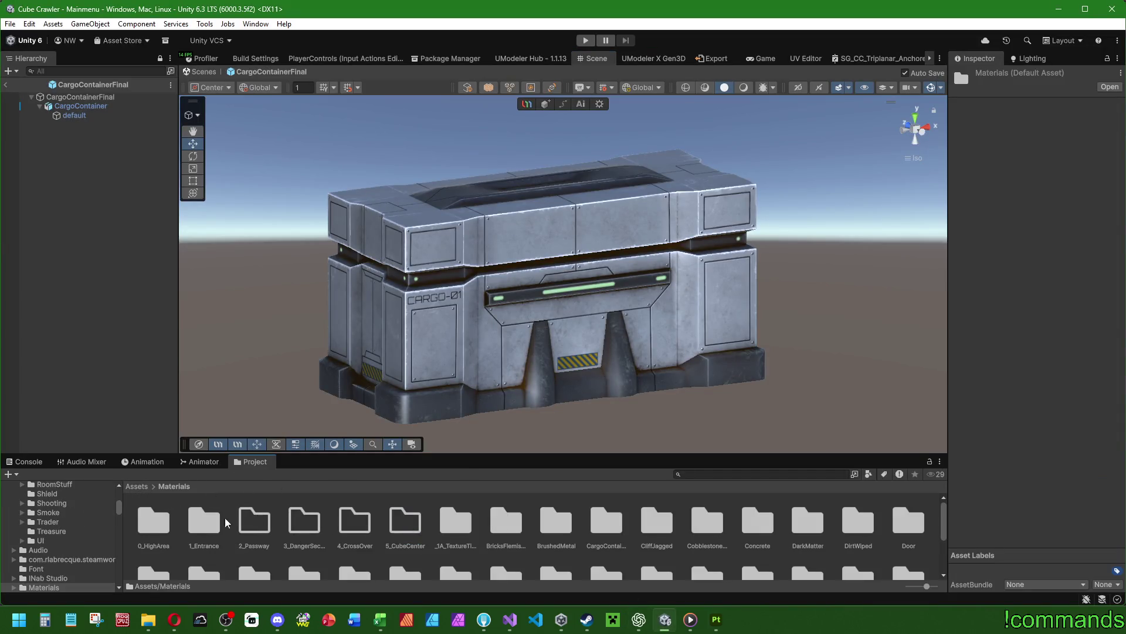
double_click(606, 519)
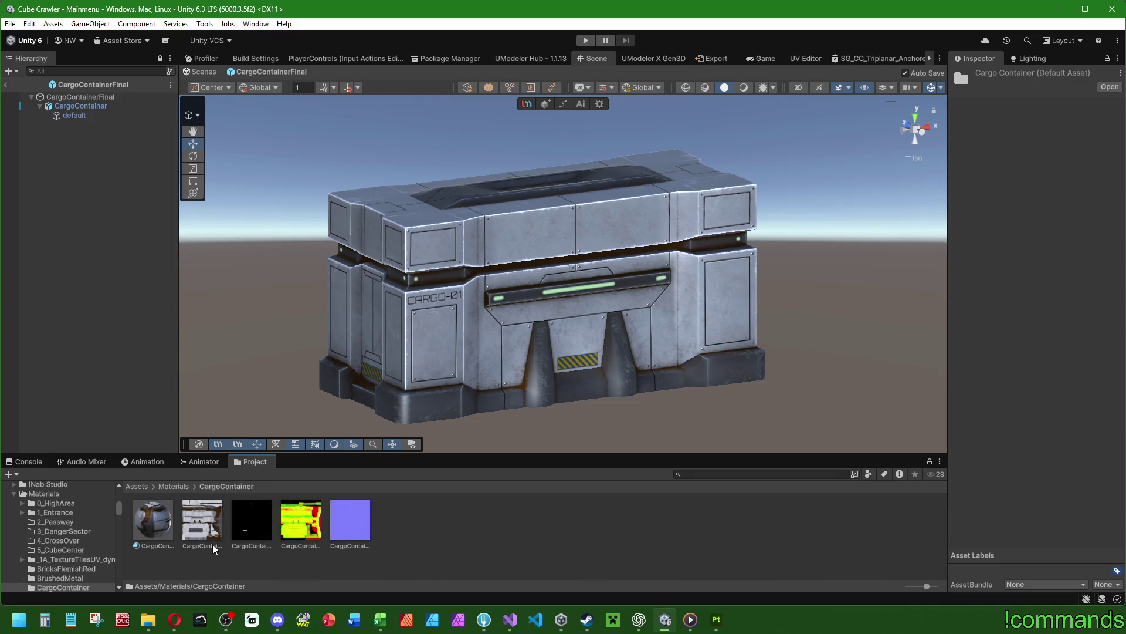
right_click(469, 536)
mouse_move(616, 201)
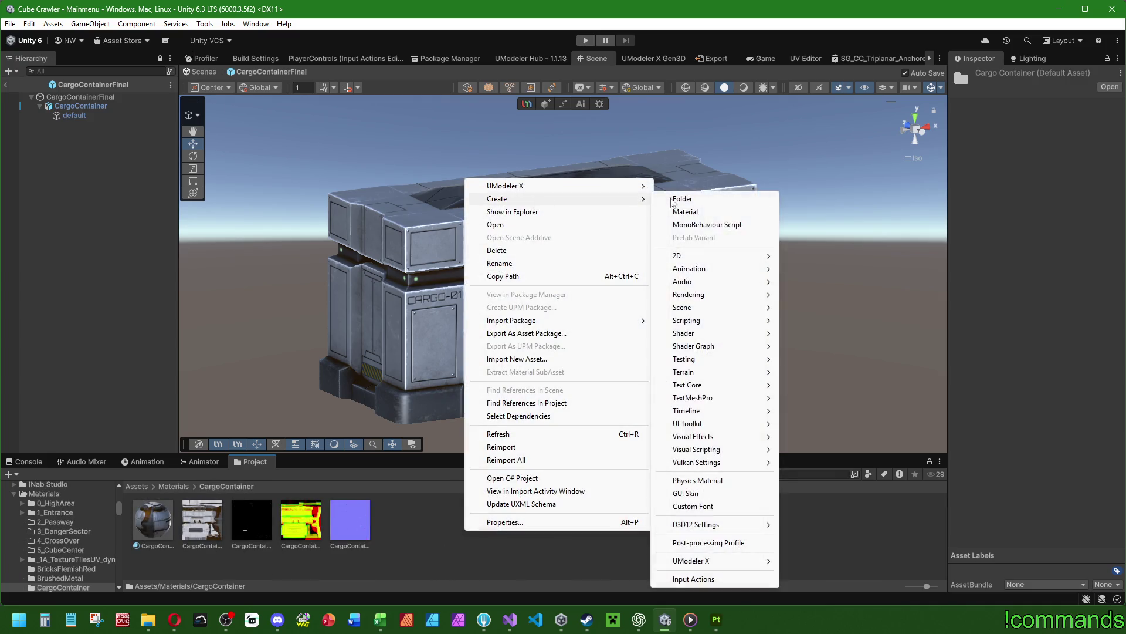
click(699, 198)
text(0_H)
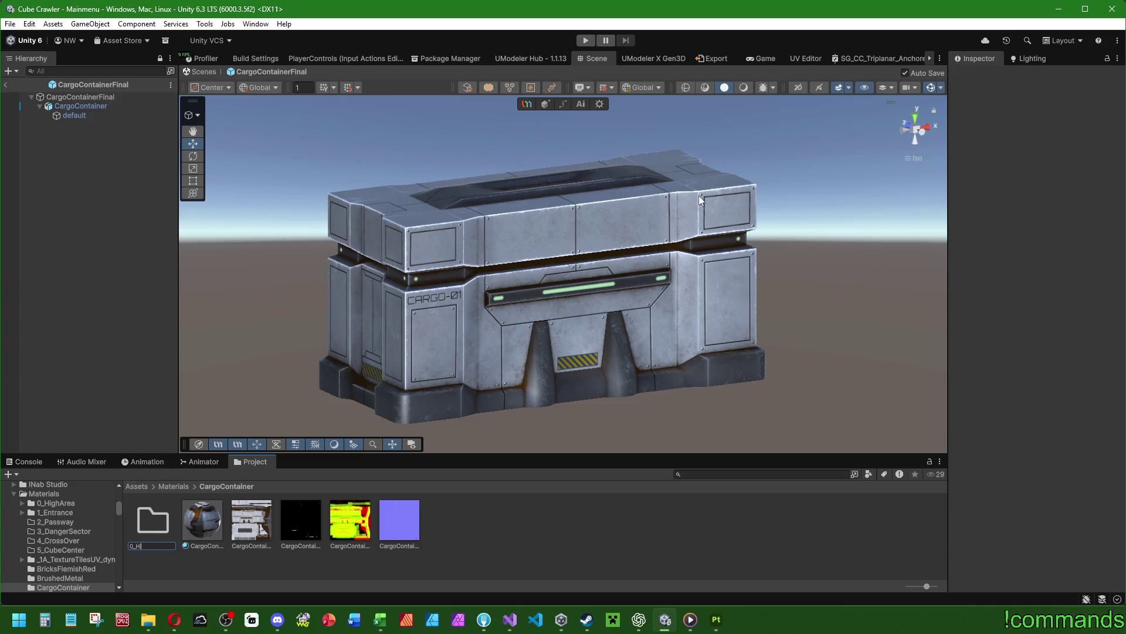
text(ighArea)
key(Return)
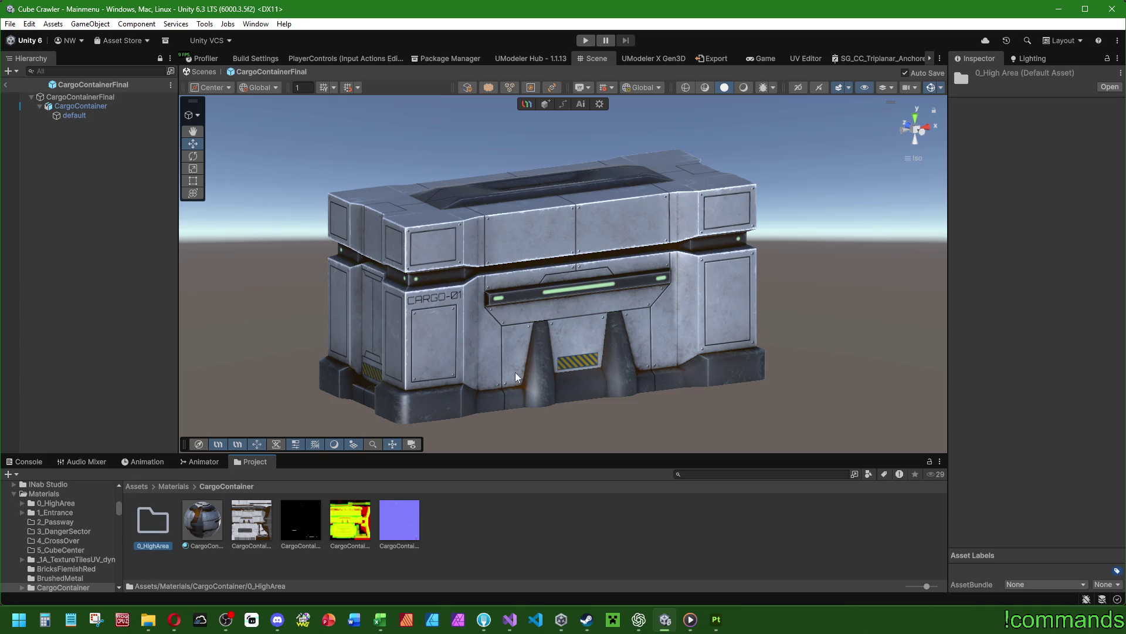
mouse_move(212, 521)
mouse_down()
mouse_move(425, 522)
mouse_move(152, 520)
mouse_up()
double_click(153, 520)
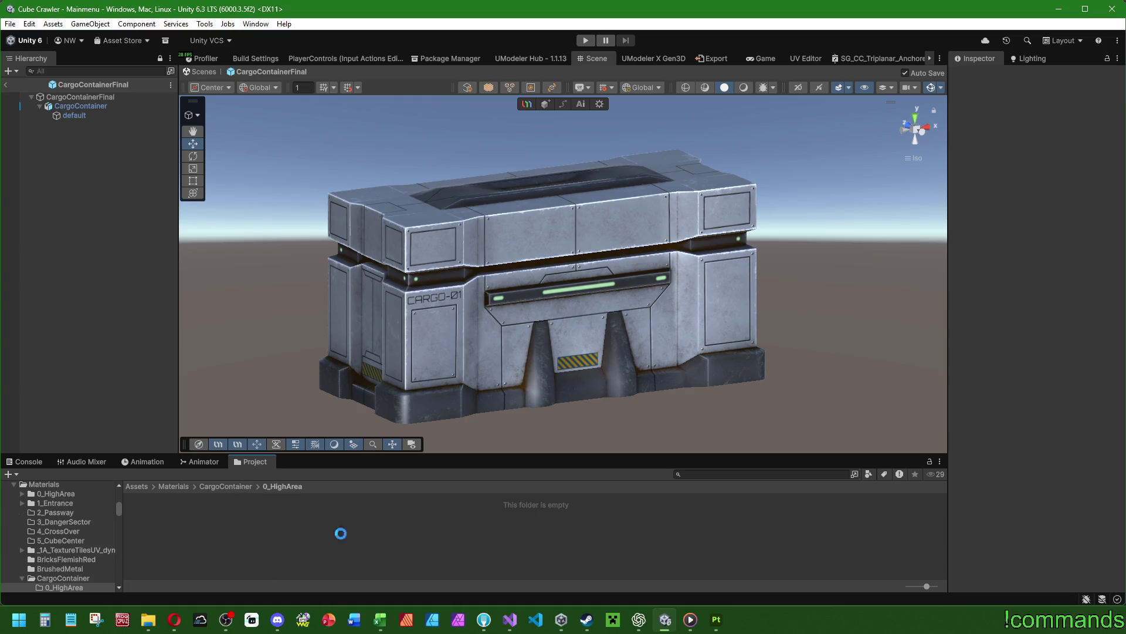
click(717, 619)
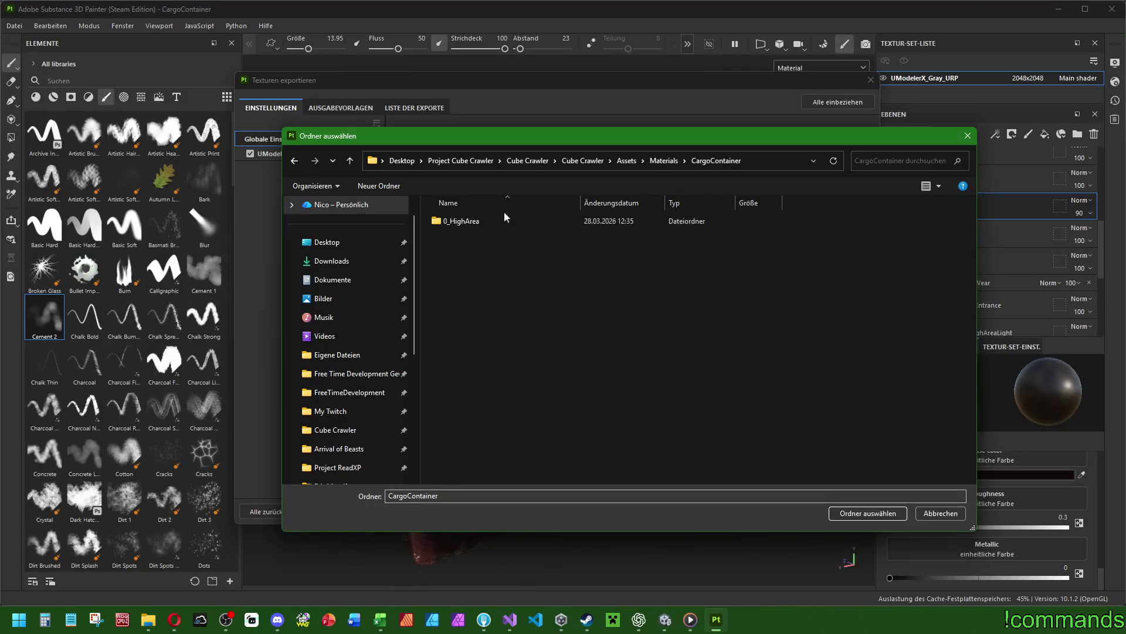
Set the export destination to the CargoContainer/0_HighArea folder.
click(454, 222)
double_click(454, 222)
click(850, 513)
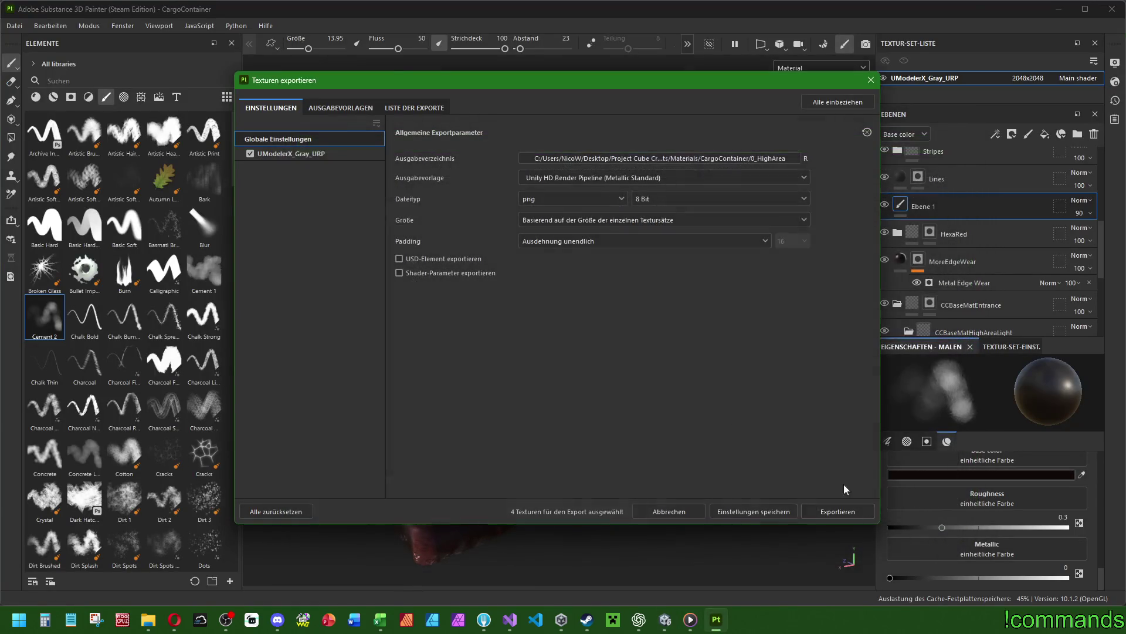
Review the Unity output templates and export the four container textures.
click(341, 108)
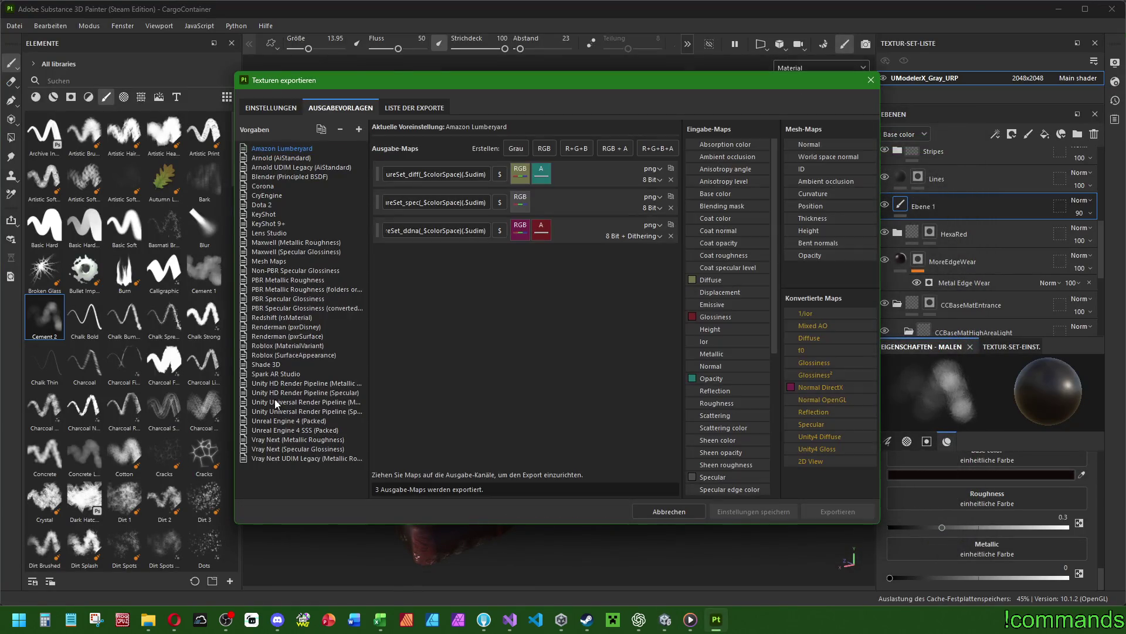
click(319, 401)
click(277, 108)
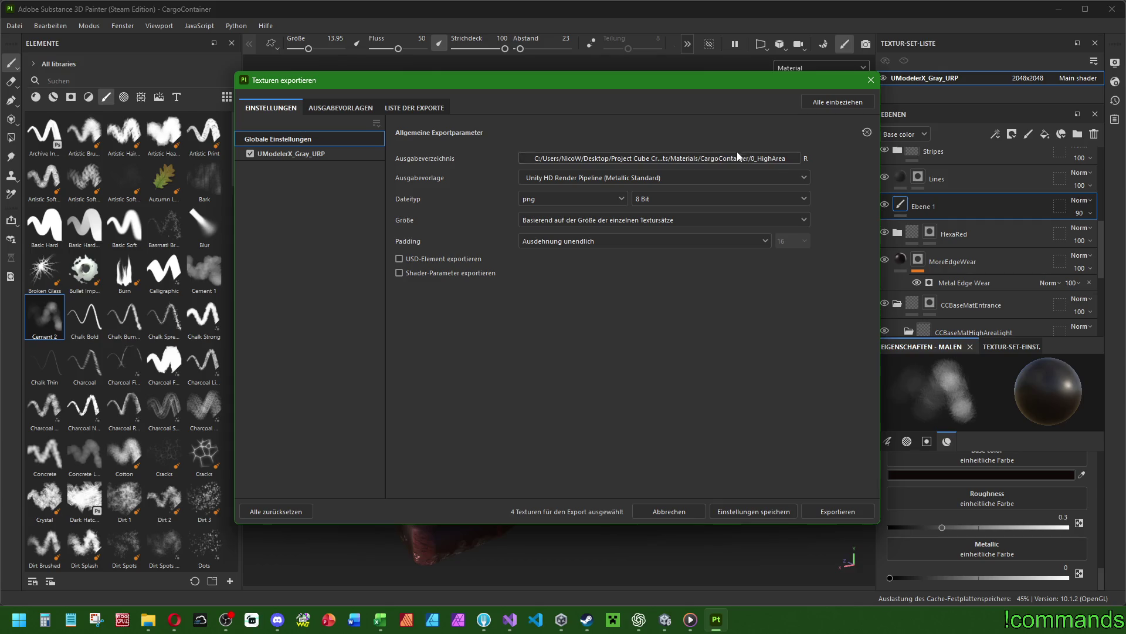
click(822, 508)
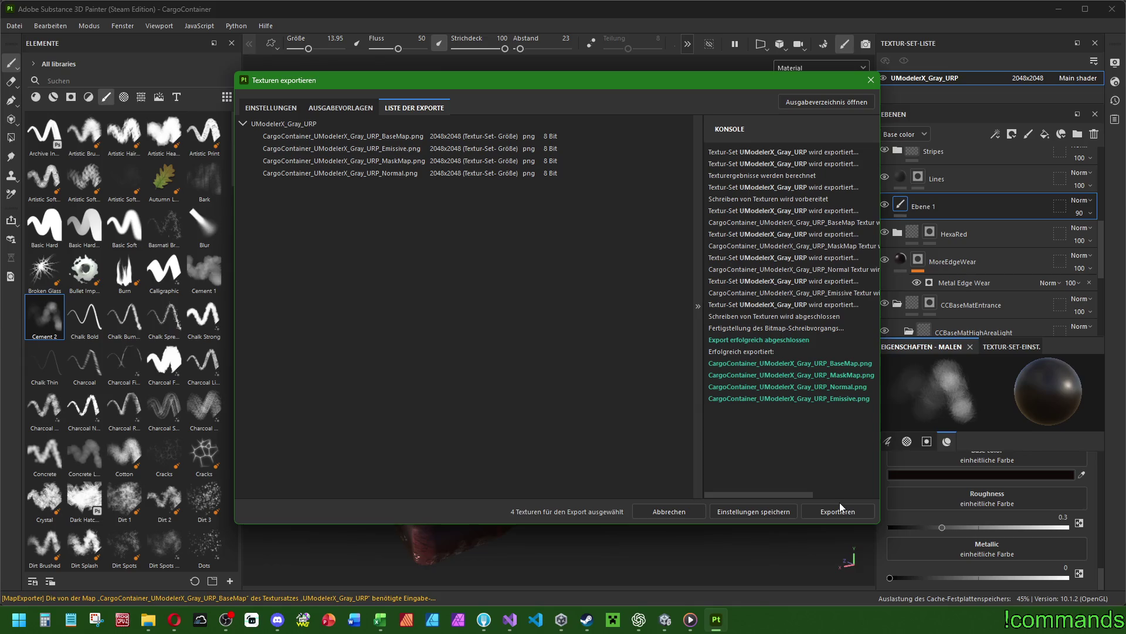
click(871, 80)
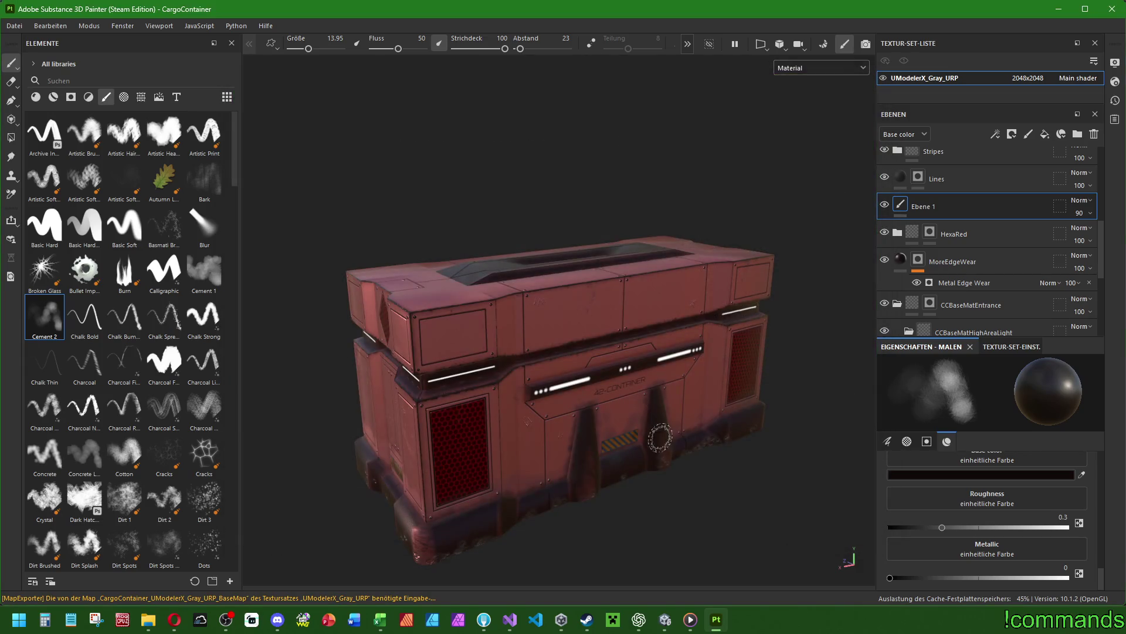
click(669, 628)
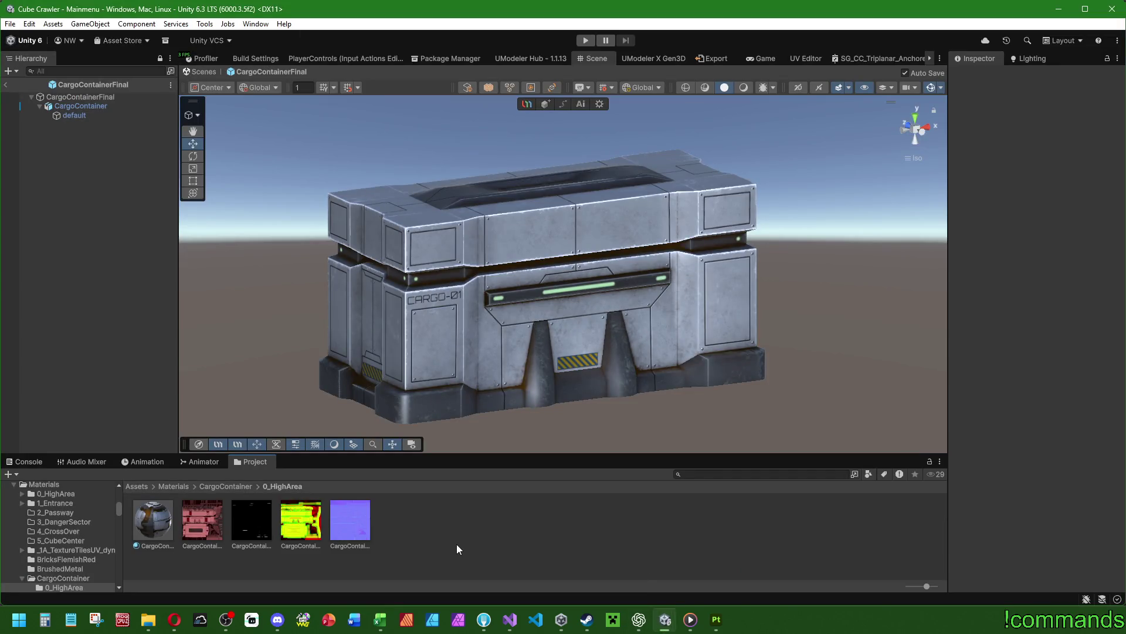
Select the four new textures and enable crunch compression with compressor quality 90.
click(216, 520)
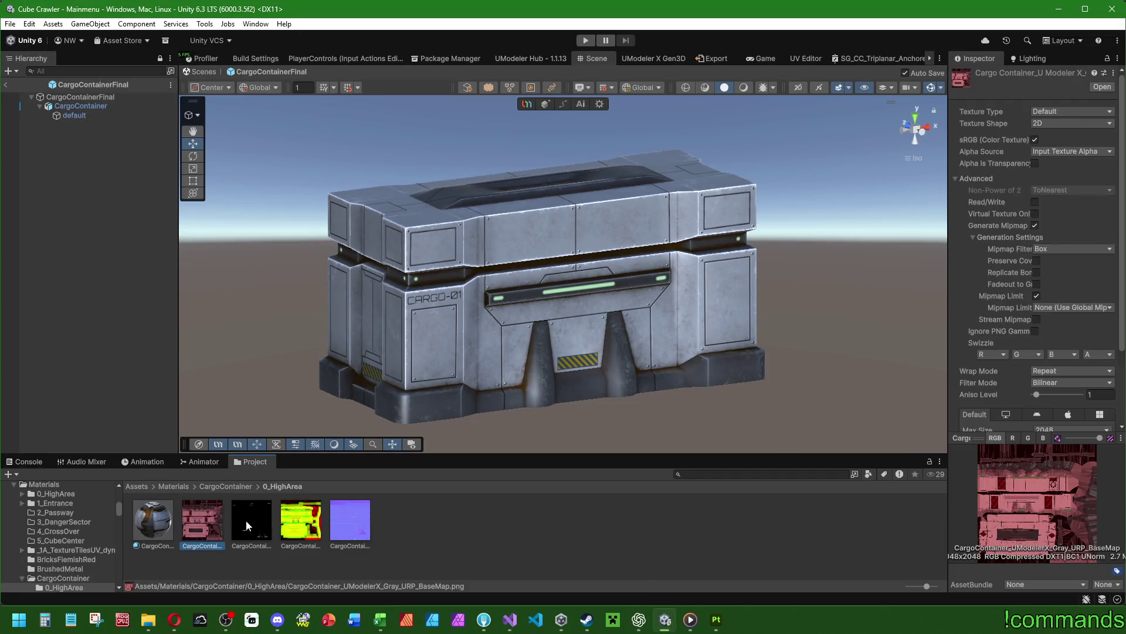
shift+click(345, 518)
scroll(974, 319, down, 3)
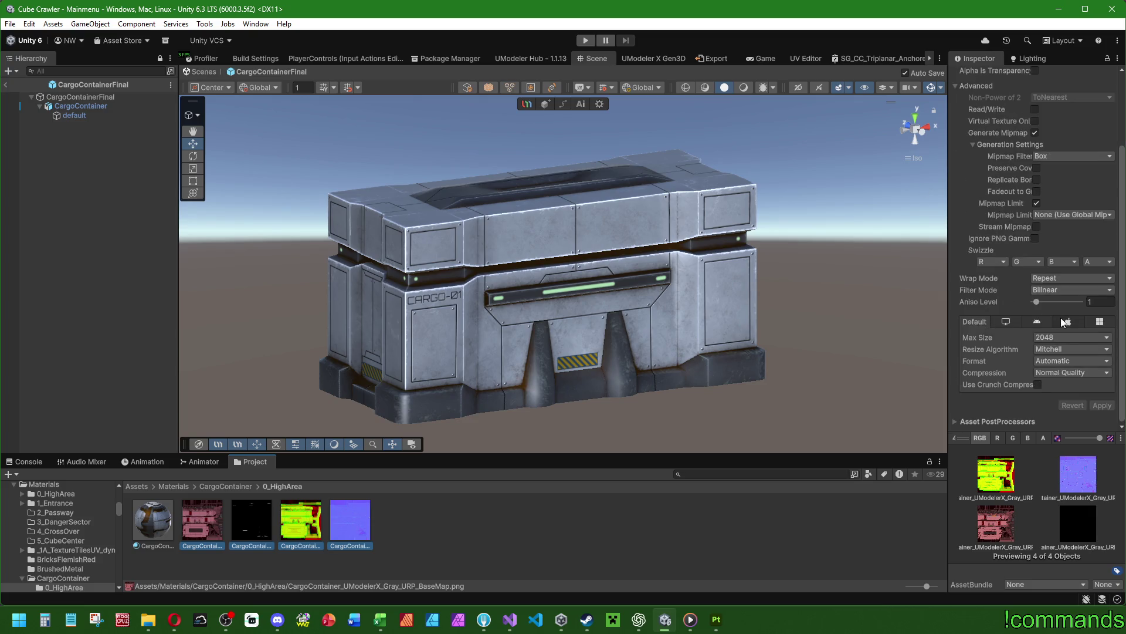
click(1036, 385)
double_click(1091, 397)
text(90)
key(Return)
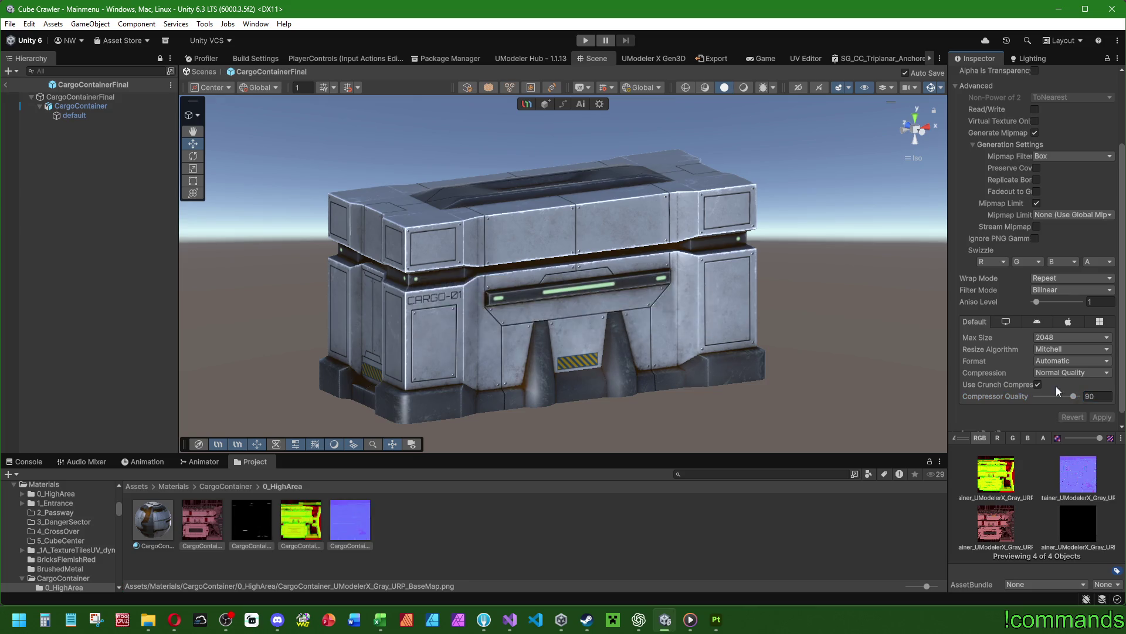
Set the four textures' compression to High Quality and apply the import settings.
click(229, 487)
click(243, 527)
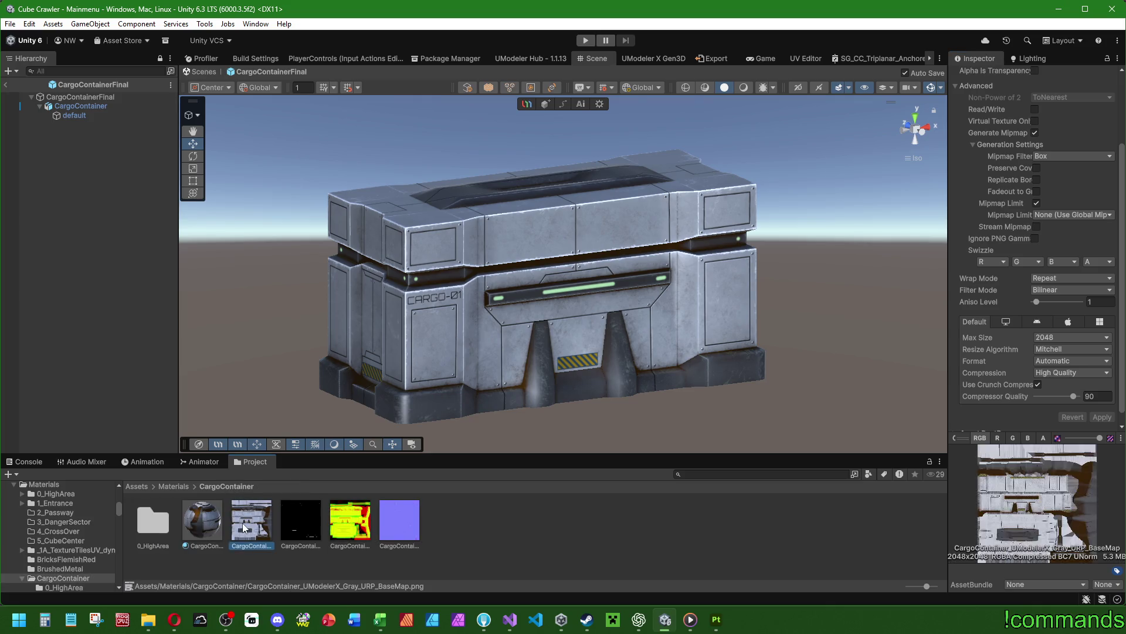
double_click(166, 516)
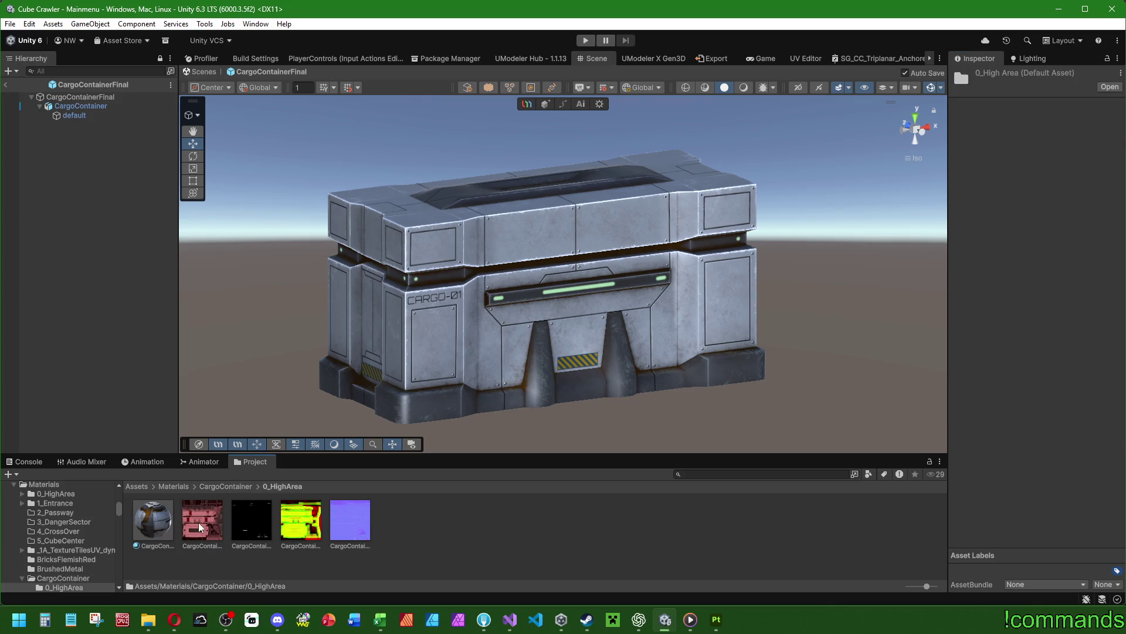
click(200, 524)
shift+click(354, 525)
scroll(1012, 347, down, 3)
click(1044, 362)
click(1050, 410)
click(1103, 406)
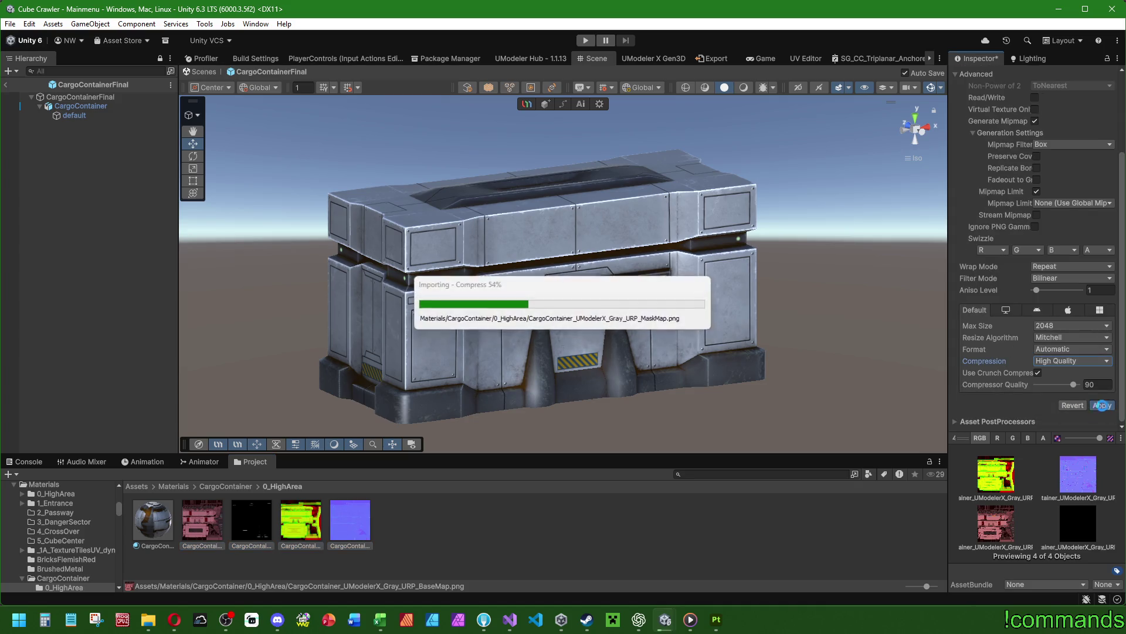
click(160, 517)
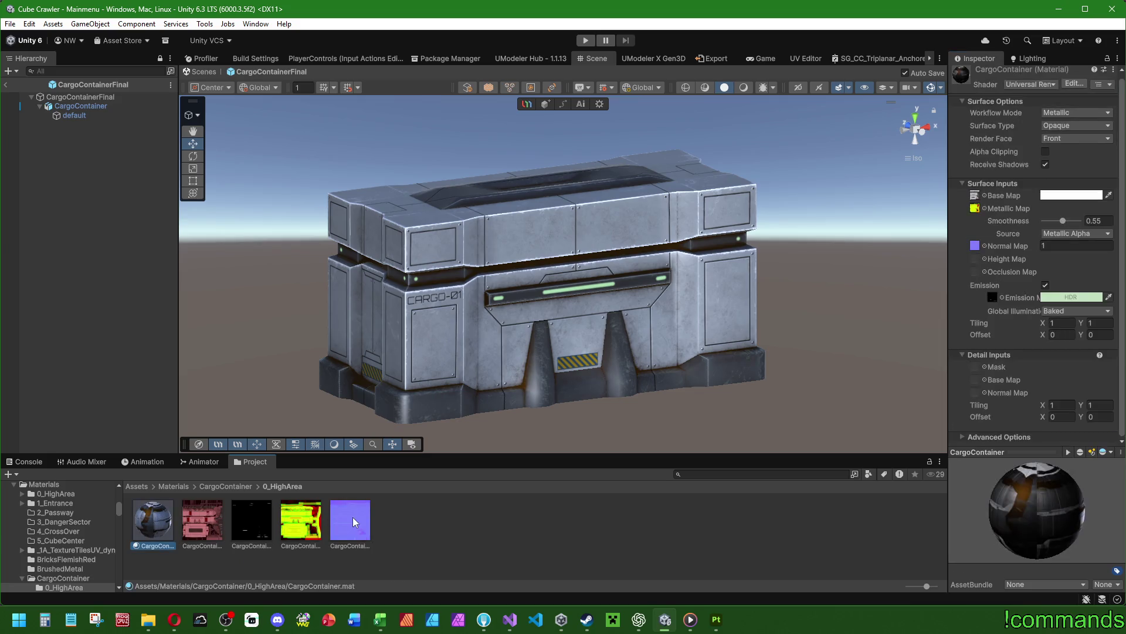
Assign the red texture as Base Map, yellow as Metallic, purple as Normal, and black as Emission.
scroll(1002, 256, up, 1)
mouse_move(212, 497)
mouse_down()
mouse_move(624, 422)
mouse_move(974, 199)
mouse_up()
mouse_move(290, 523)
mouse_down()
mouse_move(515, 433)
mouse_move(975, 212)
mouse_up()
drag(350, 520, 976, 253)
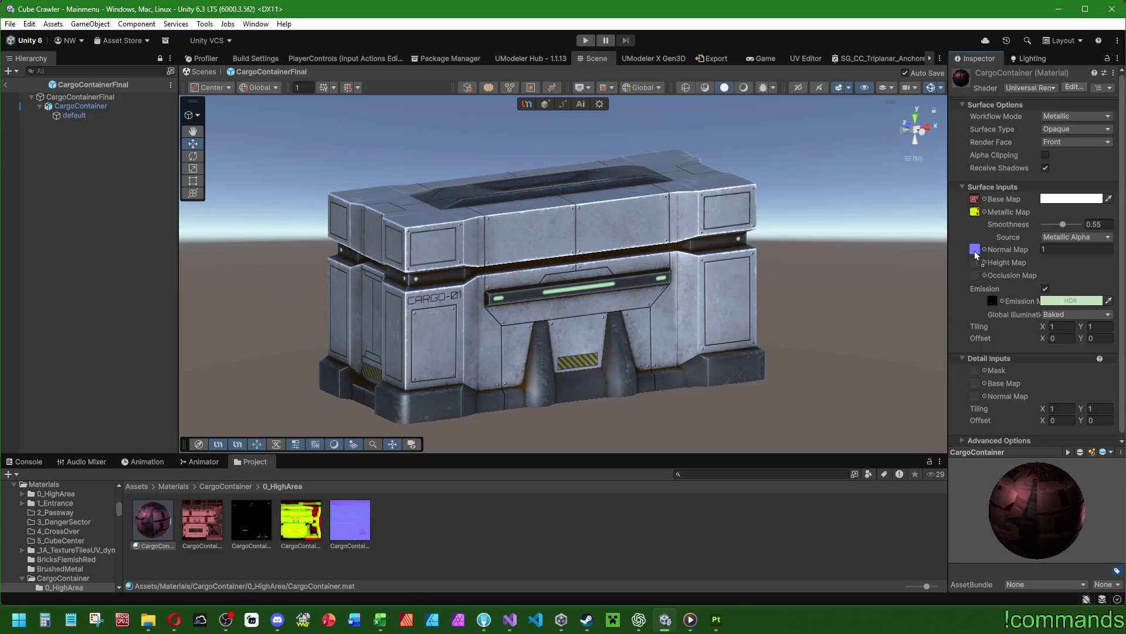
mouse_move(249, 525)
mouse_down()
mouse_move(861, 418)
mouse_move(992, 328)
mouse_up()
click(350, 520)
Set the normal texture's Texture Type to Normal map, apply it, and reselect the container mesh.
click(1063, 109)
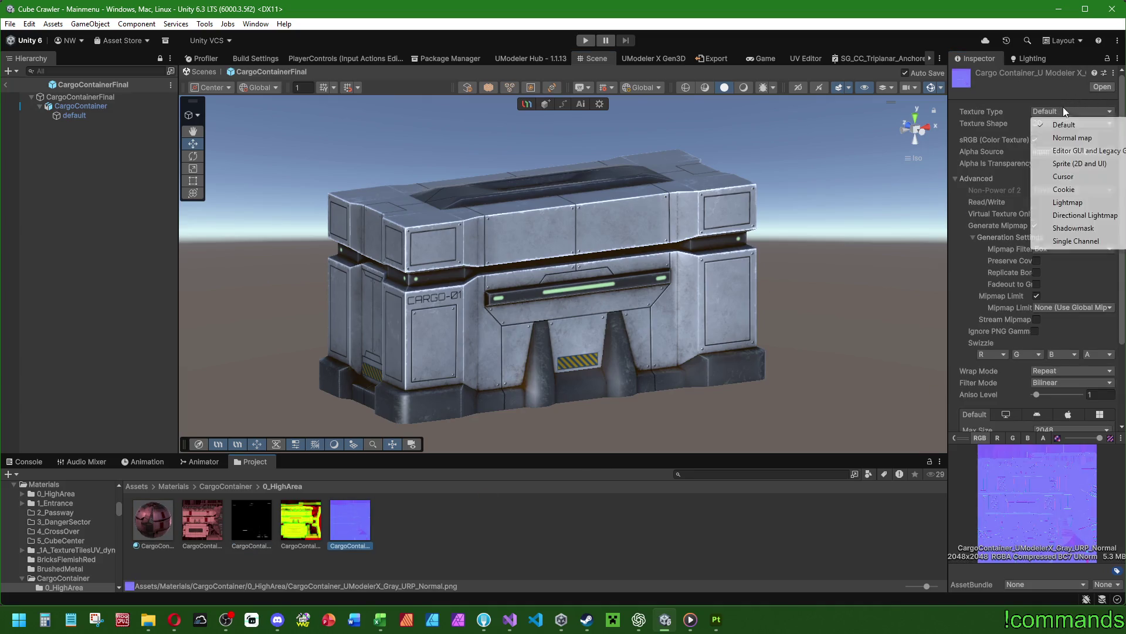
click(1072, 137)
scroll(1016, 372, down, 4)
click(1100, 405)
click(164, 517)
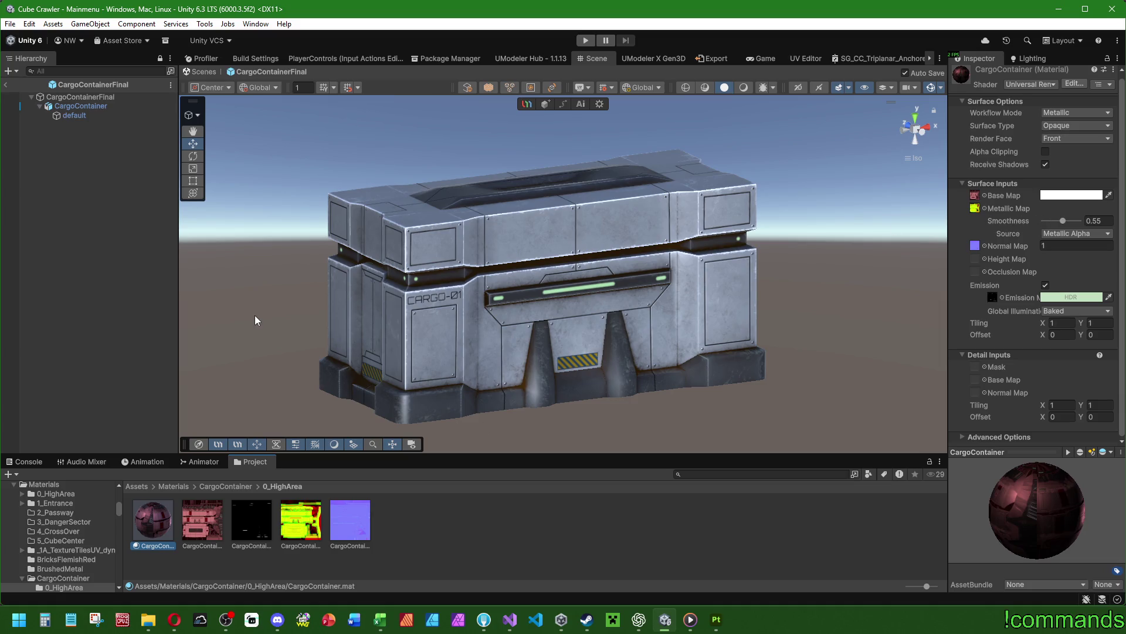
click(75, 115)
Assign the CargoContainer material to Mesh Renderer Element 0 and inspect the prefab's root and mesh.
mouse_move(159, 520)
mouse_down()
mouse_move(499, 352)
mouse_move(696, 279)
mouse_move(1038, 234)
mouse_move(745, 266)
mouse_move(720, 287)
mouse_move(775, 285)
mouse_move(741, 300)
mouse_move(776, 280)
mouse_move(730, 290)
mouse_move(787, 273)
mouse_move(739, 291)
mouse_move(780, 276)
mouse_move(738, 304)
mouse_move(787, 276)
mouse_move(754, 300)
mouse_move(795, 270)
mouse_up()
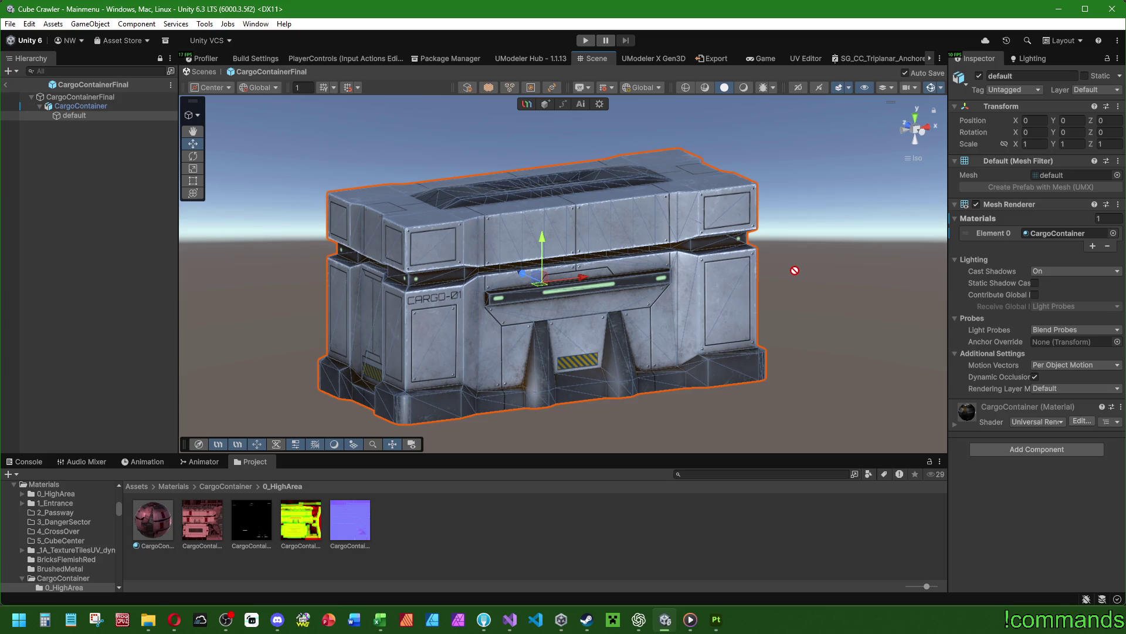
drag(794, 270, 666, 528)
click(117, 97)
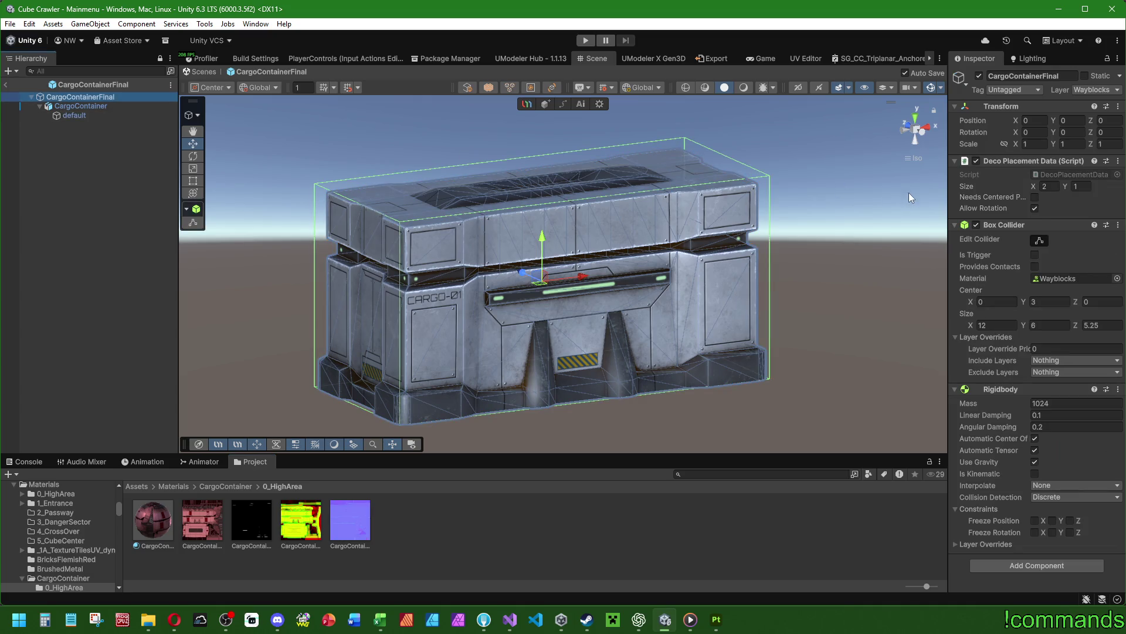
click(74, 115)
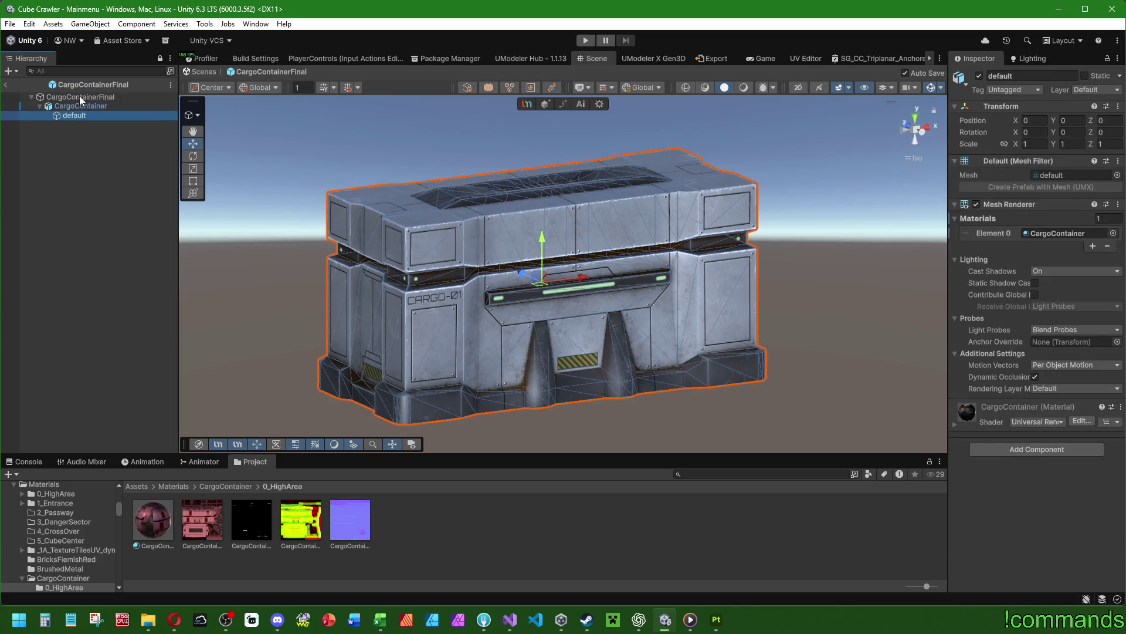
click(116, 215)
Exit the prefab back to the Mainmenu scene and switch to Visual Studio's RoomBuilder.cs.
click(6, 85)
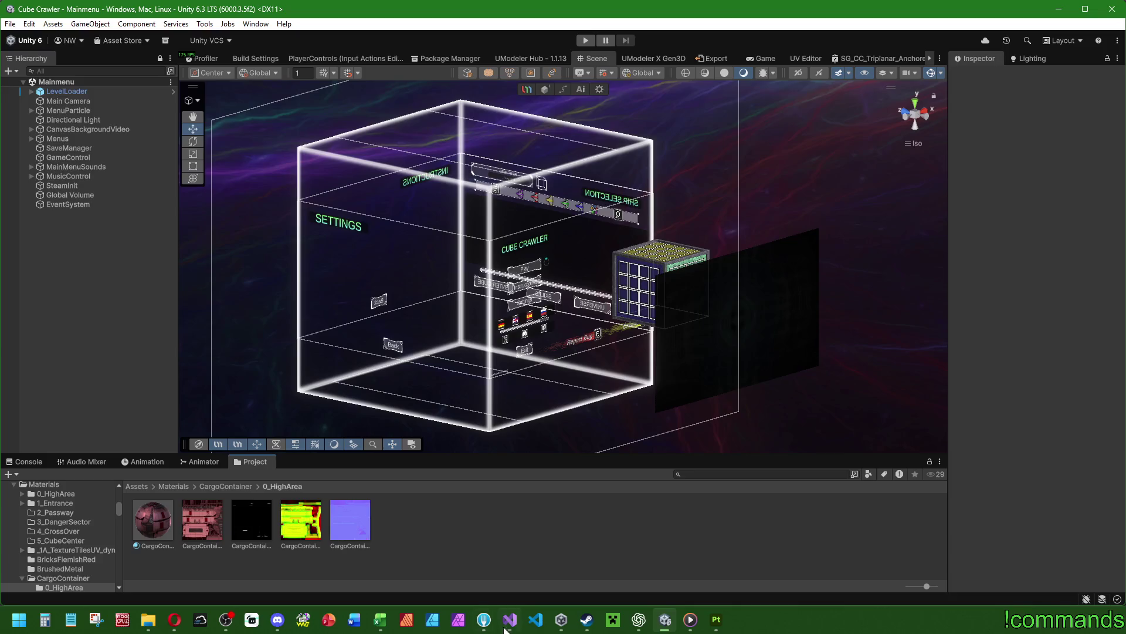
key(alt+Tab)
drag(145, 319, 145, 115)
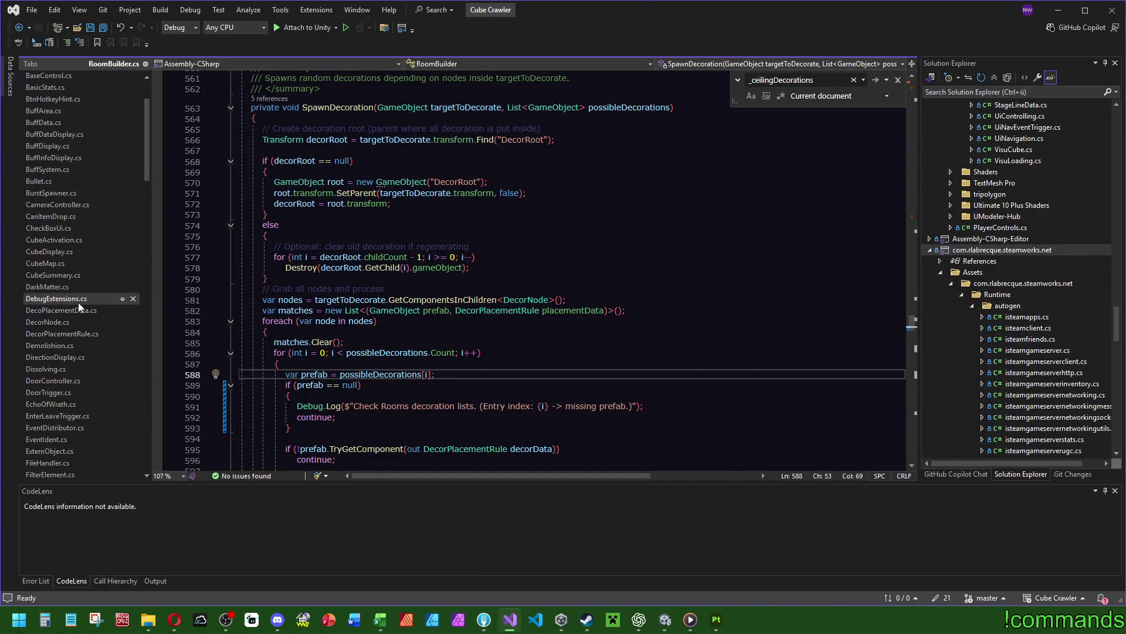
click(77, 320)
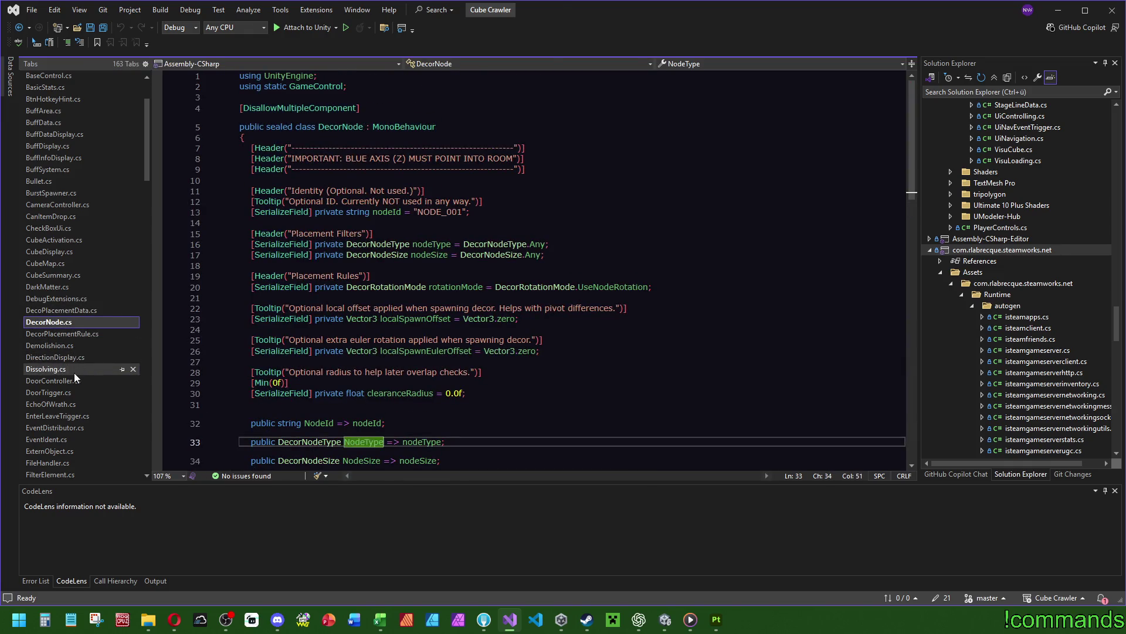
click(53, 380)
scroll(783, 132, up, 15)
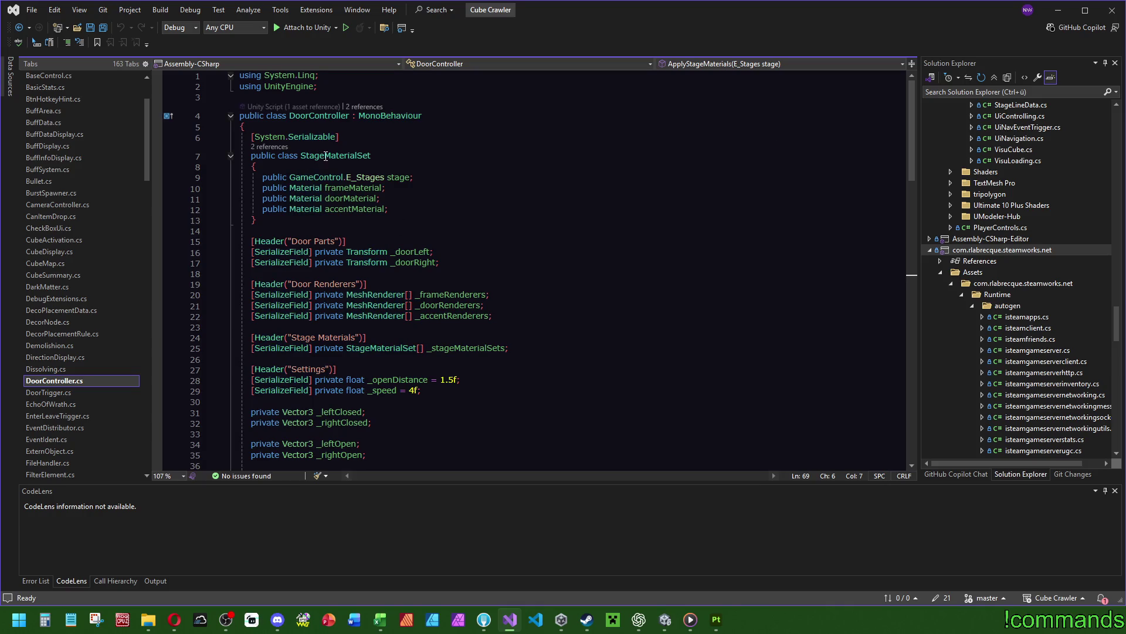
drag(292, 218, 278, 126)
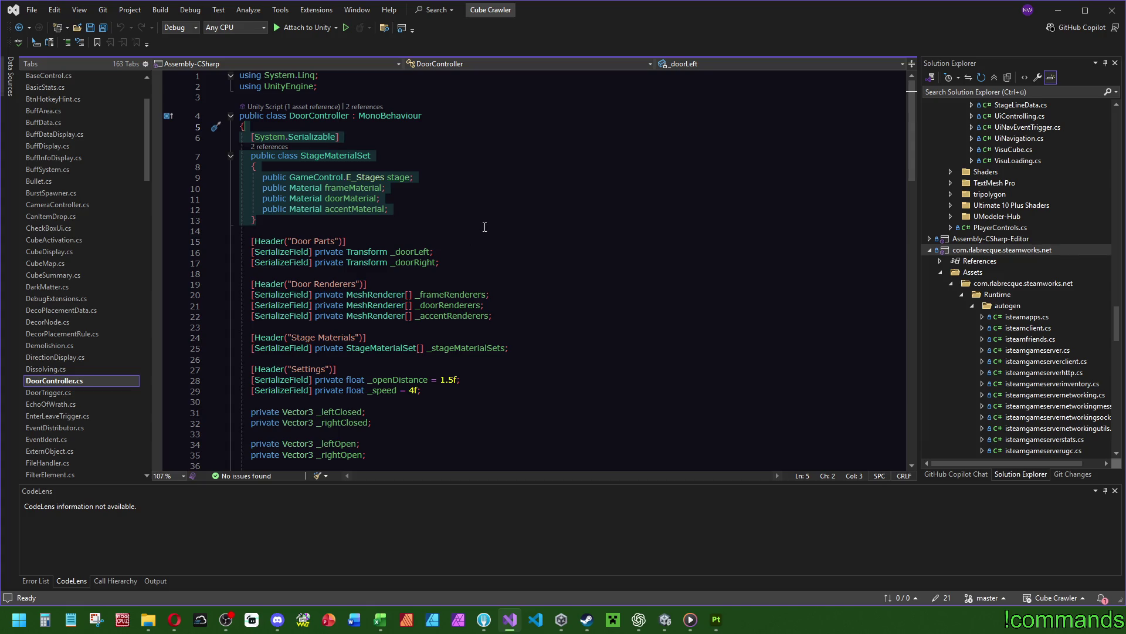
scroll(485, 227, down, 8)
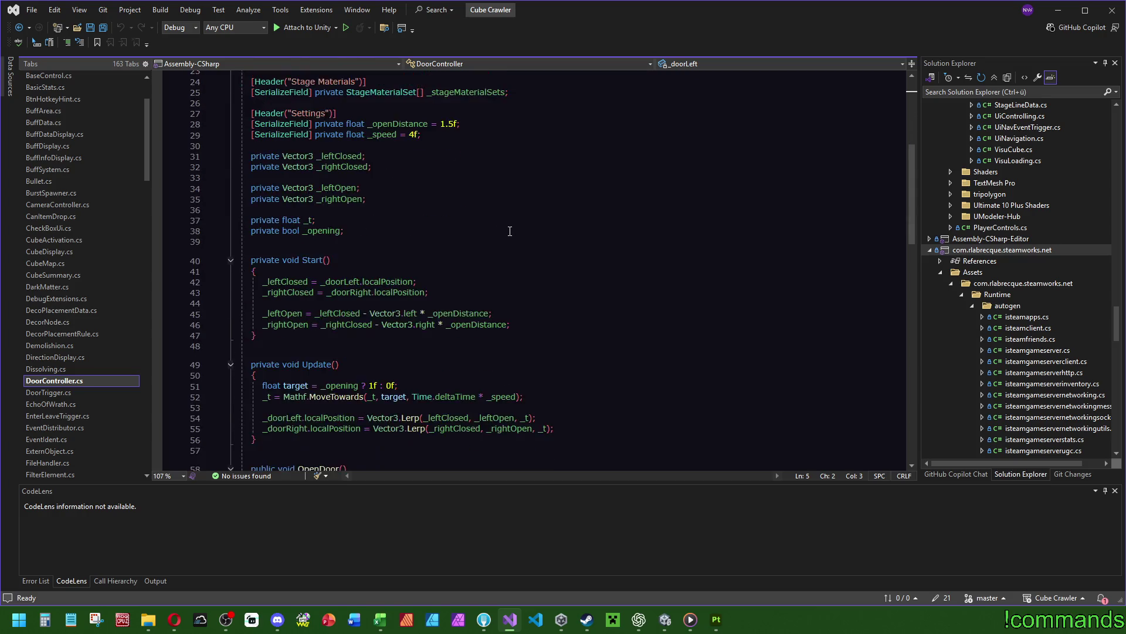
scroll(522, 226, up, 9)
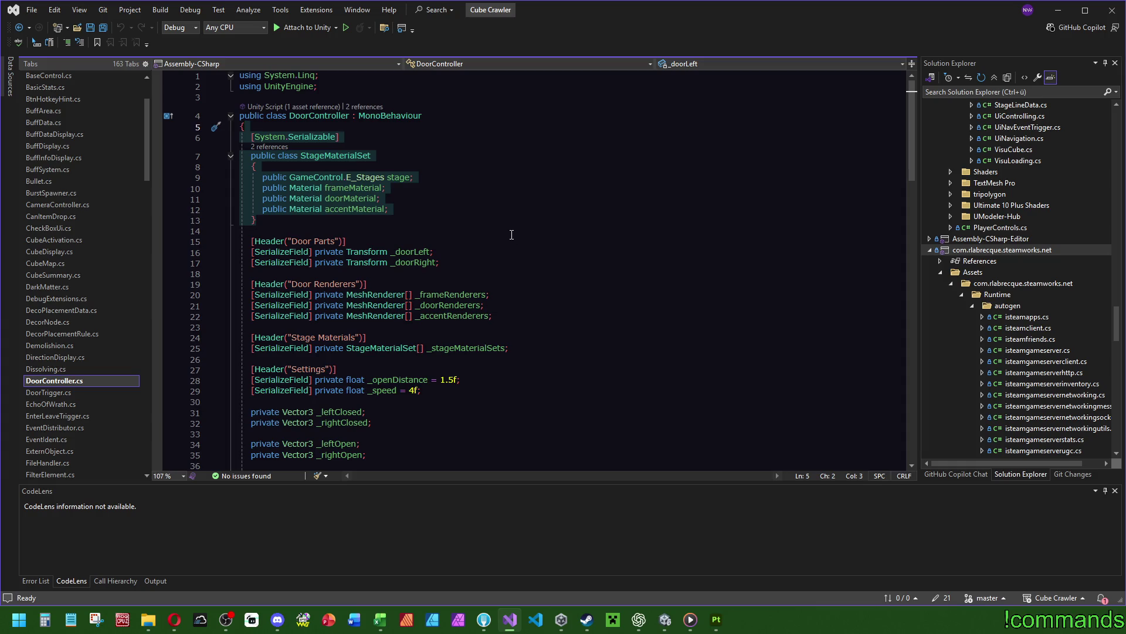
scroll(535, 246, down, 18)
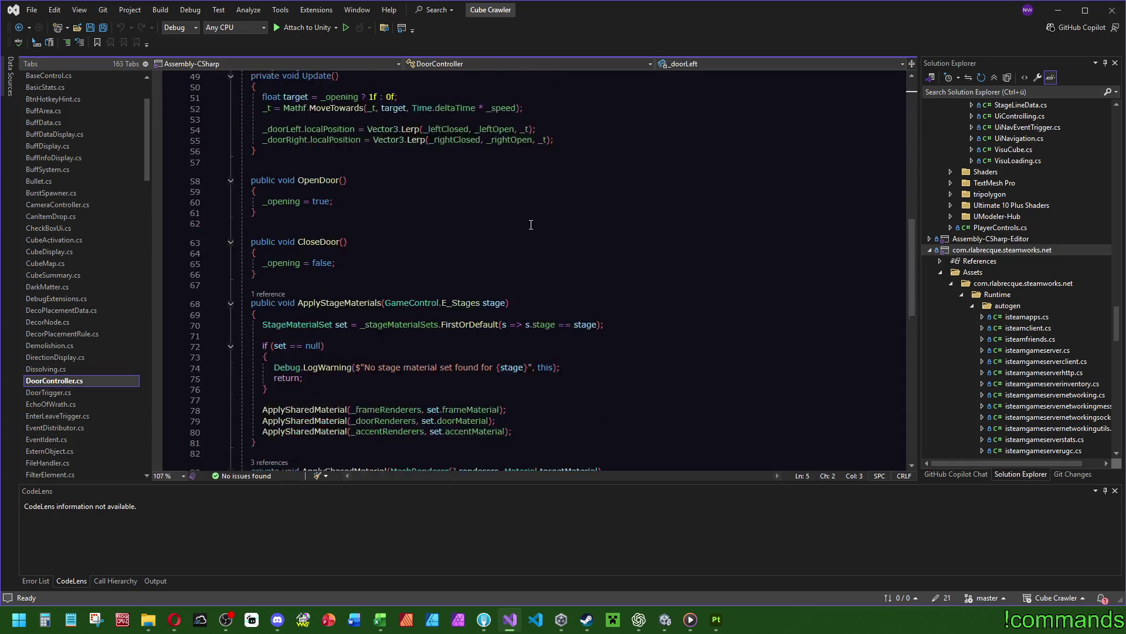
scroll(530, 222, down, 2)
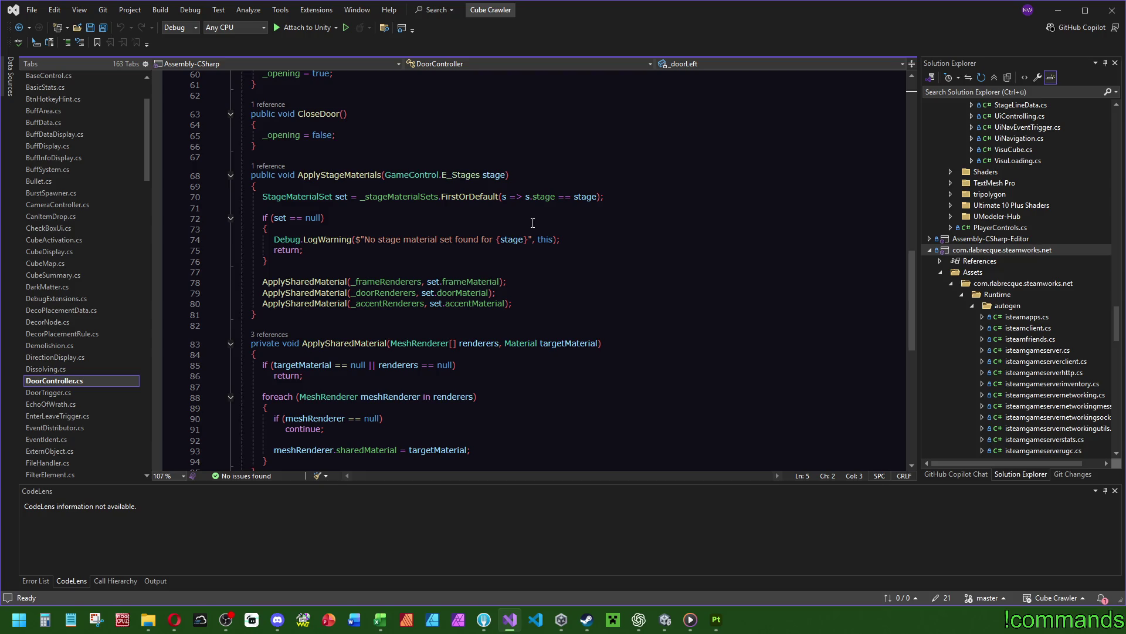
scroll(533, 223, down, 1)
mouse_move(302, 444)
mouse_down()
mouse_move(352, 188)
mouse_move(390, 128)
mouse_up()
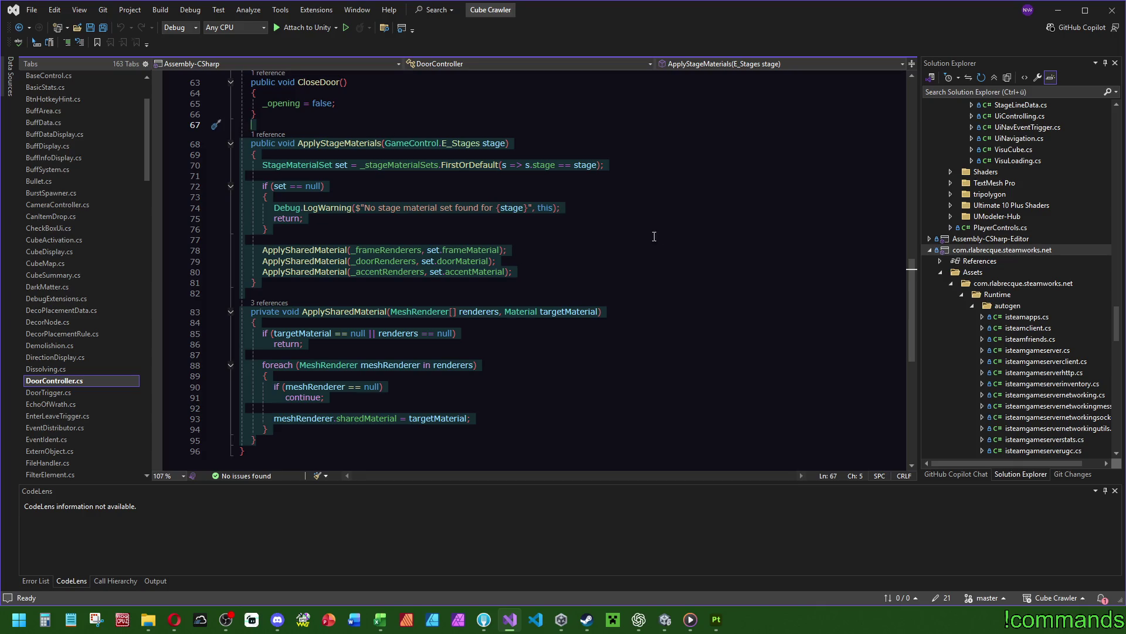
click(626, 248)
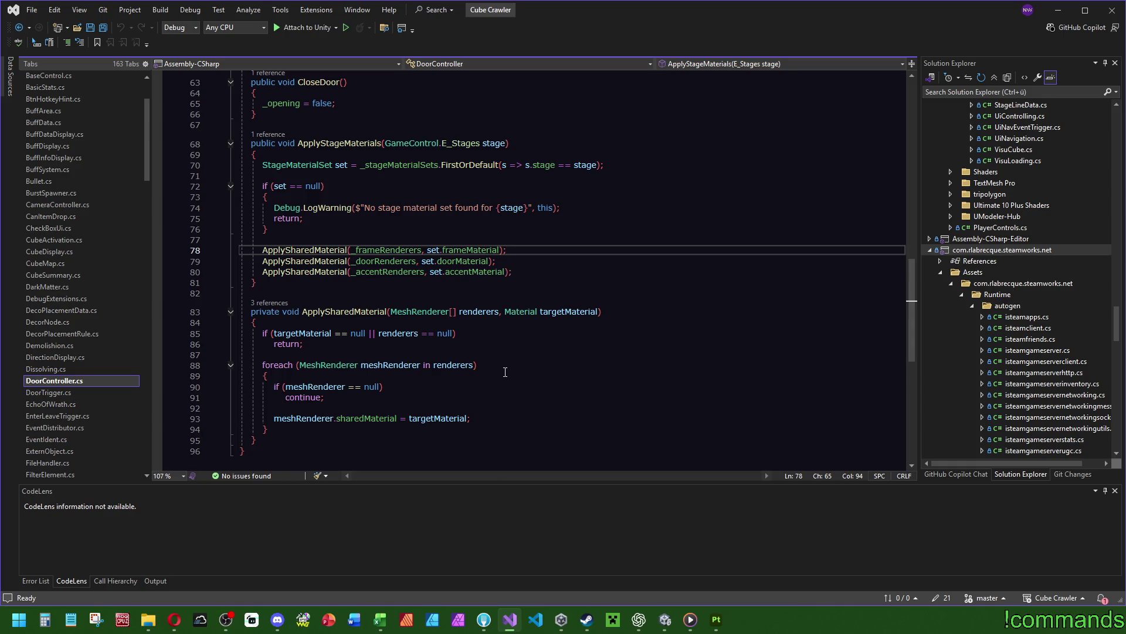
scroll(505, 372, up, 16)
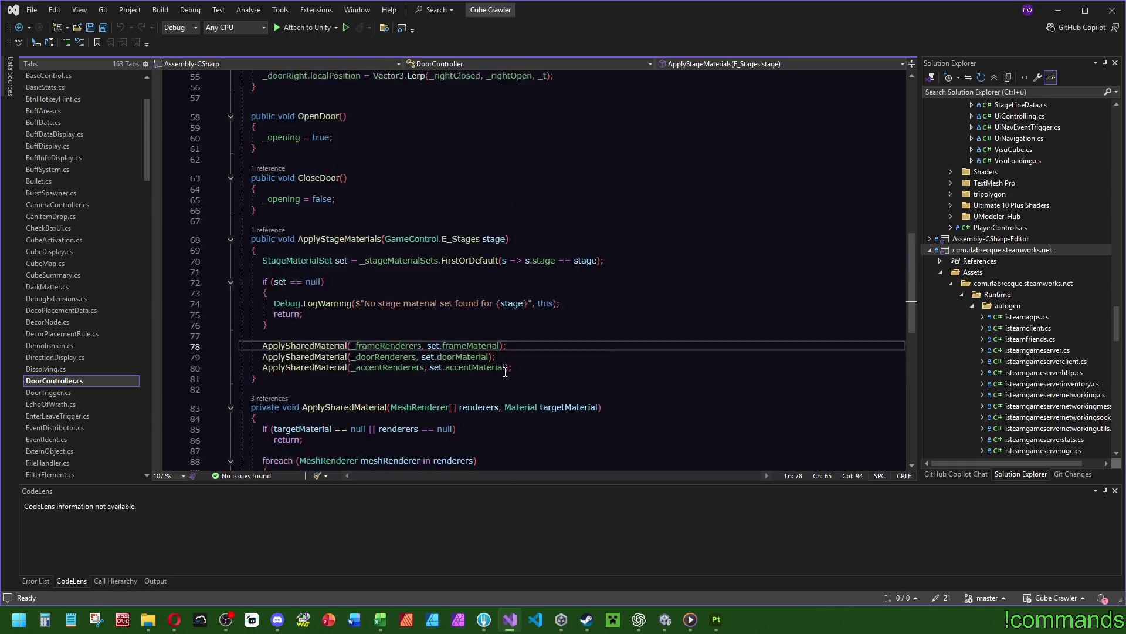
scroll(505, 372, up, 5)
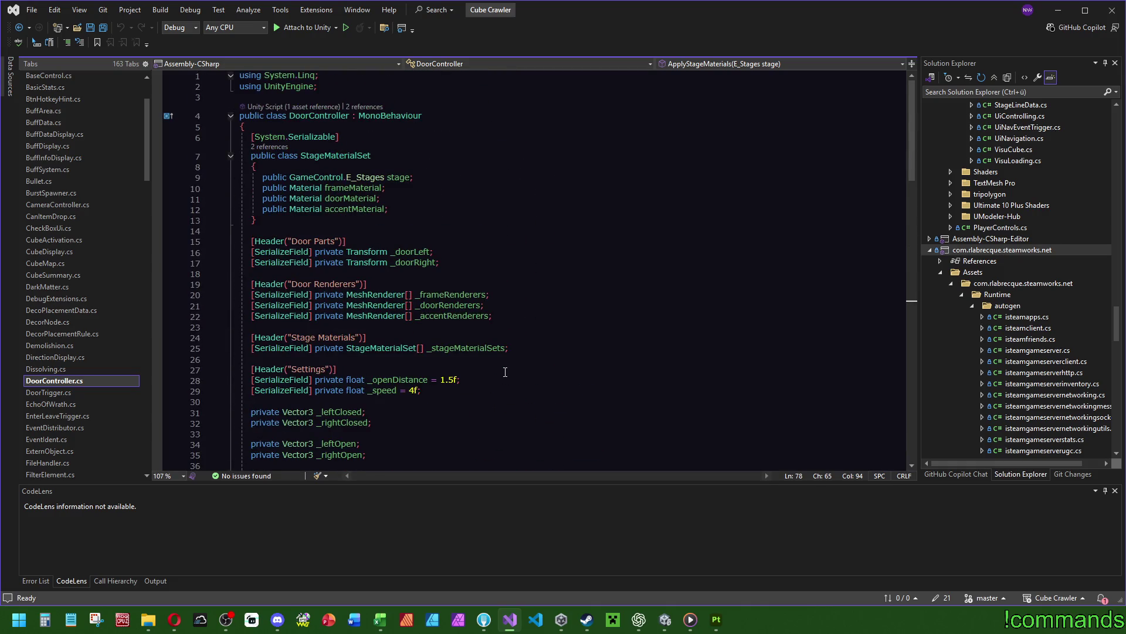
click(335, 156)
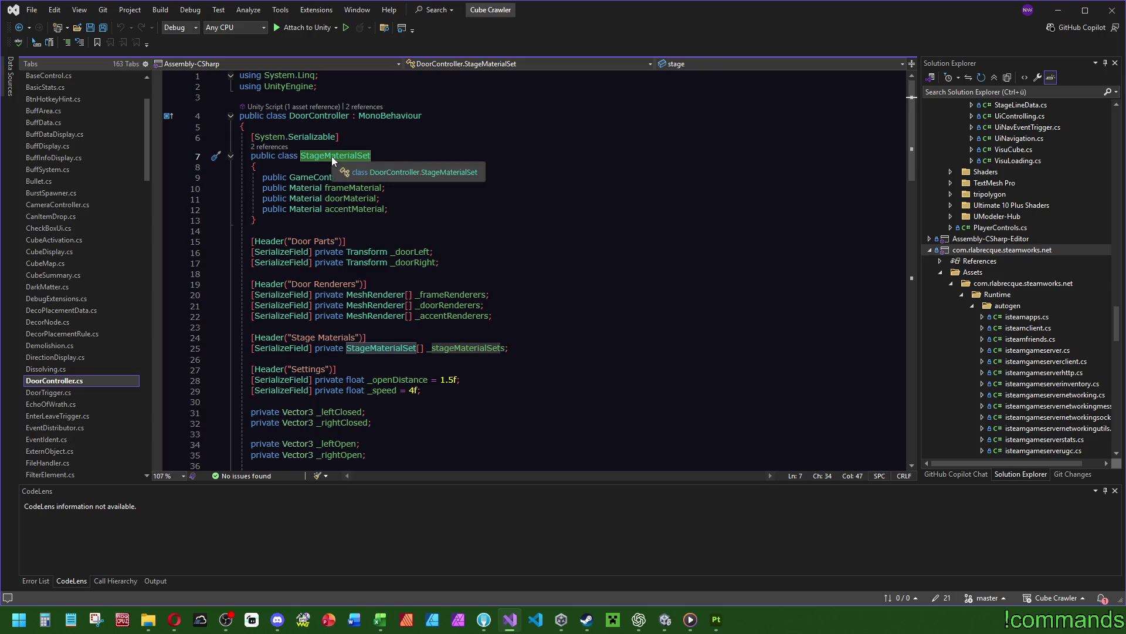
click(366, 189)
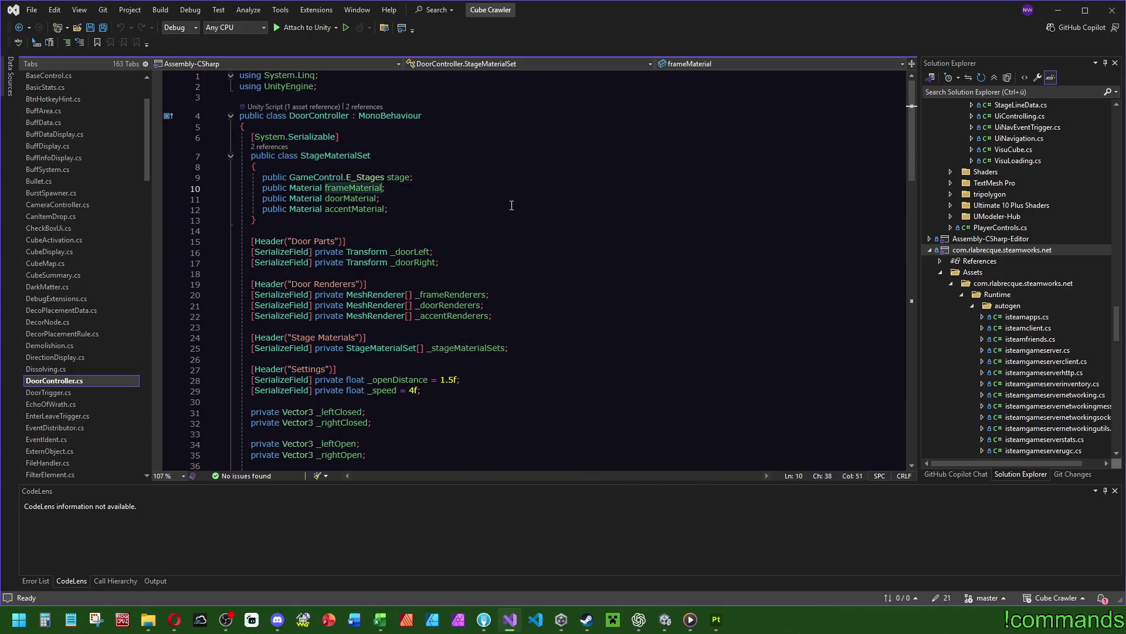
click(352, 209)
click(440, 295)
click(441, 306)
click(489, 316)
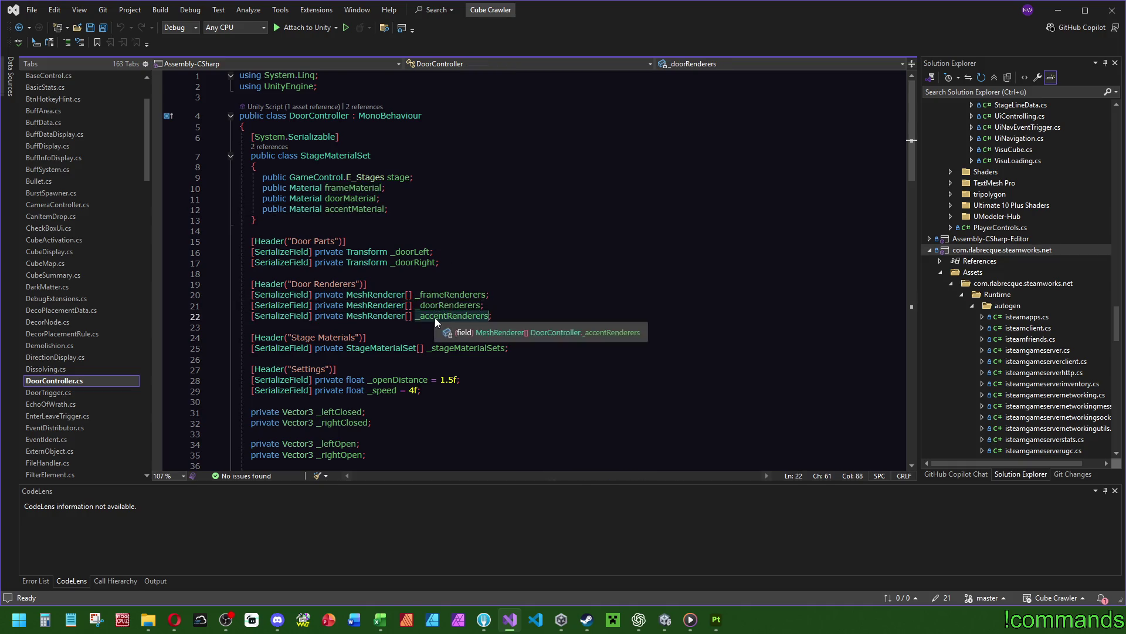
scroll(522, 305, down, 20)
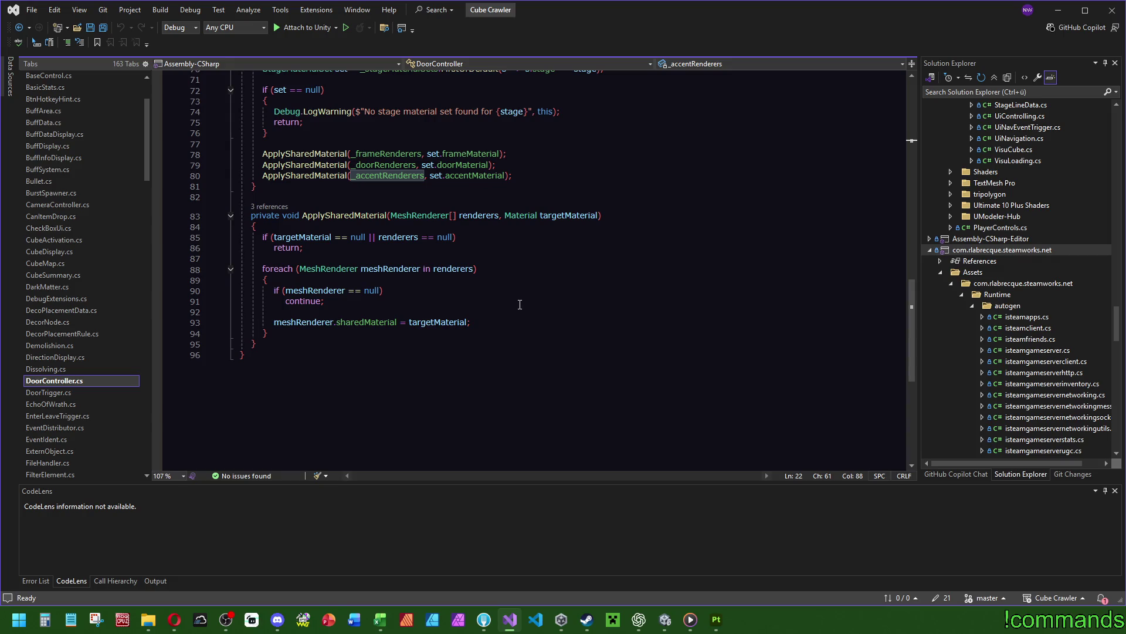
scroll(522, 306, up, 3)
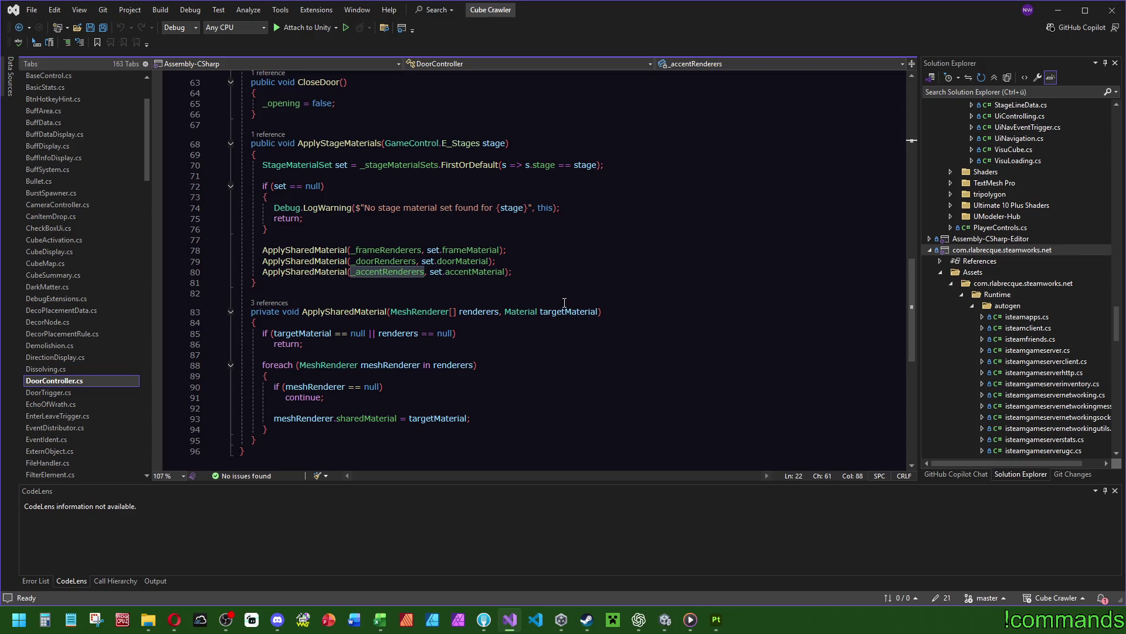
scroll(565, 301, up, 20)
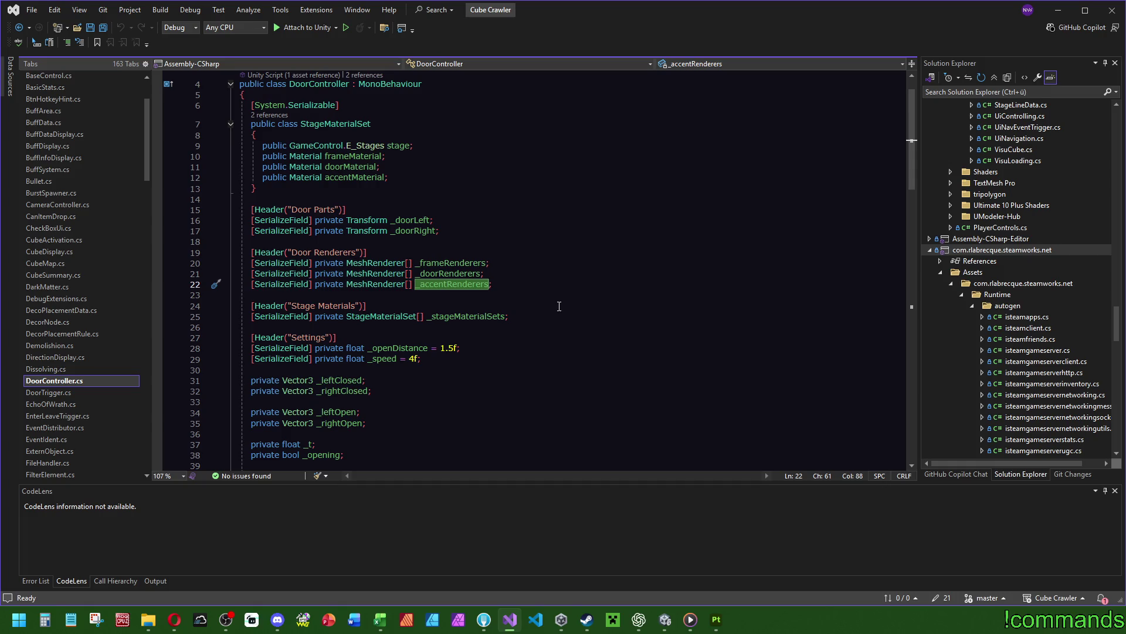
click(539, 315)
drag(539, 317, 546, 294)
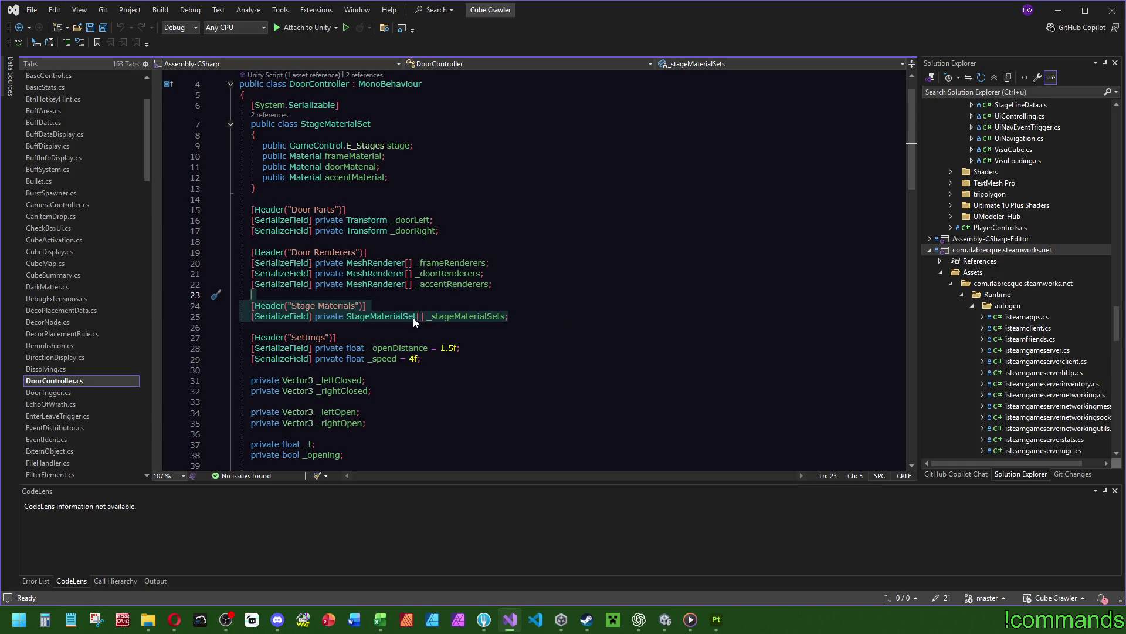
click(477, 320)
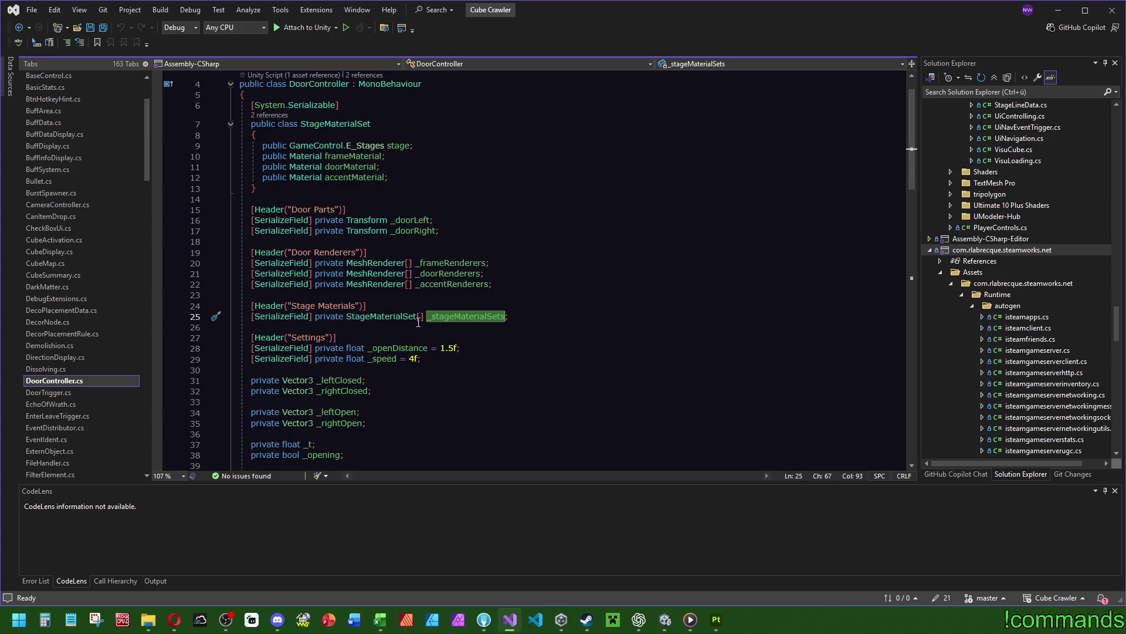
drag(420, 179, 440, 148)
click(405, 146)
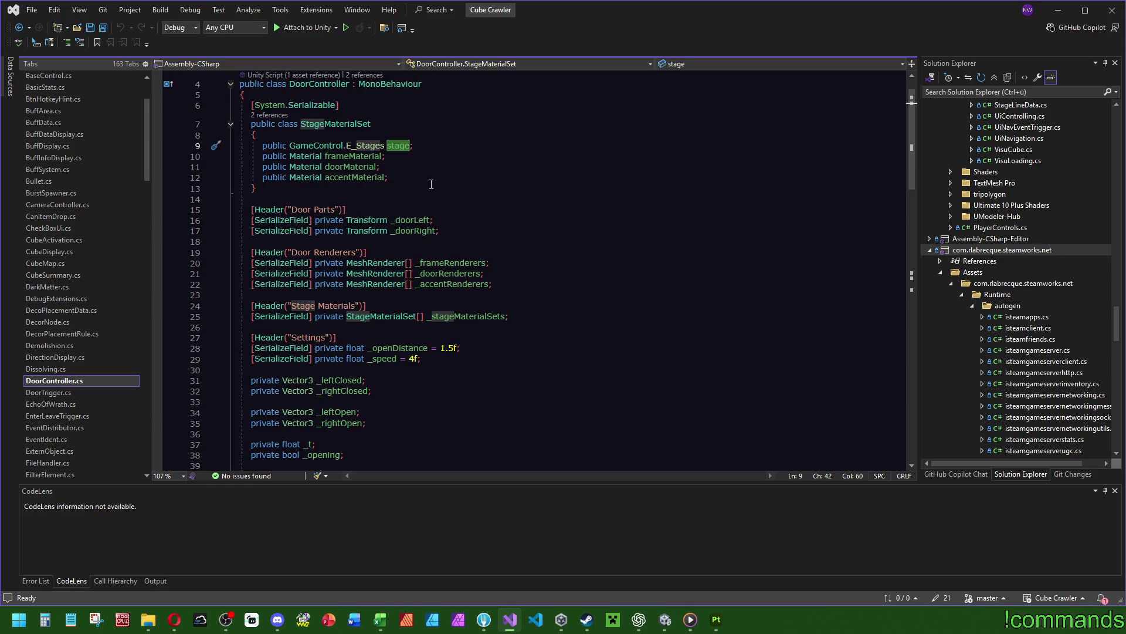
click(381, 156)
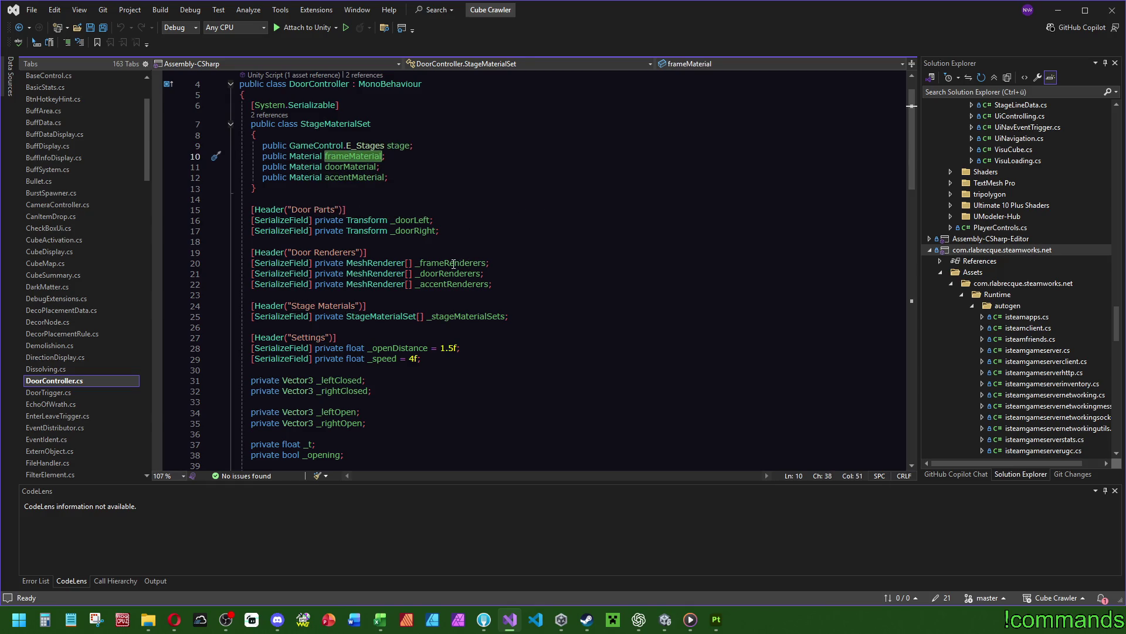
Review where _frameRenderers and frameMaterial are used in the code.
click(486, 263)
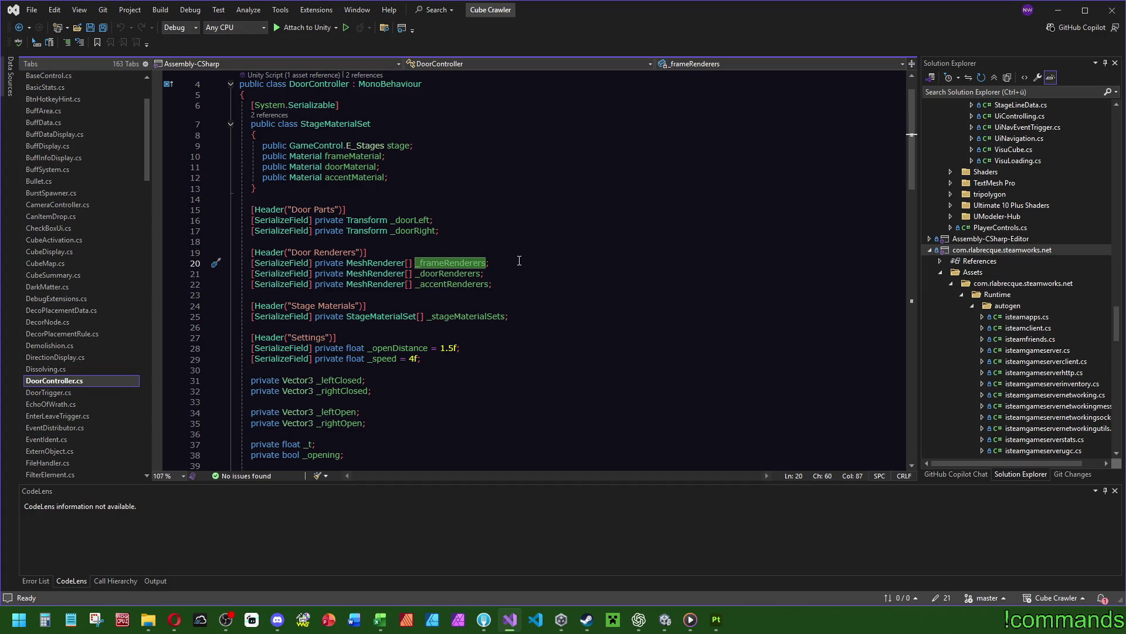
scroll(519, 261, down, 20)
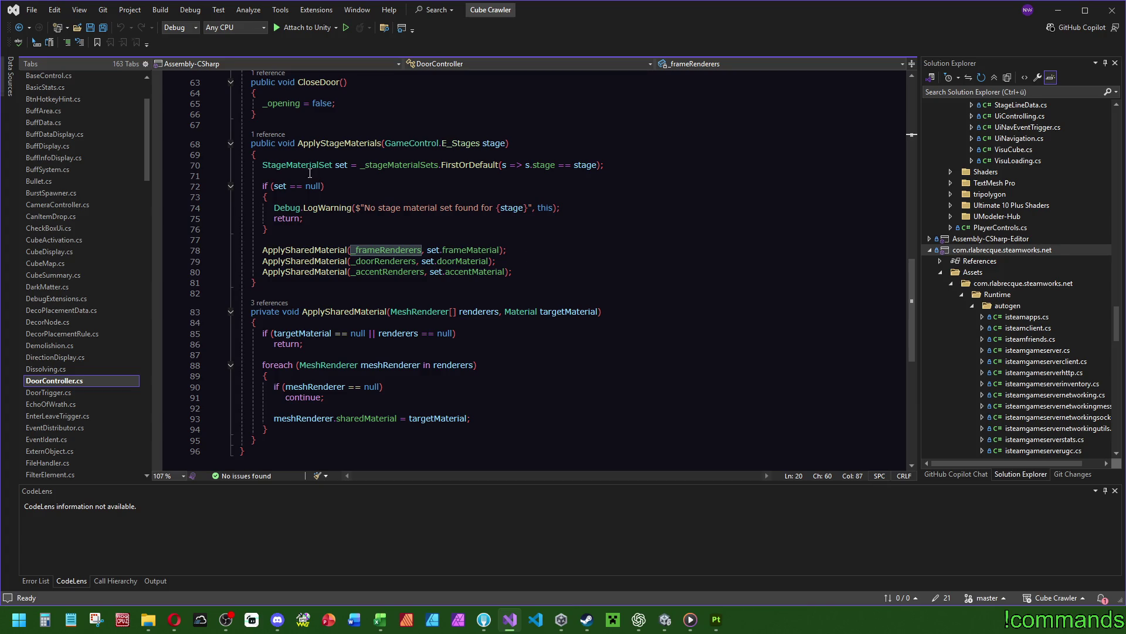
mouse_move(314, 168)
scroll(608, 250, up, 15)
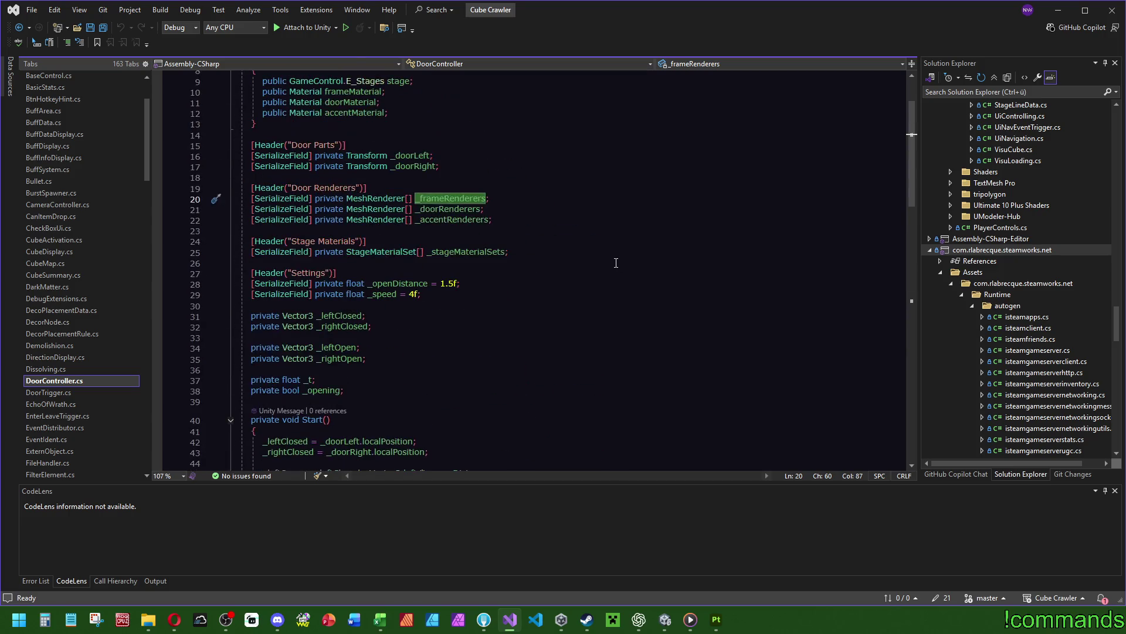
scroll(591, 258, up, 3)
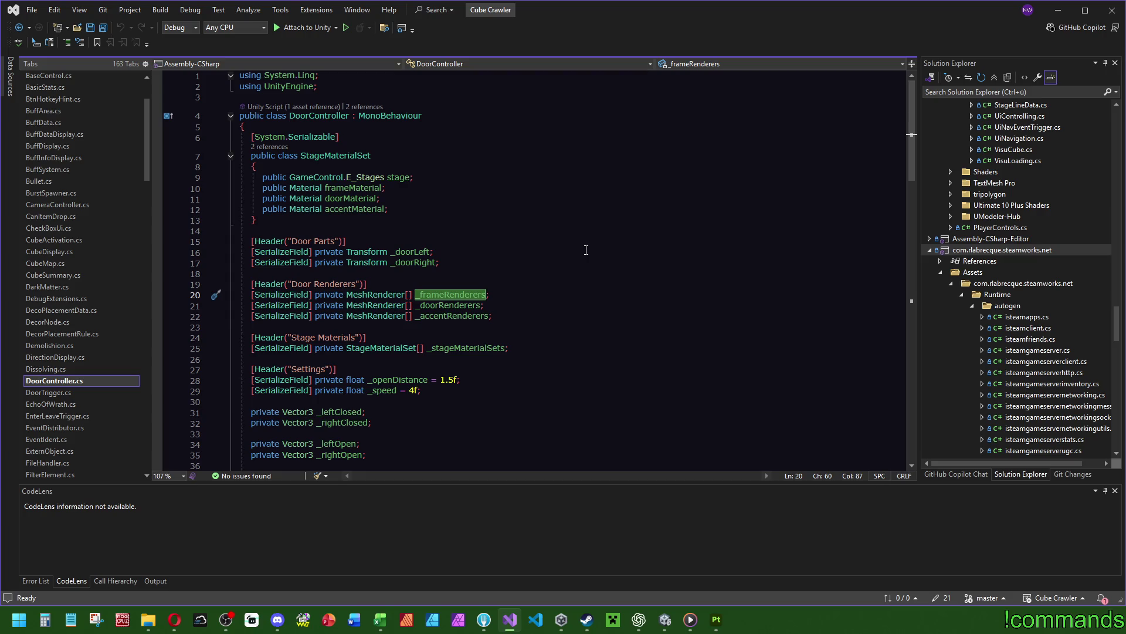
Select the Door Renderers field block, then return to the Unity editor.
drag(509, 317, 512, 277)
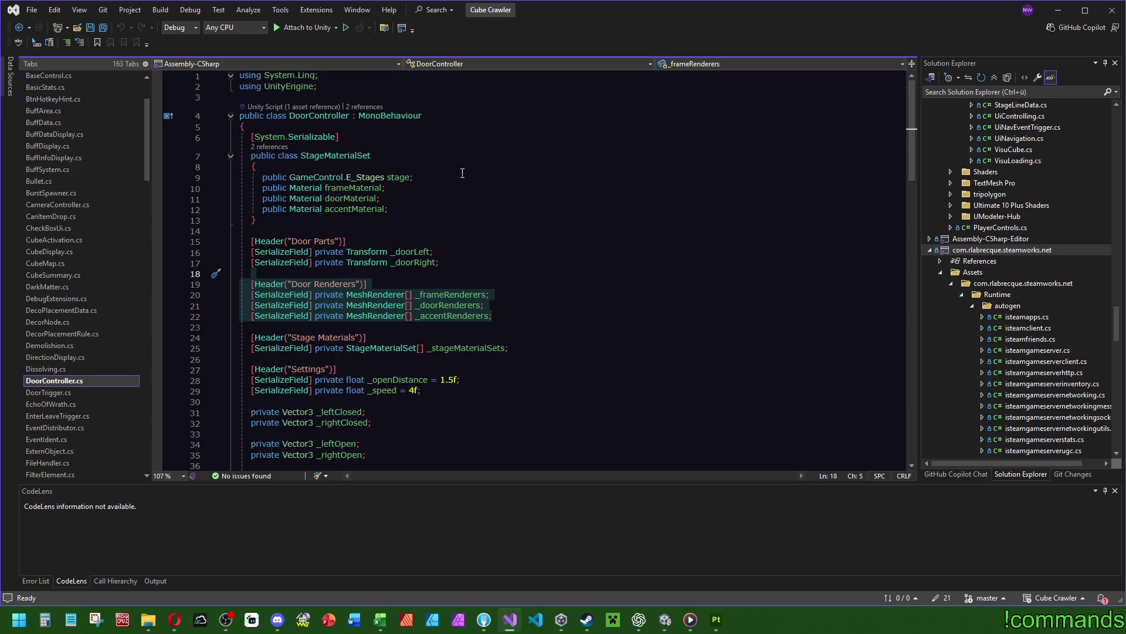
click(463, 173)
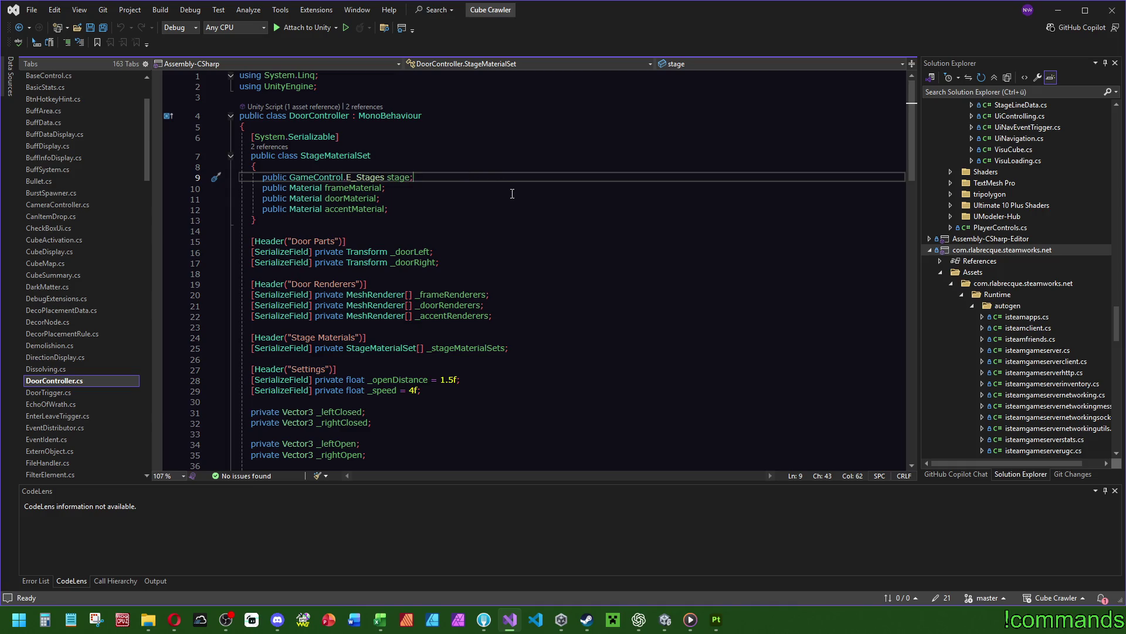
click(665, 619)
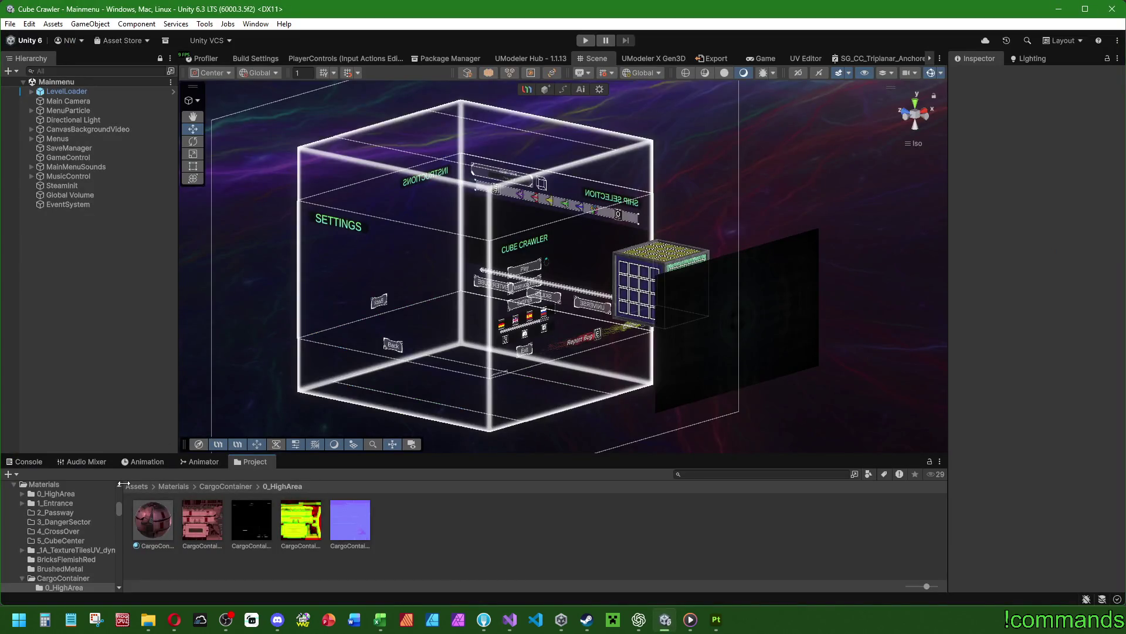
Navigate the Project window to the Assets/Scripts/Dungeon folder.
click(136, 486)
scroll(515, 522, down, 5)
scroll(565, 530, up, 1)
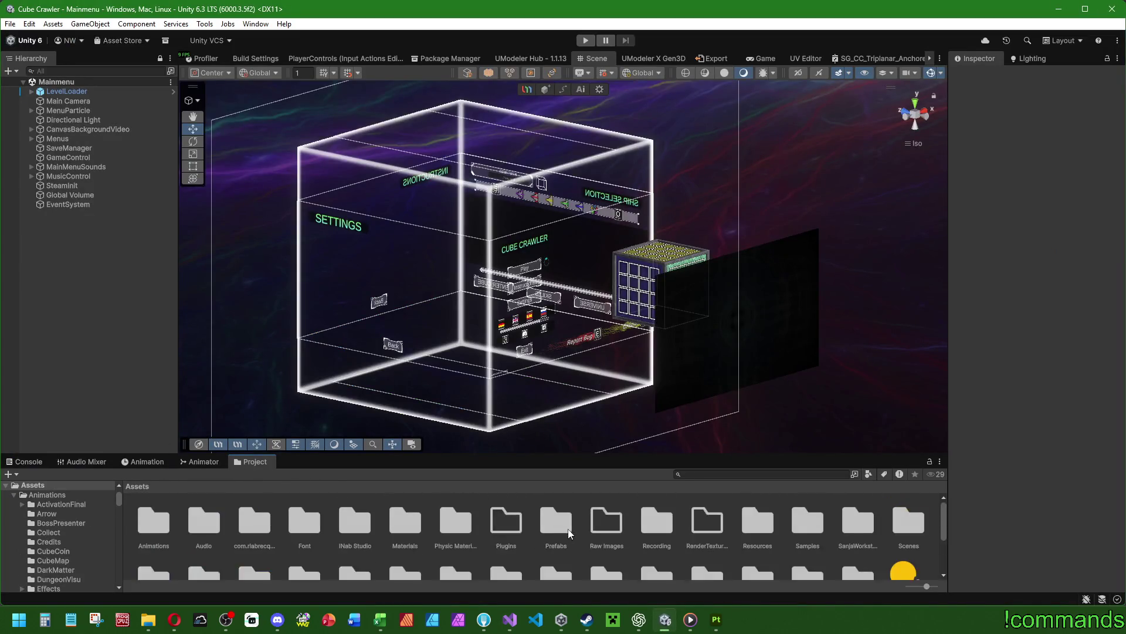
scroll(770, 562, down, 1)
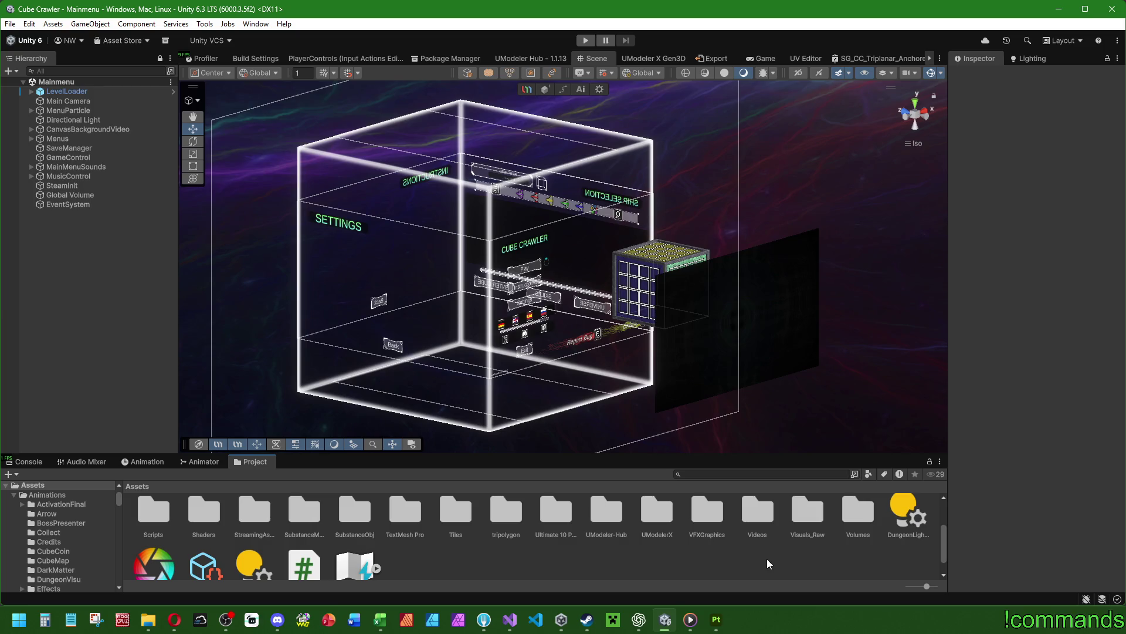
scroll(767, 559, up, 3)
double_click(153, 543)
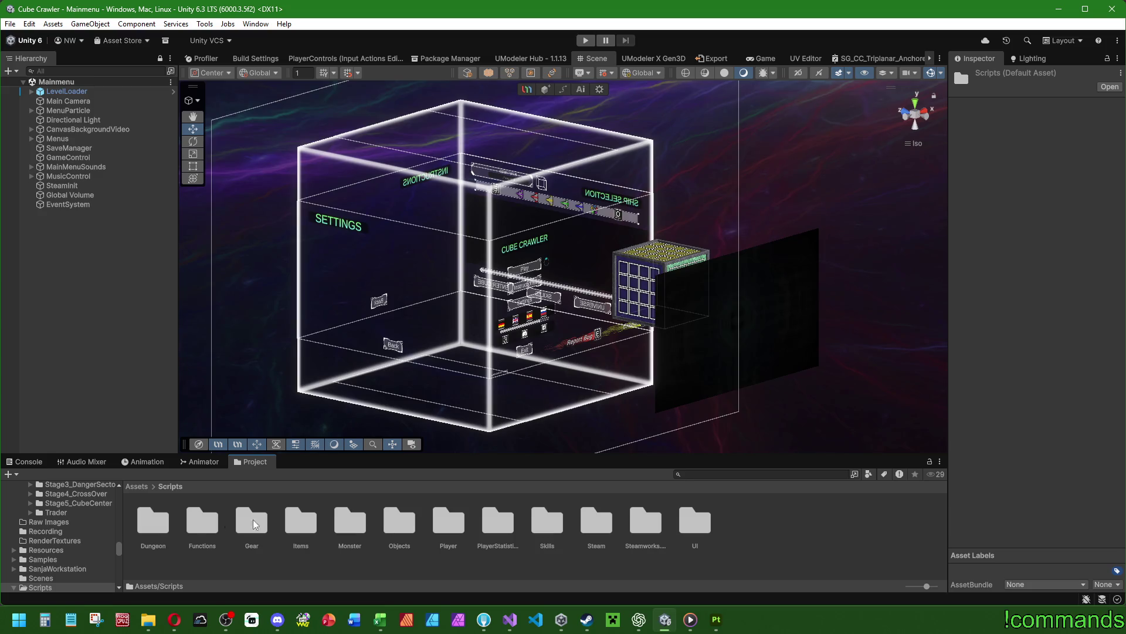
double_click(160, 526)
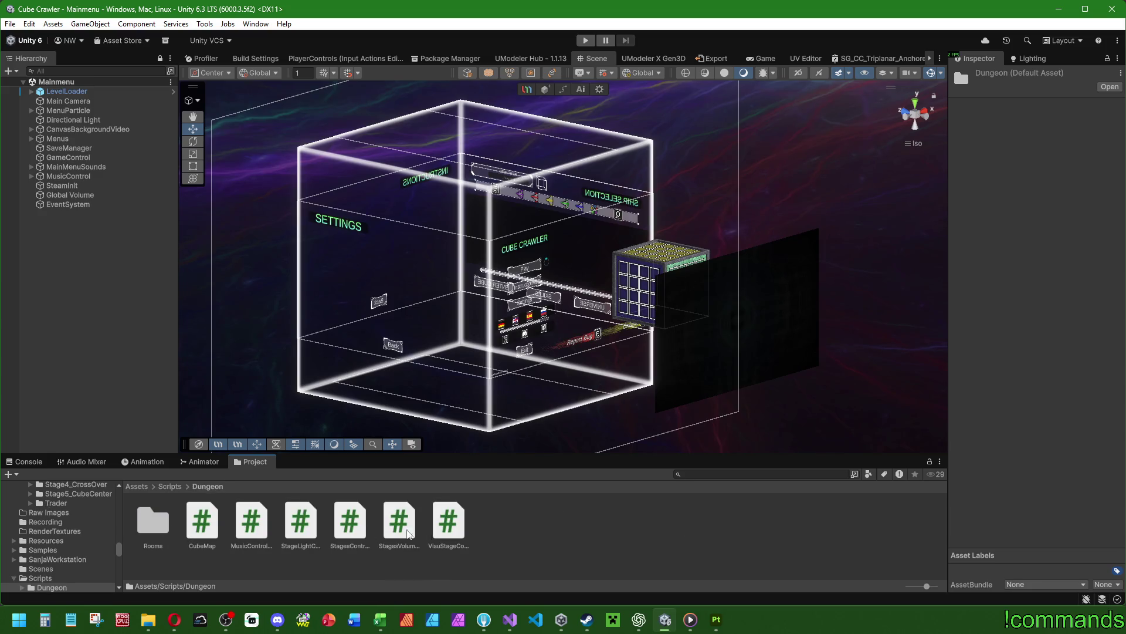
Create a new MonoBehaviour script there named StageMaterialSwapper.
click(546, 539)
right_click(546, 539)
mouse_move(584, 202)
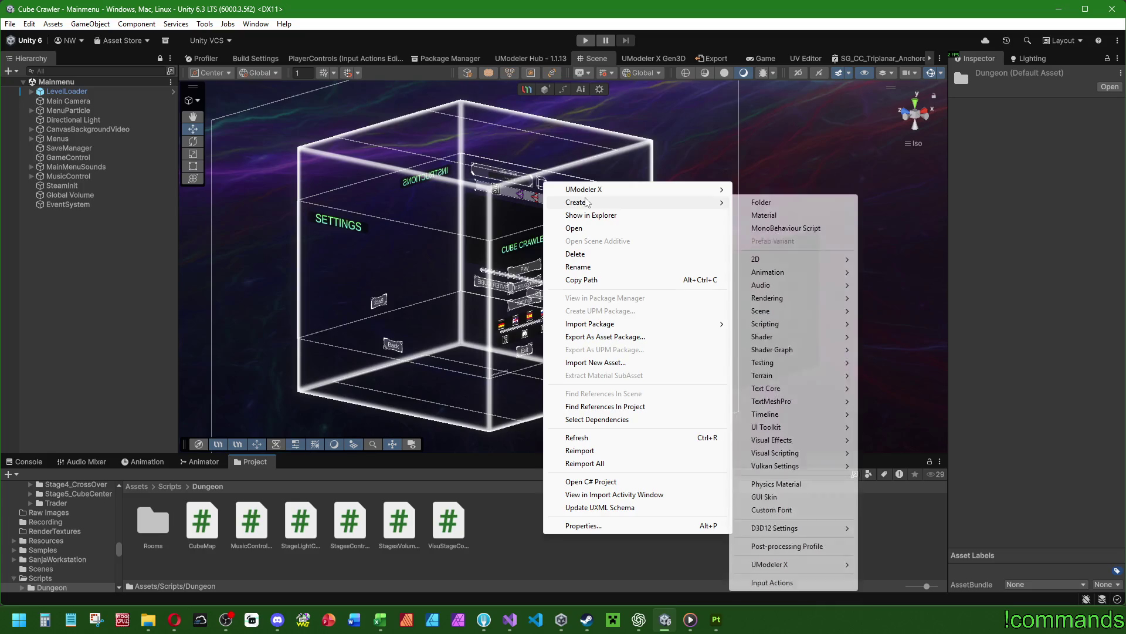
click(789, 228)
text(StageMaterial)
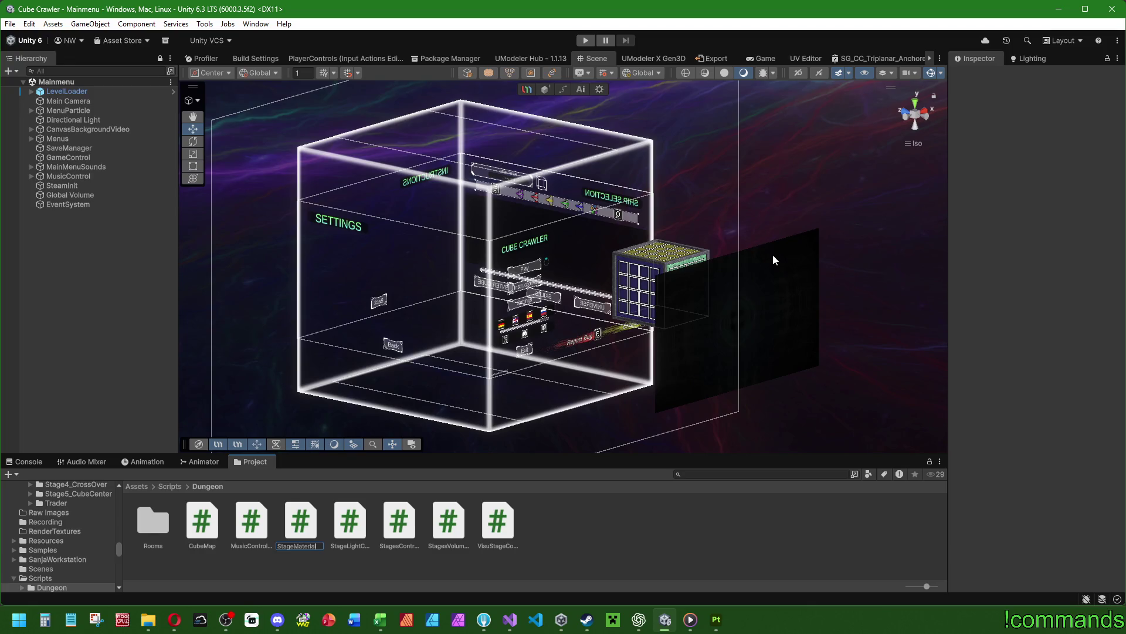
text(Swapper)
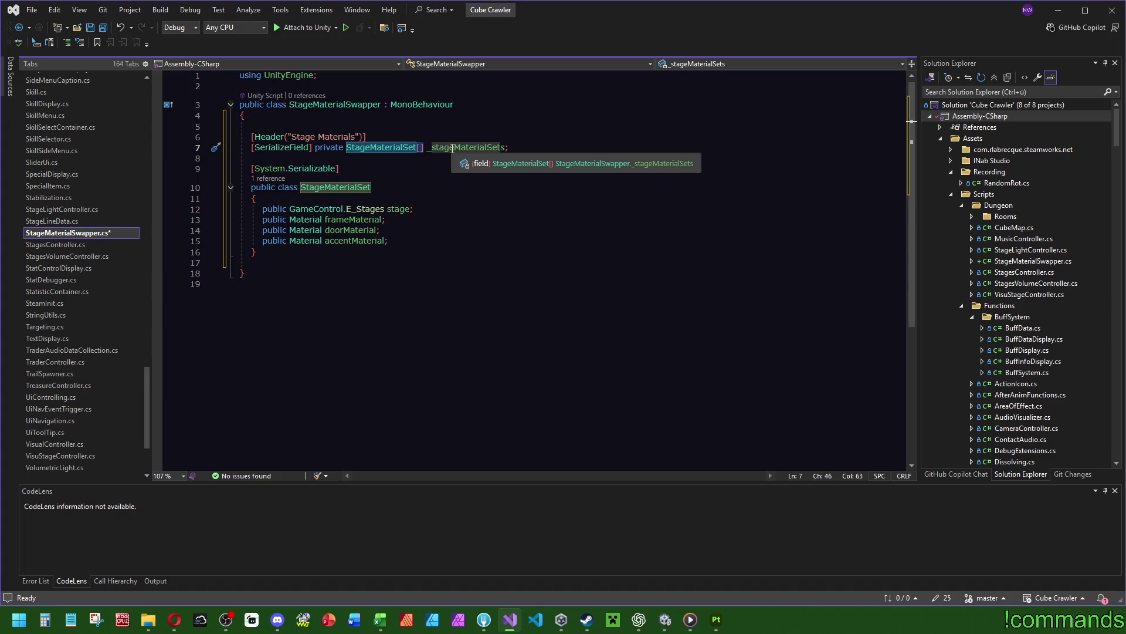
double_click(452, 148)
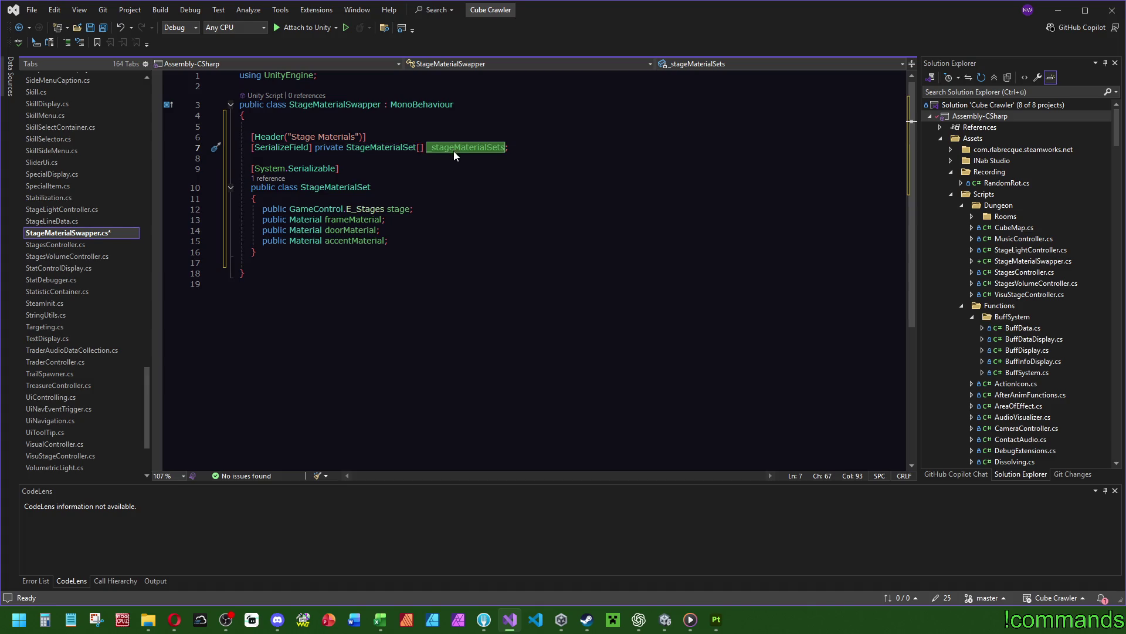
drag(440, 244, 452, 210)
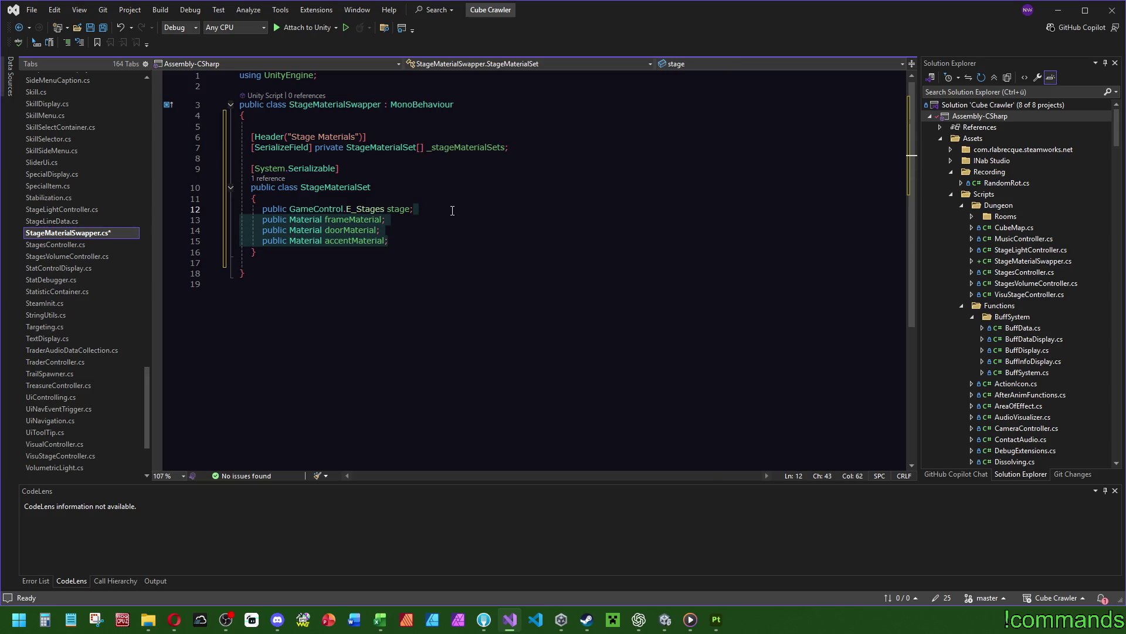
mouse_move(146, 403)
mouse_down()
mouse_move(196, 180)
mouse_move(191, 204)
mouse_move(187, 193)
mouse_up()
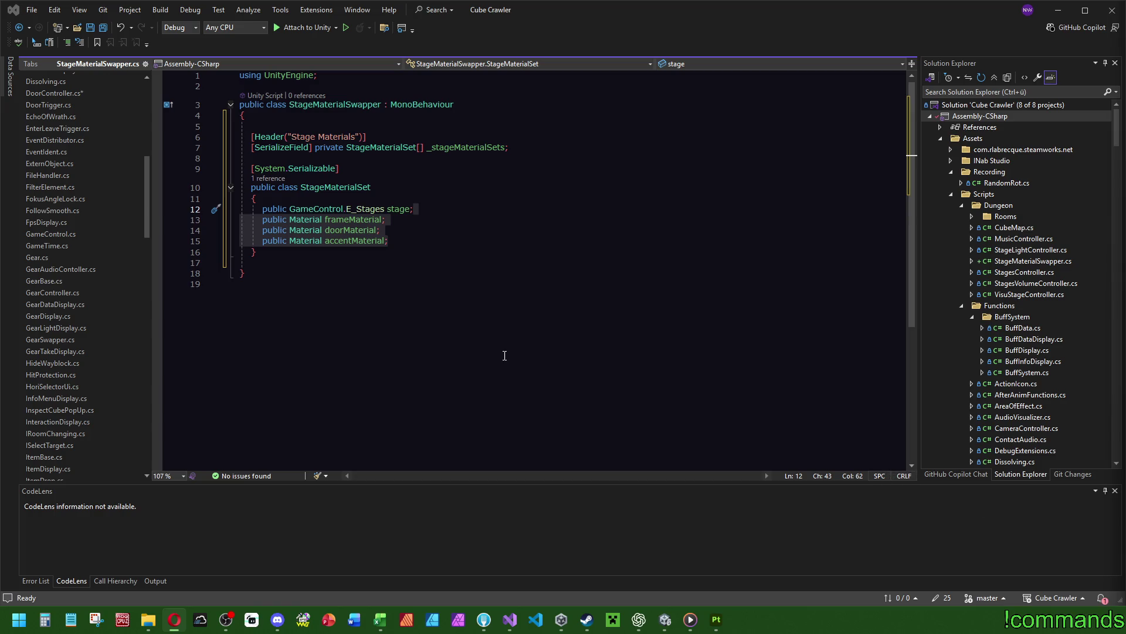
scroll(72, 251, up, 3)
click(55, 206)
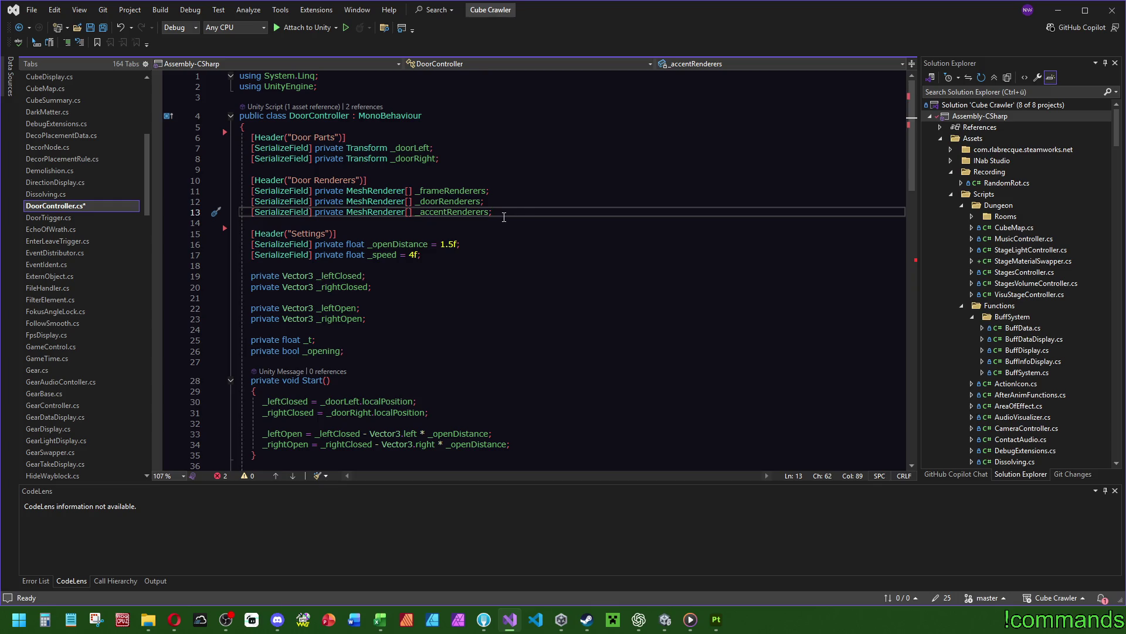
Cut the Door Renderers fields out of DoorController.cs.
drag(504, 217, 518, 162)
key(ctrl+c)
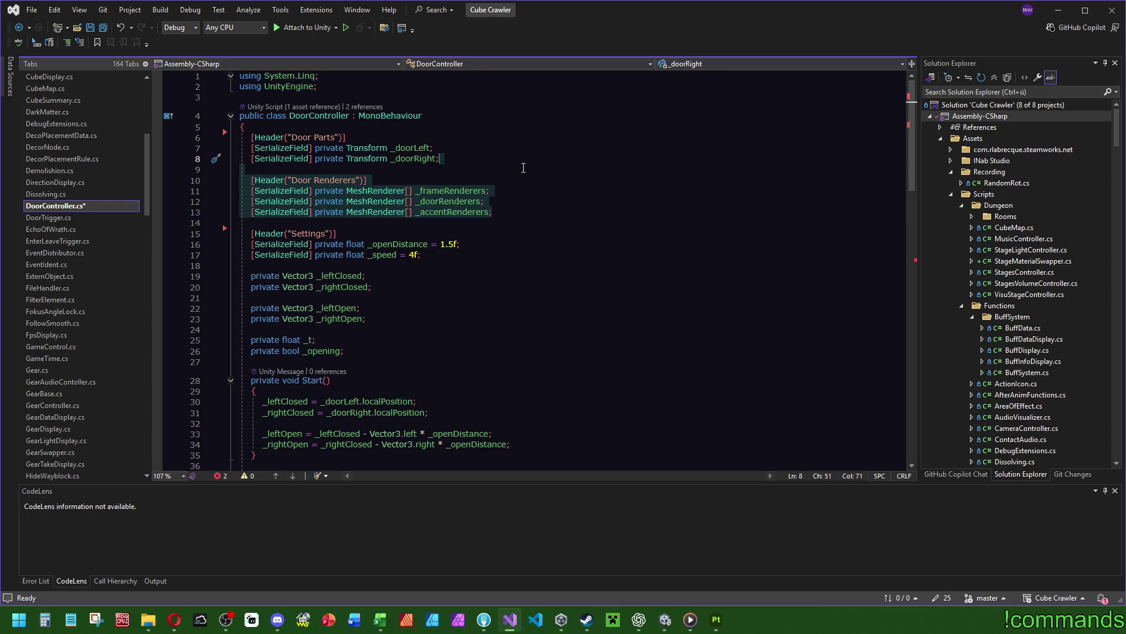
key(Delete)
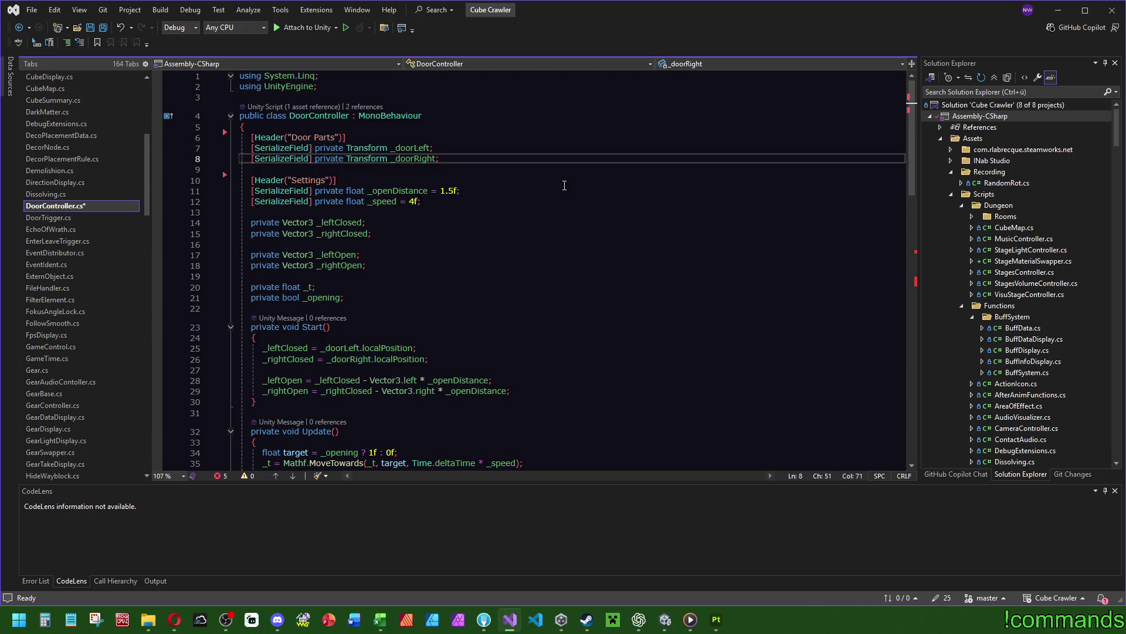
scroll(565, 204, down, 14)
scroll(566, 205, up, 2)
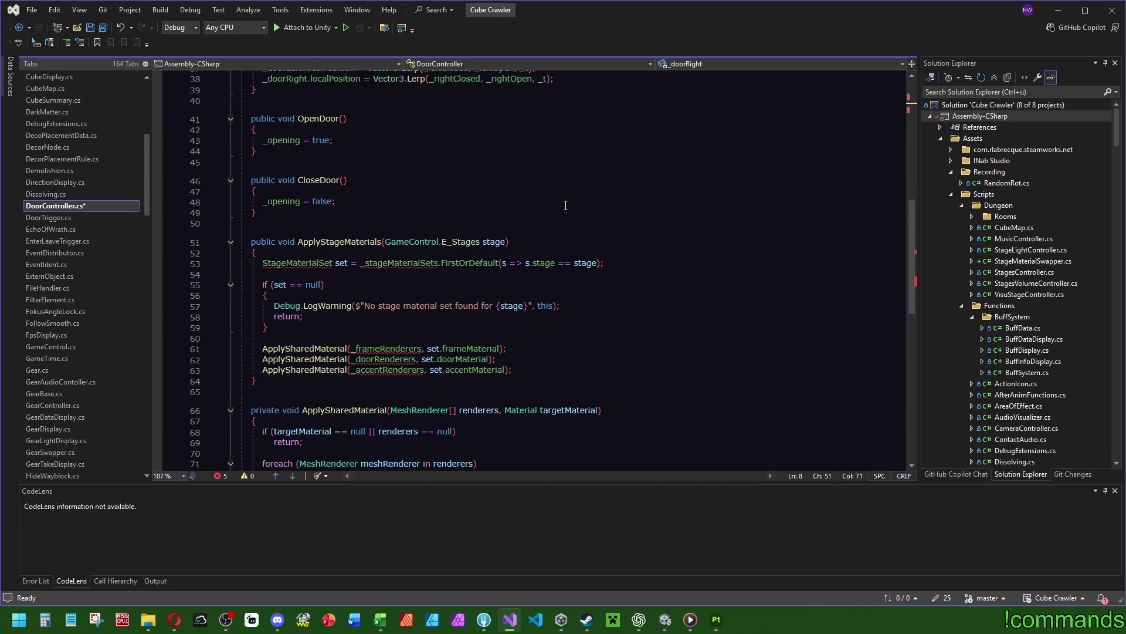
drag(146, 170, 153, 378)
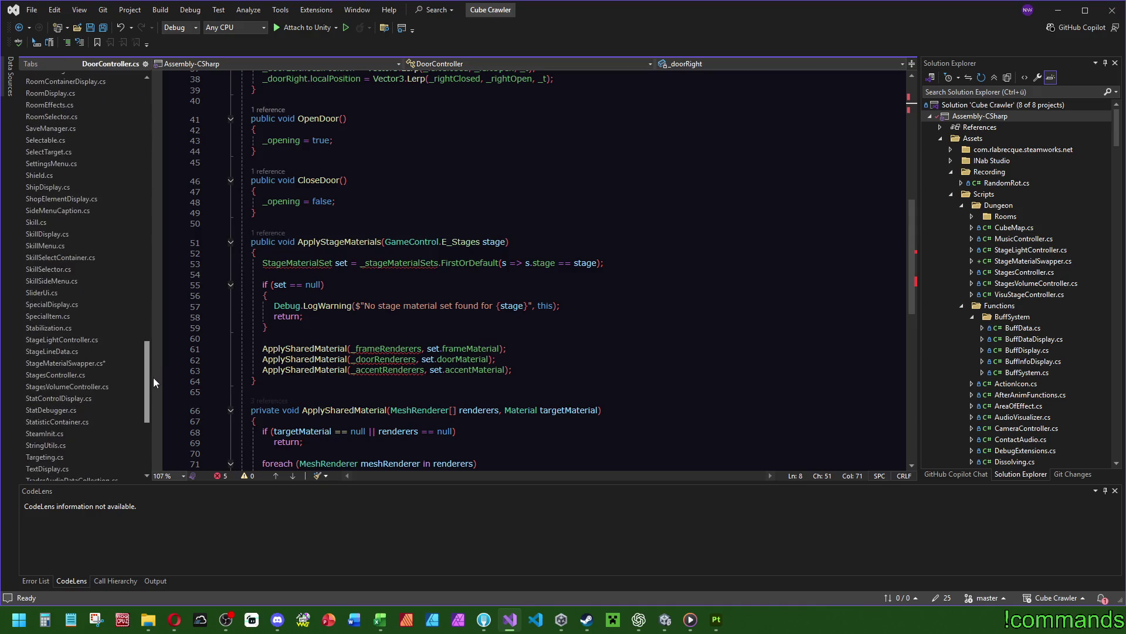
Paste the Door Renderers fields into StageMaterialSwapper.cs below accentMaterial, removing extra blank lines.
click(70, 372)
click(420, 243)
key(Return)
key(ctrl+v)
click(376, 252)
key(Delete)
key(Delete)
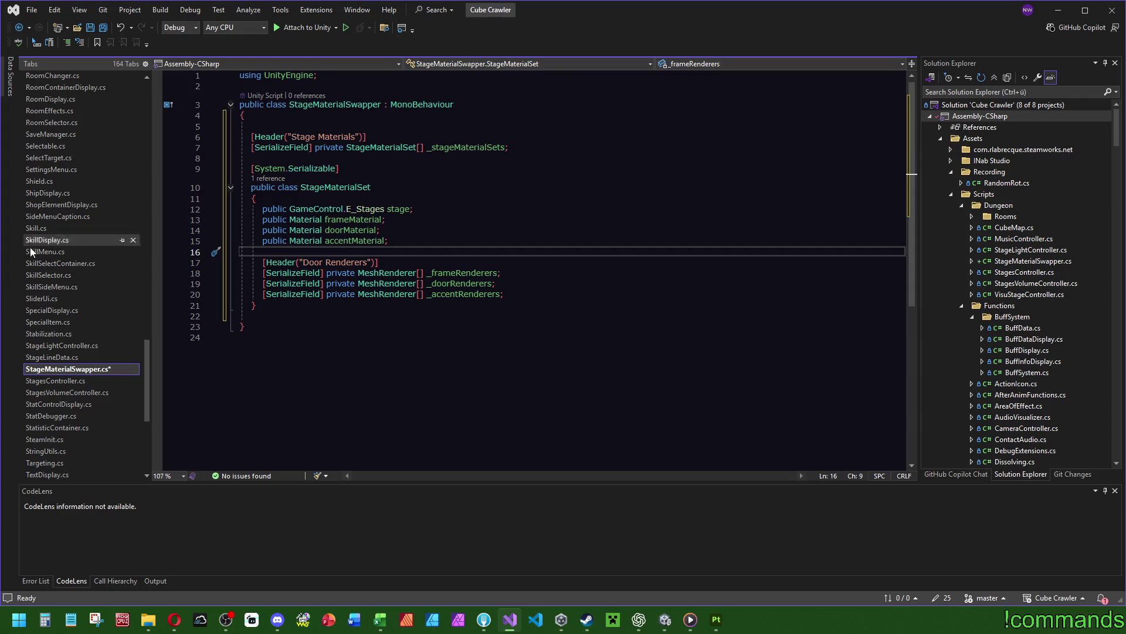
scroll(71, 337, up, 10)
scroll(75, 351, up, 15)
Cut the ApplyStageMaterials and ApplySharedMaterial methods out of DoorController.cs.
click(56, 157)
scroll(338, 236, down, 3)
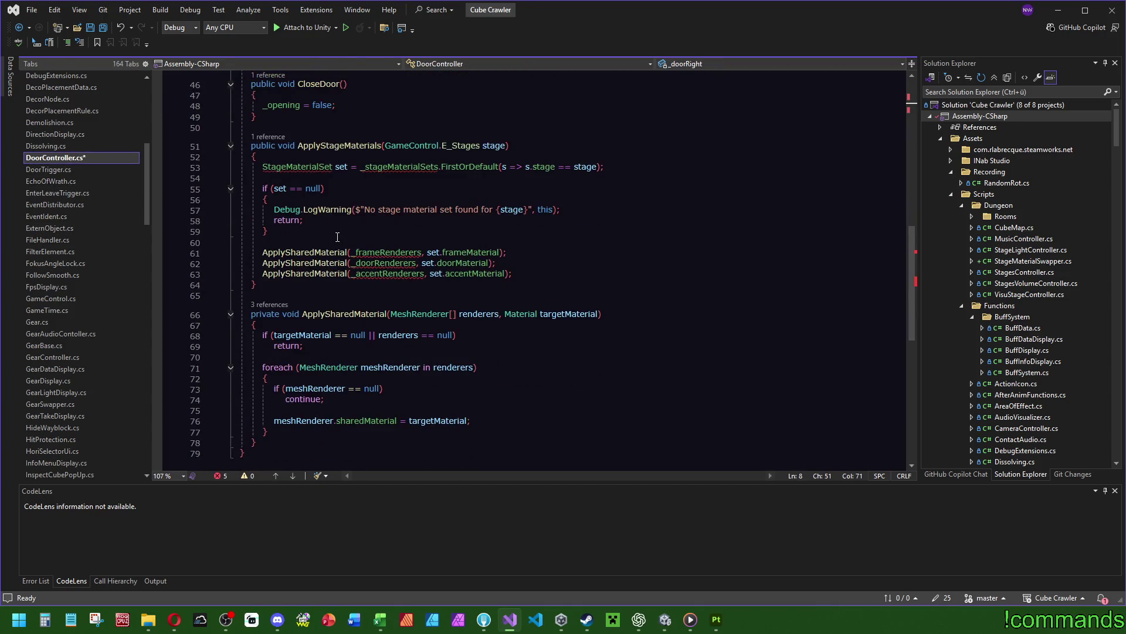
drag(261, 449, 352, 126)
key(Delete)
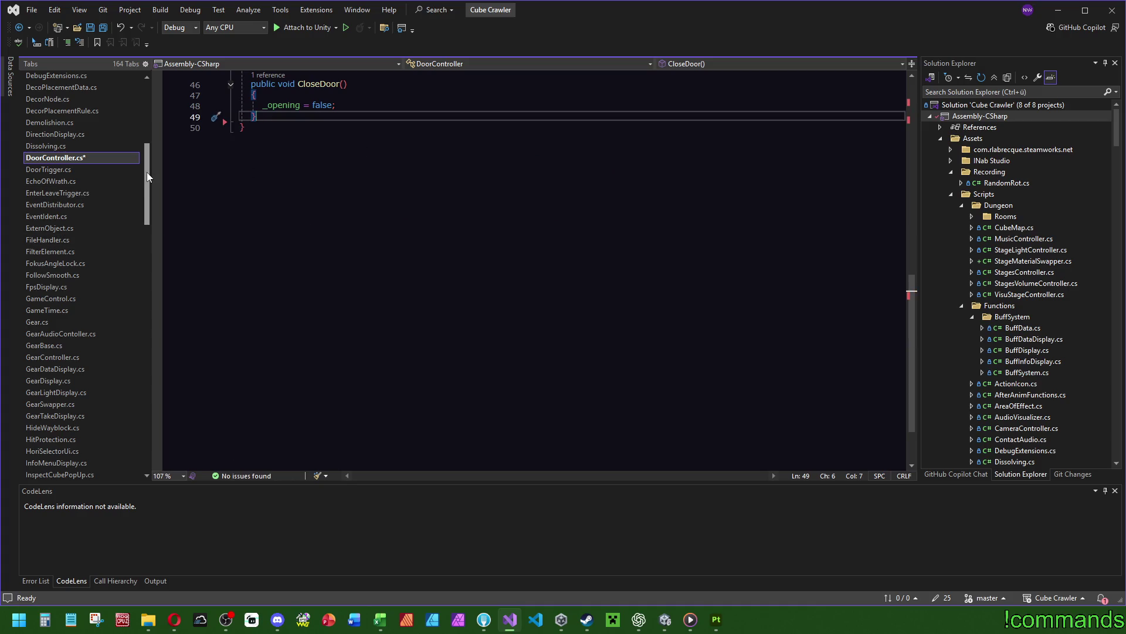
drag(147, 176, 142, 373)
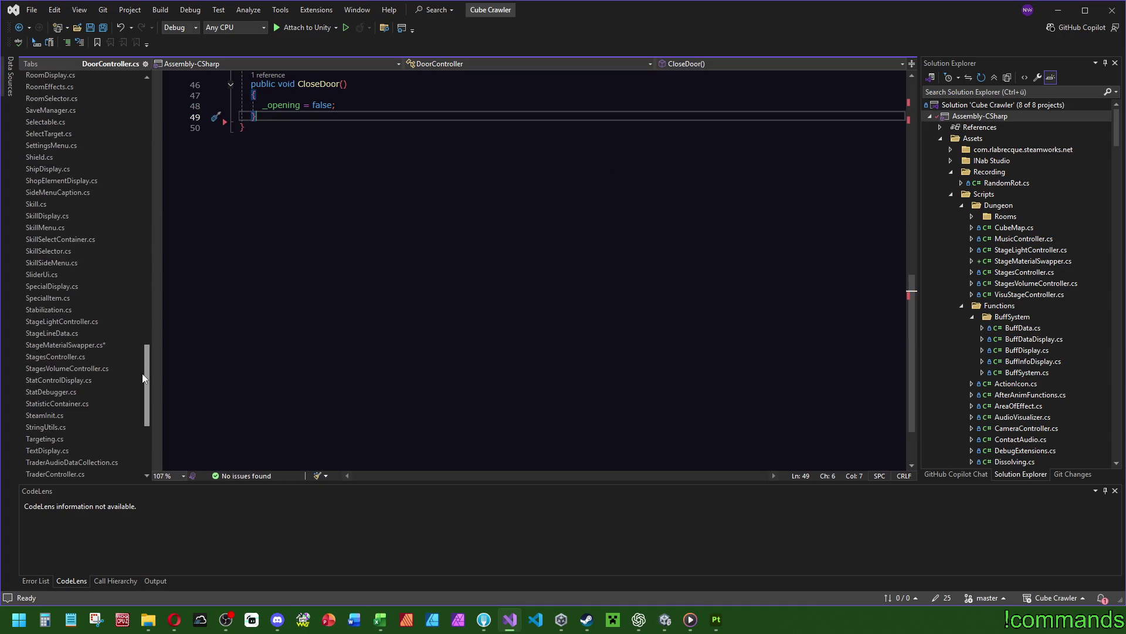
Paste ApplyStageMaterials and ApplySharedMaterial into StageMaterialSwapper.cs below _stageMaterialSets.
click(91, 345)
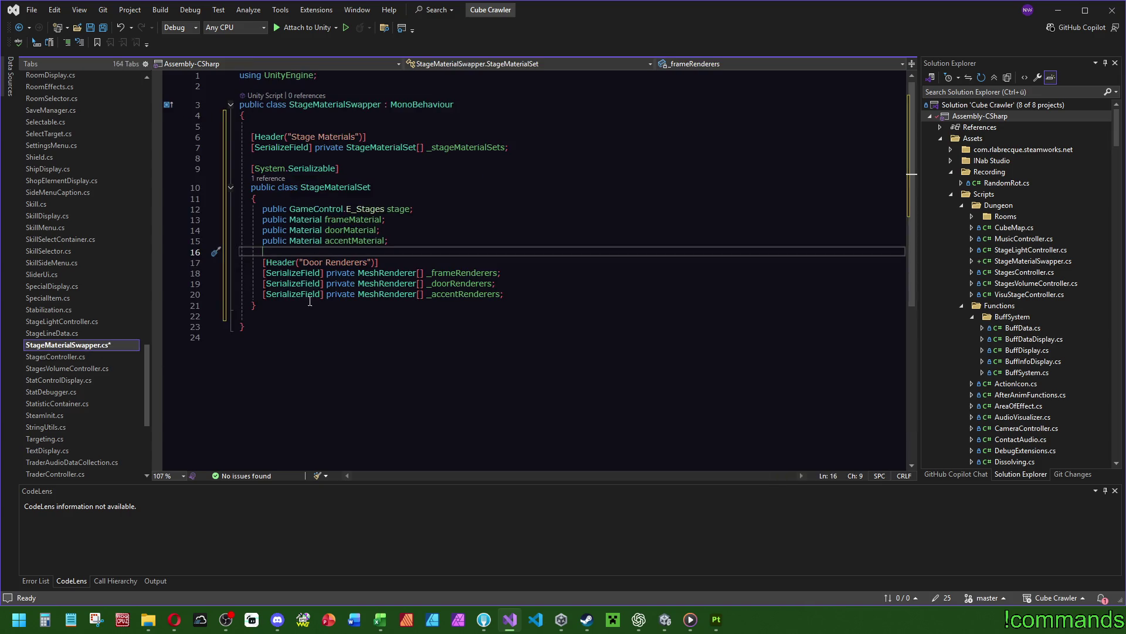
drag(334, 315, 305, 167)
click(506, 221)
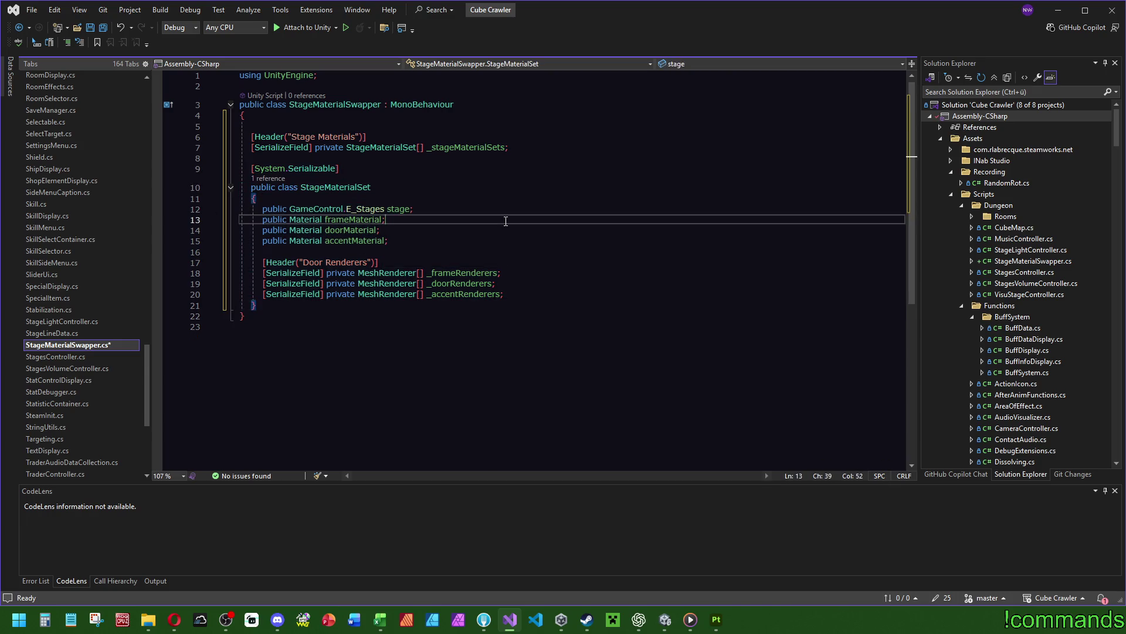
click(509, 147)
key(Return)
key(ctrl+v)
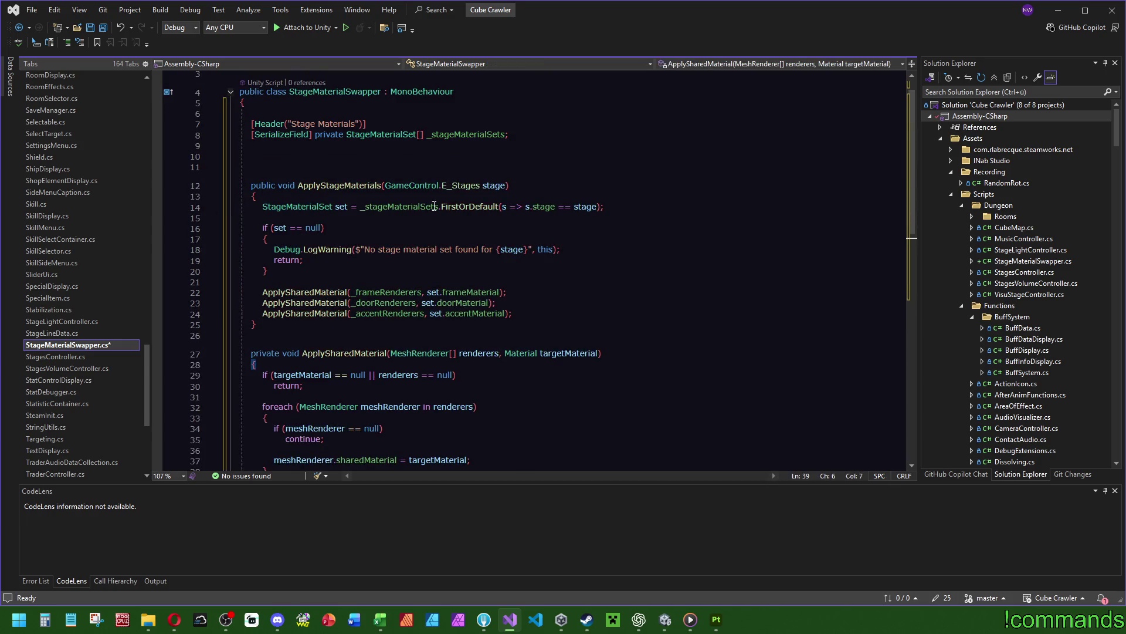
Remove the extra blank lines around the pasted ApplyStageMaterials method.
scroll(446, 211, down, 4)
click(595, 198)
scroll(594, 239, up, 3)
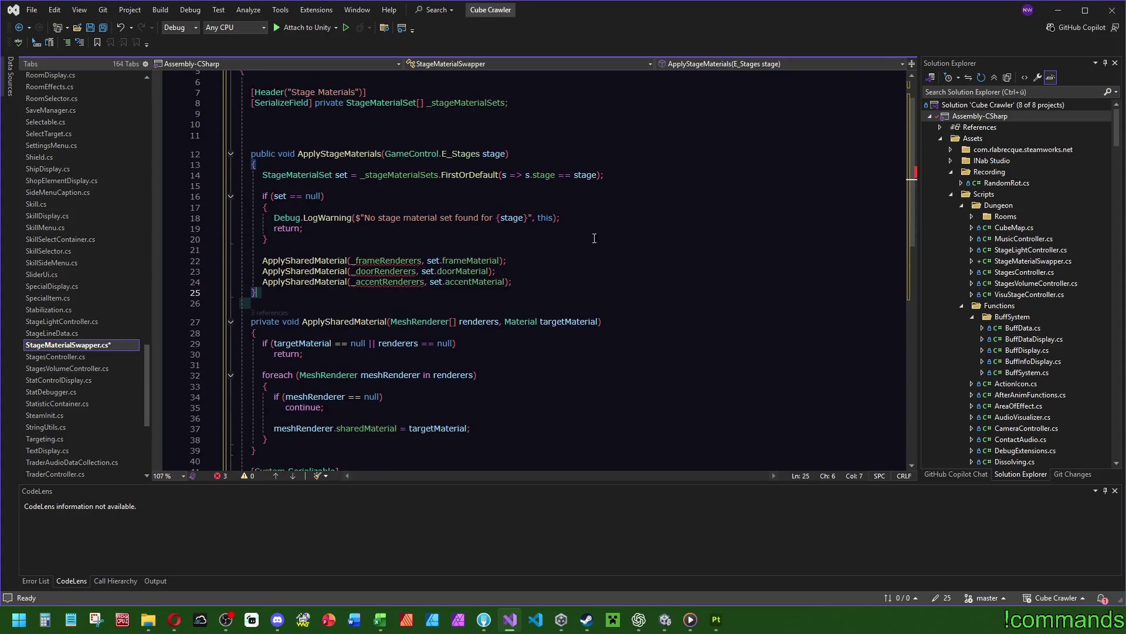
click(291, 121)
key(Delete)
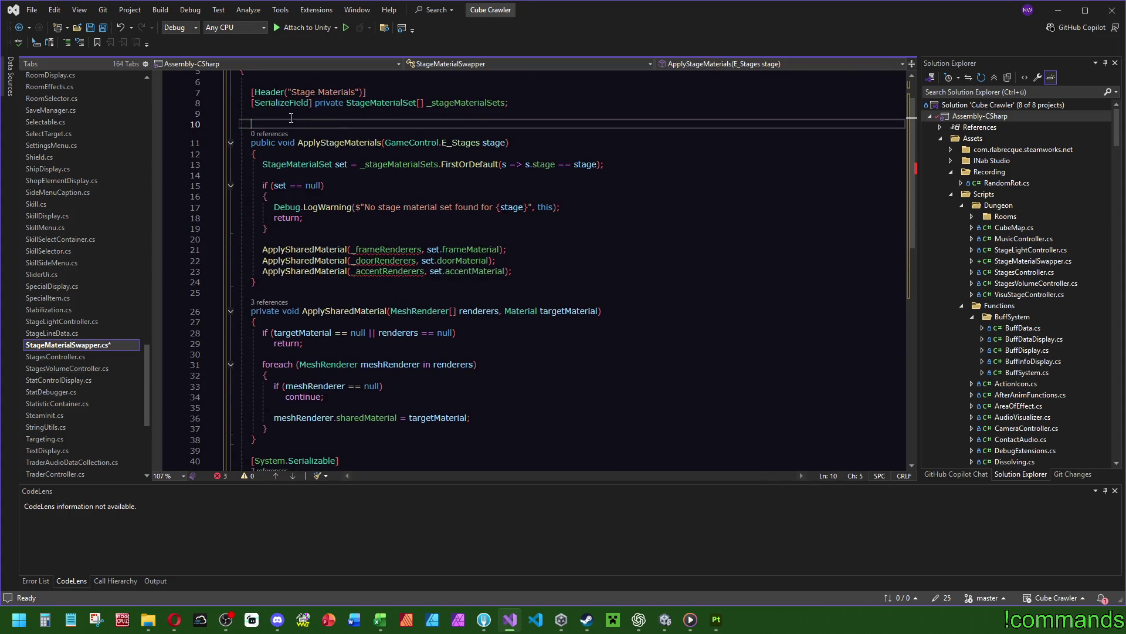
key(BackSpace)
scroll(576, 265, up, 2)
scroll(576, 265, down, 5)
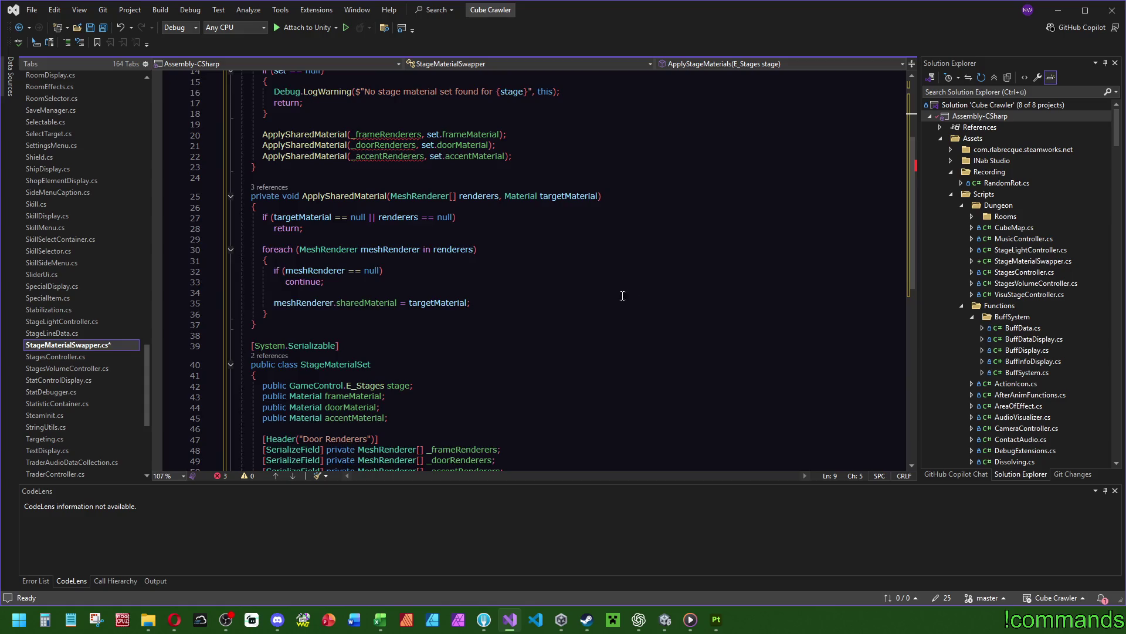
scroll(499, 290, up, 4)
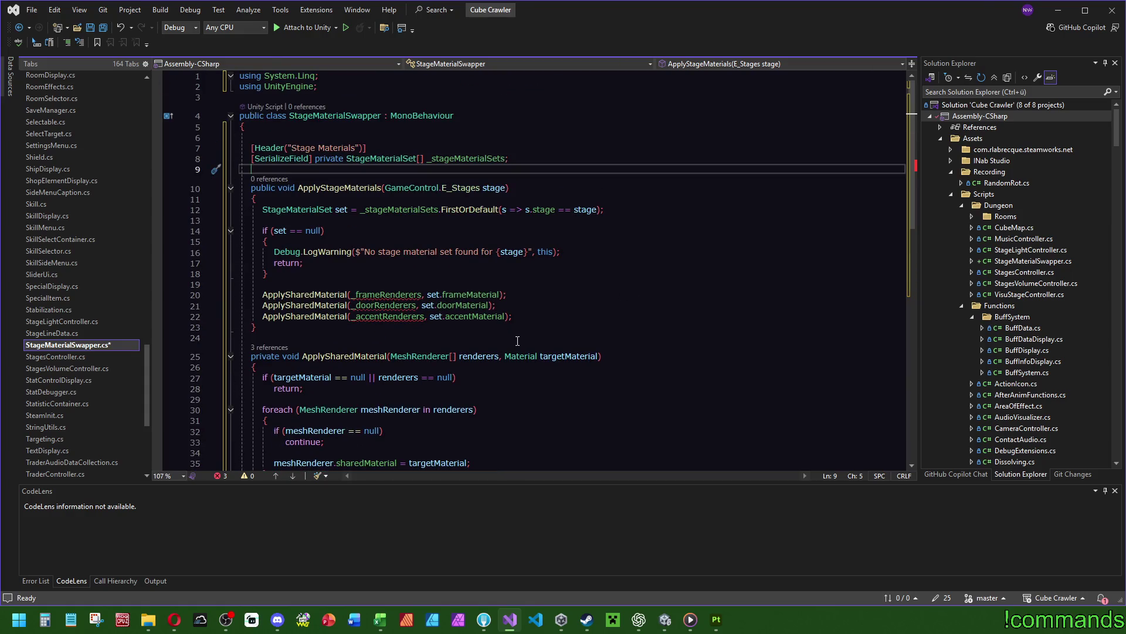
mouse_move(394, 297)
click(347, 210)
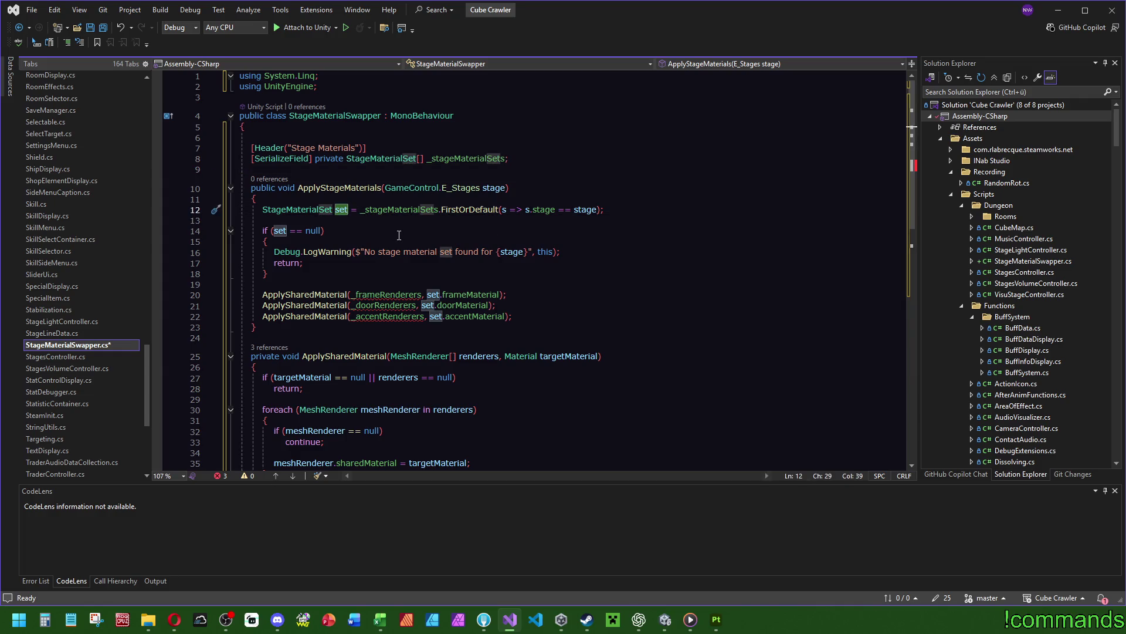
scroll(646, 294, down, 9)
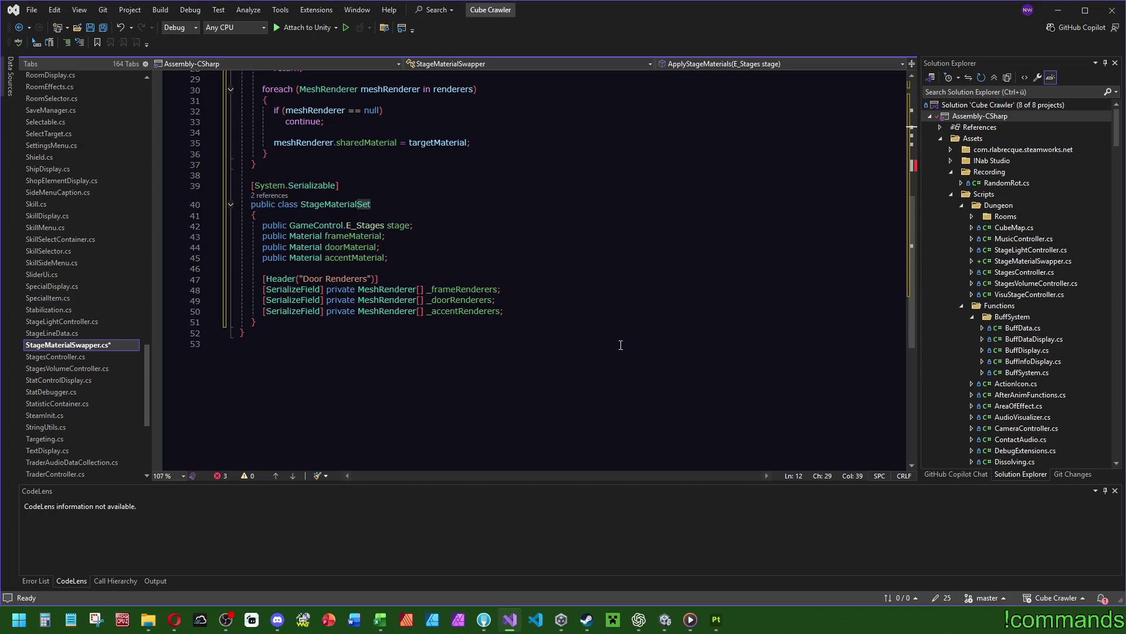
scroll(615, 309, up, 9)
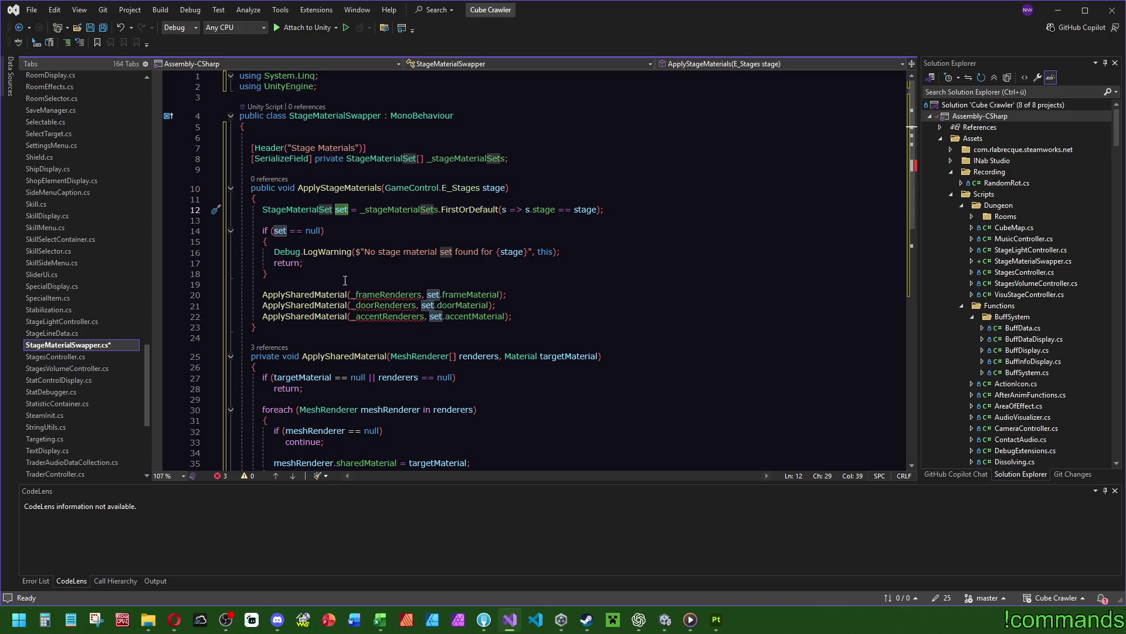
scroll(633, 301, down, 5)
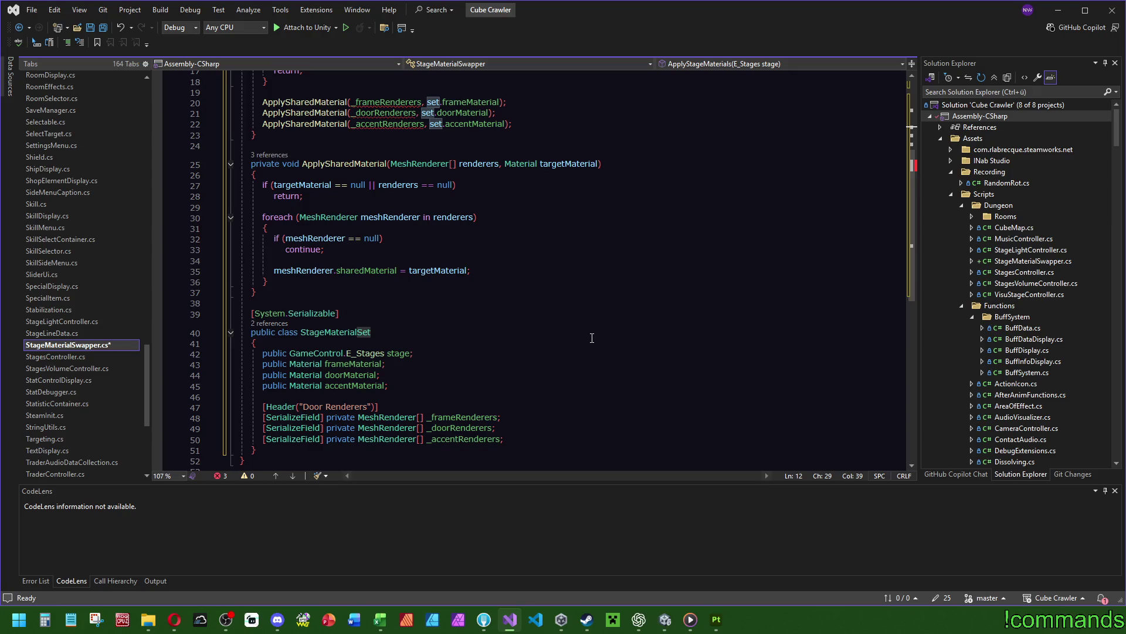
scroll(601, 334, down, 2)
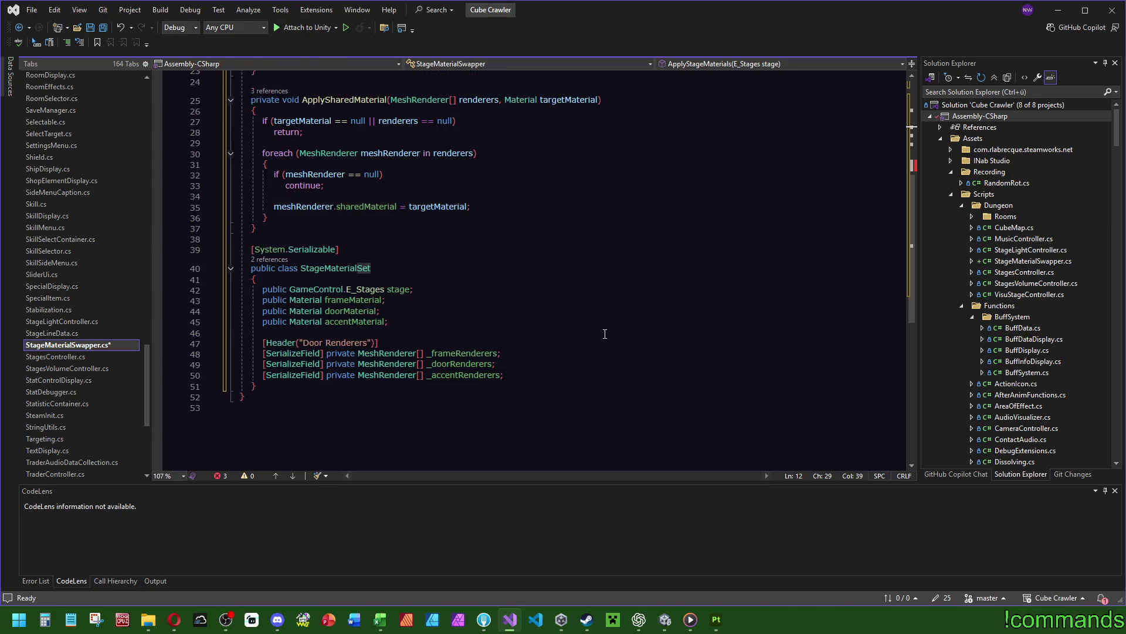